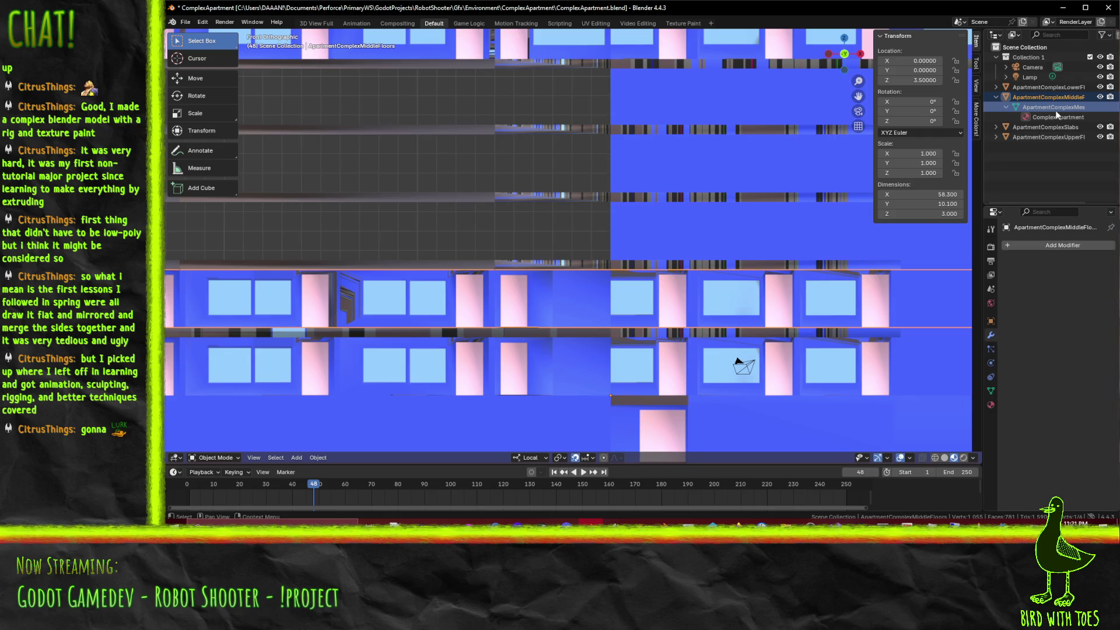
Create library overrides for the selection and its contents from the Outliner context menu.
right_click(1103, 175)
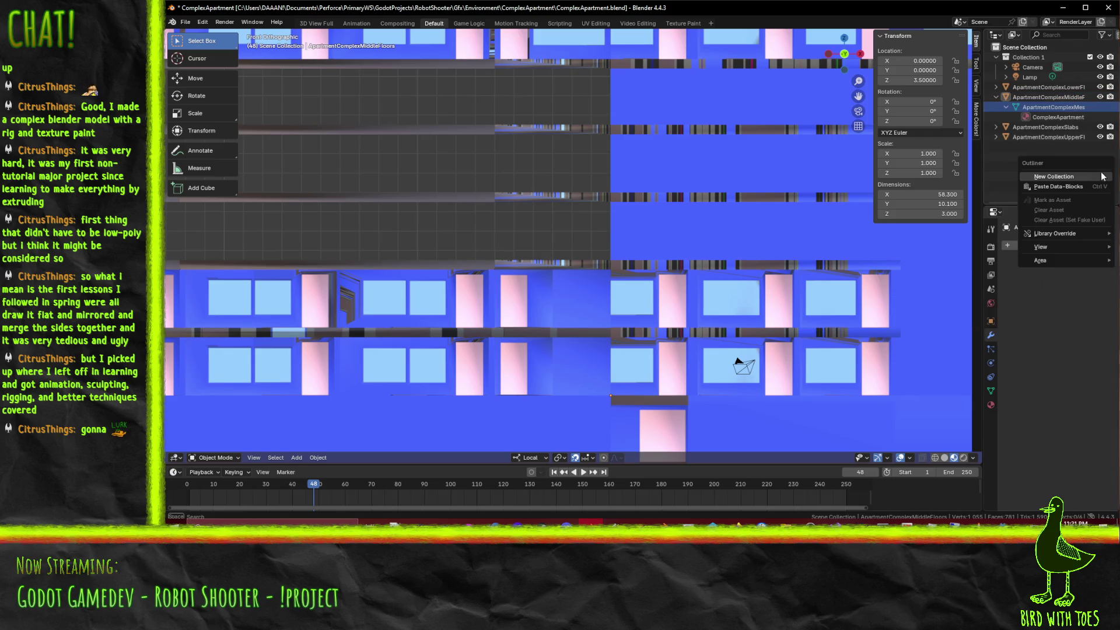
click(1000, 161)
right_click(1000, 161)
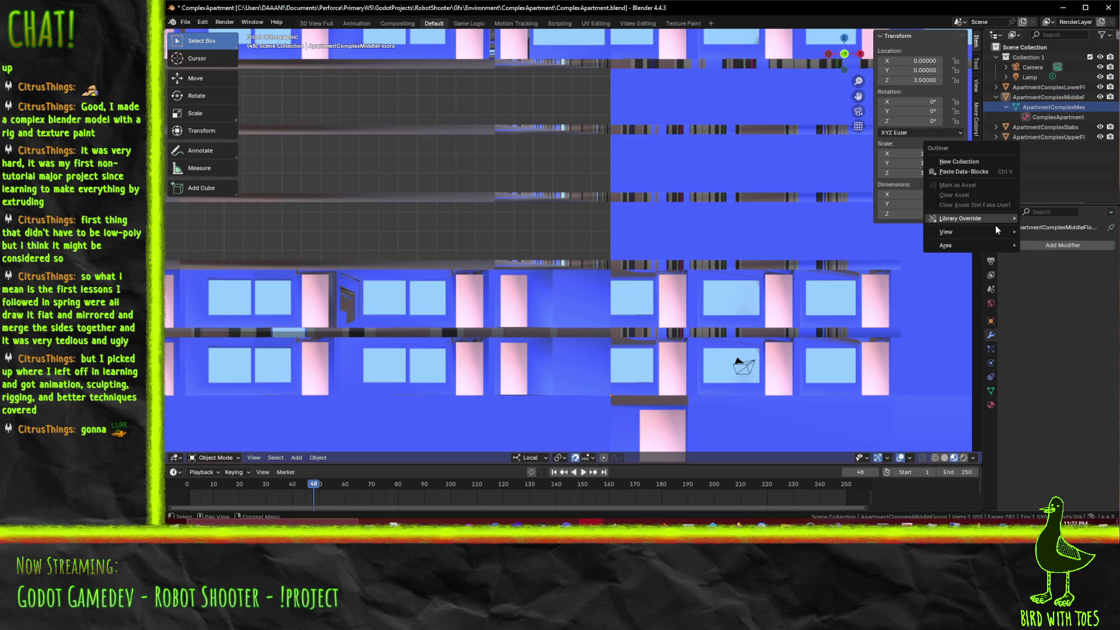
right_click(968, 231)
mouse_move(1002, 231)
mouse_move(901, 233)
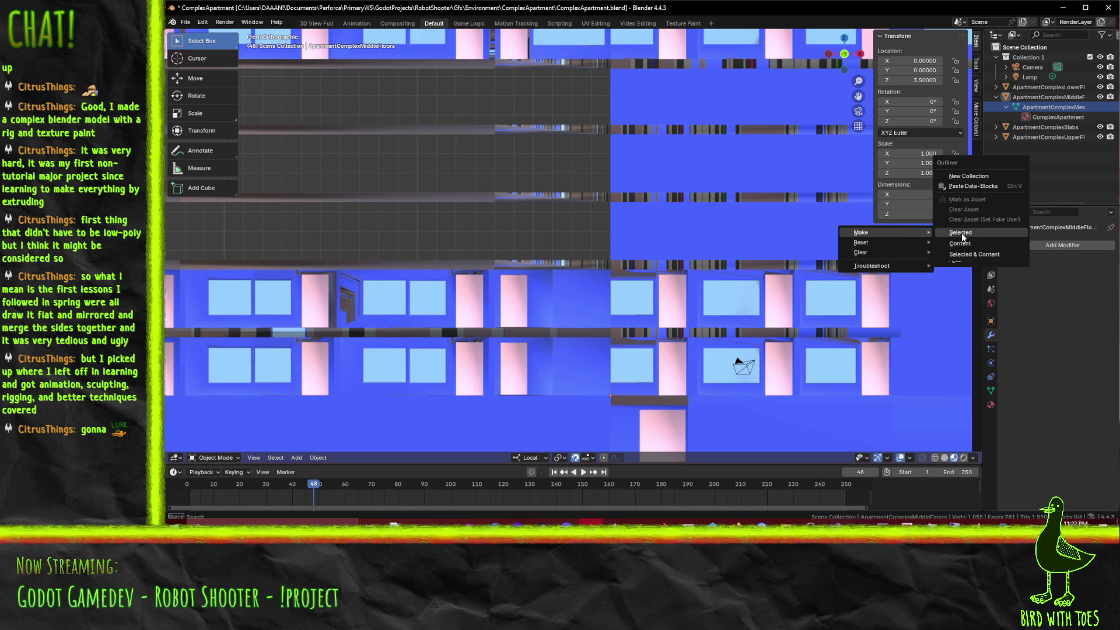
click(968, 255)
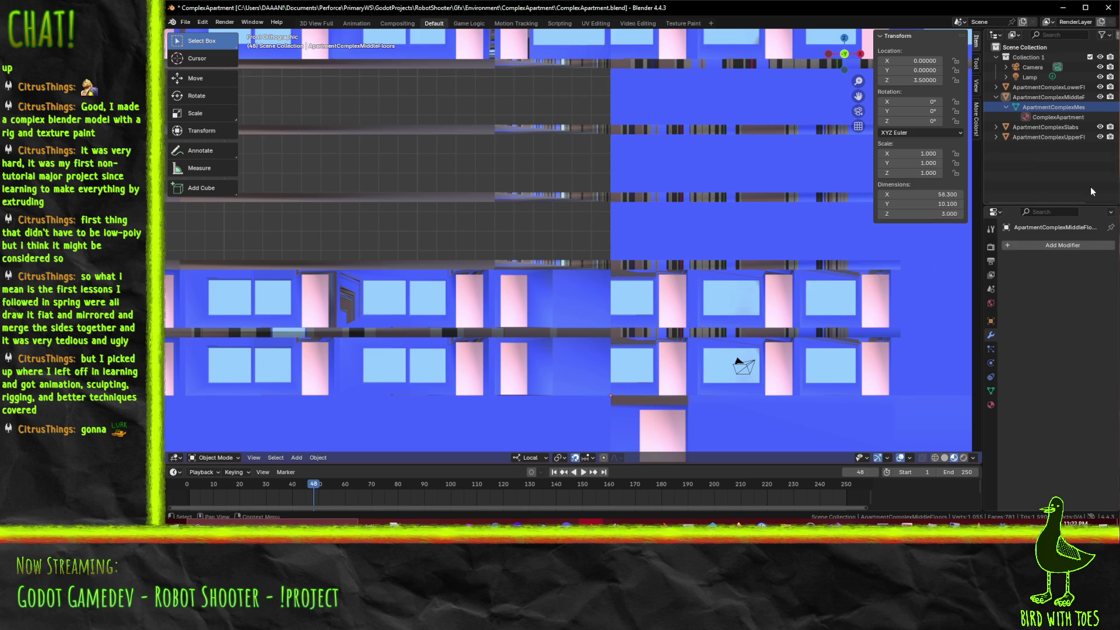
Collapse Collection 1, select the middle floors object, and show its mesh data properties.
click(996, 56)
click(997, 58)
click(998, 57)
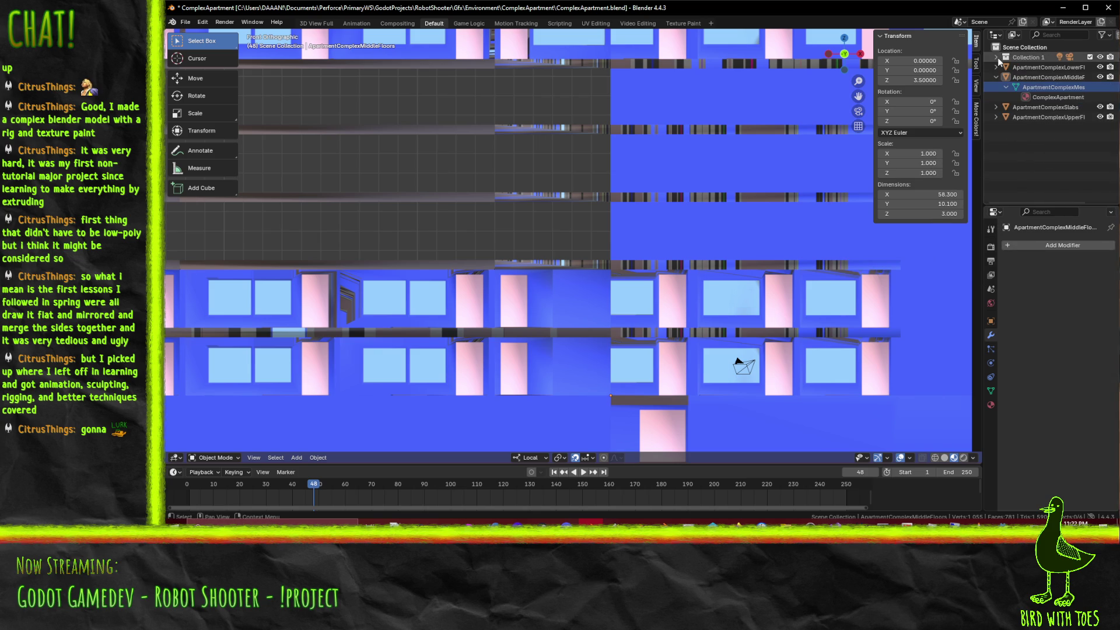
click(1037, 80)
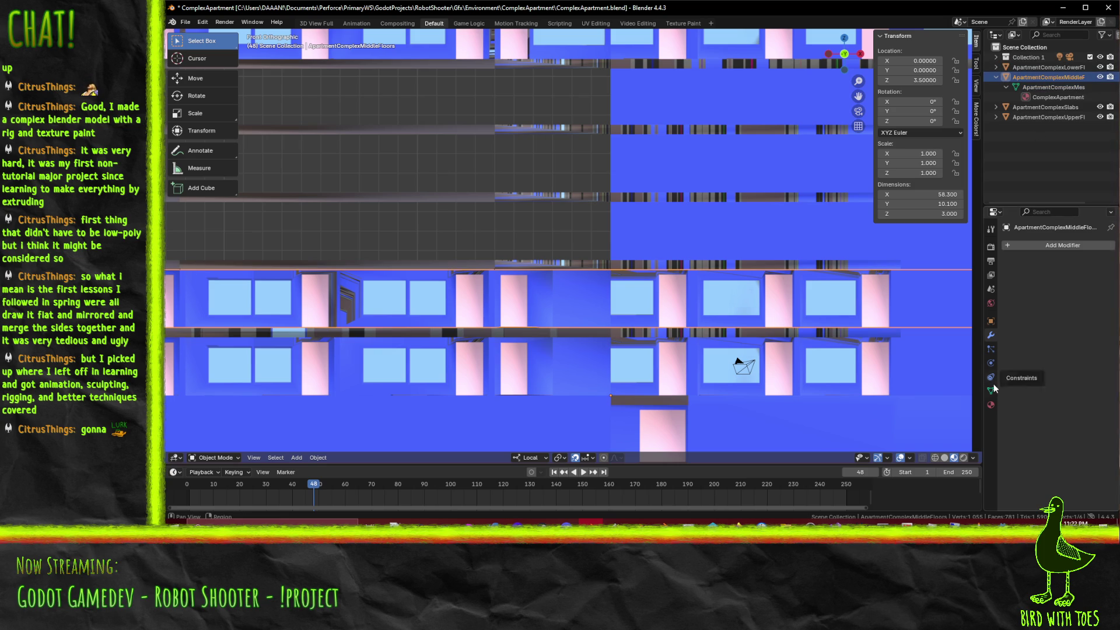
click(991, 390)
click(1054, 87)
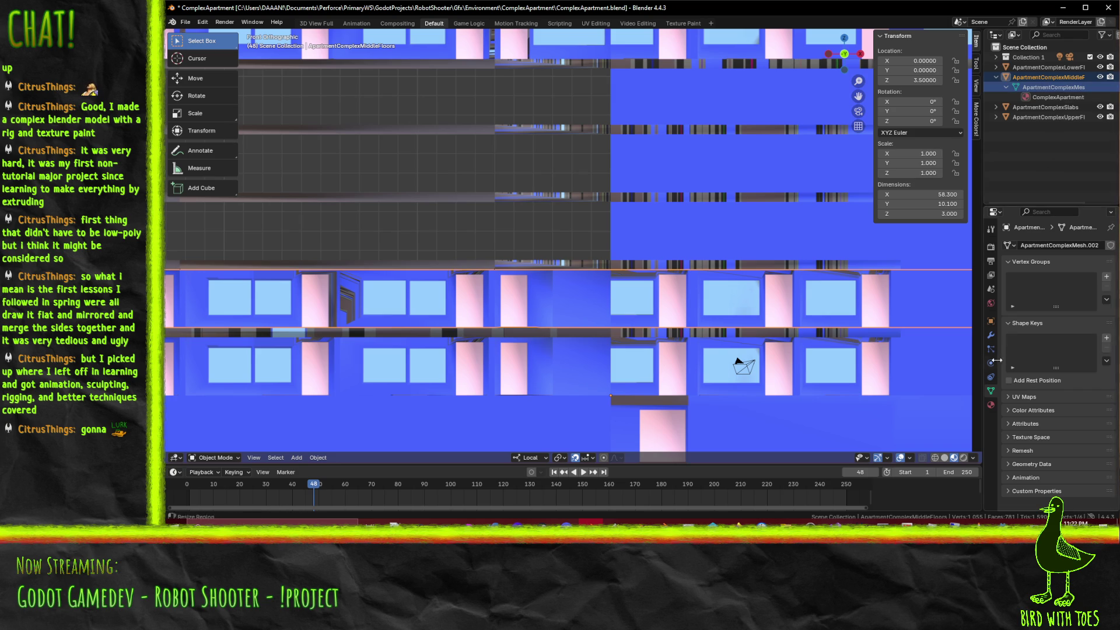
Rename the lower floor's mesh data to ApartmentComplexLowerFloorMesh.
click(997, 67)
click(1050, 77)
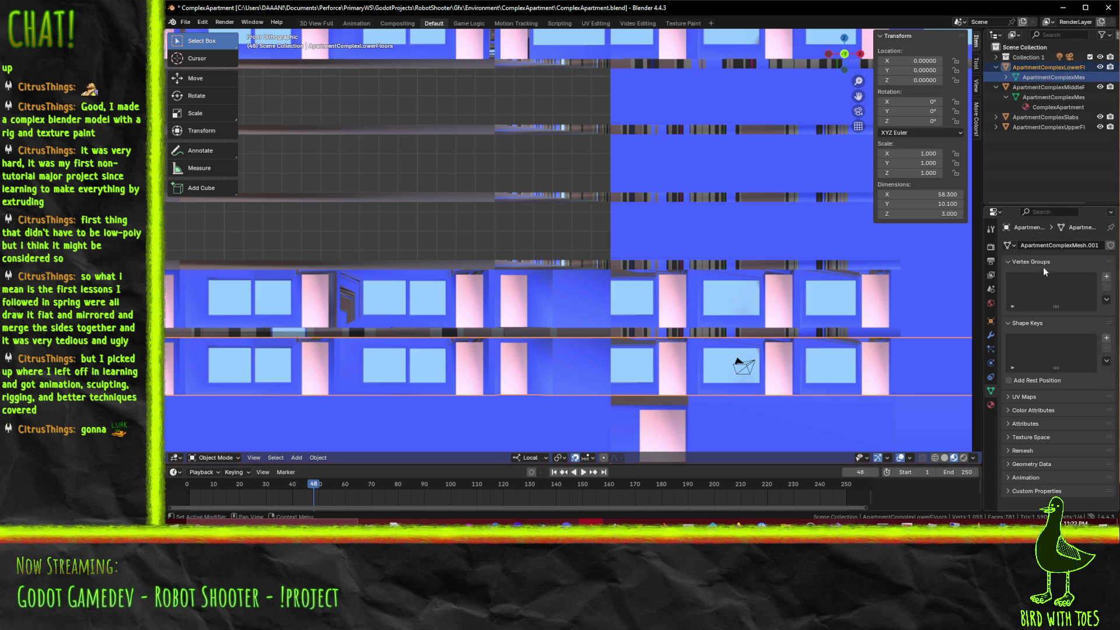
click(1069, 247)
click(1072, 247)
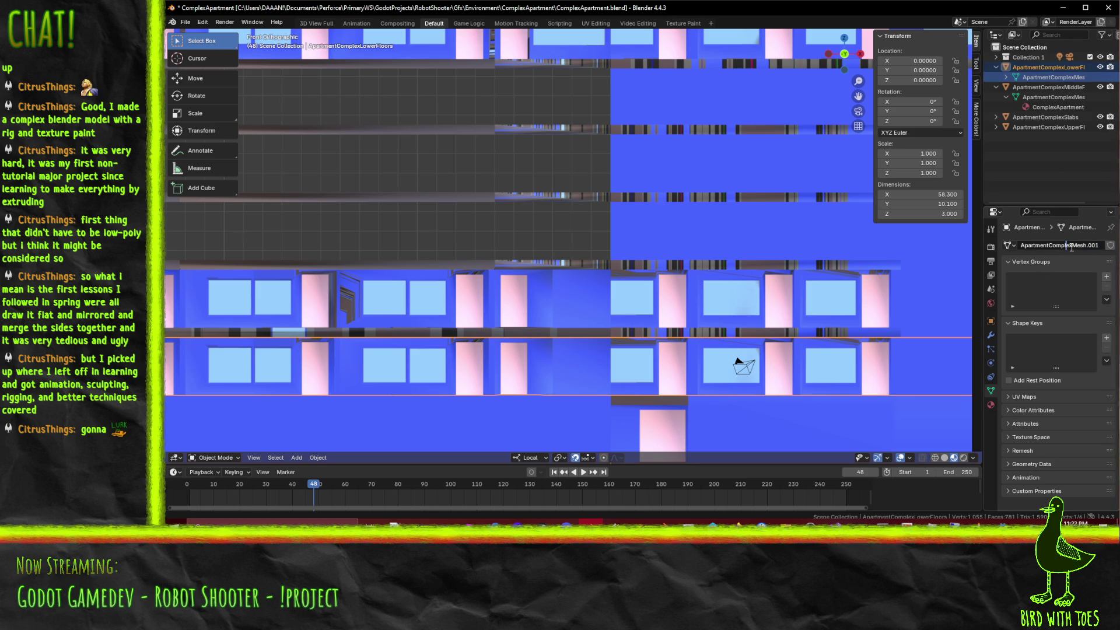
drag(1077, 247, 1099, 246)
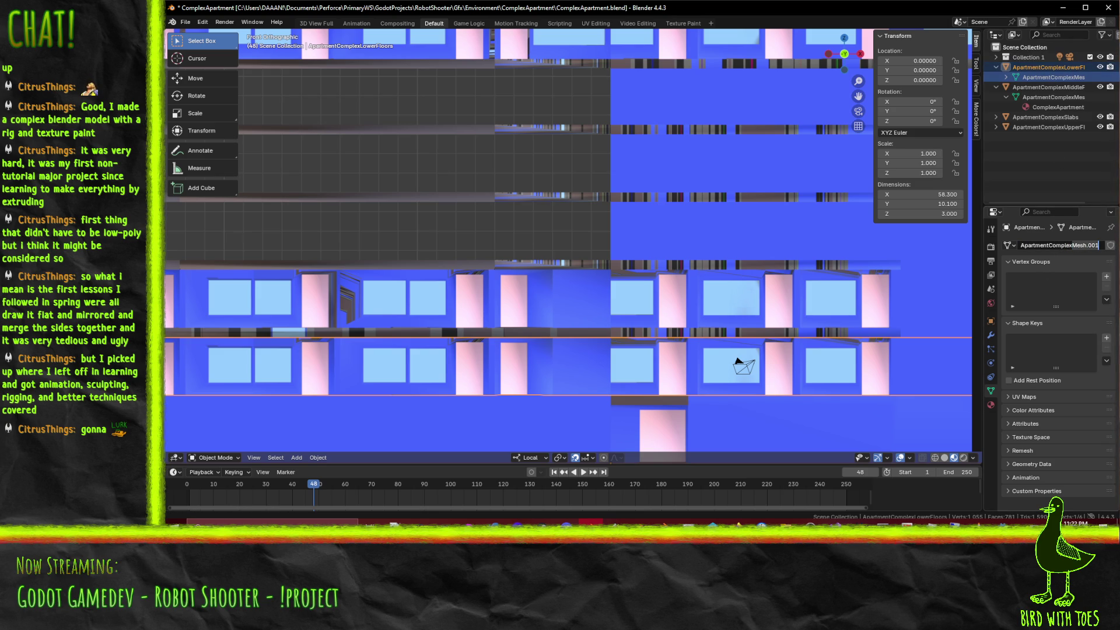
text(LowerFl)
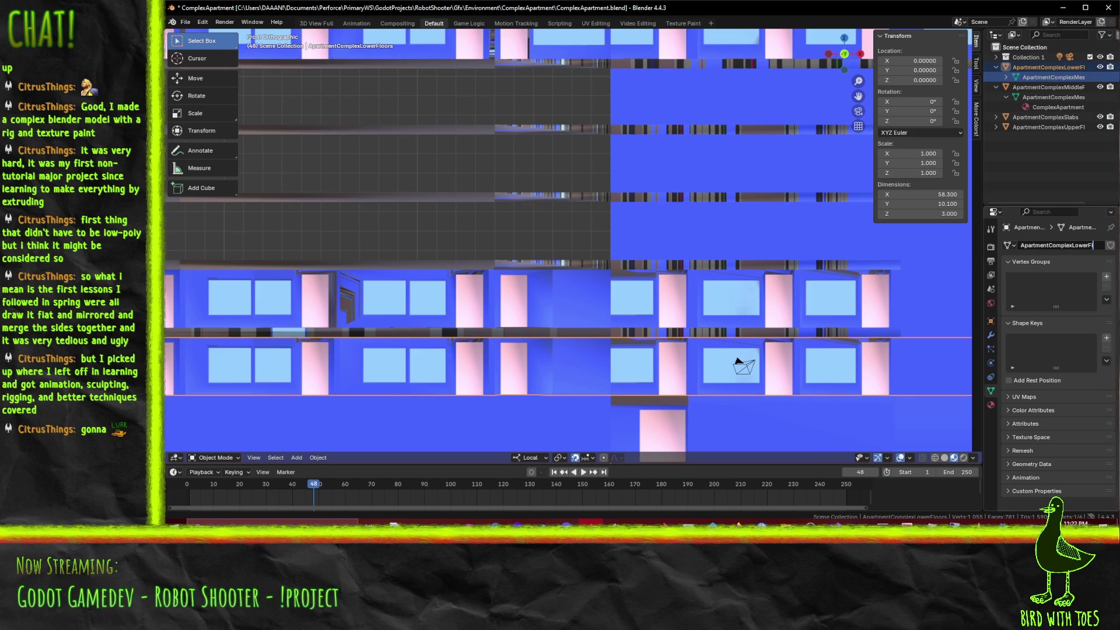
text(sMesh)
key(Return)
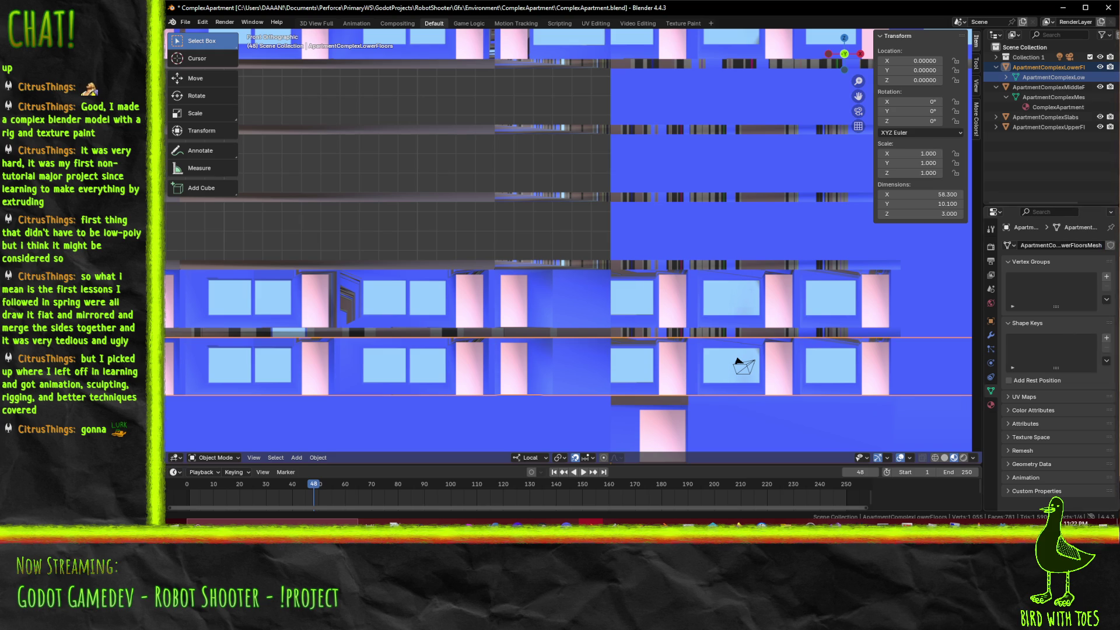
click(1048, 97)
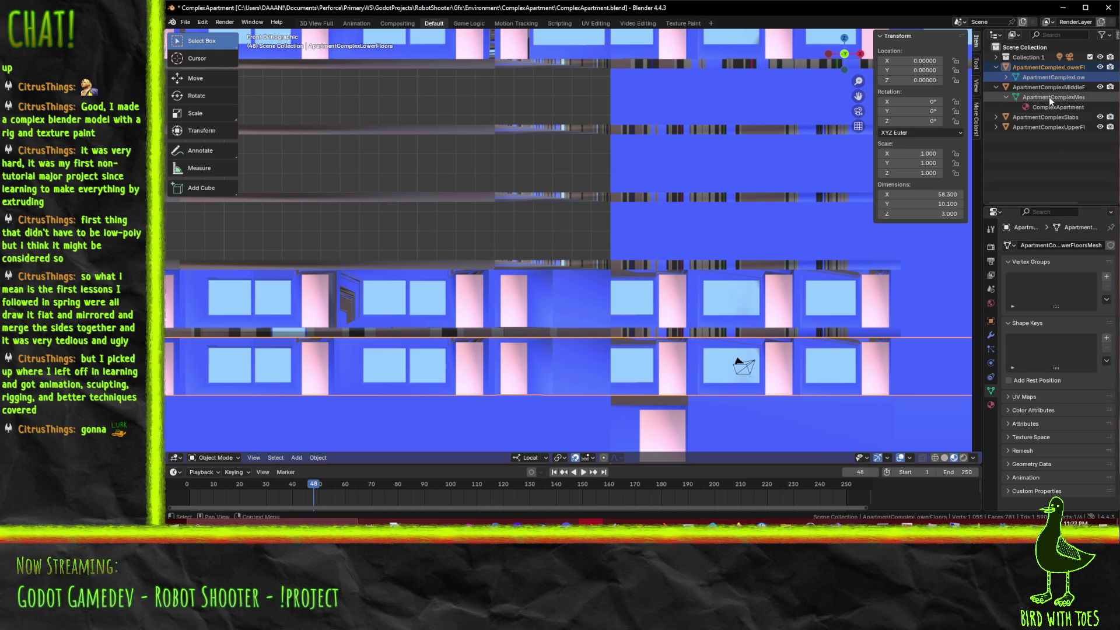
click(1051, 78)
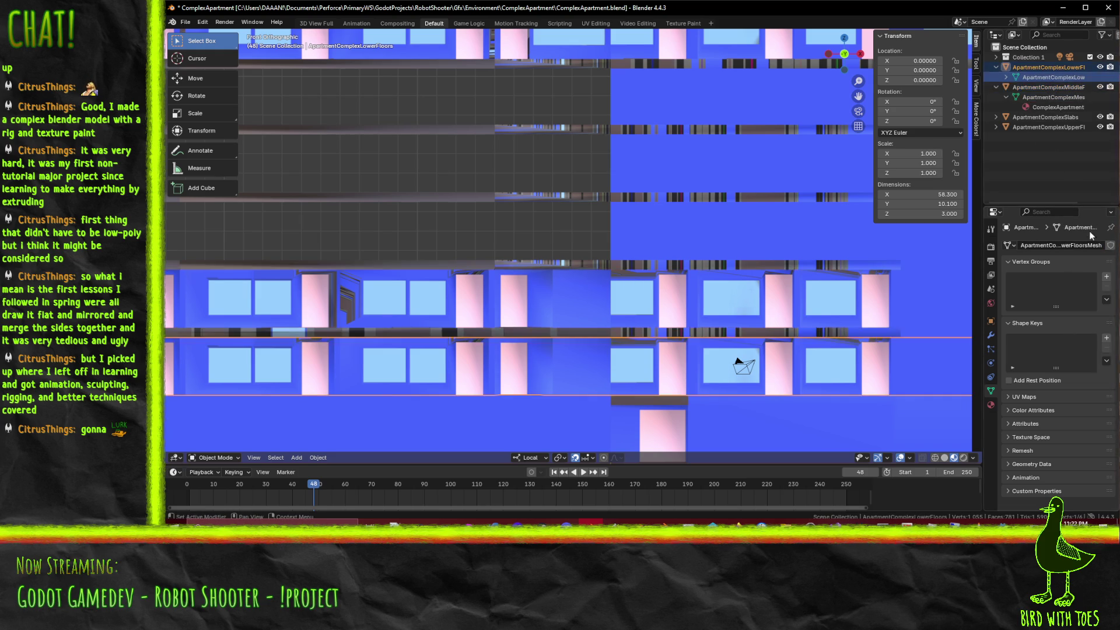
click(1087, 247)
key(BackSpace)
key(Return)
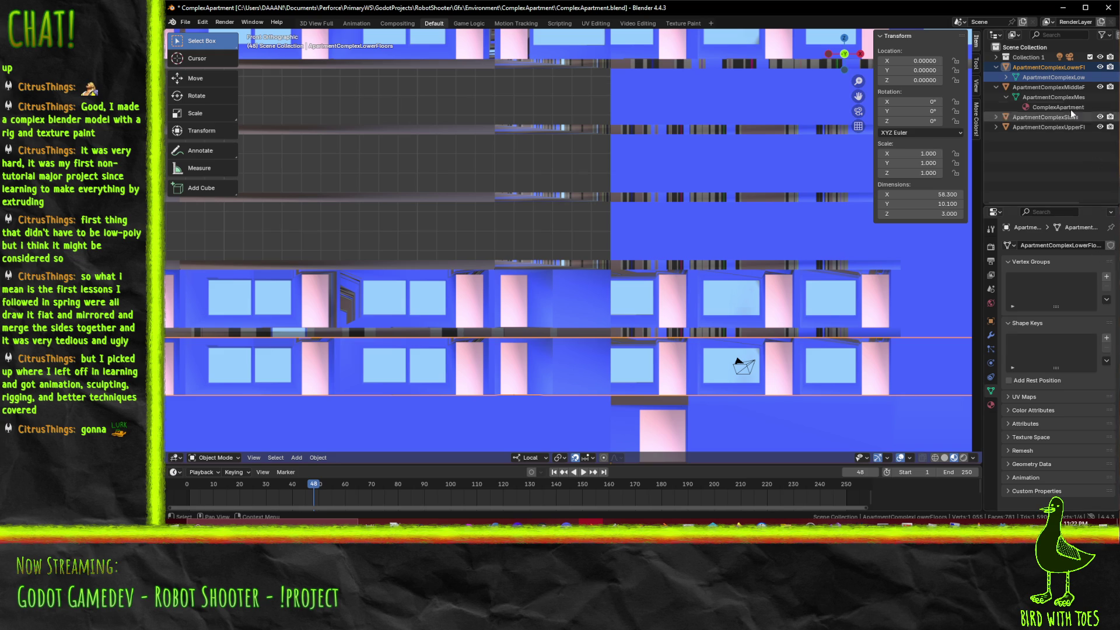
Rename the middle floors' mesh data to ApartmentComplexMiddleFloorsMesh.
click(1063, 96)
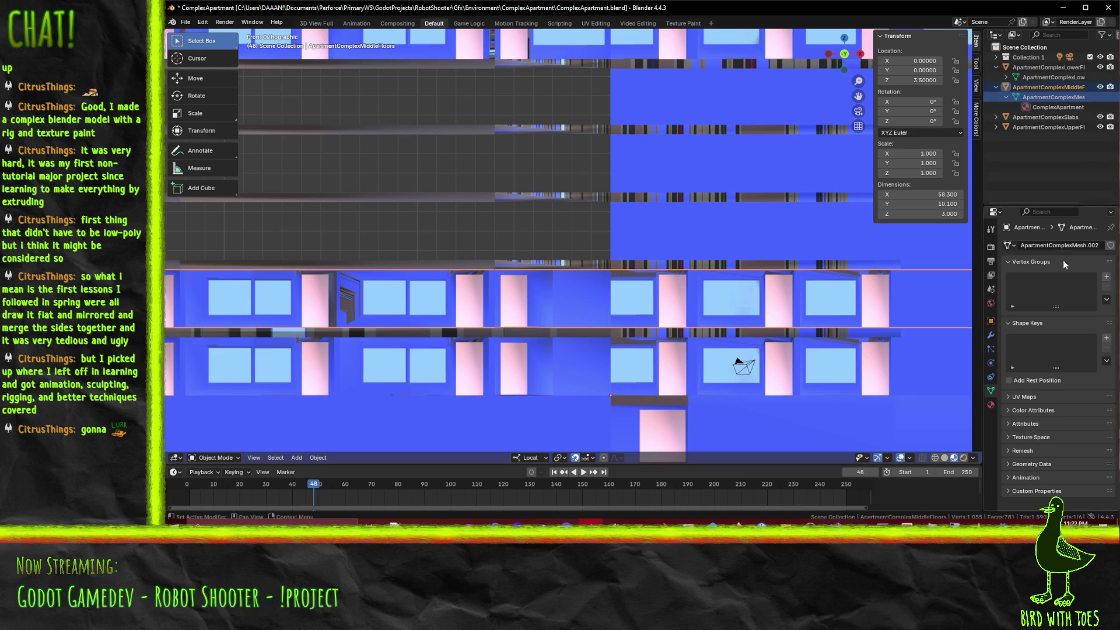
click(1074, 246)
click(1073, 246)
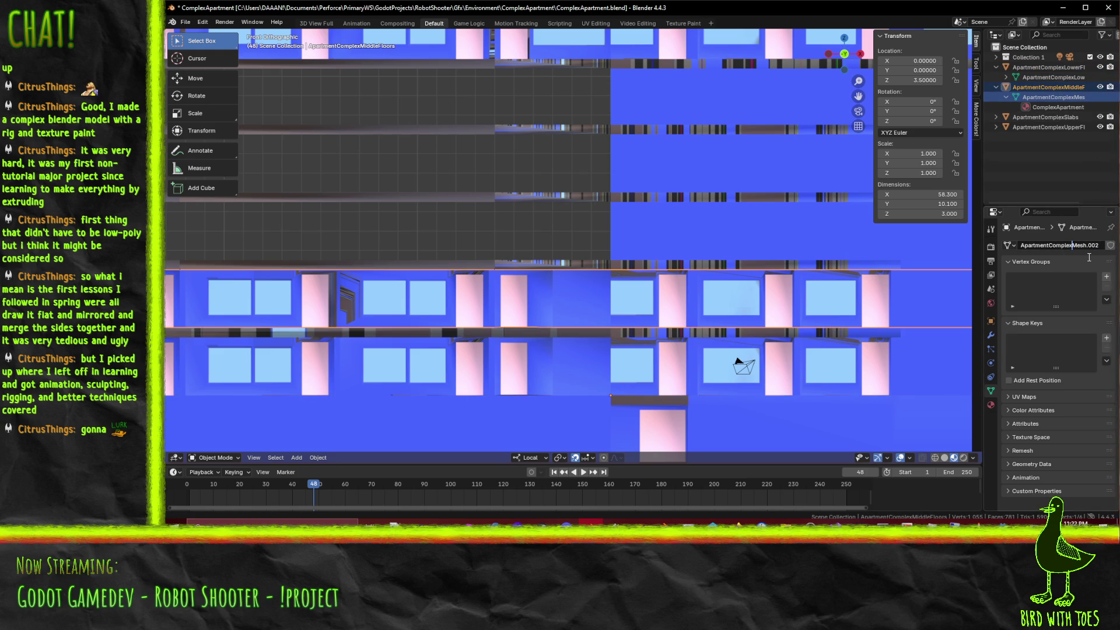
key(shift+End)
text(eF)
text(orsMeh)
text(sh)
key(Return)
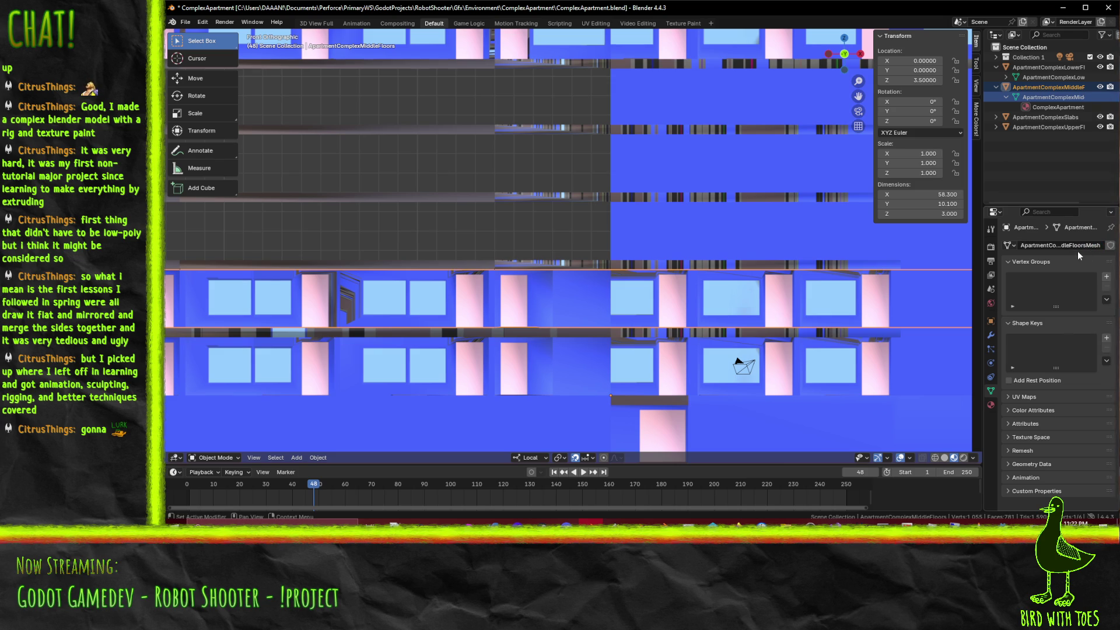
Frame the slabs object and finish renaming its mesh data.
click(996, 117)
click(1031, 117)
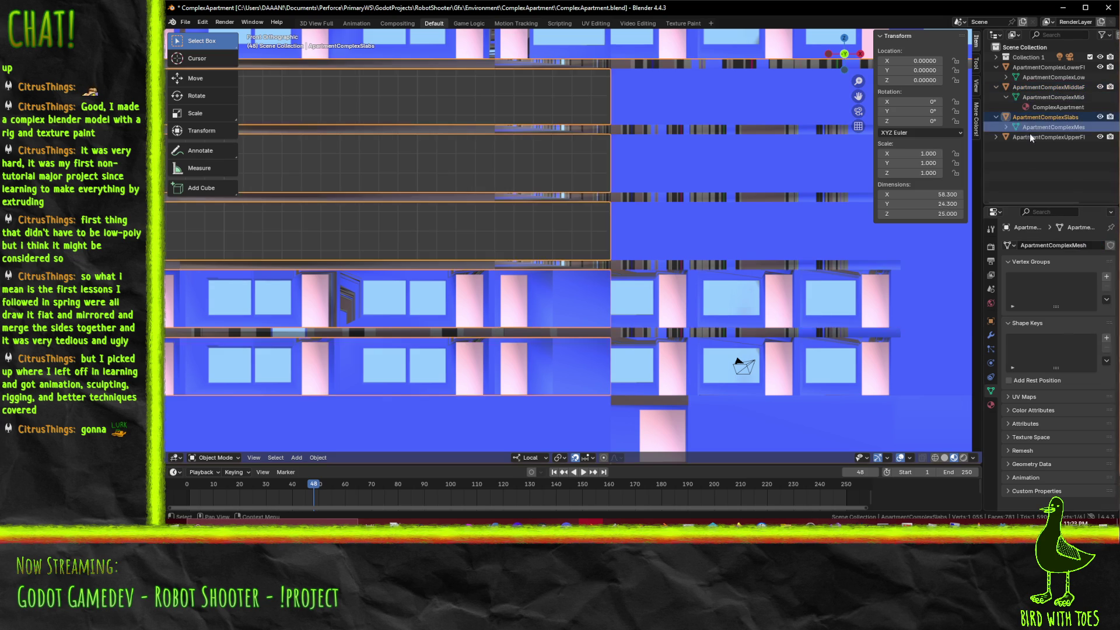
key(KP_Decimal)
scroll(700, 216, up, 2)
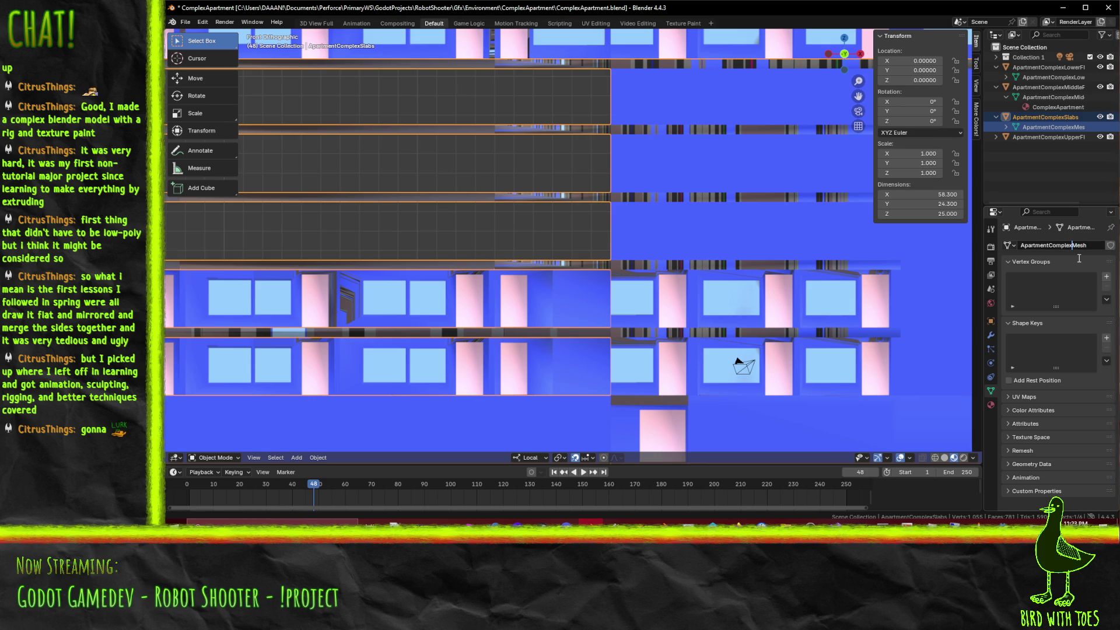
text(bs)
key(Return)
Rename the upper floor's mesh data, entering UpperFloor in its name.
click(1049, 137)
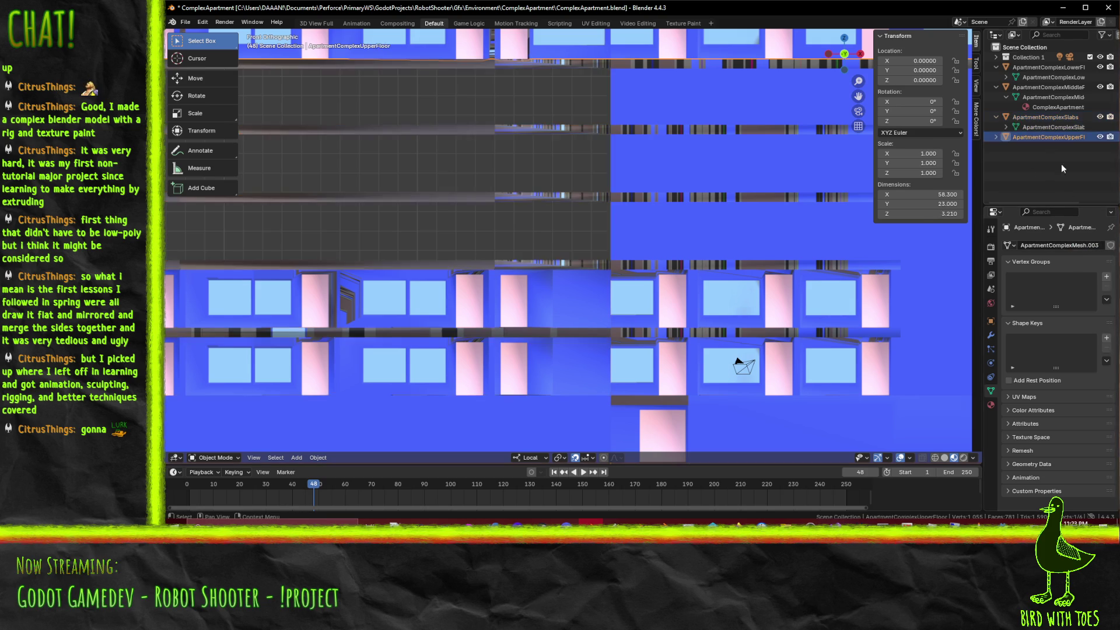
double_click(1081, 248)
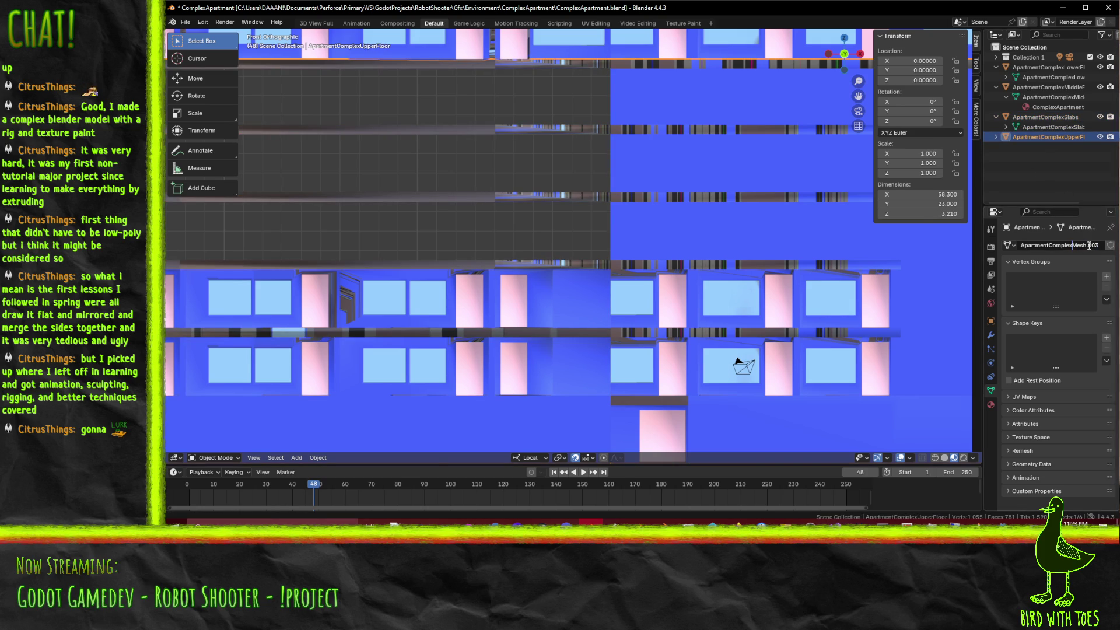
text(UpperFloor)
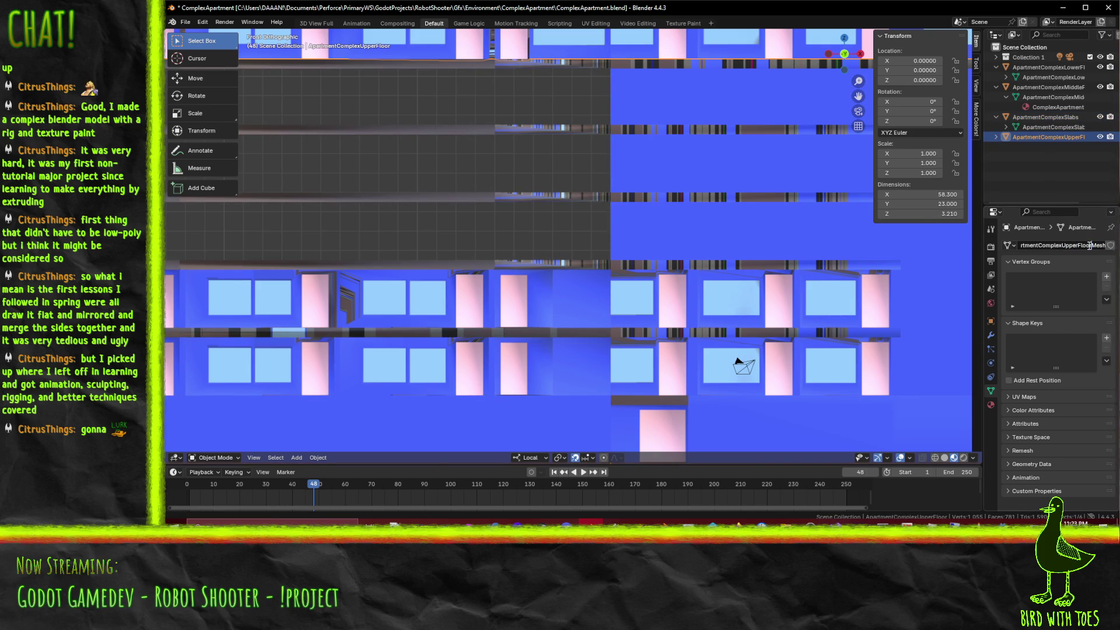
key(Return)
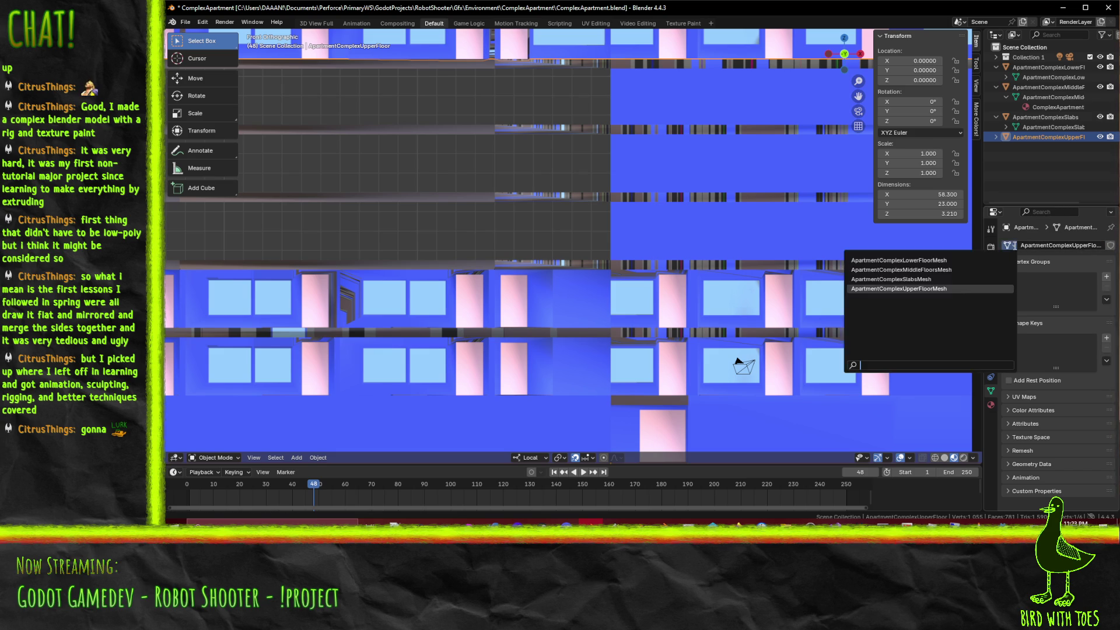
Clear the Outliner selection and select only the middle floors object.
right_click(1068, 183)
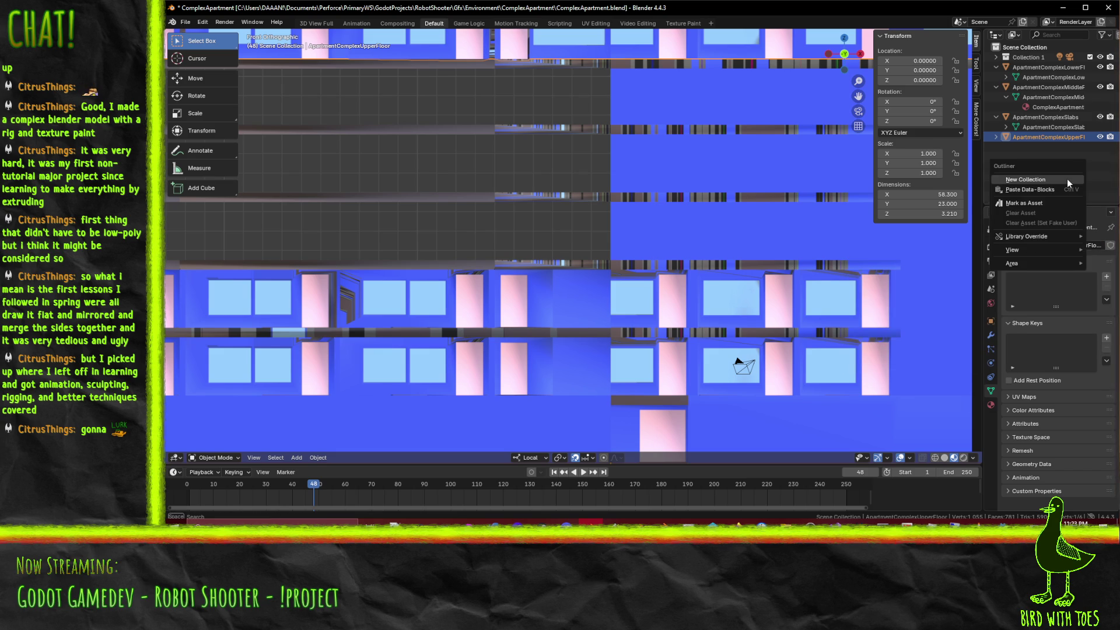
click(1006, 118)
click(1021, 159)
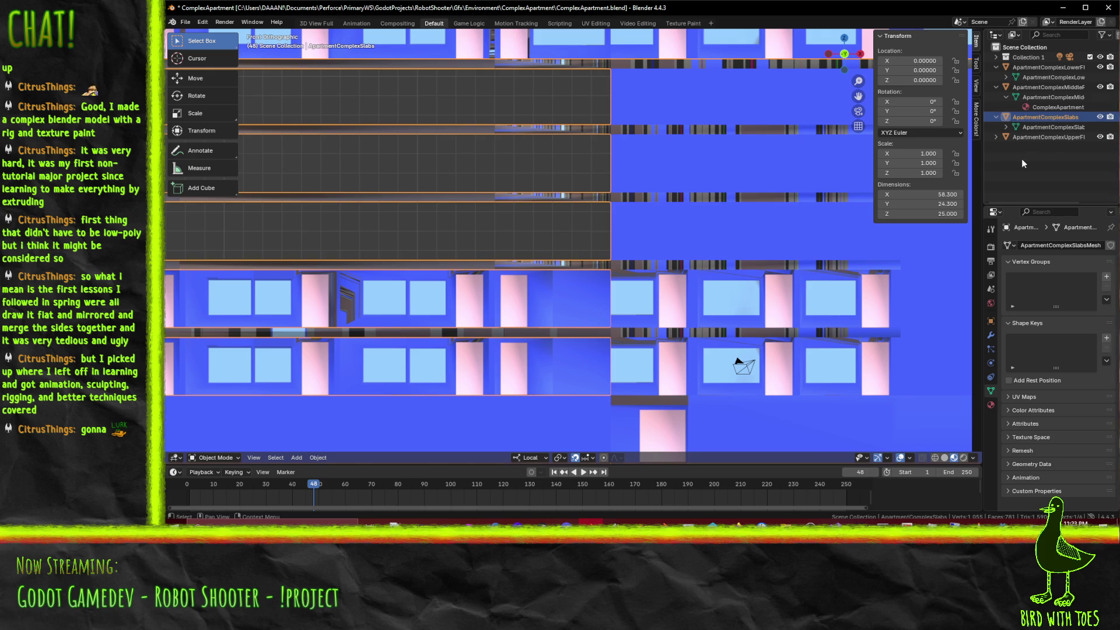
click(1078, 87)
right_click(1077, 87)
mouse_move(1051, 195)
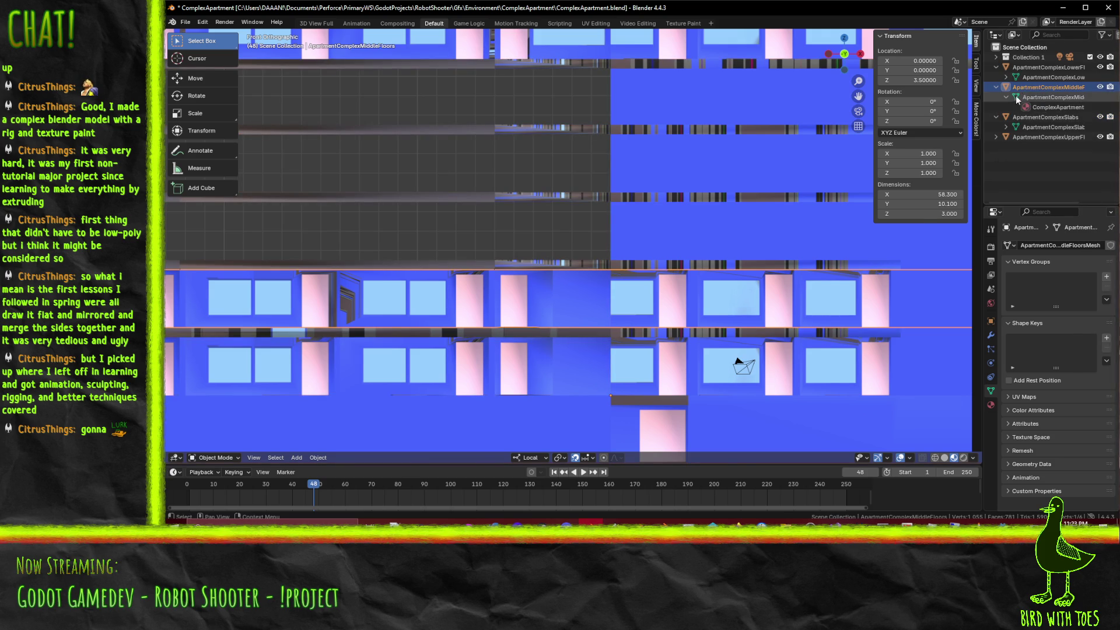
Unlink the middle floors mesh data, then duplicate the middle floors object.
click(1007, 96)
right_click(1017, 88)
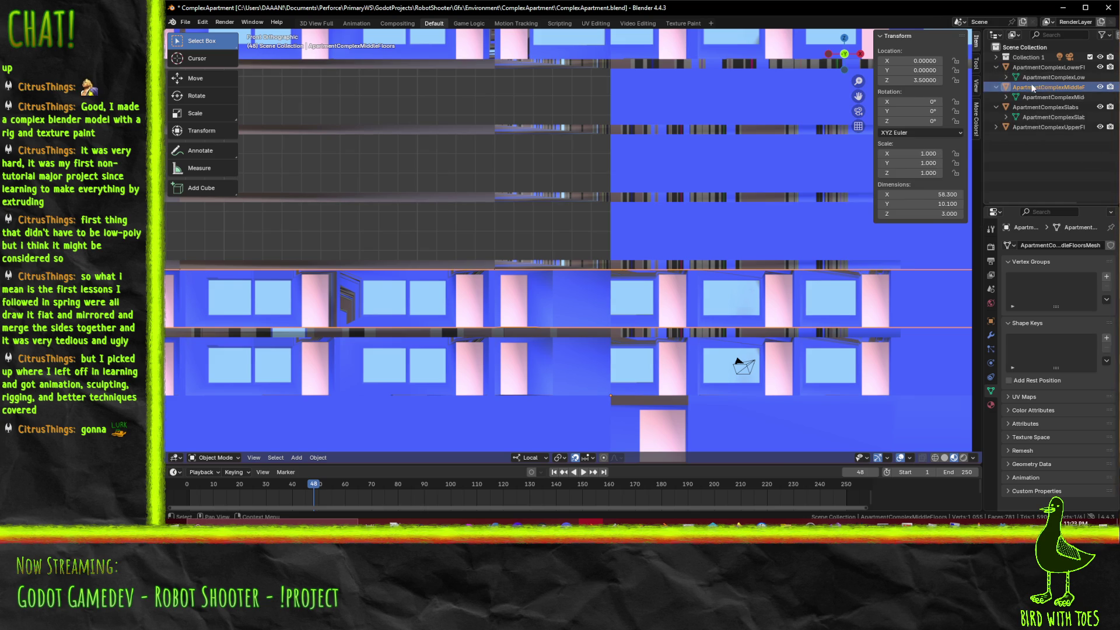
right_click(1022, 126)
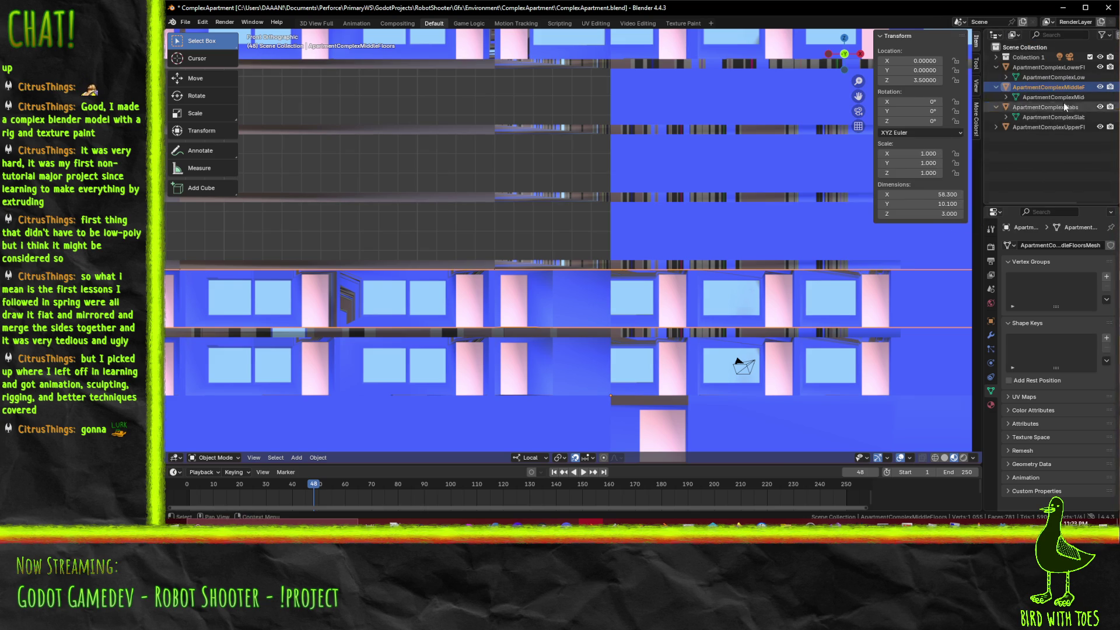
right_click(1049, 98)
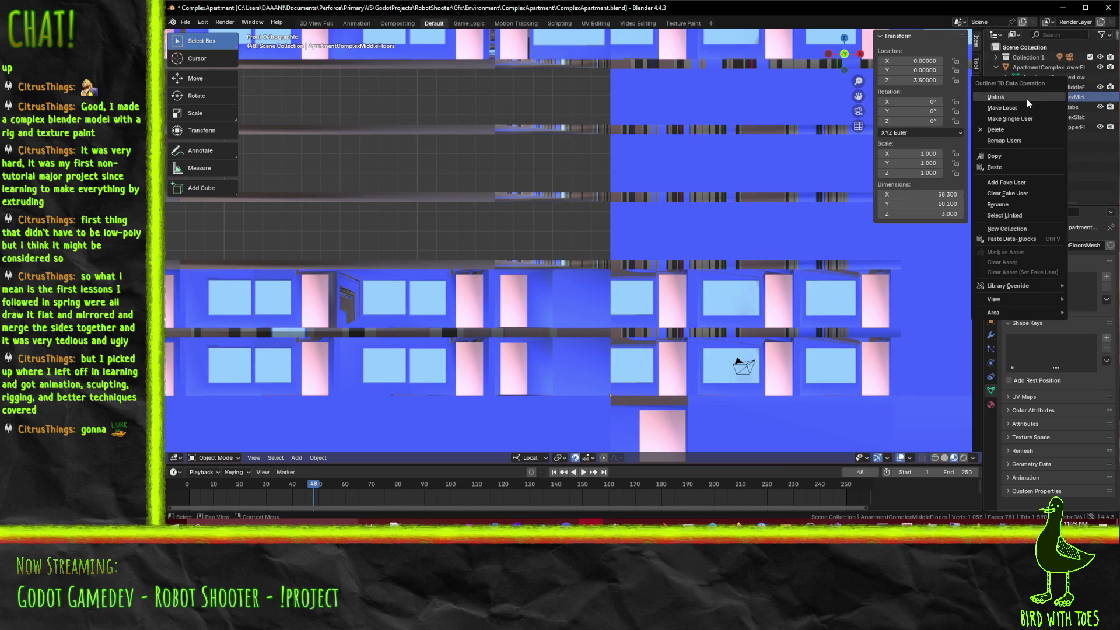
click(1027, 99)
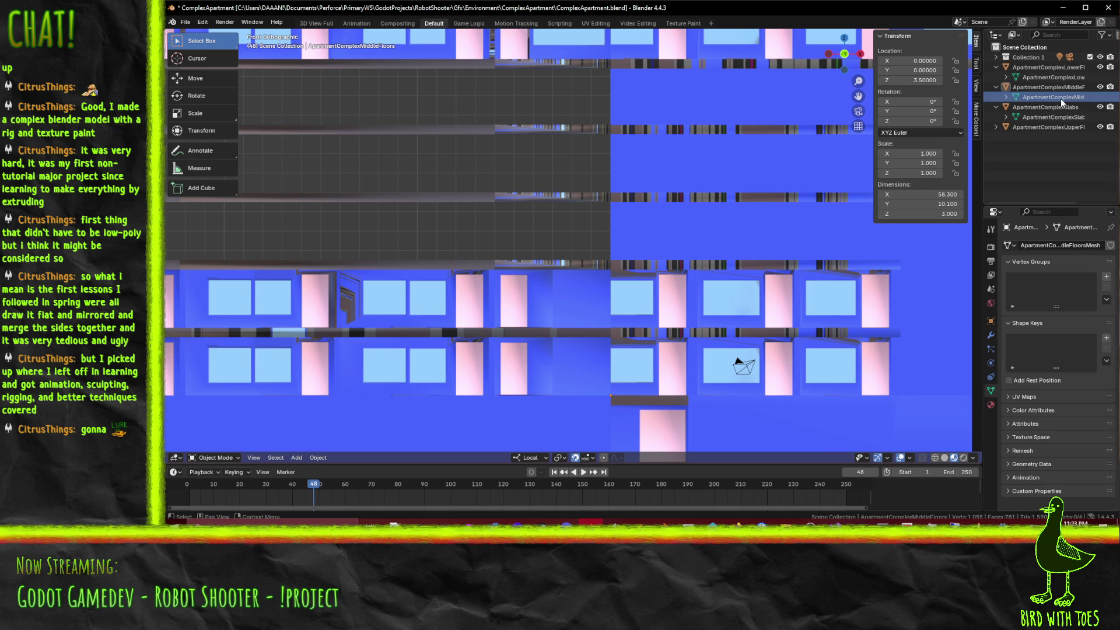
click(1044, 87)
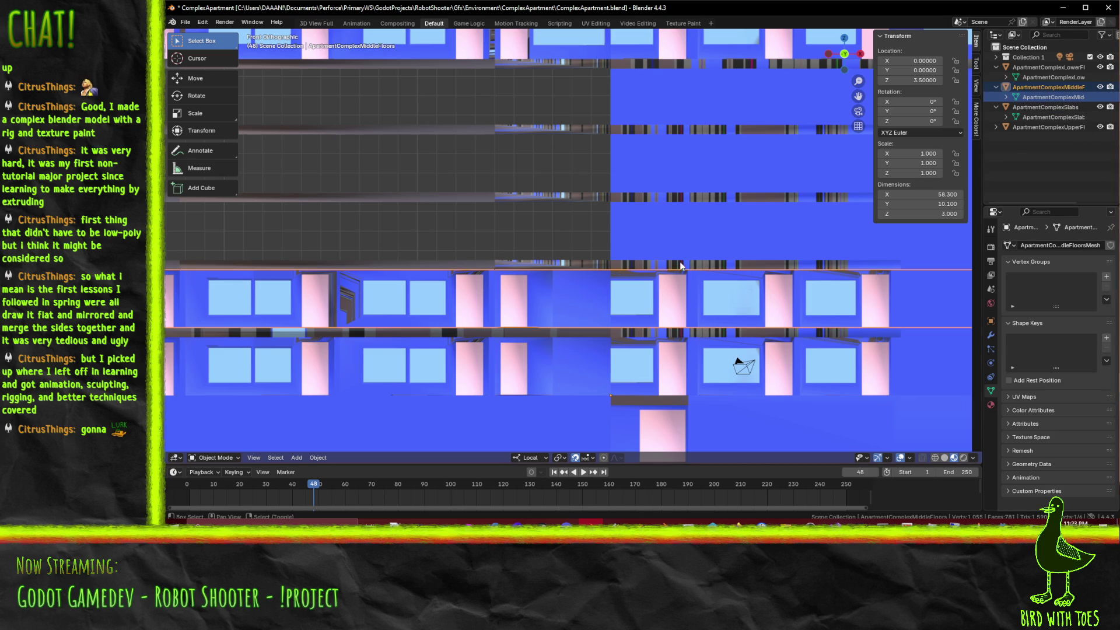
key(shift+d)
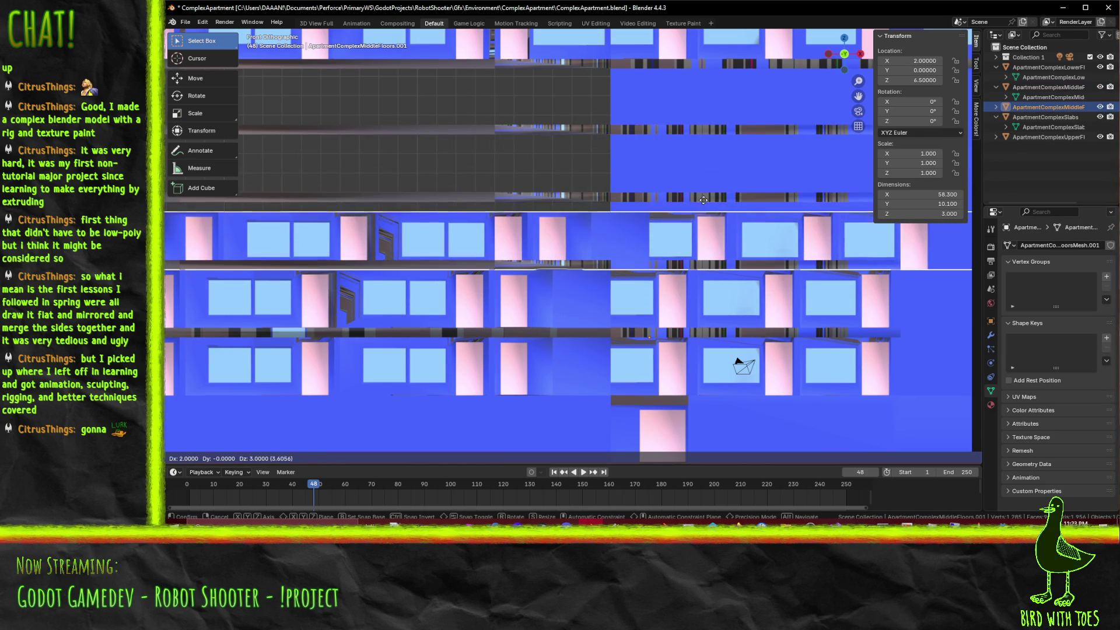
Place the middle floors copy 3 units higher and link it to ApartmentComplexMiddleFloorsMesh.
click(664, 200)
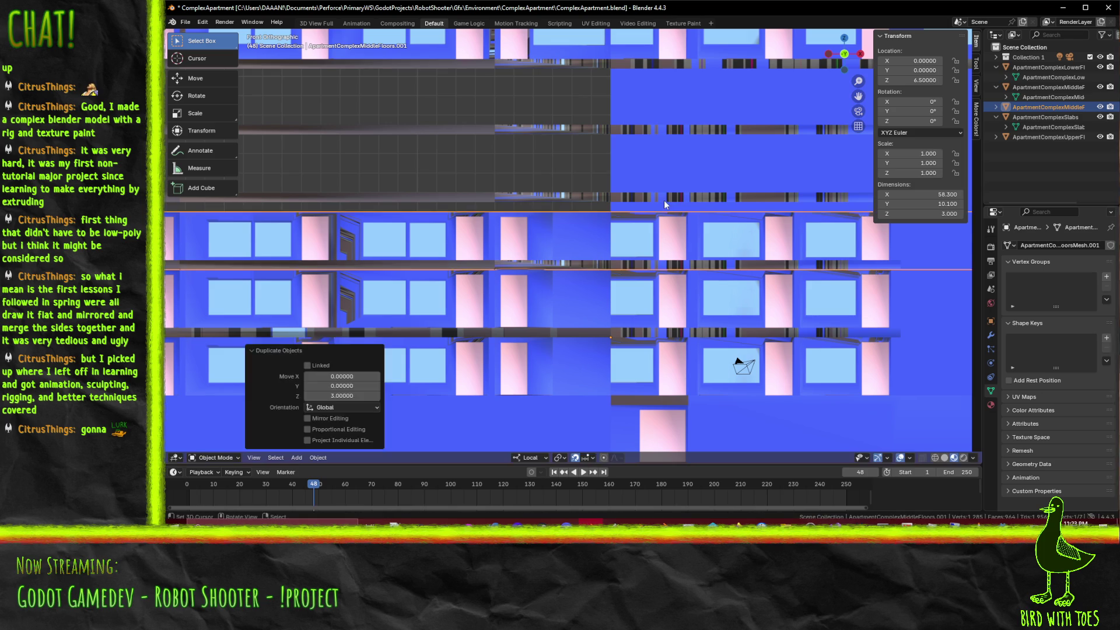
click(996, 106)
click(1016, 117)
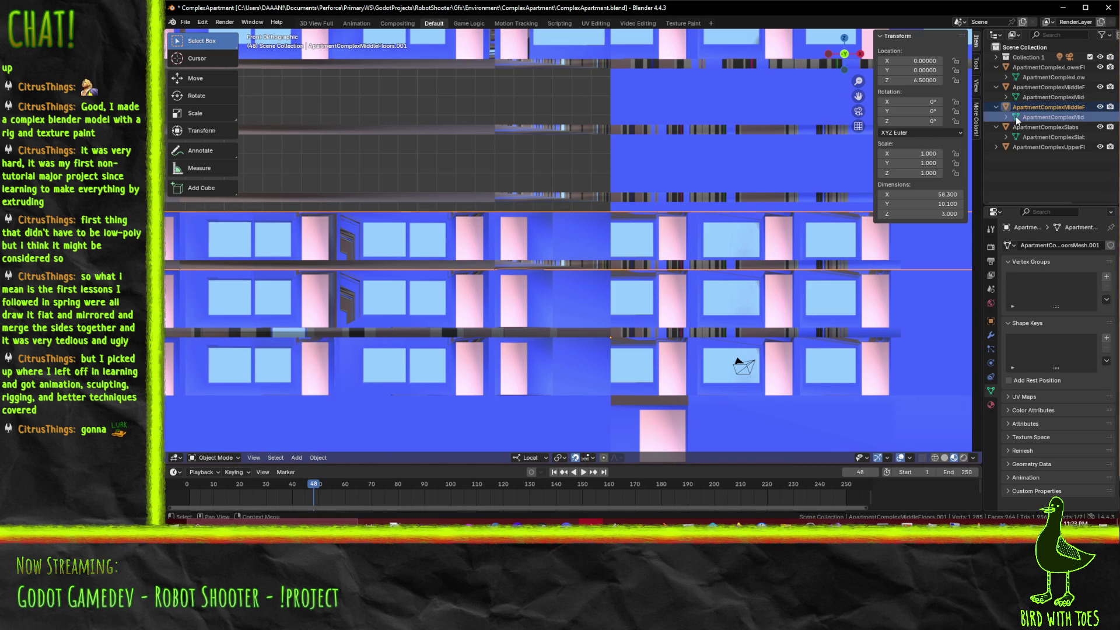
mouse_move(1016, 117)
mouse_down()
mouse_move(1033, 97)
mouse_move(1040, 122)
mouse_up()
right_click(1040, 116)
click(1037, 118)
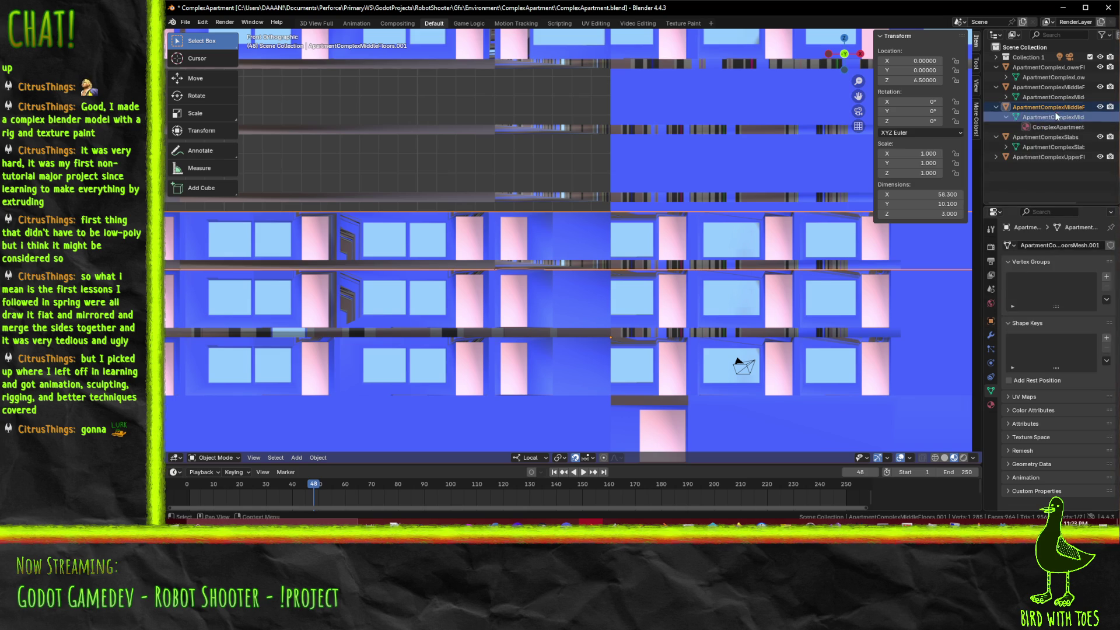
click(1010, 245)
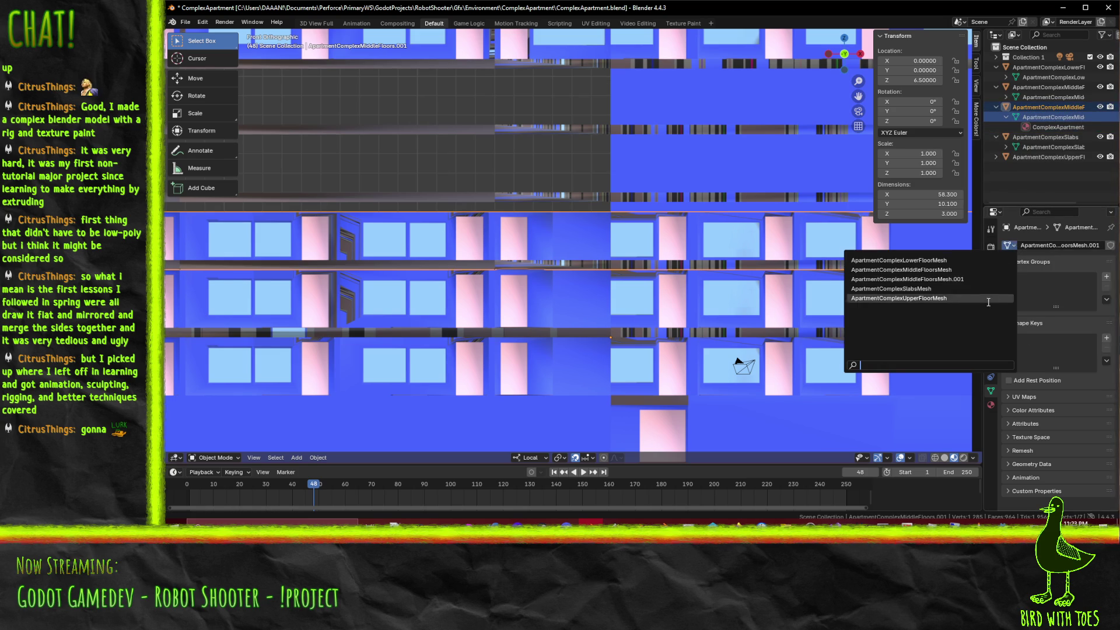
click(968, 271)
Move the duplicated middle floor up along Z to a height of 7.
scroll(570, 258, down, 2)
scroll(571, 258, up, 3)
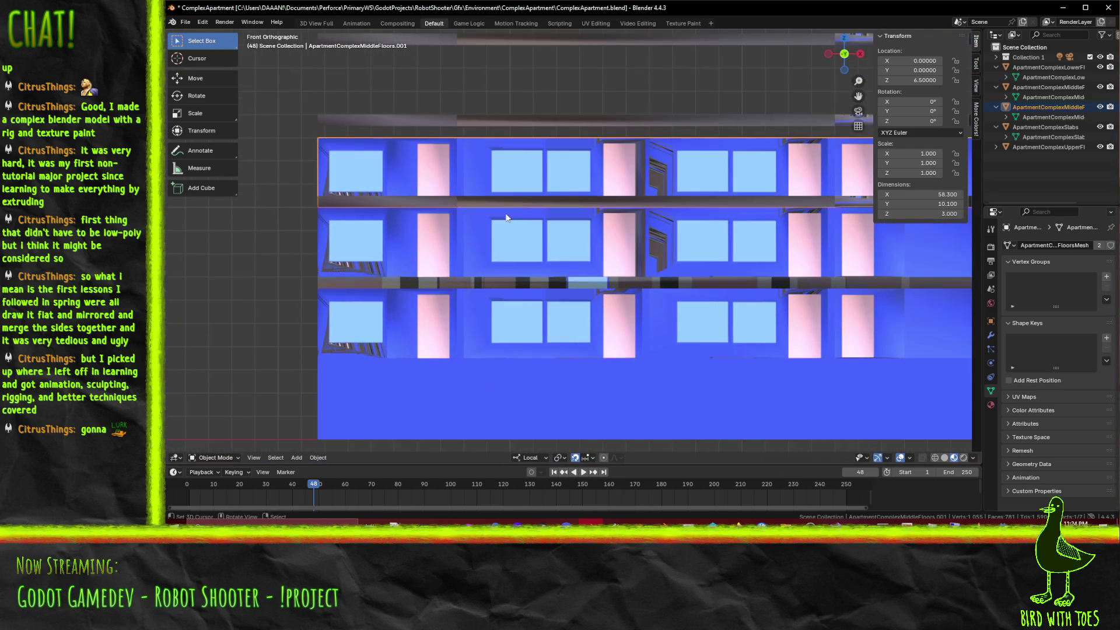
key(g)
key(z)
key(z)
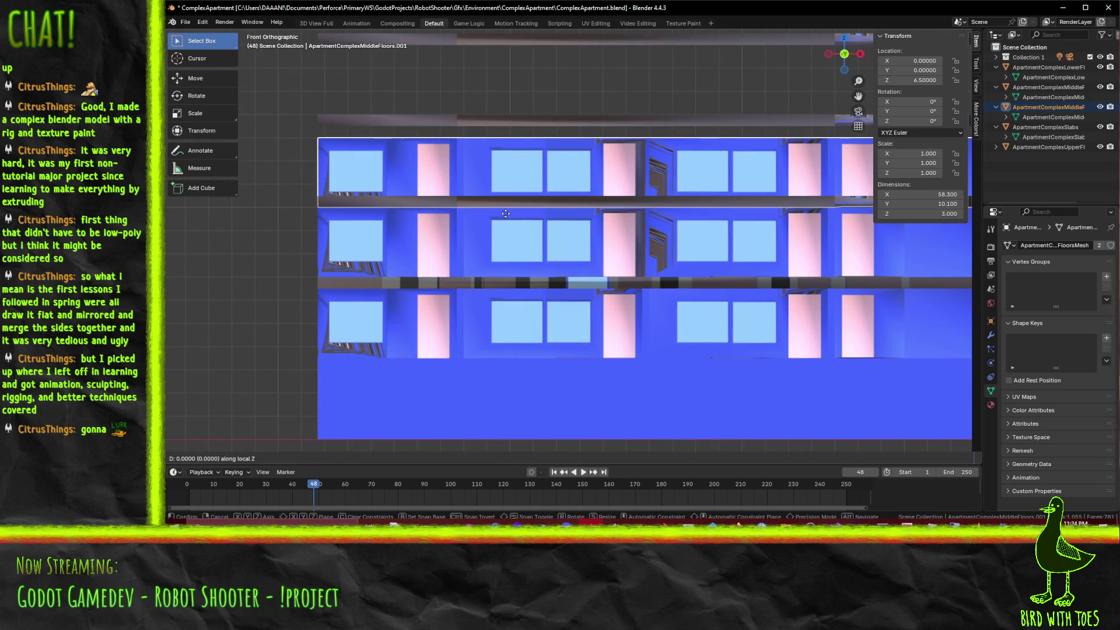
key(Escape)
scroll(595, 186, left, 3)
scroll(595, 187, up, 4)
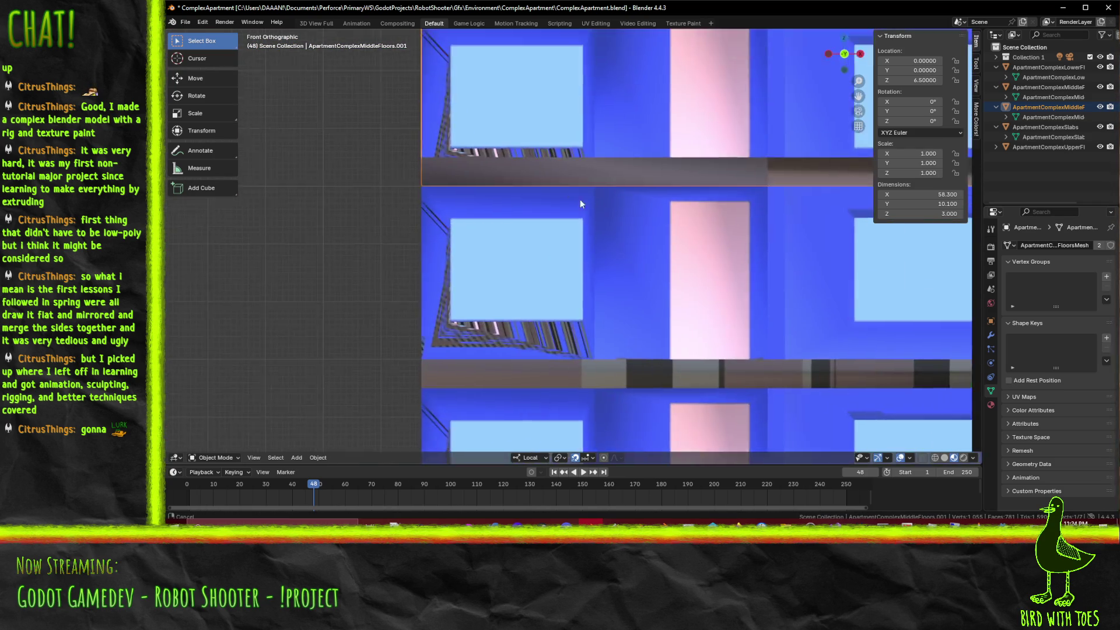
key(g)
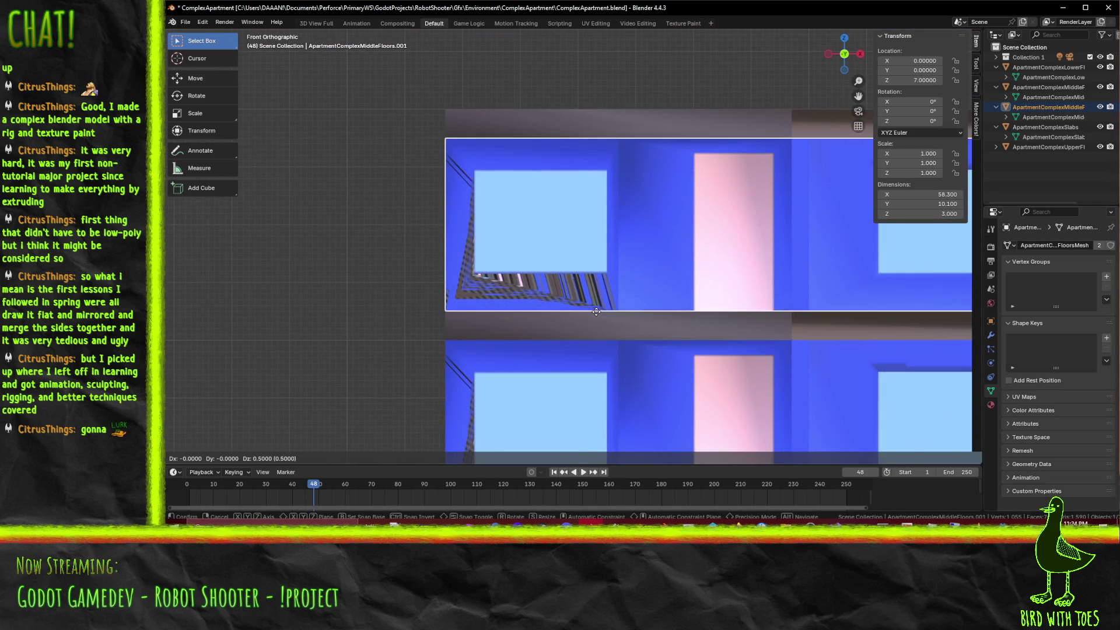
click(597, 312)
scroll(596, 312, down, 5)
scroll(699, 272, up, 2)
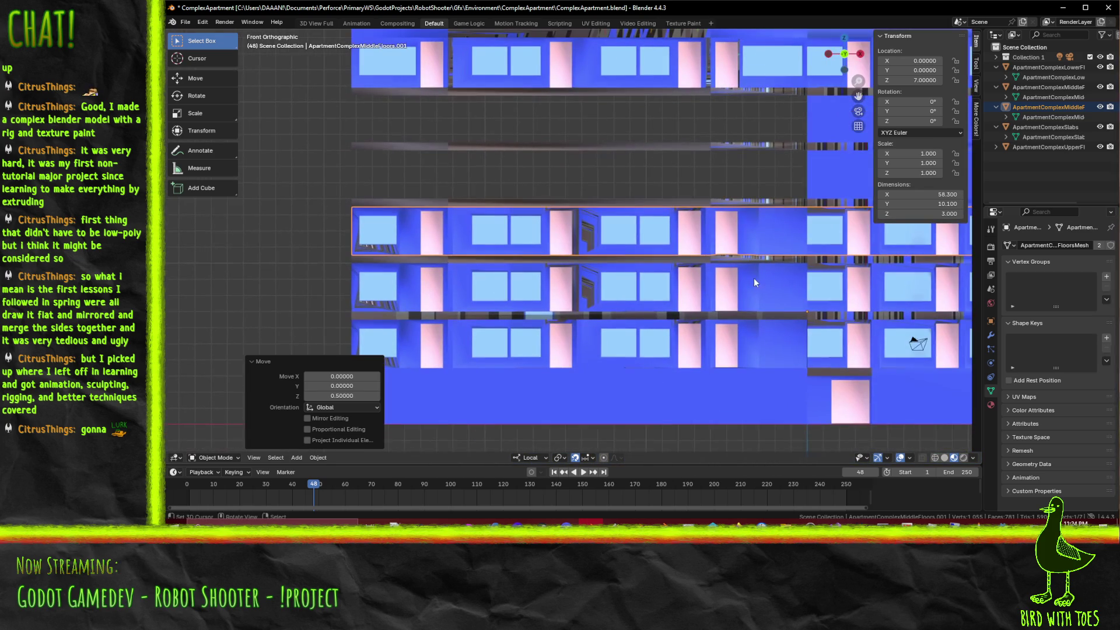
Enter Edit Mode, start moving a corner vertex, cancel it, and return to Object Mode.
key(Tab)
click(396, 239)
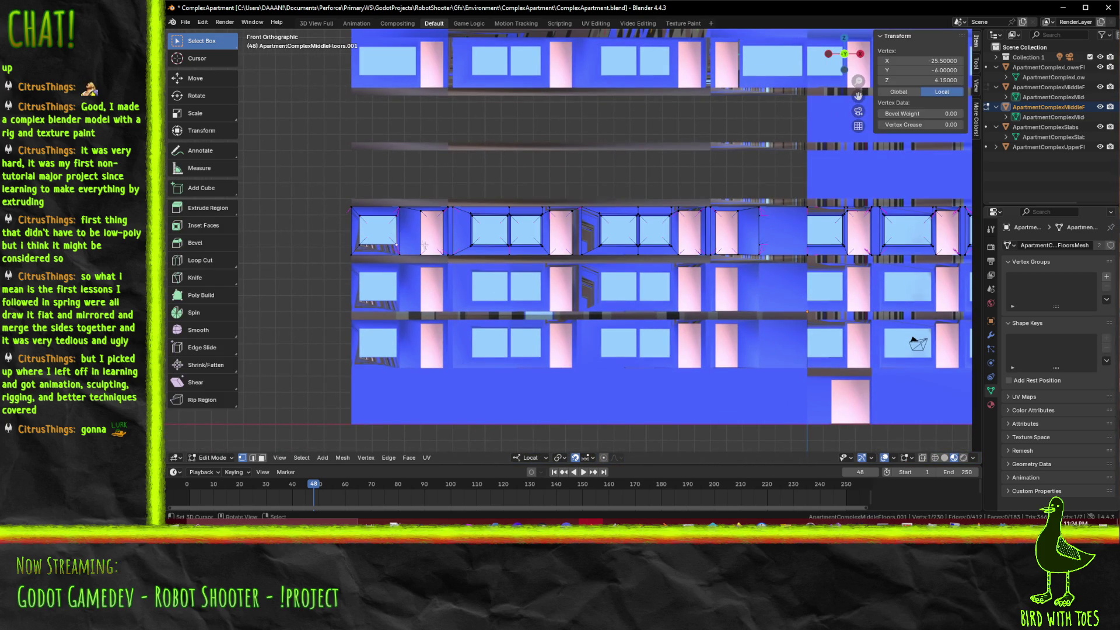
key(g)
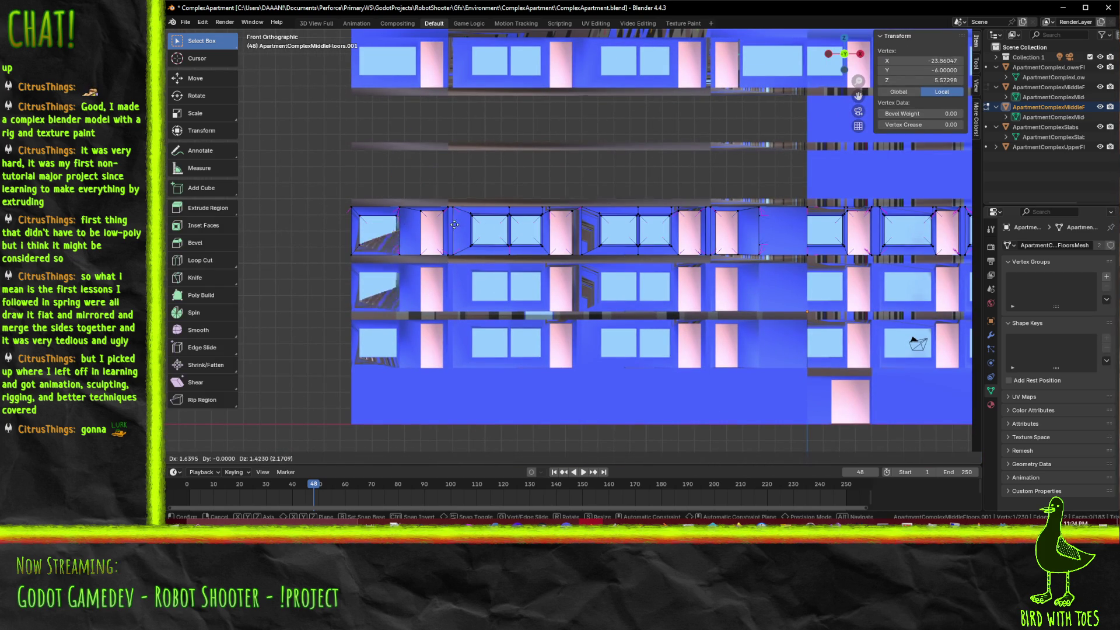
key(Escape)
key(Tab)
scroll(527, 275, right, 3)
scroll(527, 276, left, 2)
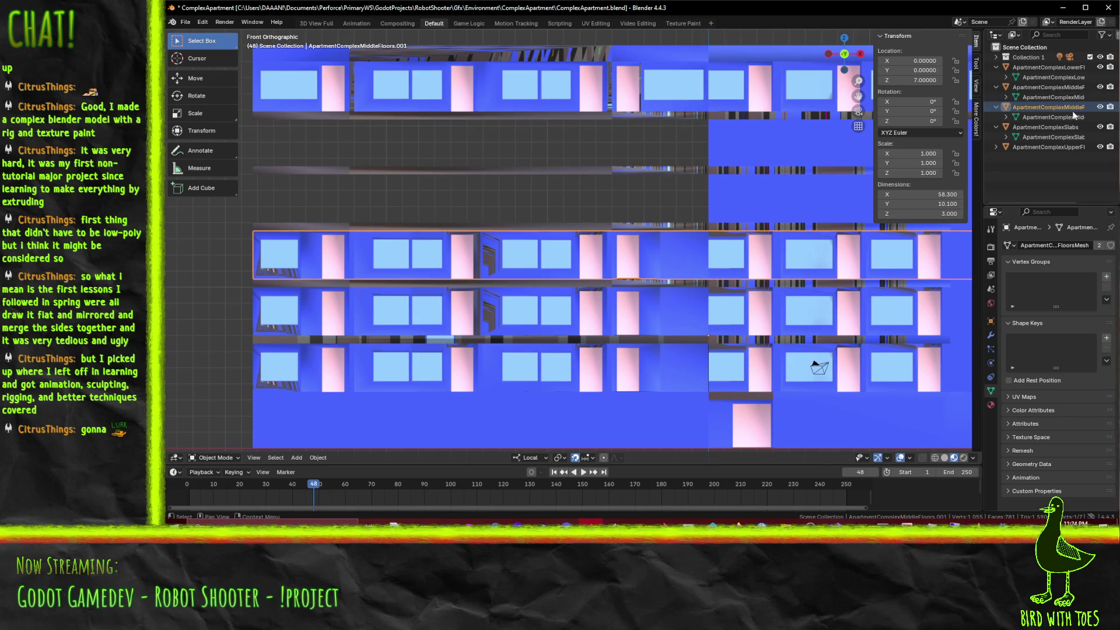
Collapse the middle floors and slabs entries in the Outliner and select the upper floor.
click(995, 87)
click(995, 98)
click(1049, 87)
click(1051, 107)
click(996, 107)
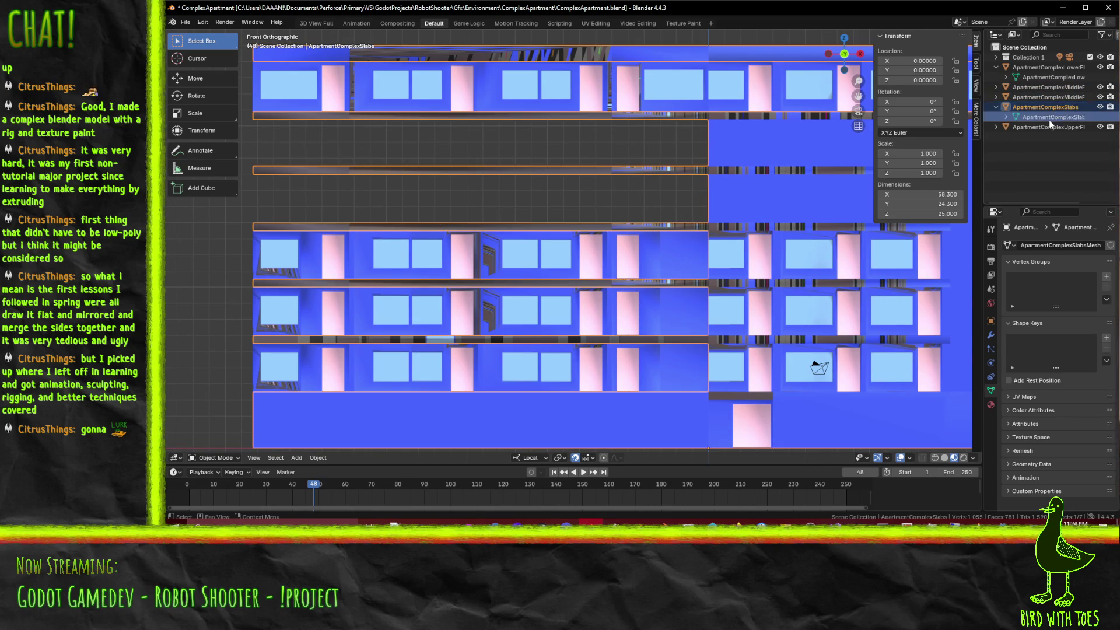
click(1037, 118)
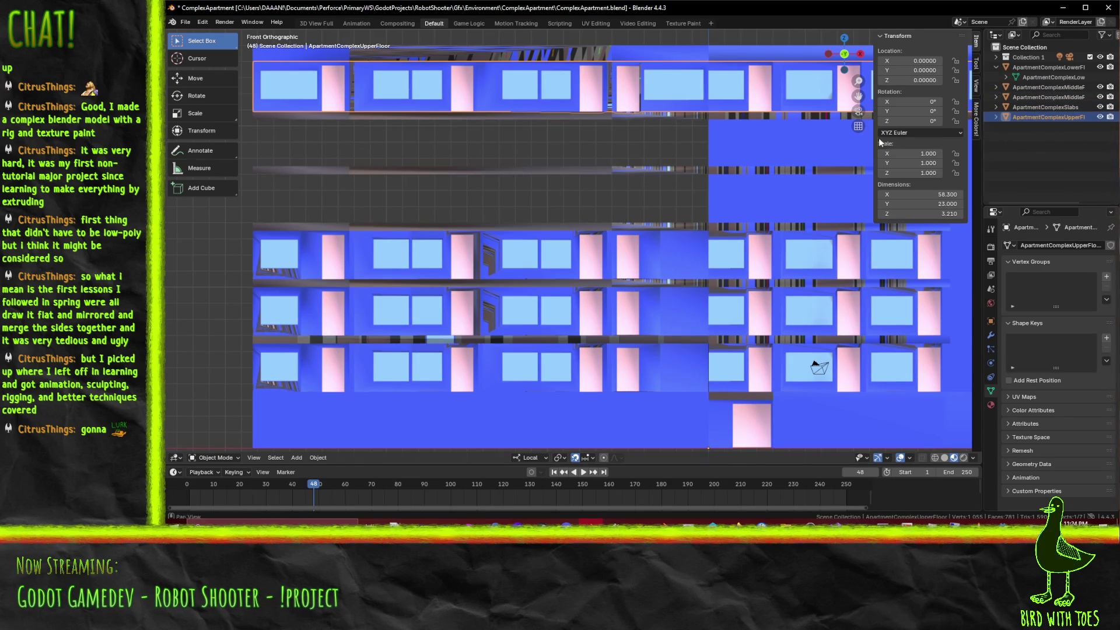
scroll(724, 155, down, 4)
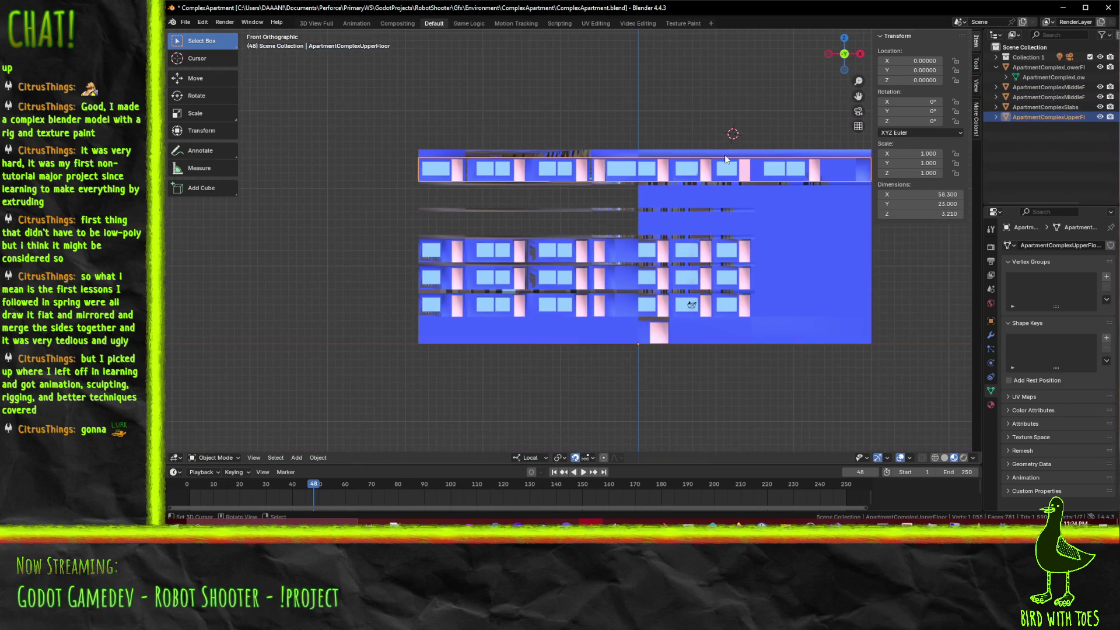
click(996, 68)
click(1056, 67)
click(1053, 77)
double_click(1053, 68)
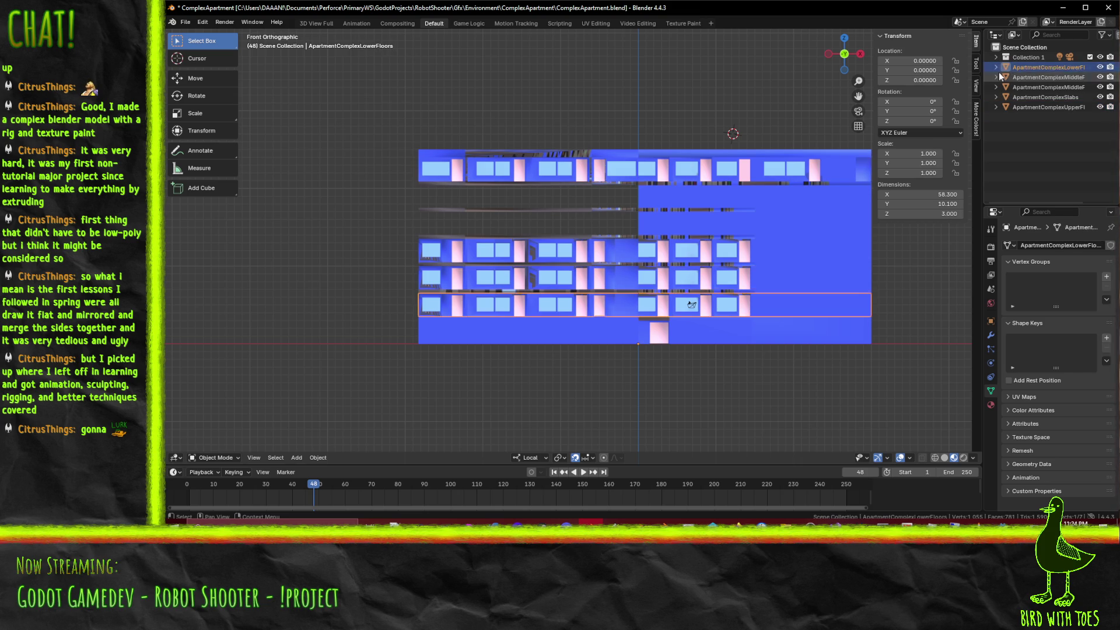
text(Se)
text(oor)
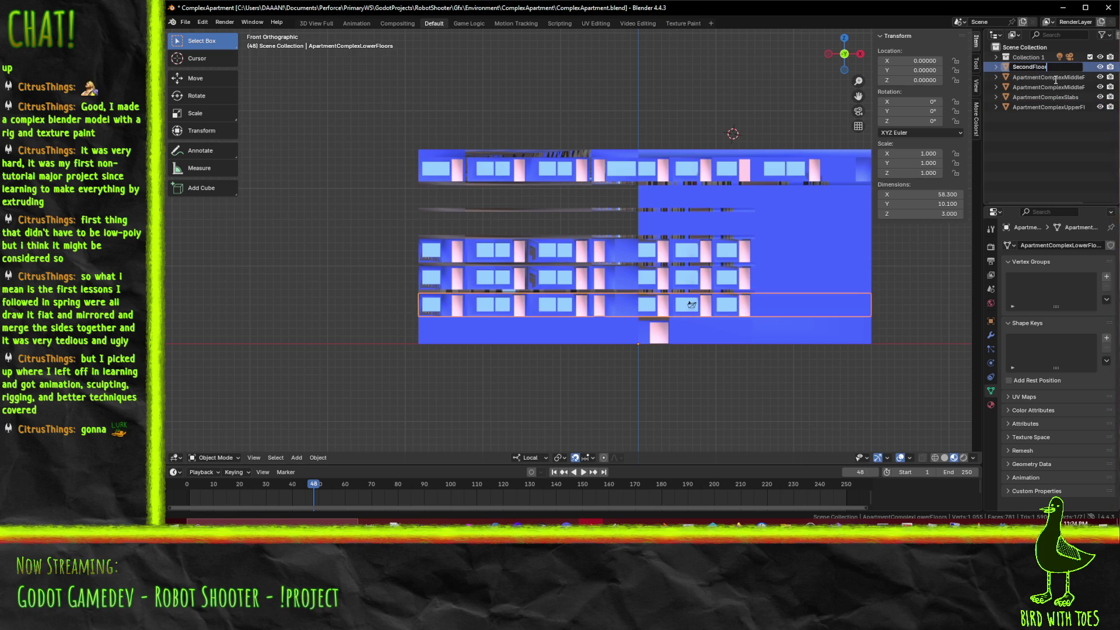
key(Return)
click(1051, 97)
click(1032, 106)
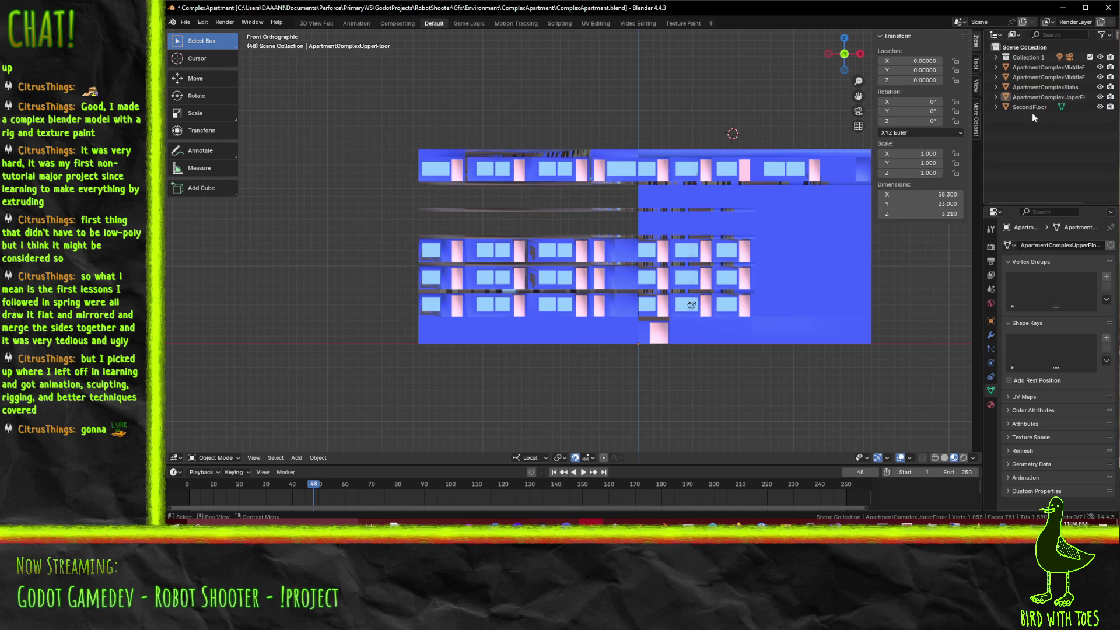
key(F2)
text(Floor)
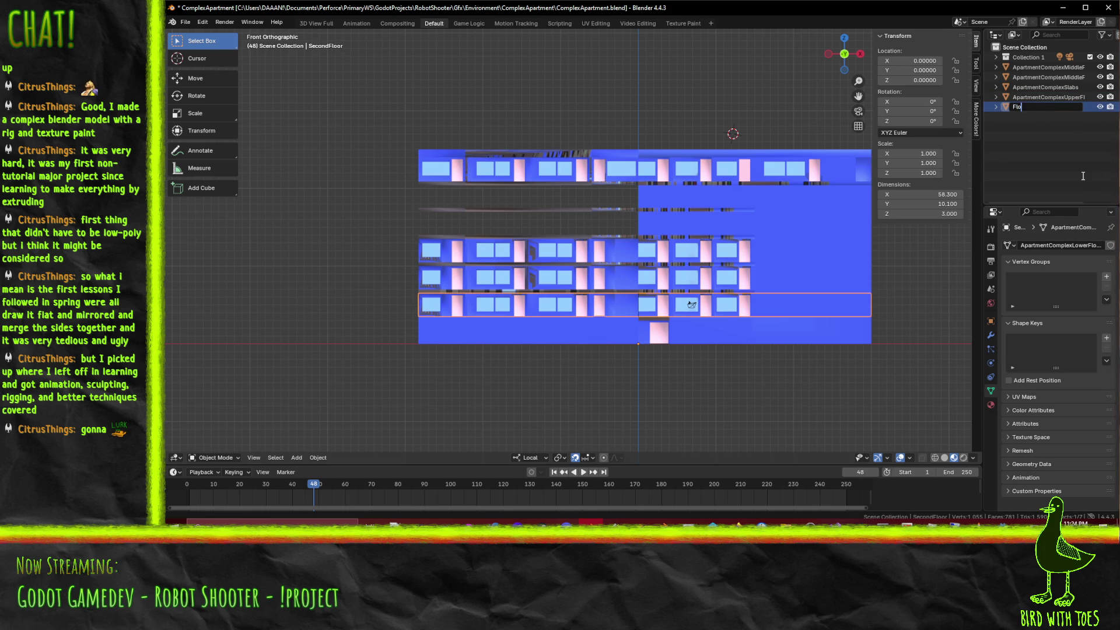
text(2)
key(Return)
click(1044, 97)
click(1034, 88)
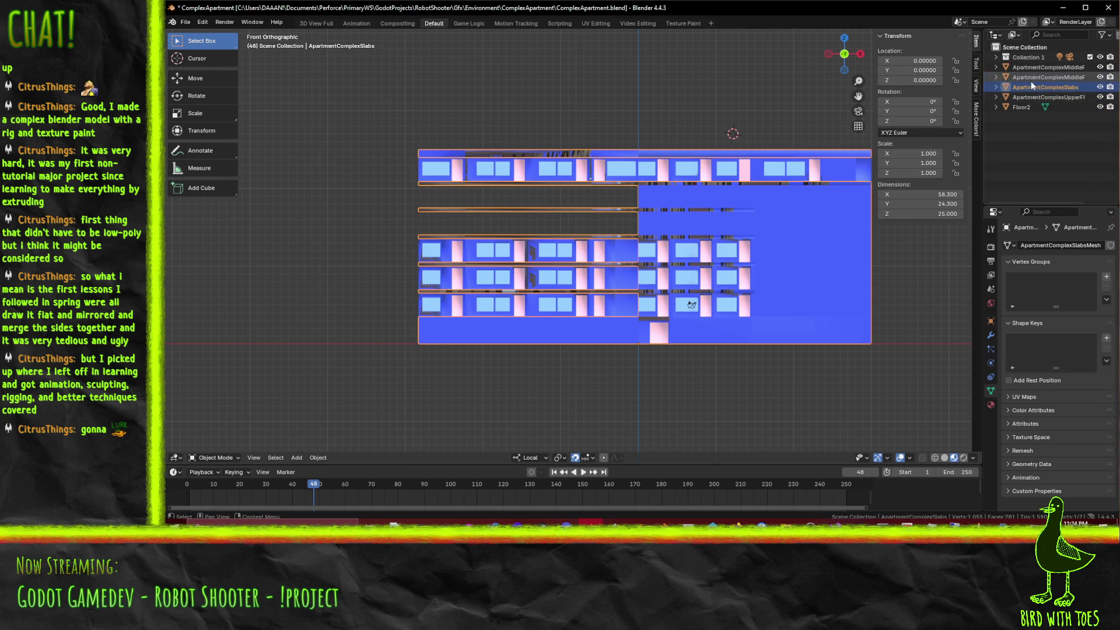
click(1031, 79)
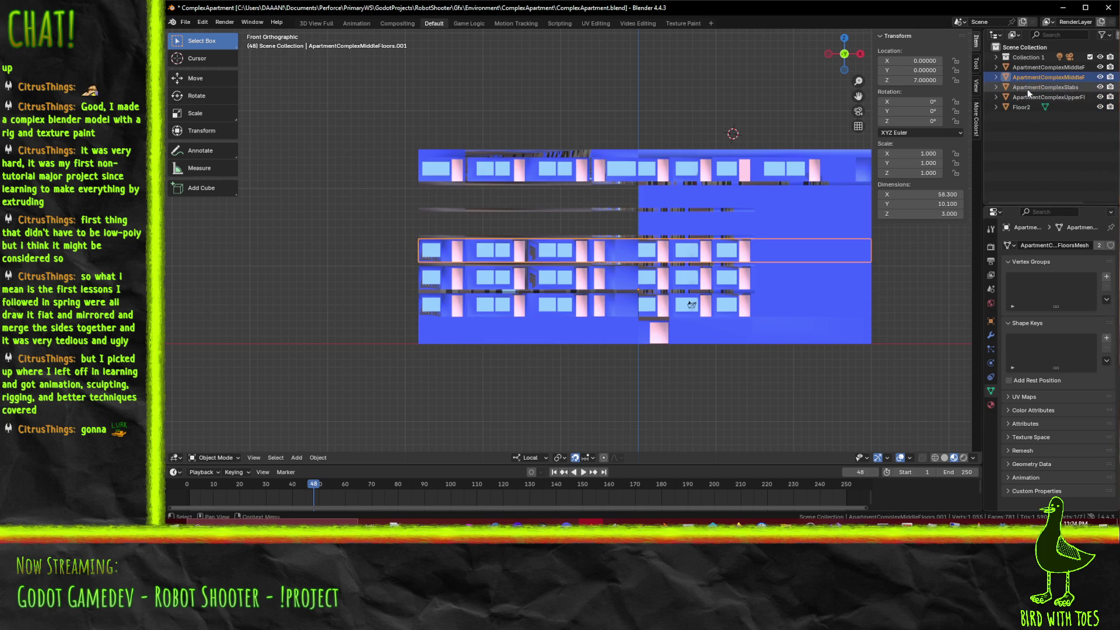
key(F2)
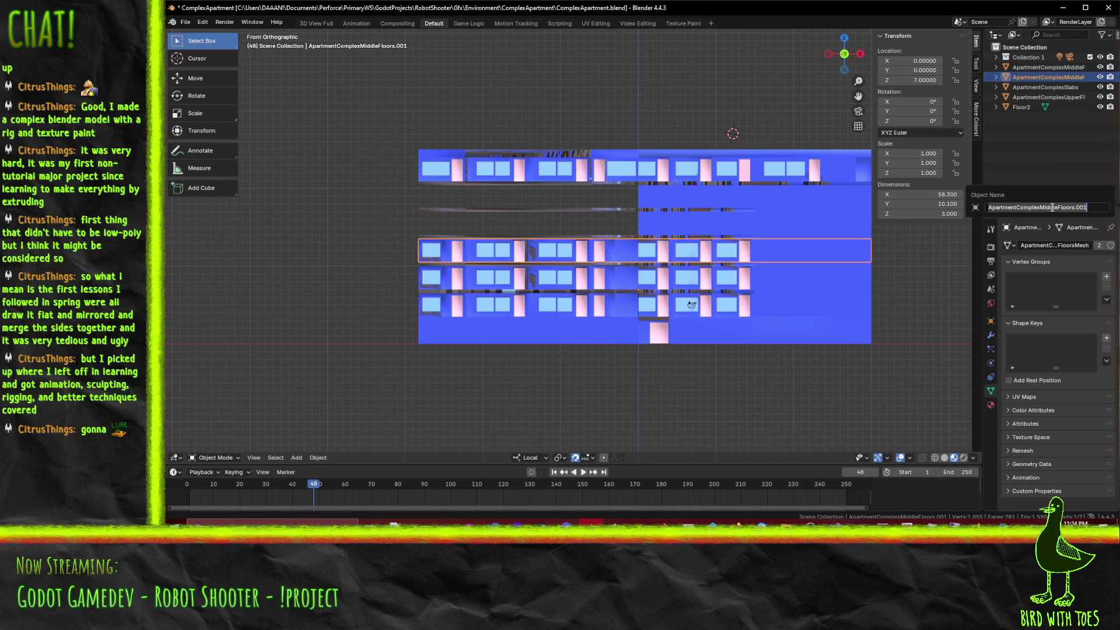
text(Floor4)
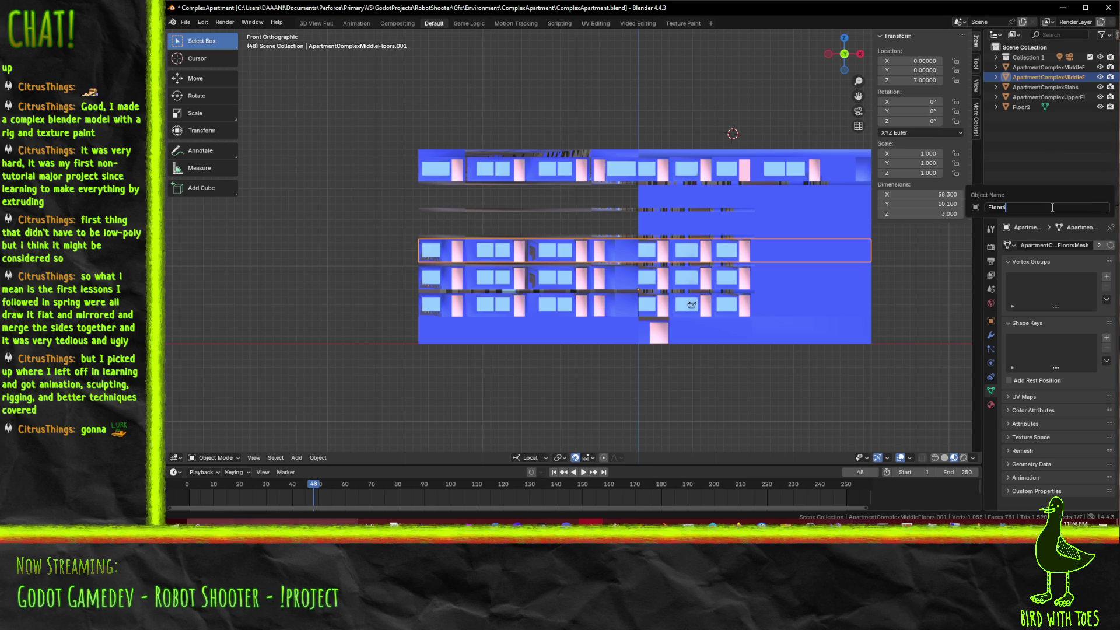
key(Return)
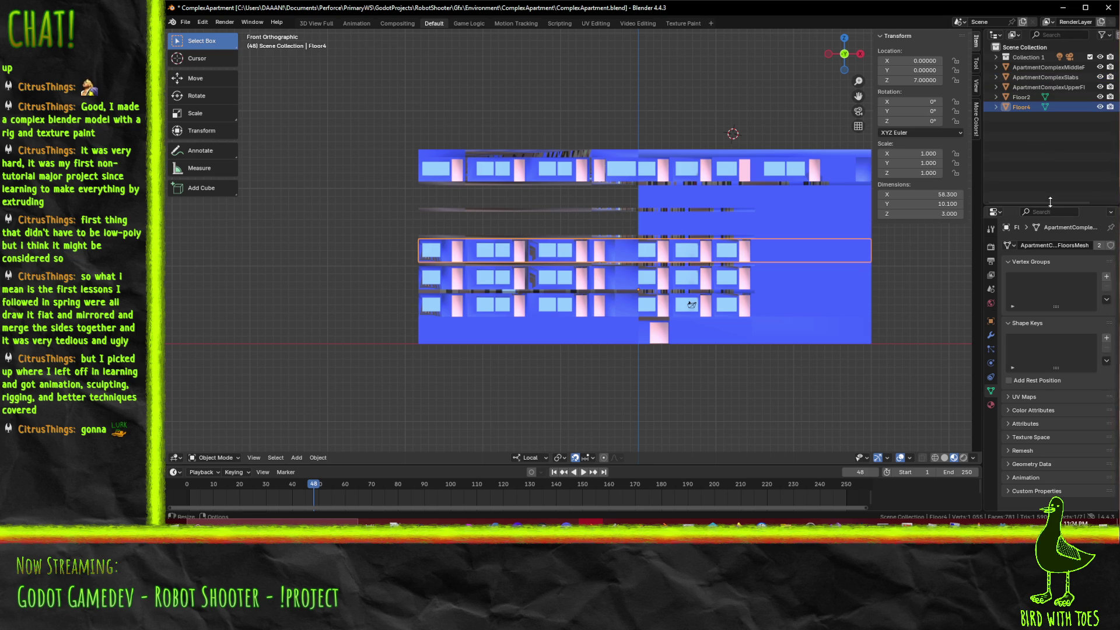
click(1062, 87)
click(1035, 68)
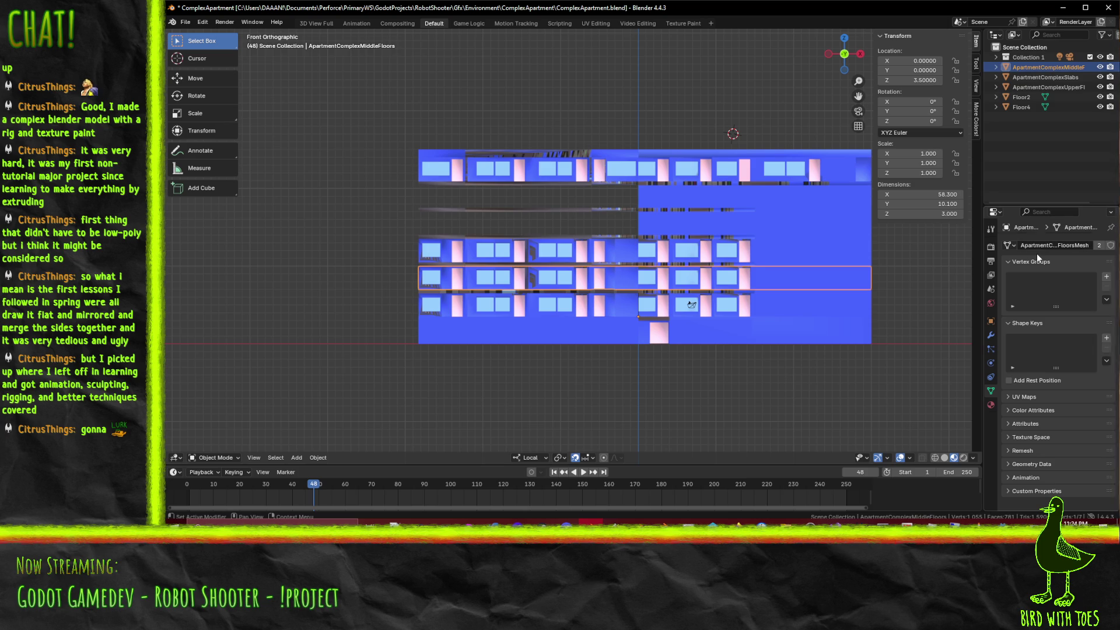
key(F2)
text(Floor3)
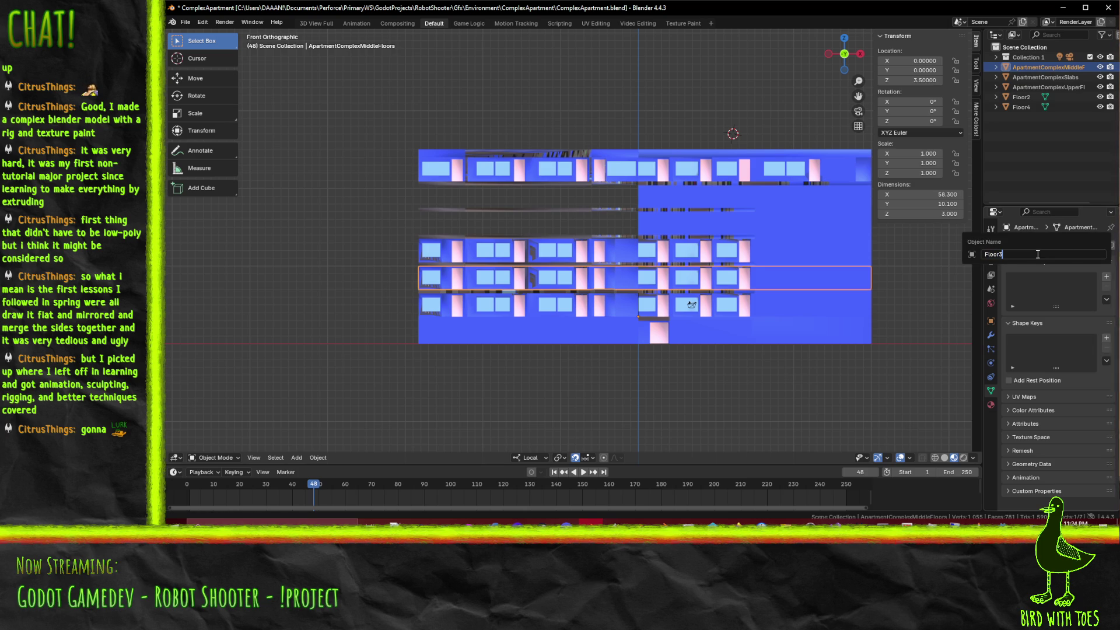
key(Return)
click(1062, 77)
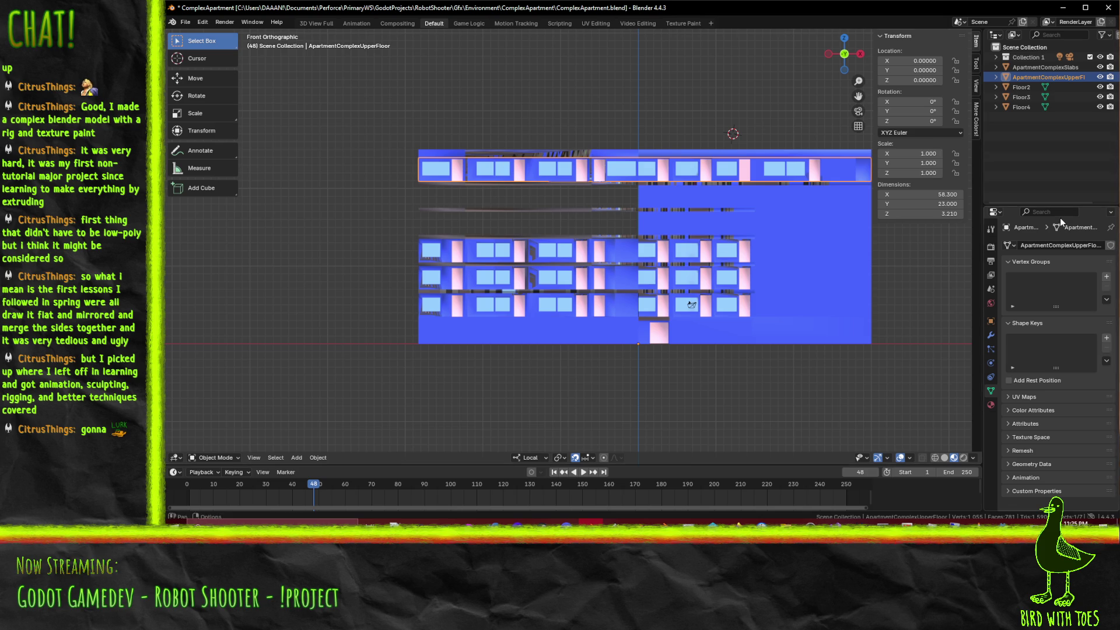
key(F2)
text(Floor7)
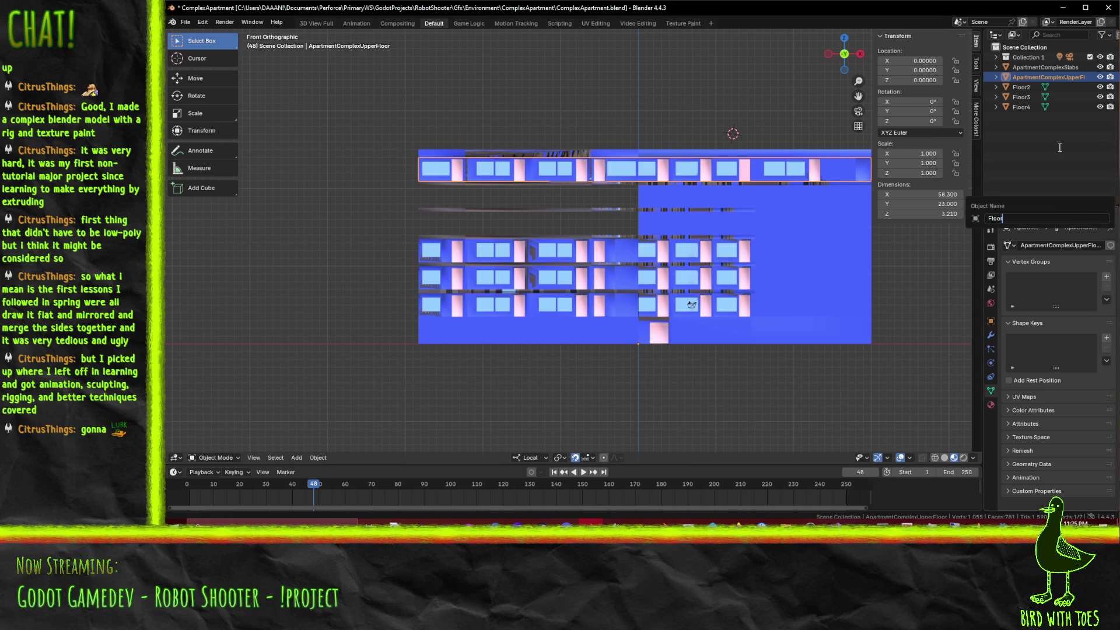
key(Return)
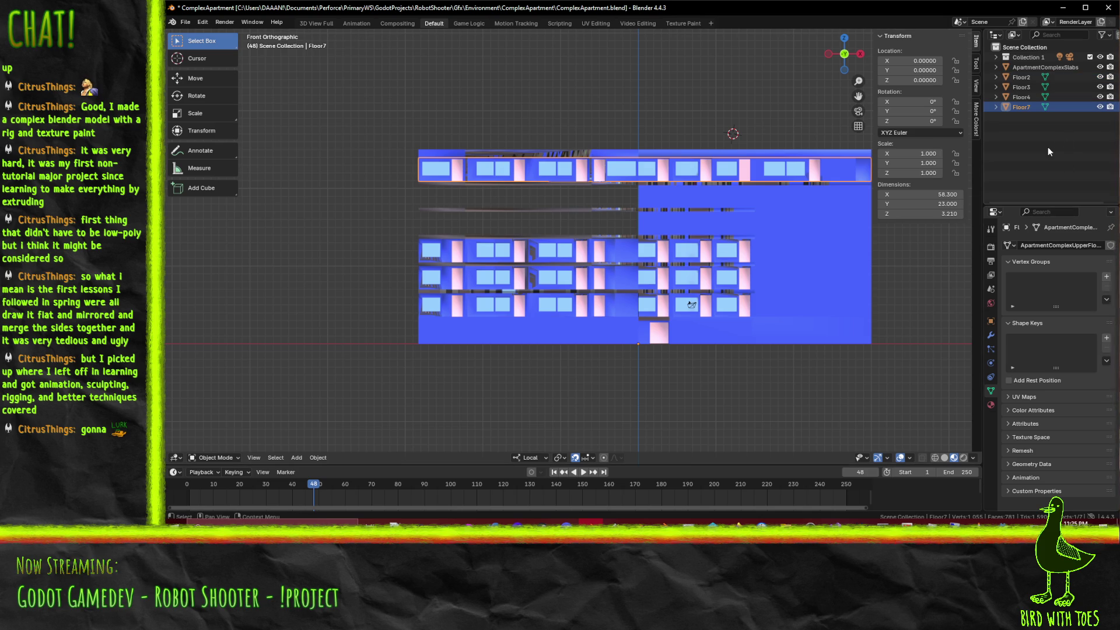
Duplicate Floor4 up to Z 14 and Floor3 up to Z 10.5.
right_click(1032, 98)
click(1032, 99)
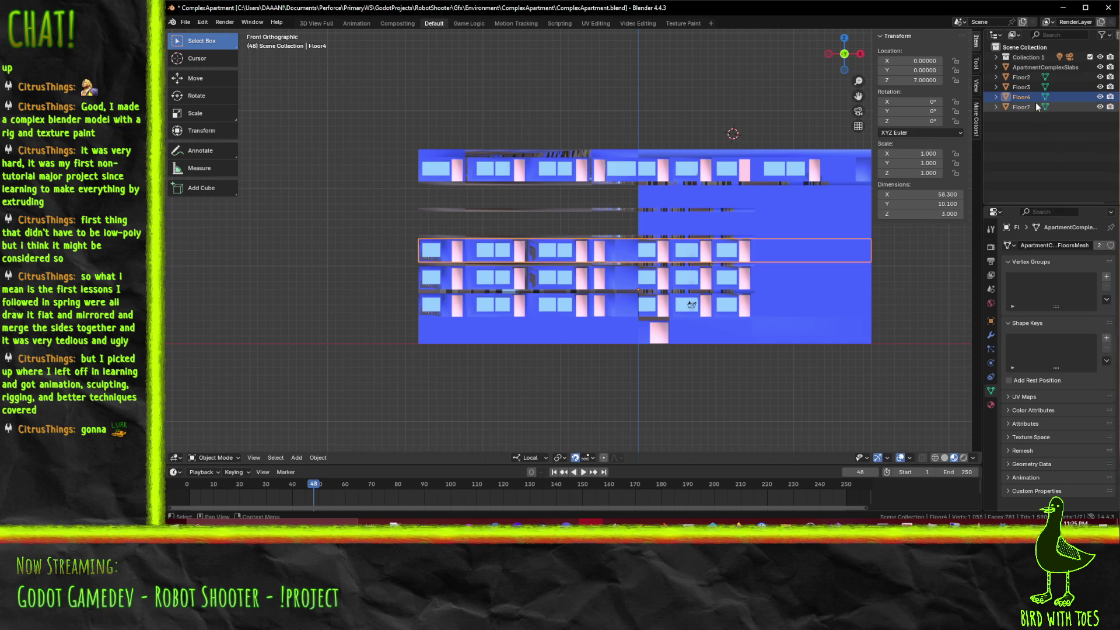
key(shift+d)
key(z)
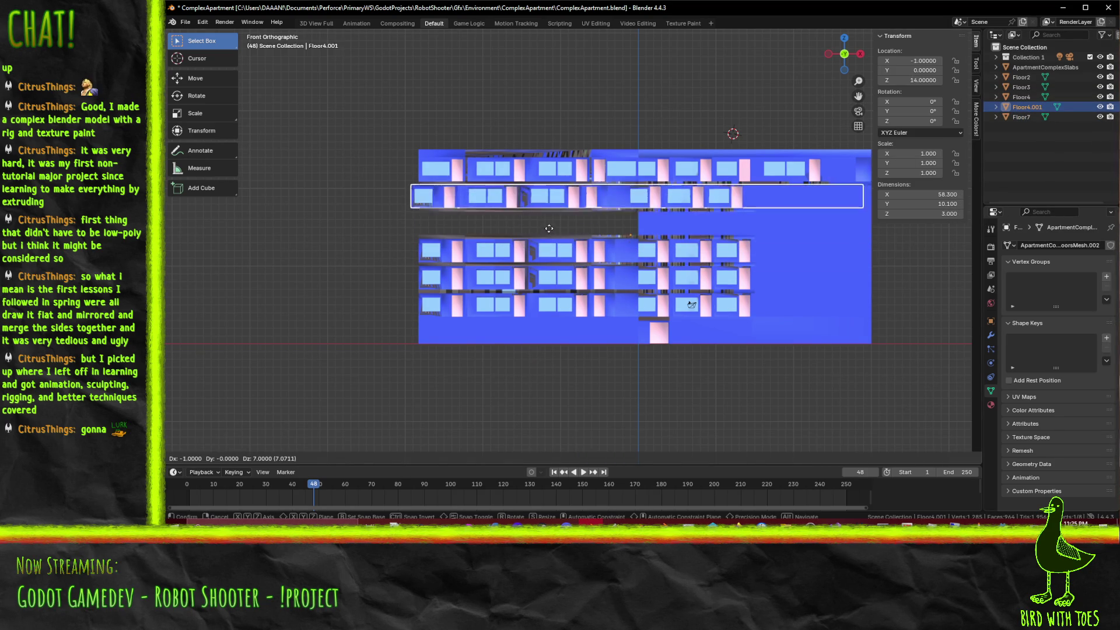
click(553, 230)
click(527, 257)
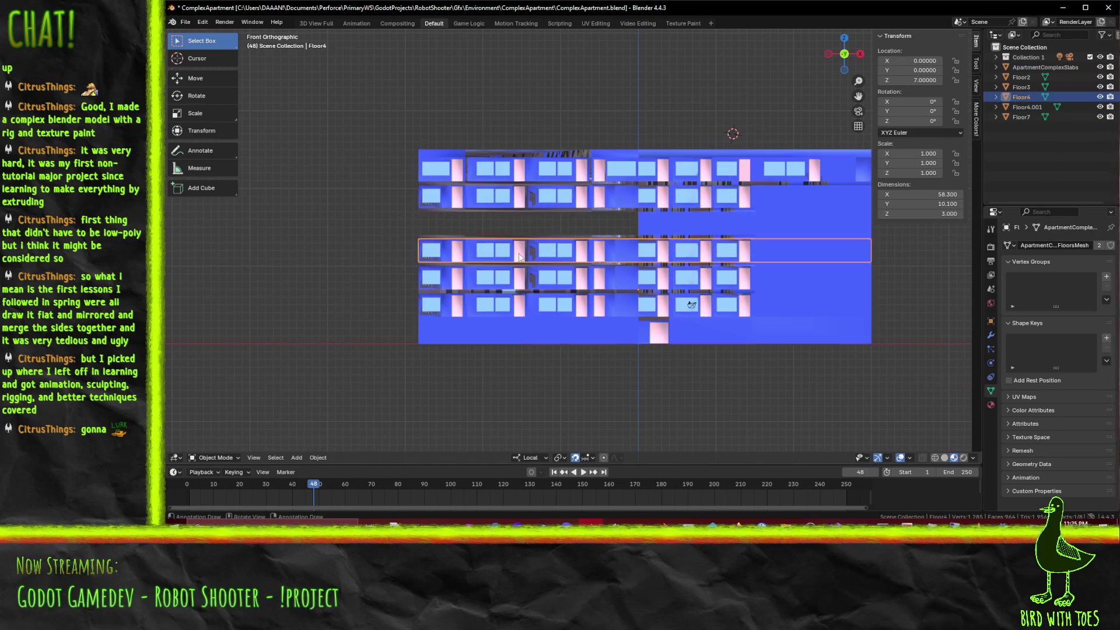
click(561, 285)
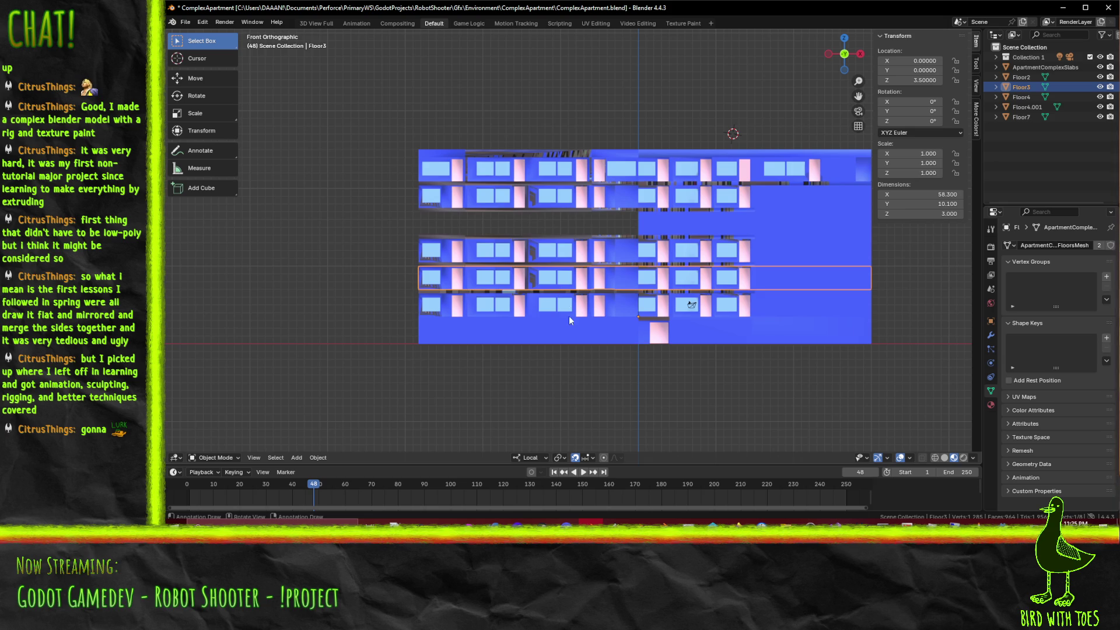
key(shift+d)
key(z)
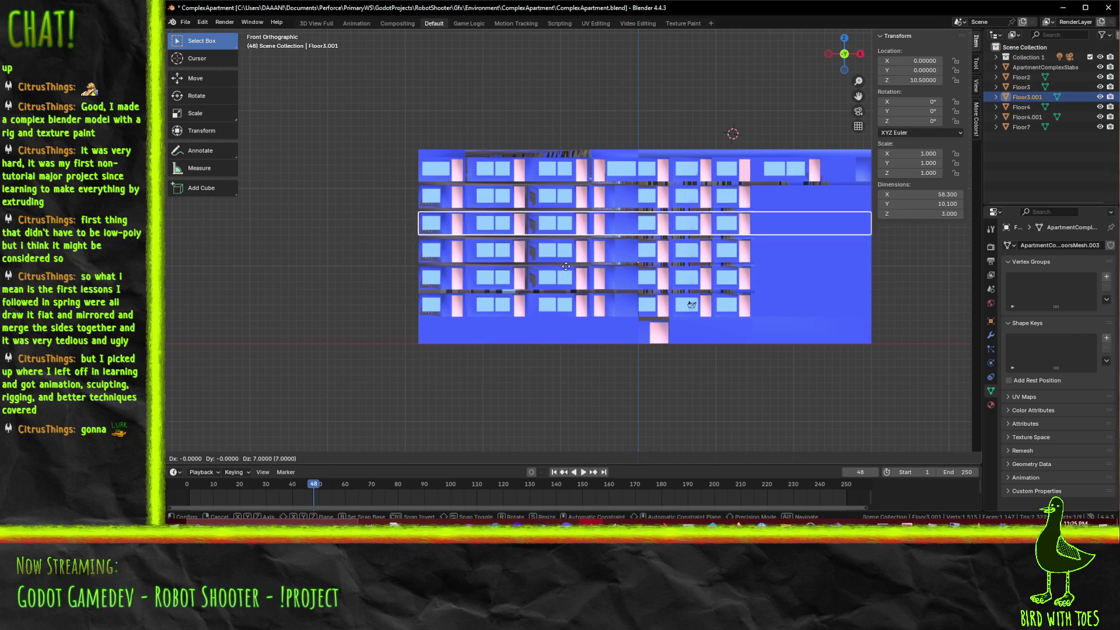
click(551, 255)
Link Floor3.001 and Floor4.001 to the shared ApartmentComplexMiddleFloorsMesh data.
click(996, 97)
click(1061, 109)
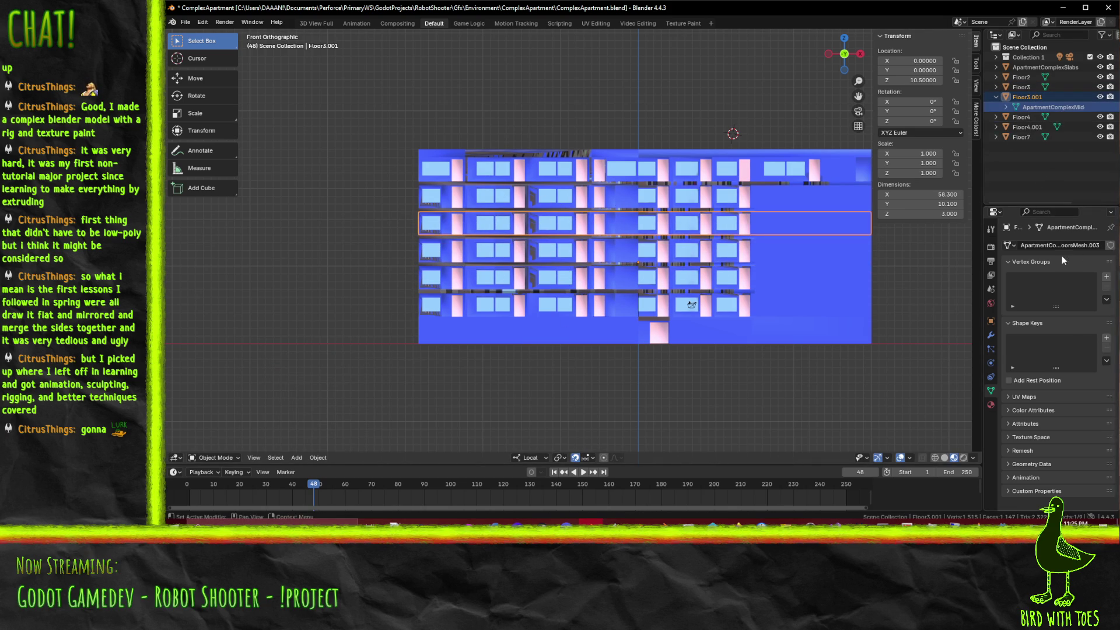
click(1011, 246)
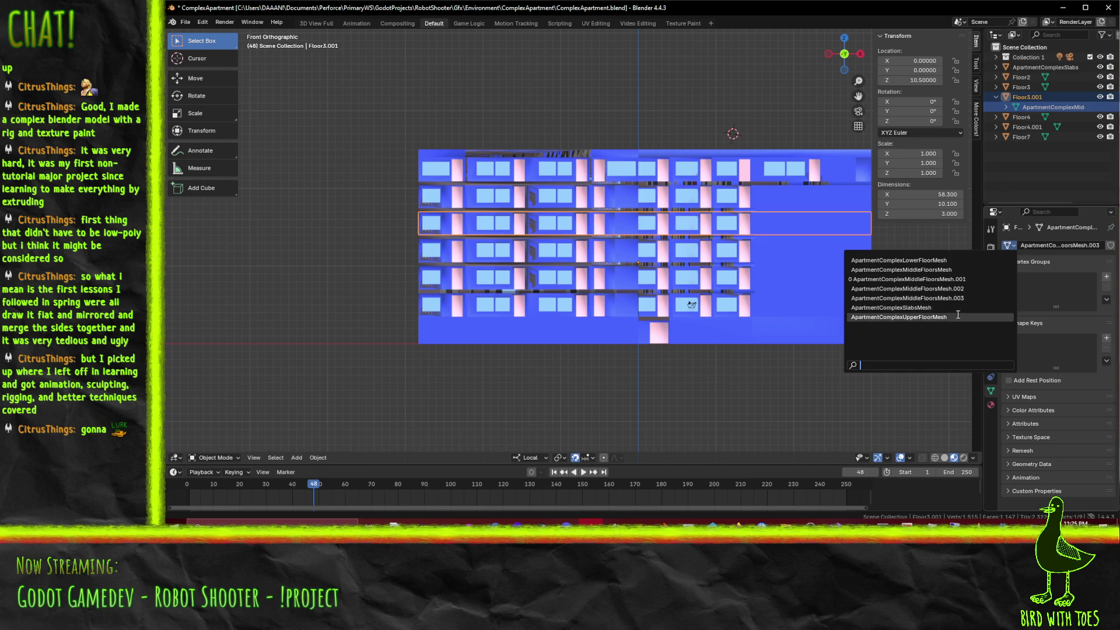
click(862, 268)
click(580, 203)
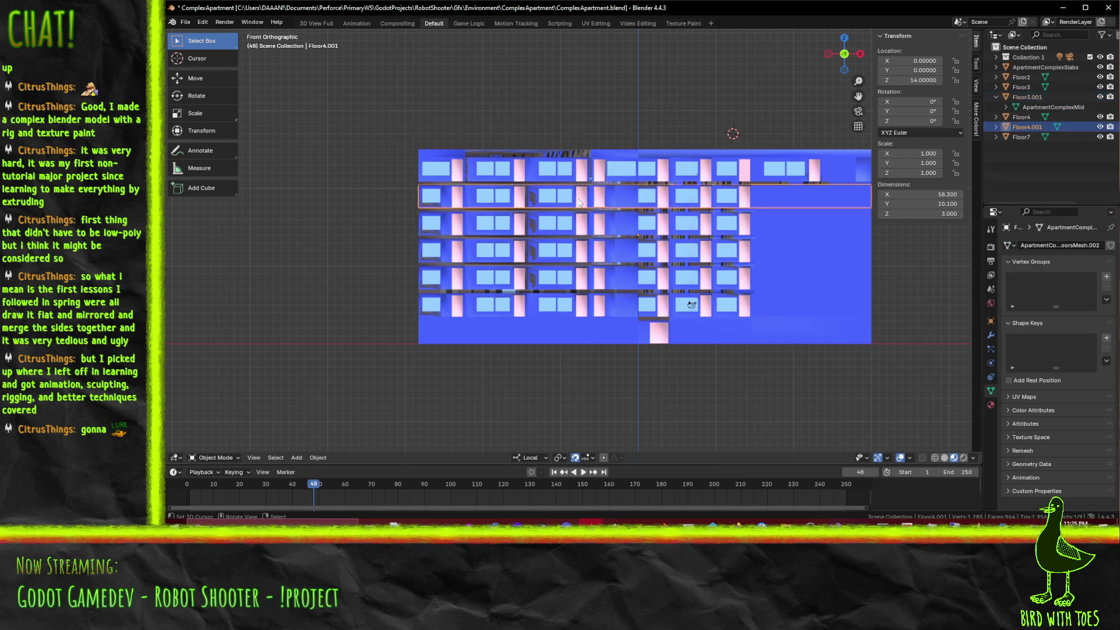
click(1010, 246)
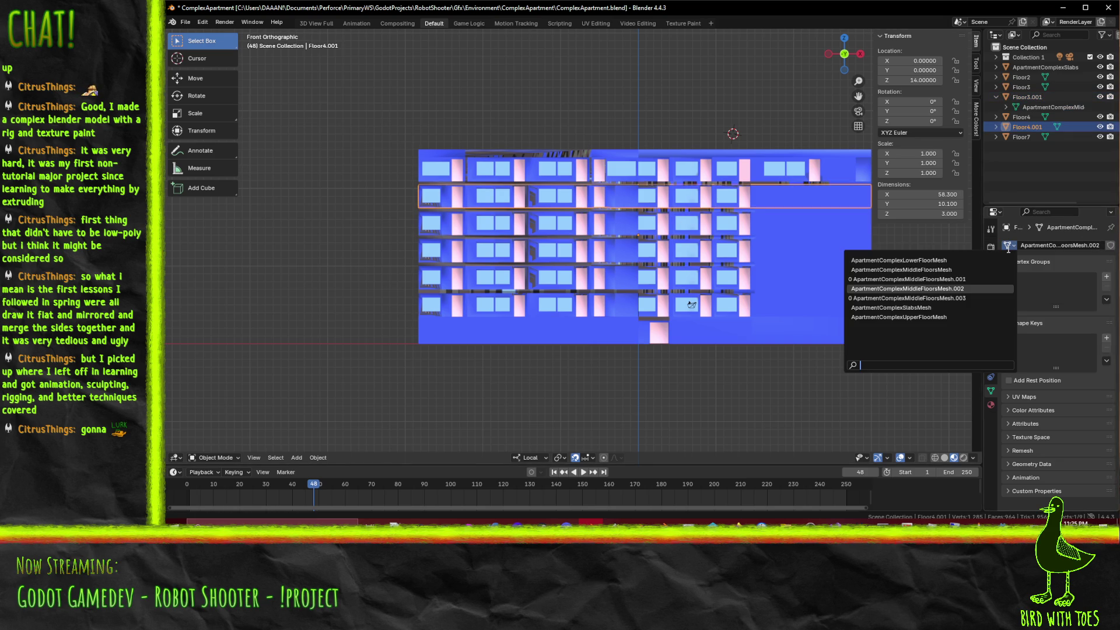
click(952, 270)
mouse_move(849, 263)
mouse_down()
mouse_move(609, 276)
mouse_move(722, 272)
mouse_move(723, 258)
mouse_move(738, 272)
mouse_up()
Rename Floor4.001 to Floor6 and Floor3.001 to Floor5 in the Outliner.
scroll(738, 272, up, 5)
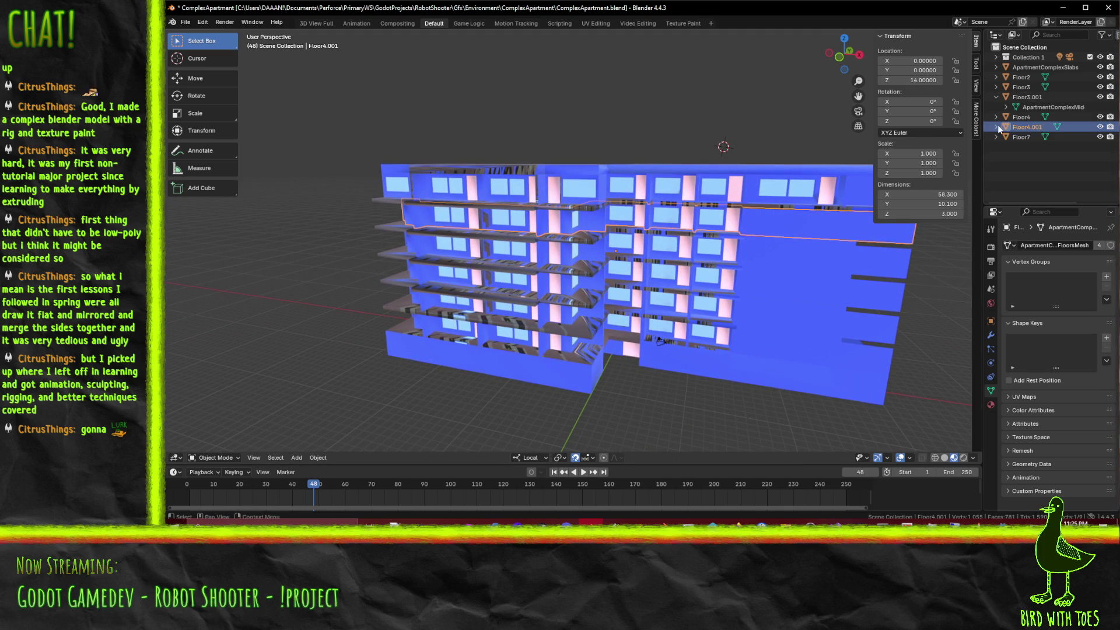
double_click(1035, 129)
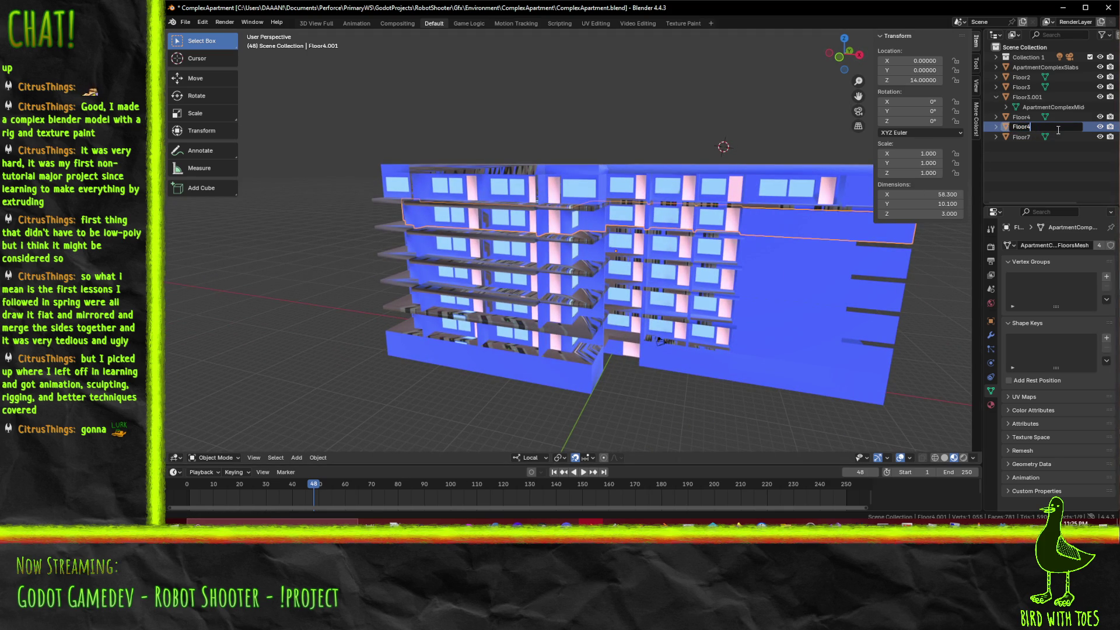
key(Return)
double_click(1063, 97)
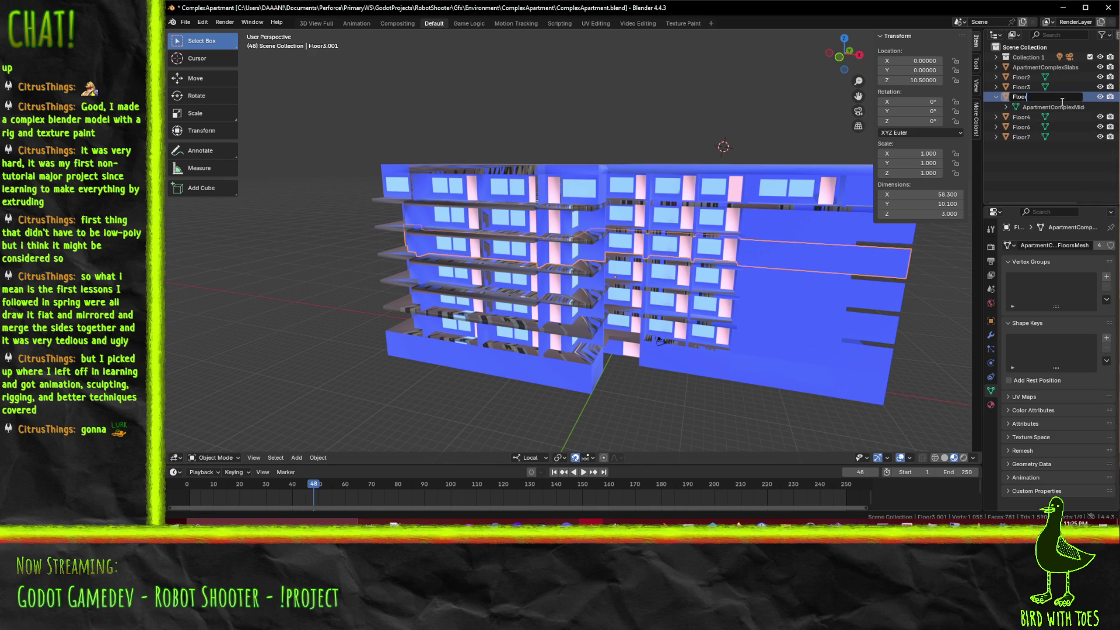
key(Return)
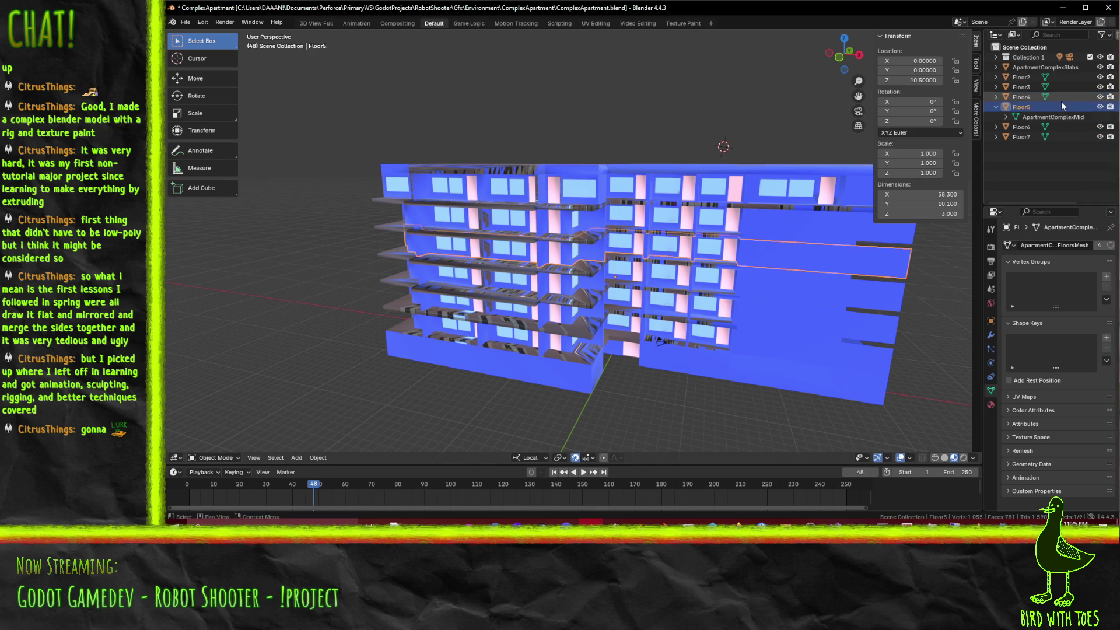
click(996, 108)
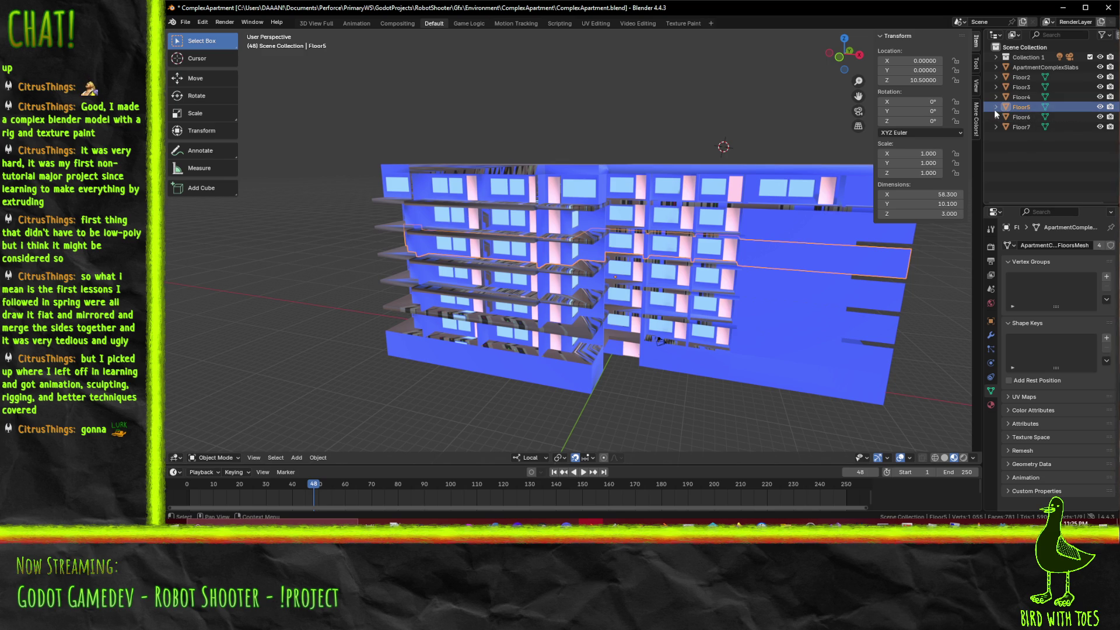
click(1021, 87)
Orbit around the six-storey apartment model to inspect the stacked floors.
key(Down)
key(Down)
key(Down)
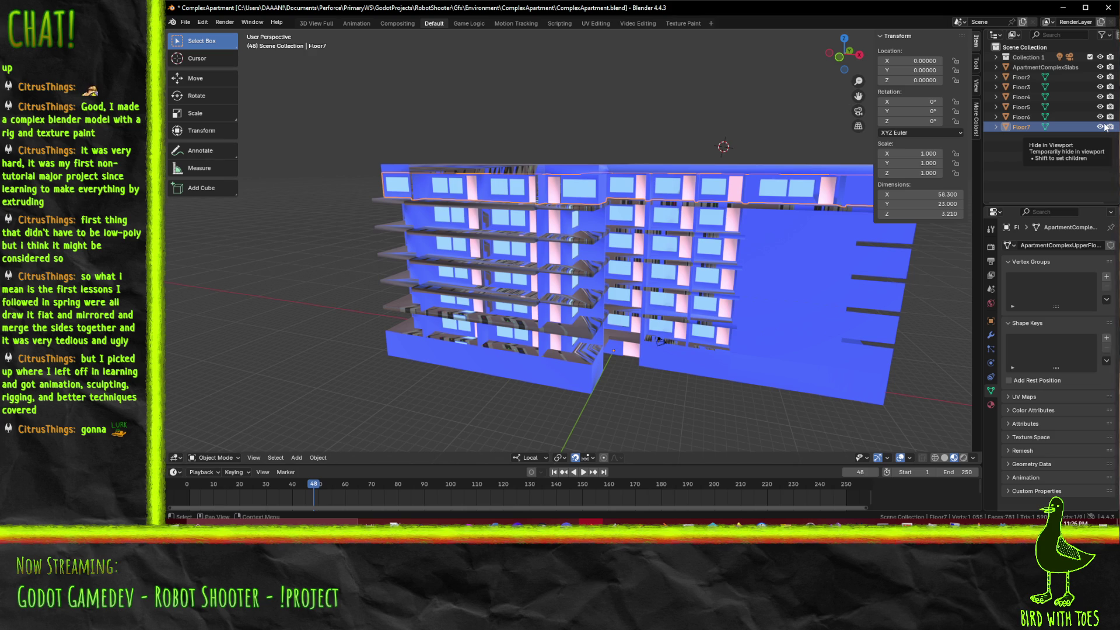
mouse_move(660, 299)
mouse_down()
mouse_move(590, 261)
mouse_move(679, 304)
mouse_move(768, 274)
mouse_move(736, 289)
mouse_move(741, 304)
mouse_move(697, 317)
mouse_move(626, 288)
mouse_move(650, 275)
mouse_move(634, 277)
mouse_move(641, 298)
mouse_move(677, 309)
mouse_move(537, 300)
mouse_move(550, 274)
mouse_move(534, 266)
mouse_move(667, 343)
mouse_up()
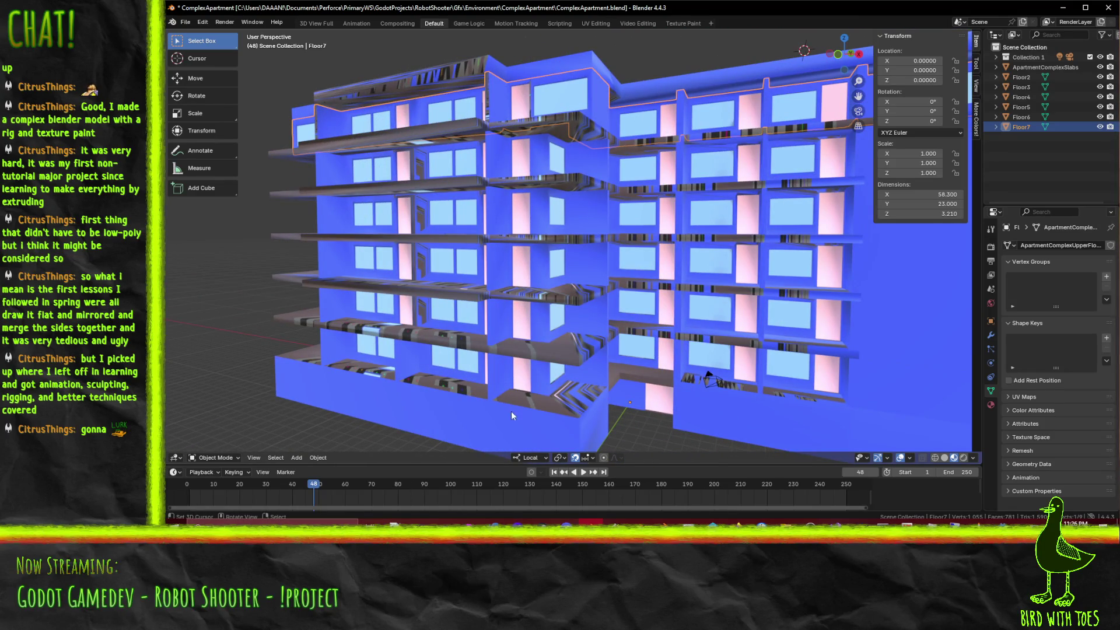
mouse_move(527, 297)
mouse_down()
mouse_move(565, 288)
mouse_move(536, 250)
mouse_up()
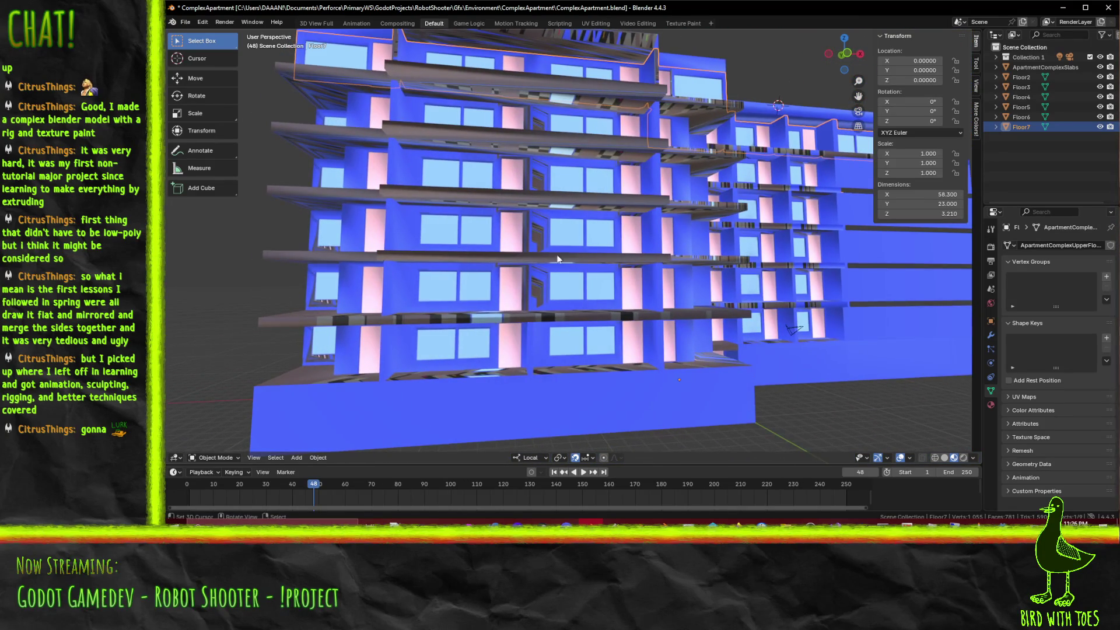
drag(675, 266, 613, 276)
drag(677, 288, 748, 299)
scroll(748, 299, down, 8)
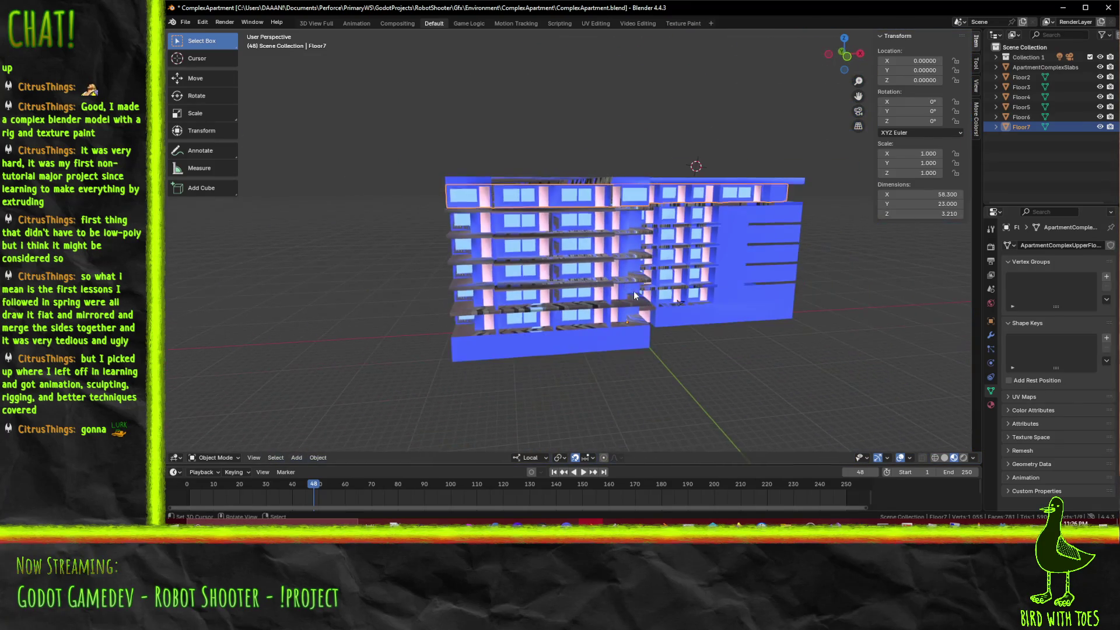
mouse_move(608, 294)
mouse_down()
mouse_move(636, 286)
mouse_move(625, 283)
mouse_move(734, 275)
mouse_move(735, 295)
mouse_move(732, 245)
mouse_up()
Select the Floor5 slab and enter Edit Mode on its mesh.
key(Tab)
scroll(731, 203, up, 5)
key(Tab)
click(714, 232)
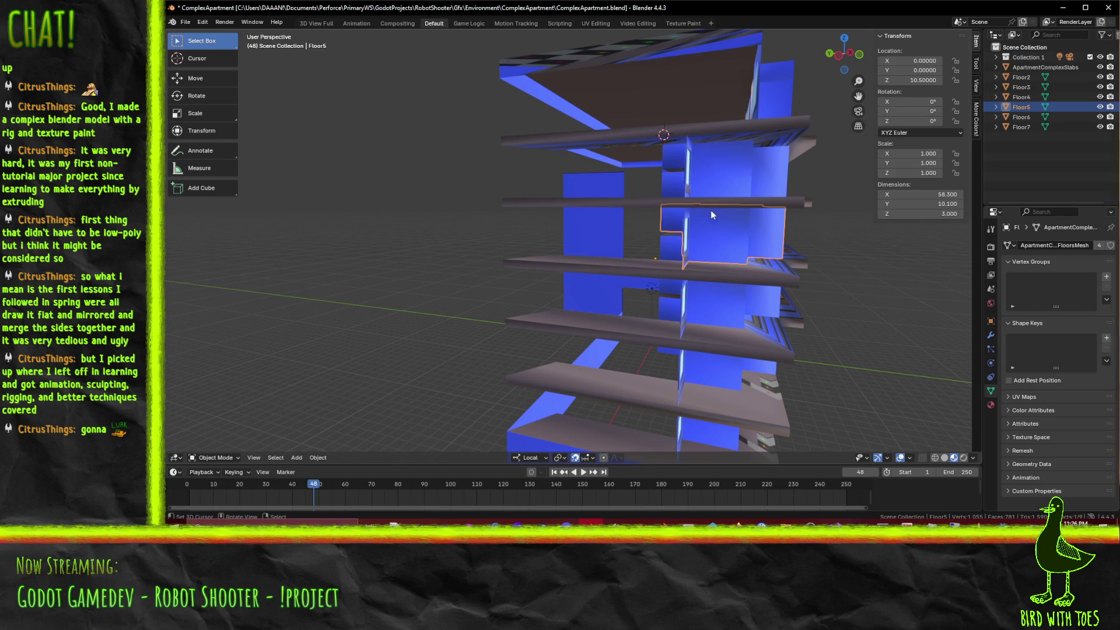
key(Tab)
scroll(712, 254, up, 4)
scroll(739, 257, down, 5)
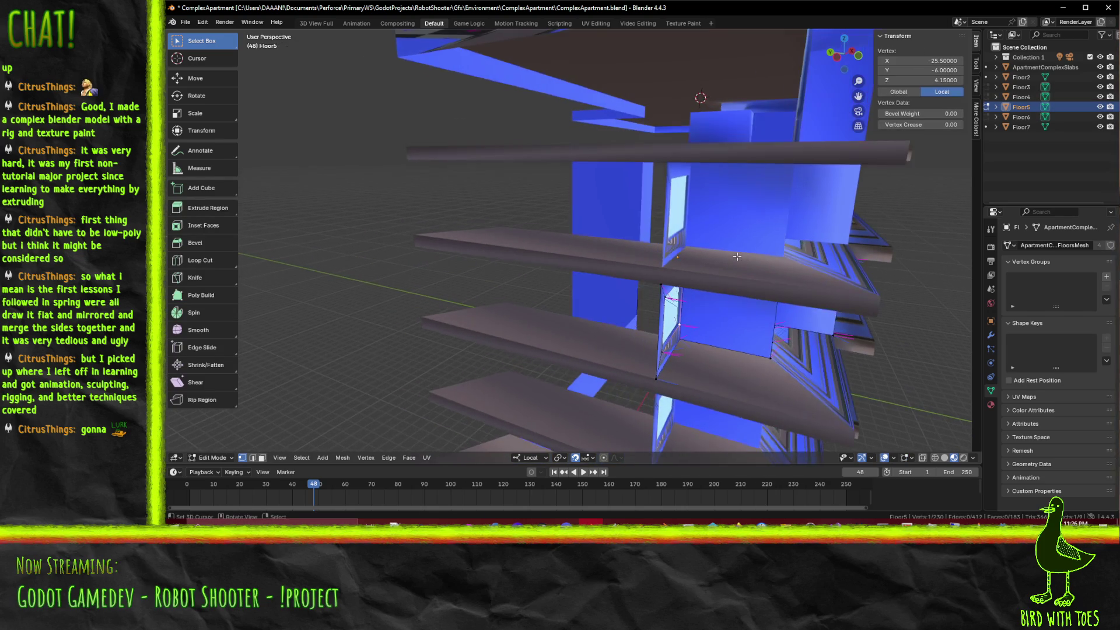
View the building from the side and select the wall's open edge in Edge select mode.
key(ctrl+KP_1)
scroll(737, 257, up, 3)
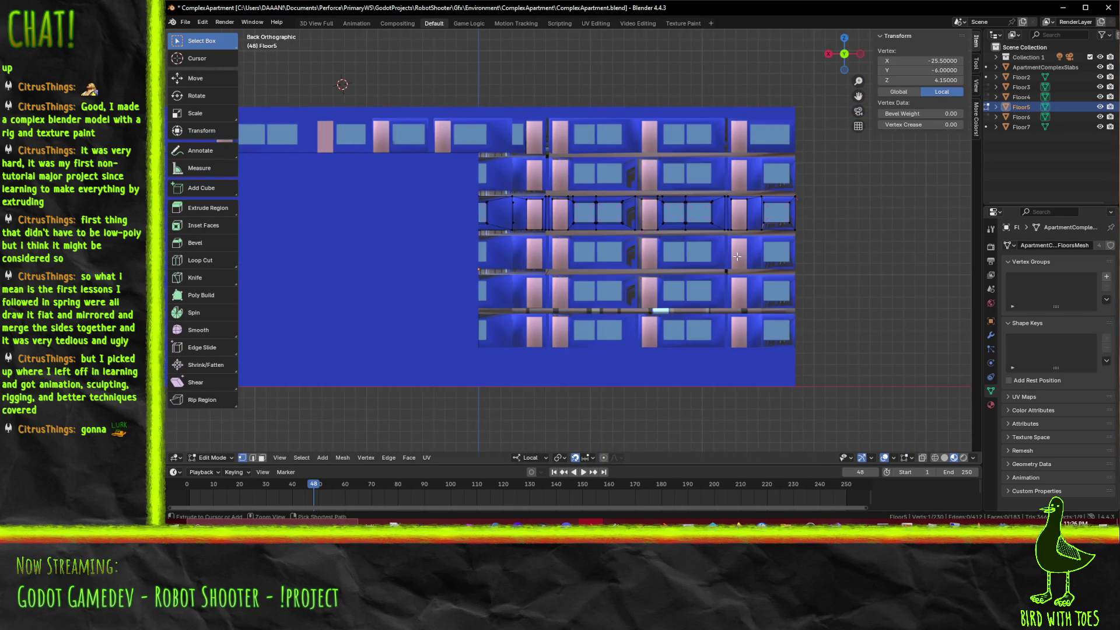
key(ctrl+KP_3)
drag(737, 257, 621, 297)
click(253, 458)
click(723, 312)
Extrude Floor5's selected wall edge 10 units along Y.
key(g)
key(x)
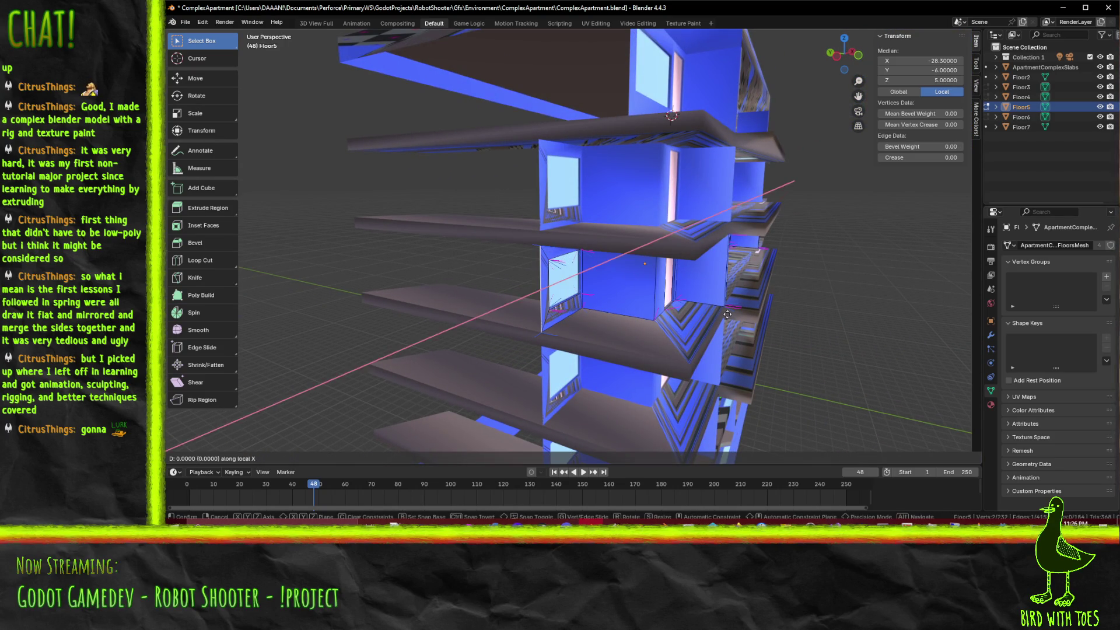
key(y)
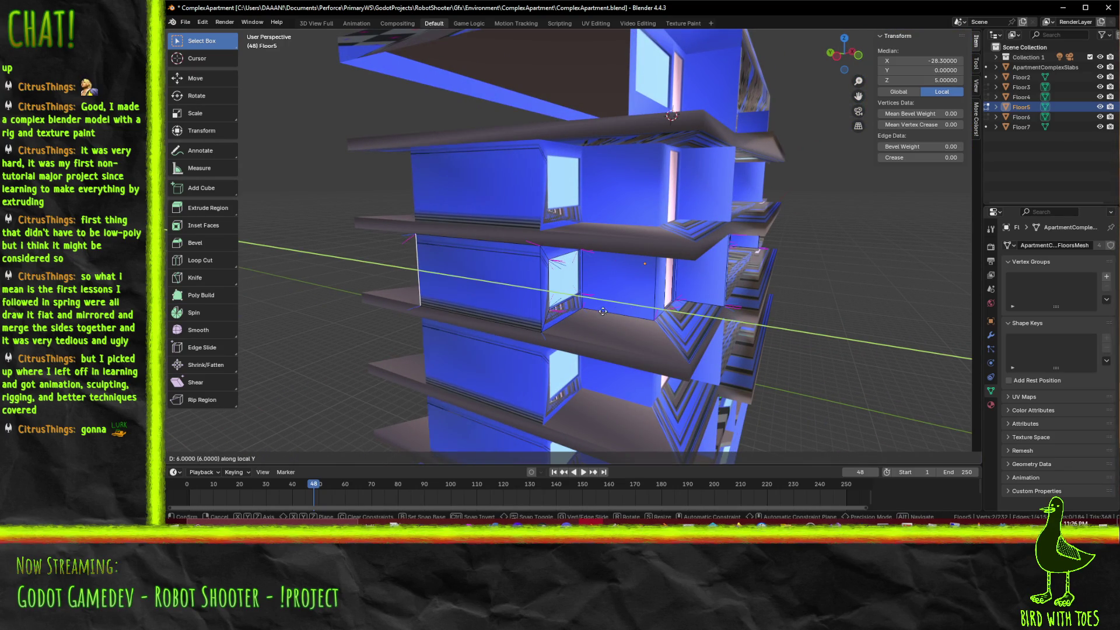
click(543, 302)
scroll(544, 302, down, 5)
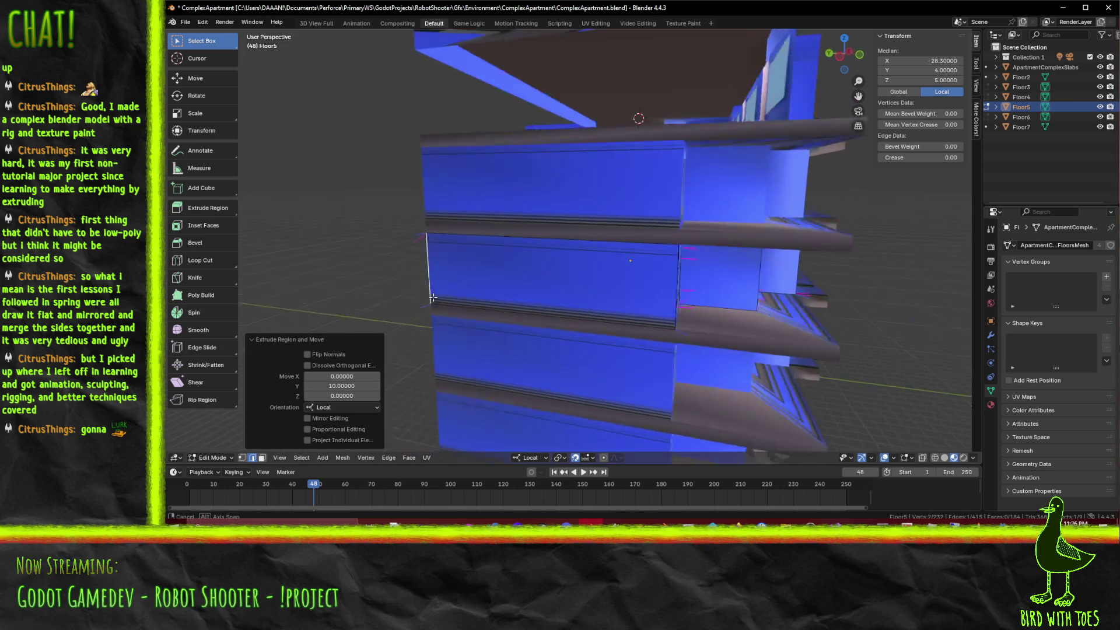
drag(518, 287, 643, 284)
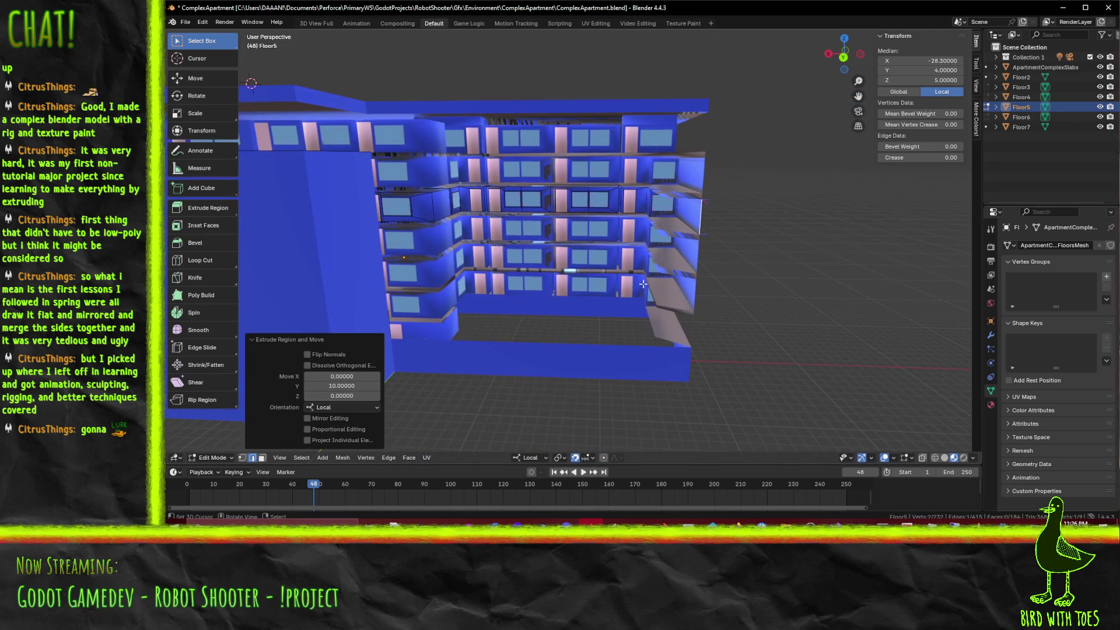
Extrude the new edge 28 units along X, then nudge it to X -0.3.
key(e)
key(x)
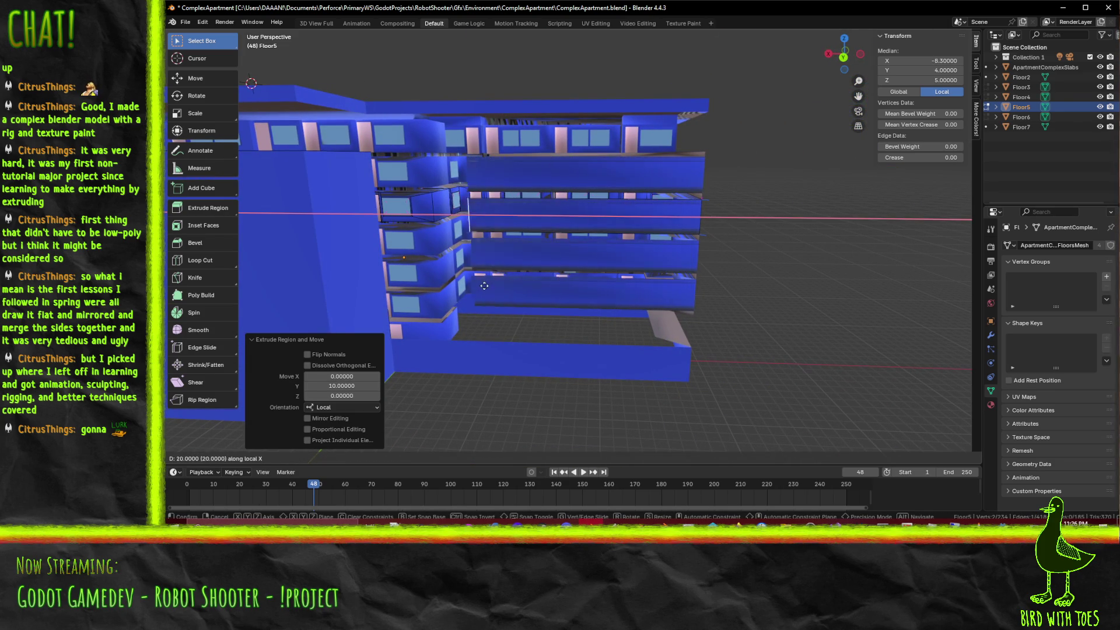
click(404, 280)
scroll(574, 303, up, 5)
drag(573, 302, 644, 277)
key(g)
key(x)
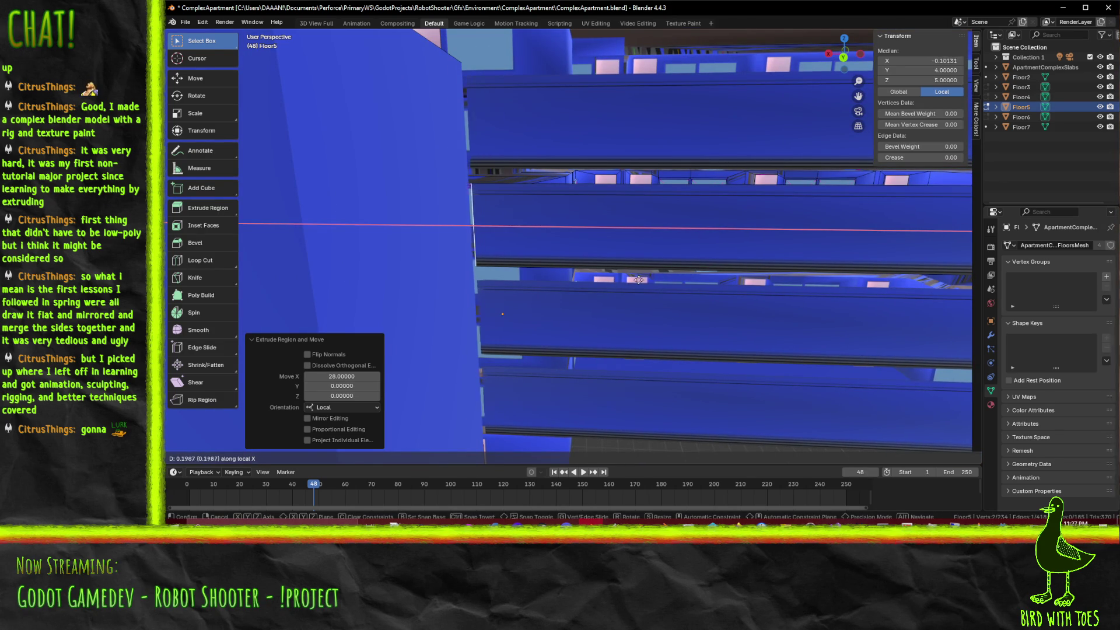
click(640, 280)
key(ctrl+KP_3)
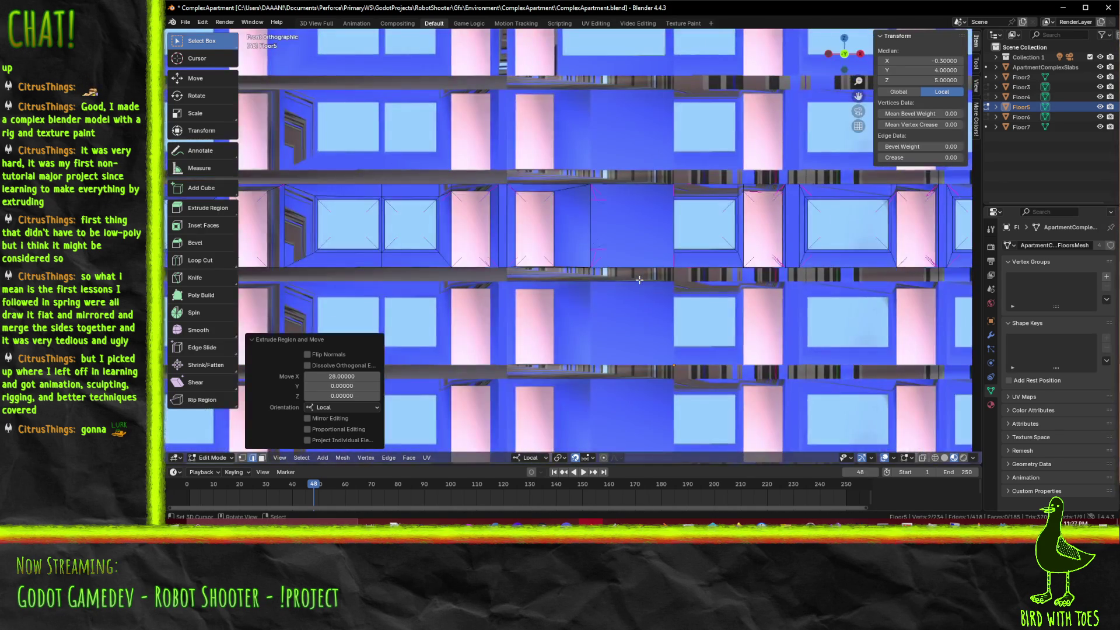
In wireframe from the back view, move the vertical edge 0.3 units along X.
scroll(639, 280, down, 3)
key(z)
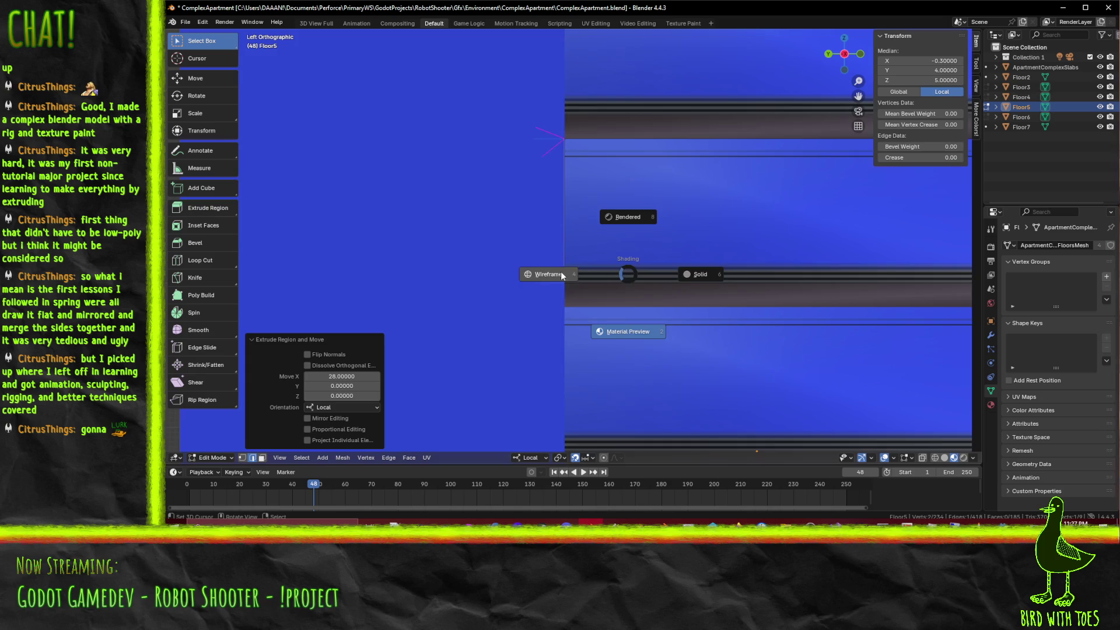
click(564, 270)
scroll(564, 269, up, 2)
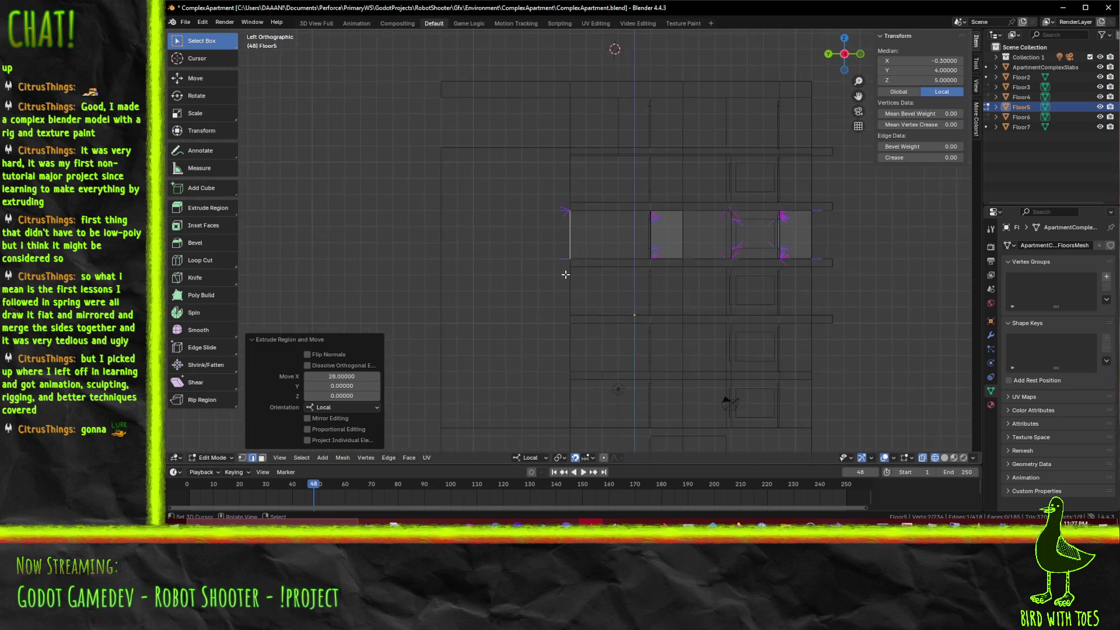
key(ctrl+KP_1)
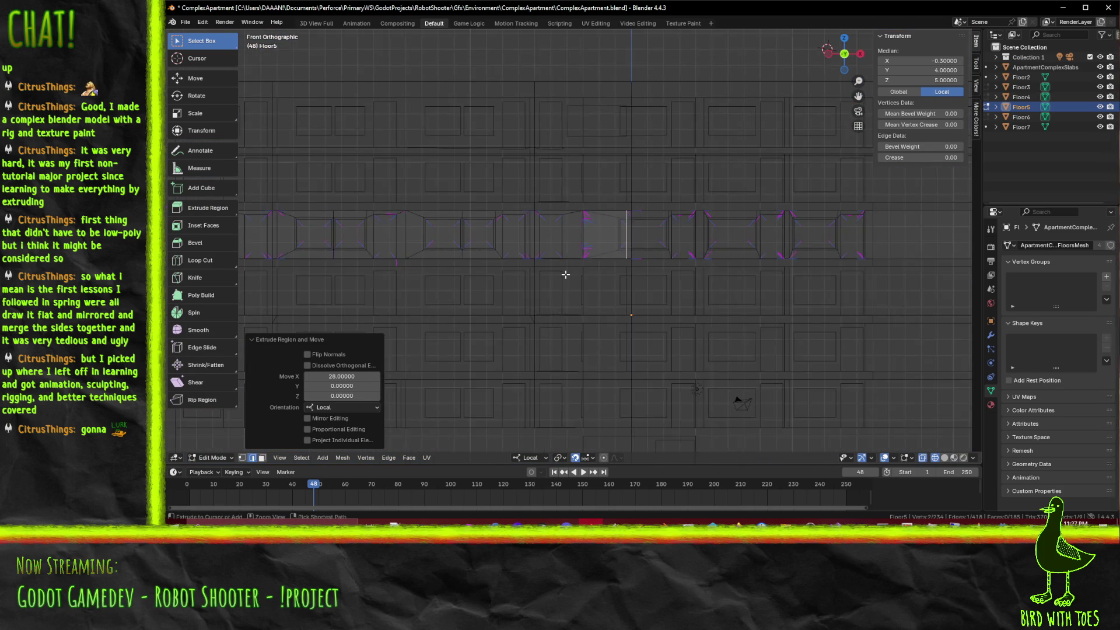
scroll(565, 274, up, 6)
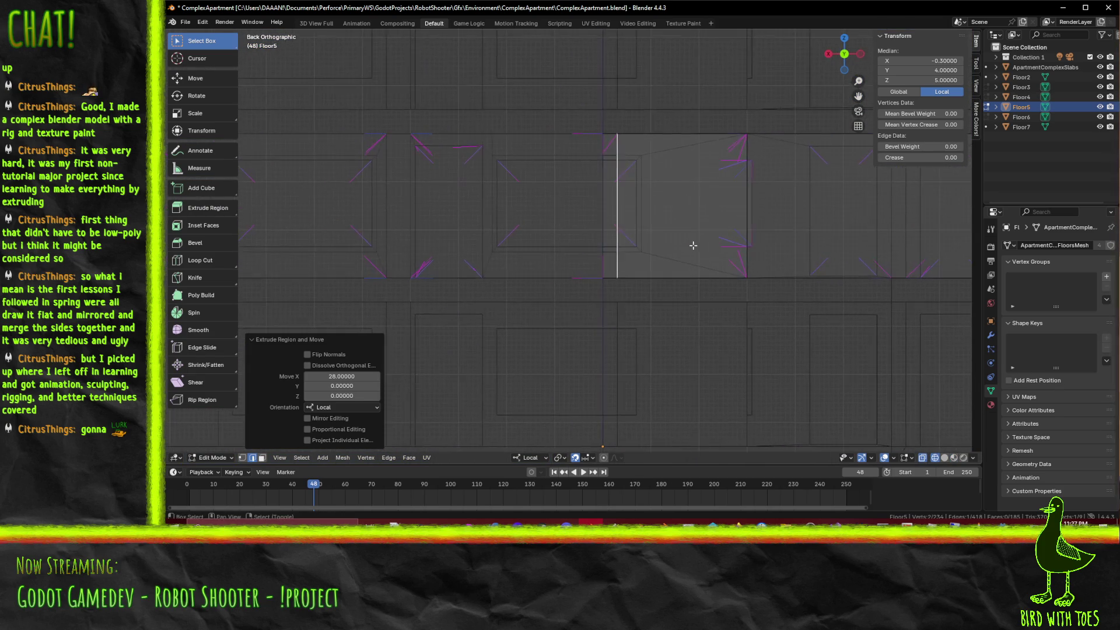
key(g)
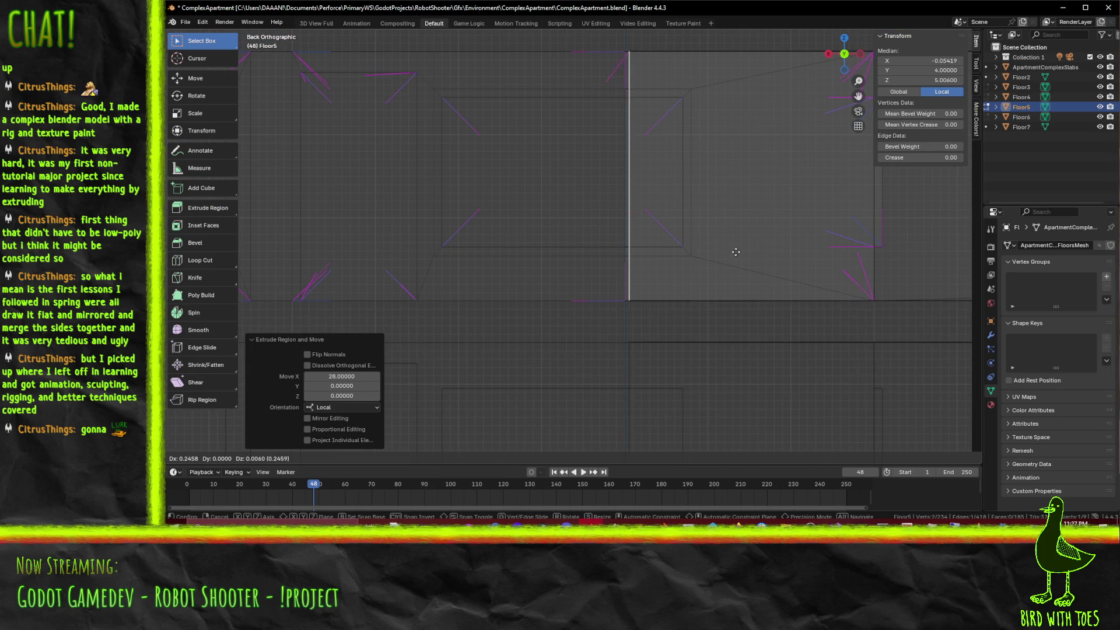
click(735, 253)
scroll(734, 254, down, 5)
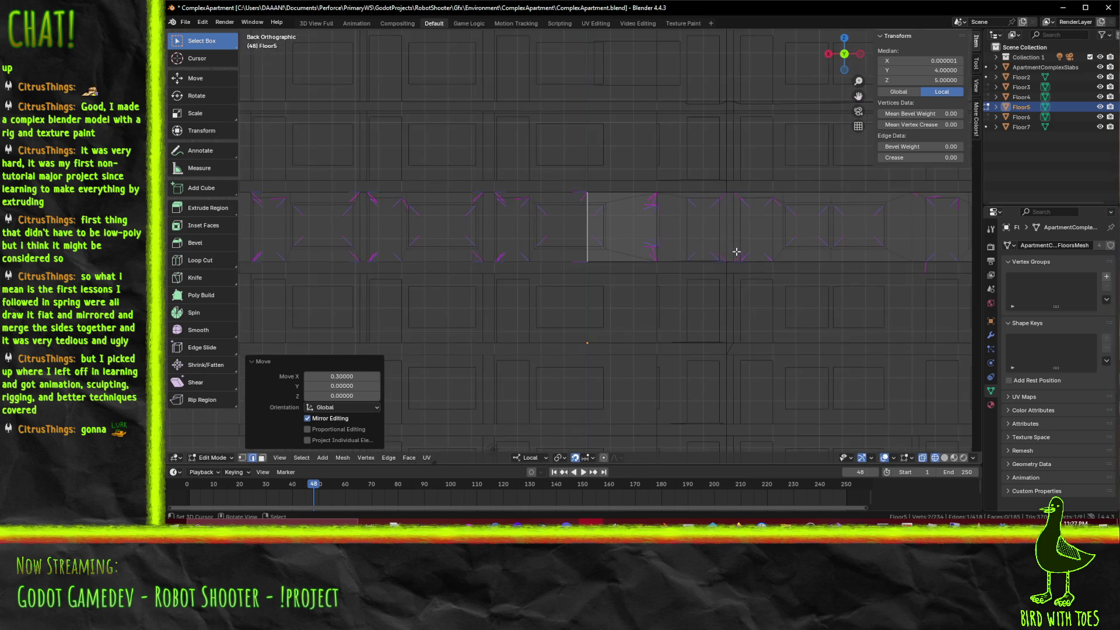
Switch viewport shading to Solid, then to Material Preview.
key(z)
click(781, 265)
key(z)
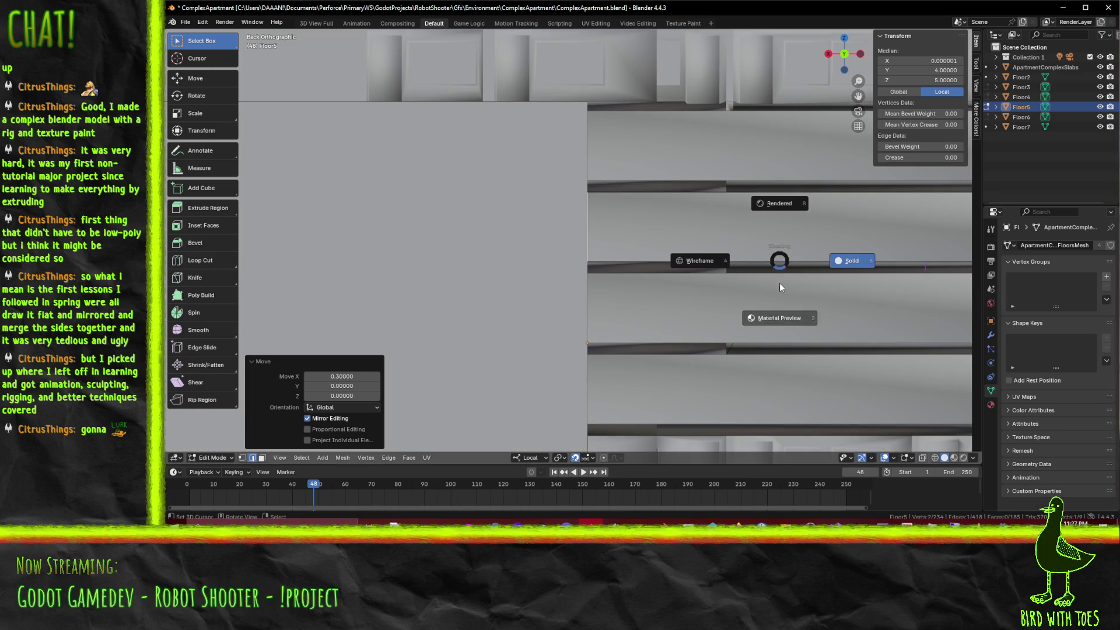
click(771, 318)
Dissolve the stray edges on Floor5's side wall.
mouse_move(770, 318)
mouse_down()
mouse_move(689, 280)
mouse_move(724, 302)
mouse_move(671, 192)
mouse_up()
scroll(656, 161, up, 5)
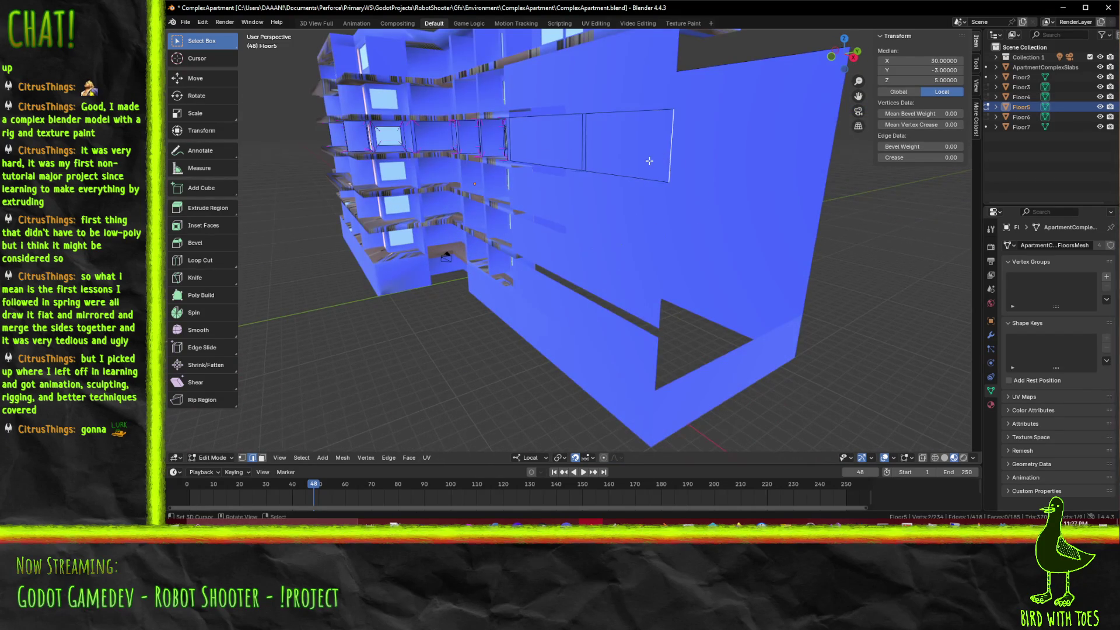
key(x)
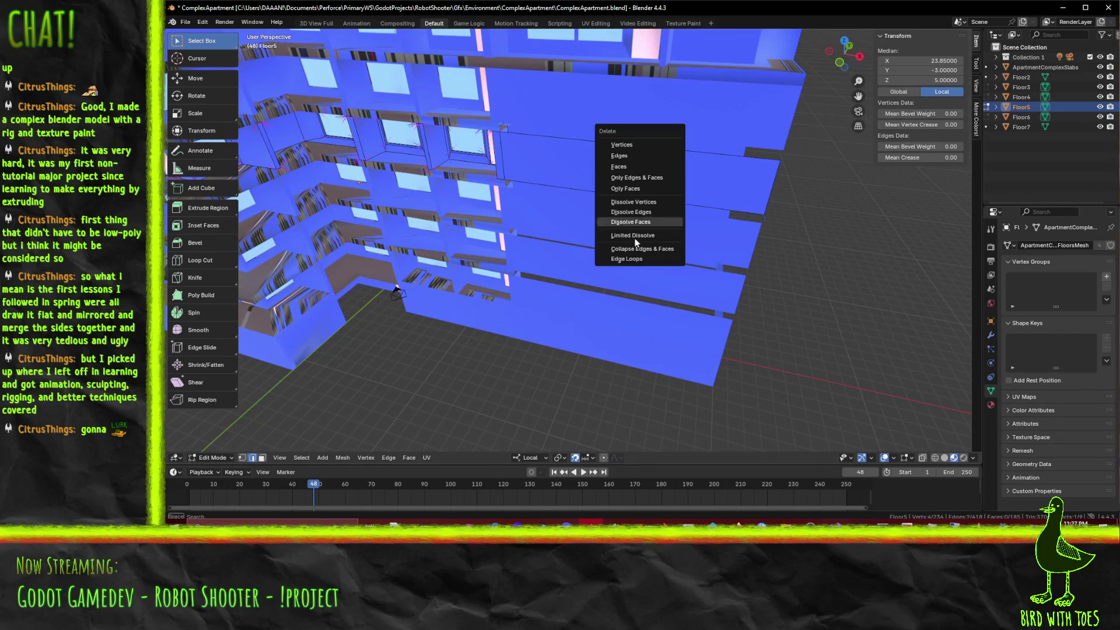
click(665, 211)
drag(665, 211, 764, 194)
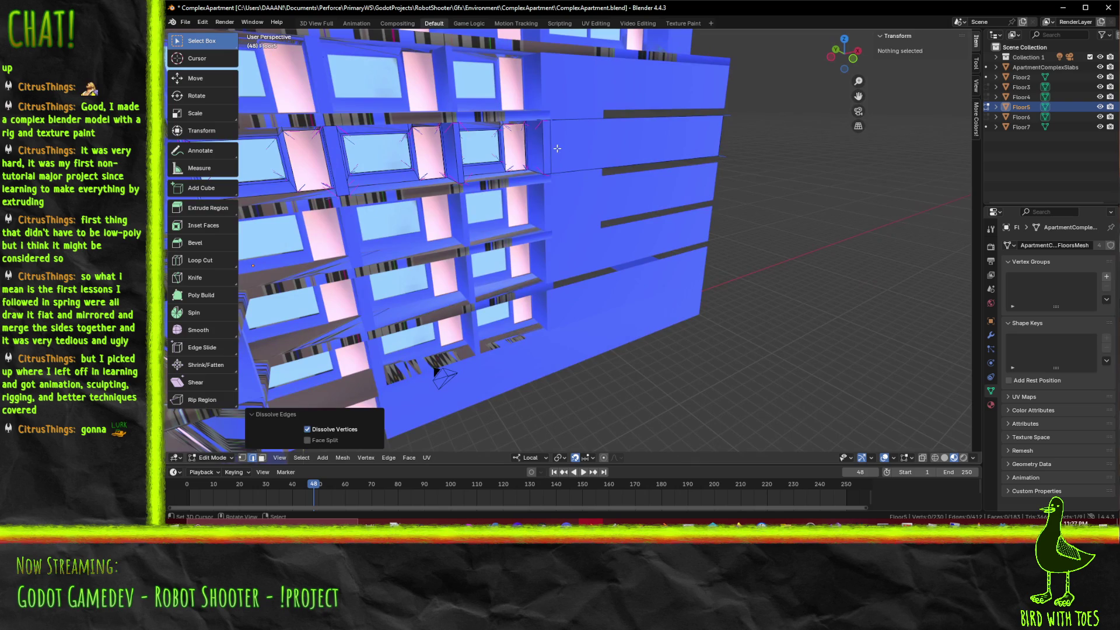
click(557, 148)
key(x)
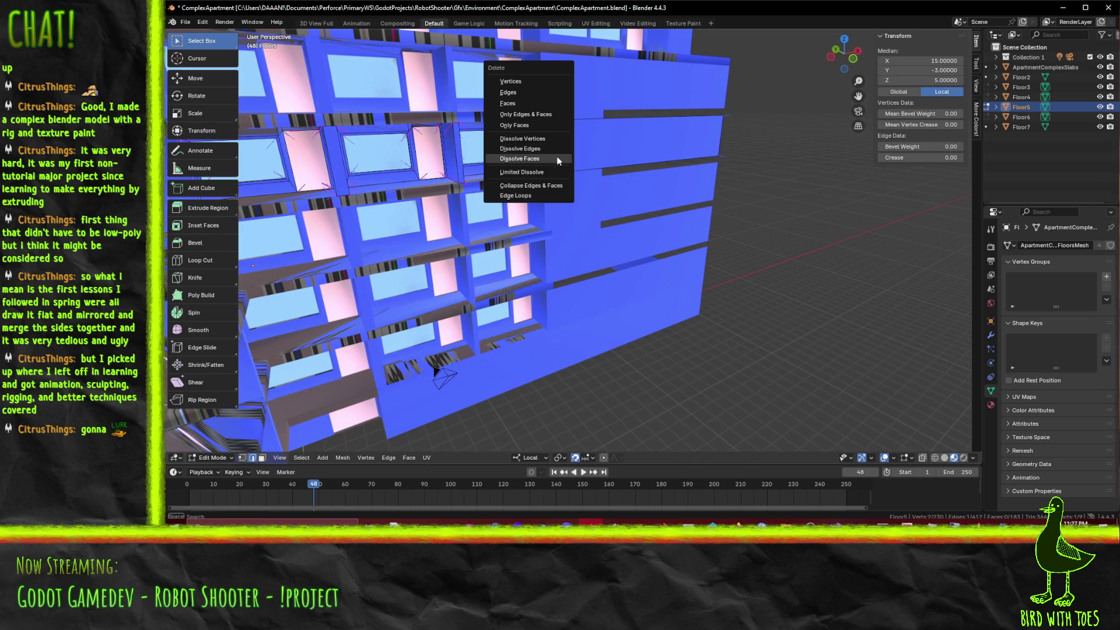
click(557, 150)
drag(558, 150, 483, 158)
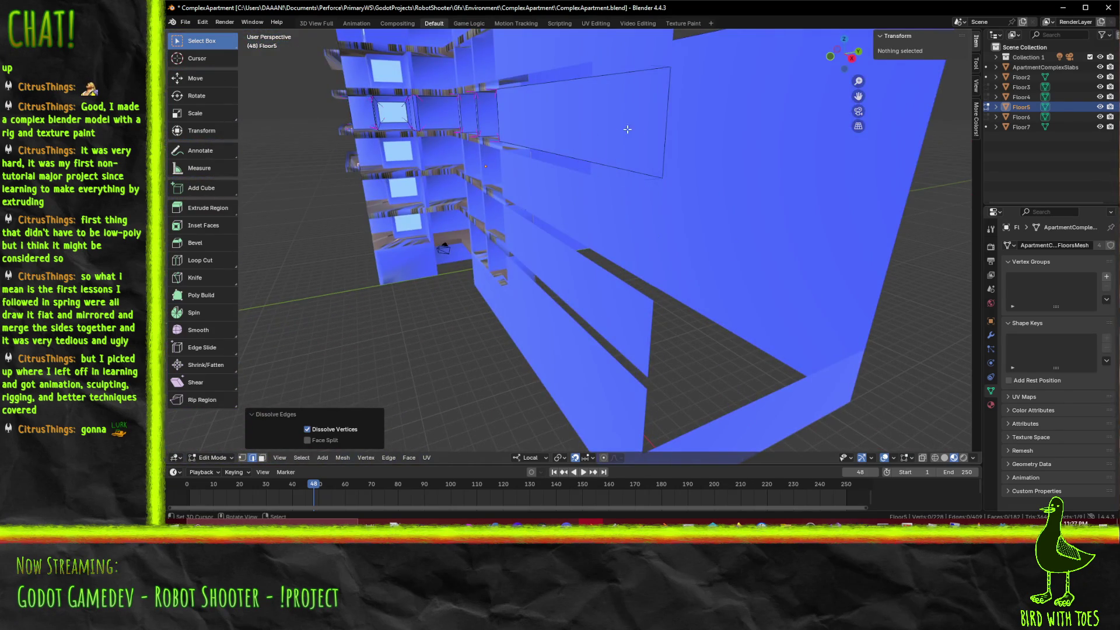
From the Right view, extend the side wall edge 15 units along Y.
click(628, 129)
scroll(627, 129, down, 5)
drag(627, 129, 608, 132)
key(KP_3)
key(g)
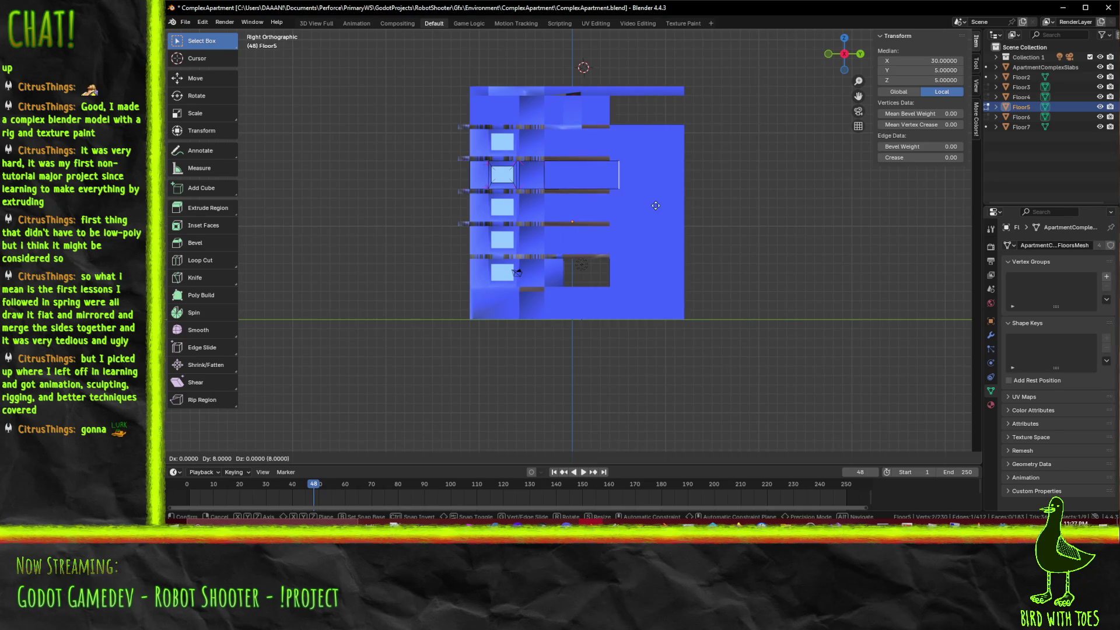
click(718, 206)
drag(718, 198, 772, 223)
drag(739, 263, 700, 274)
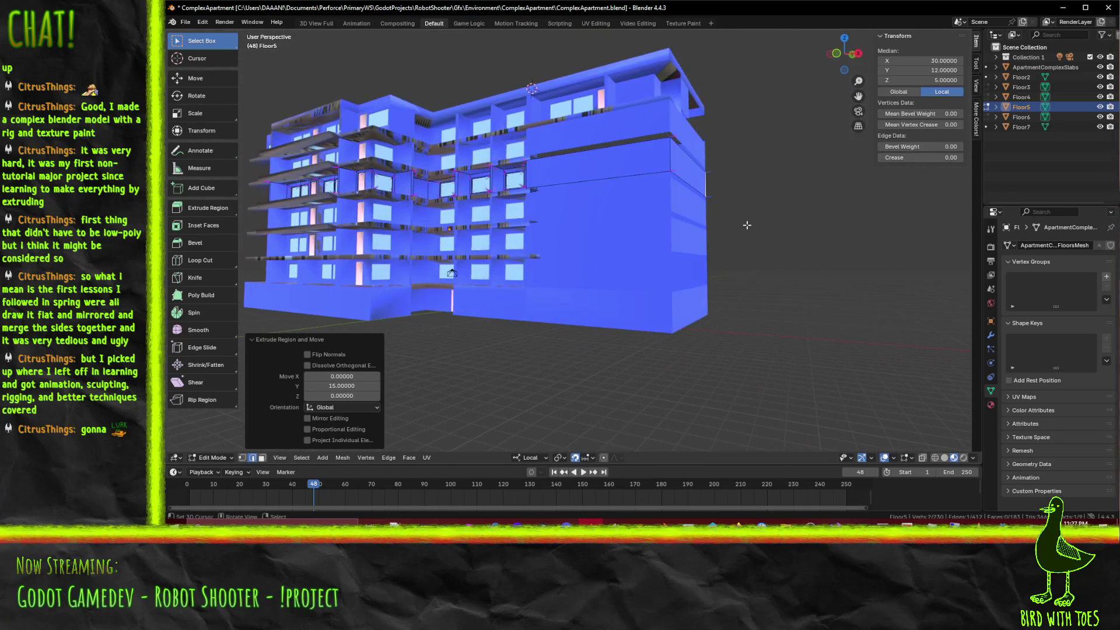
Save ComplexApartment.blend and select a face on Floor2's wall.
key(ctrl+s)
scroll(671, 283, up, 3)
scroll(653, 290, down, 4)
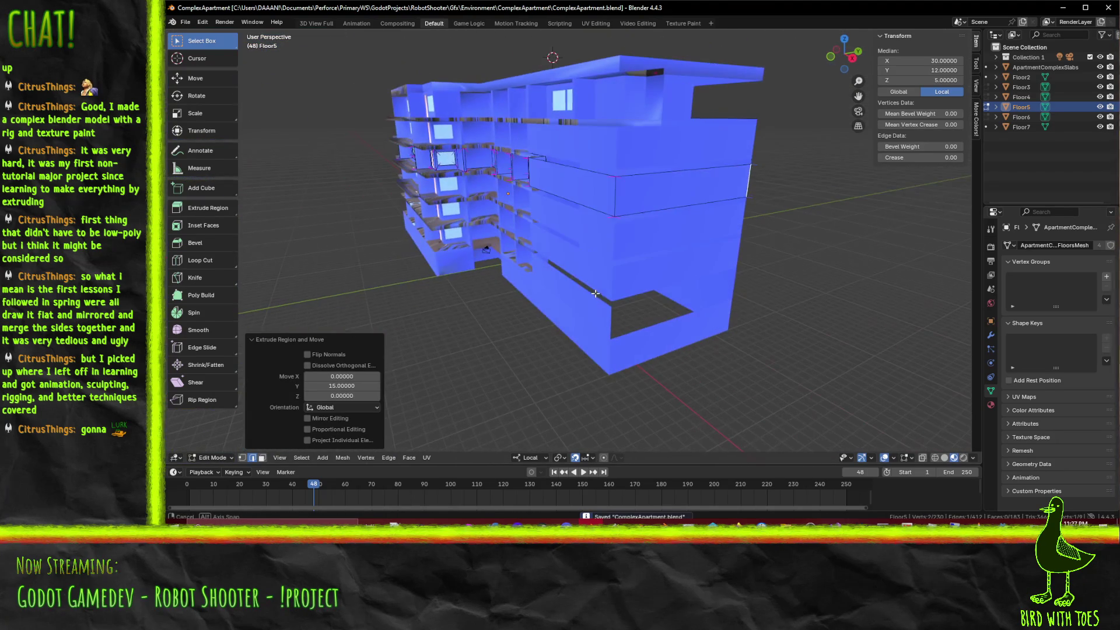
click(601, 324)
Extrude the Floor2 face 15 units along Y and save the file.
drag(601, 324, 590, 313)
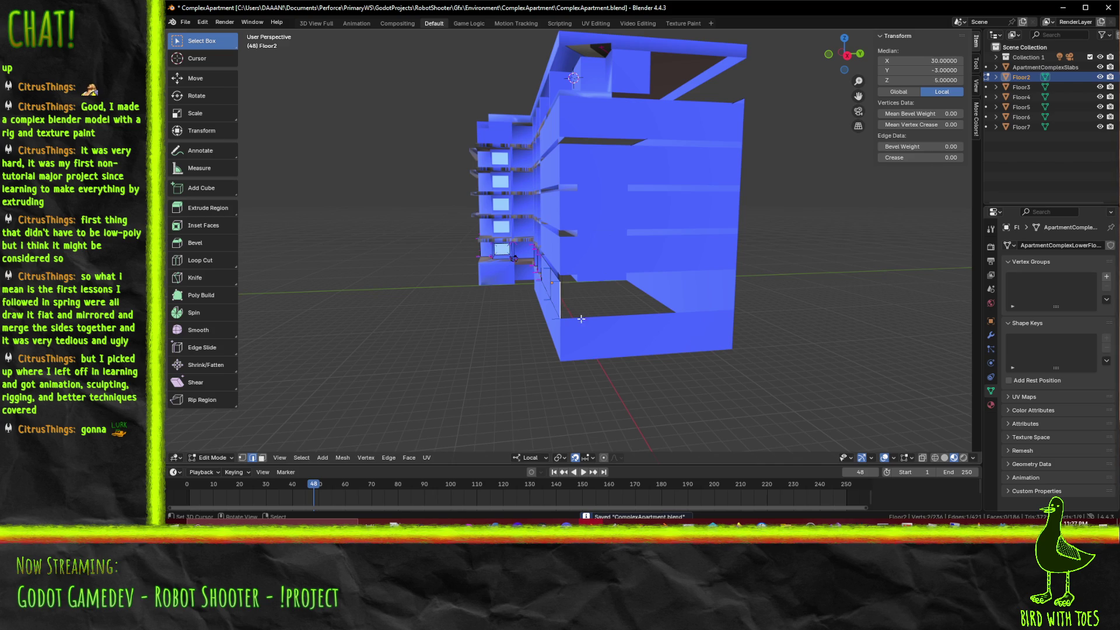
key(g)
key(z)
key(y)
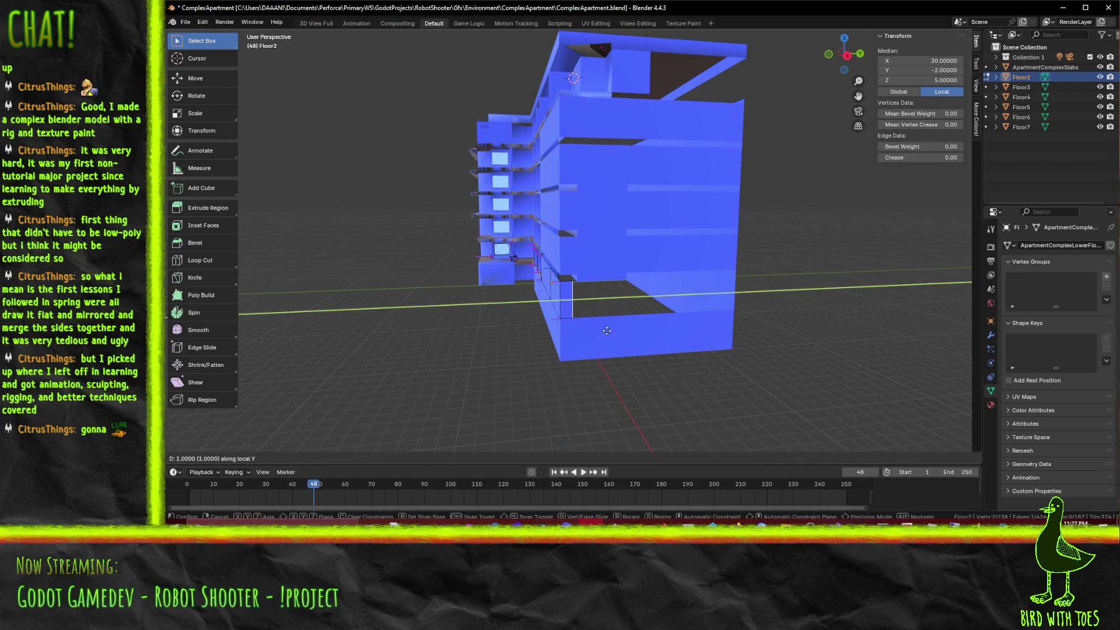
click(765, 334)
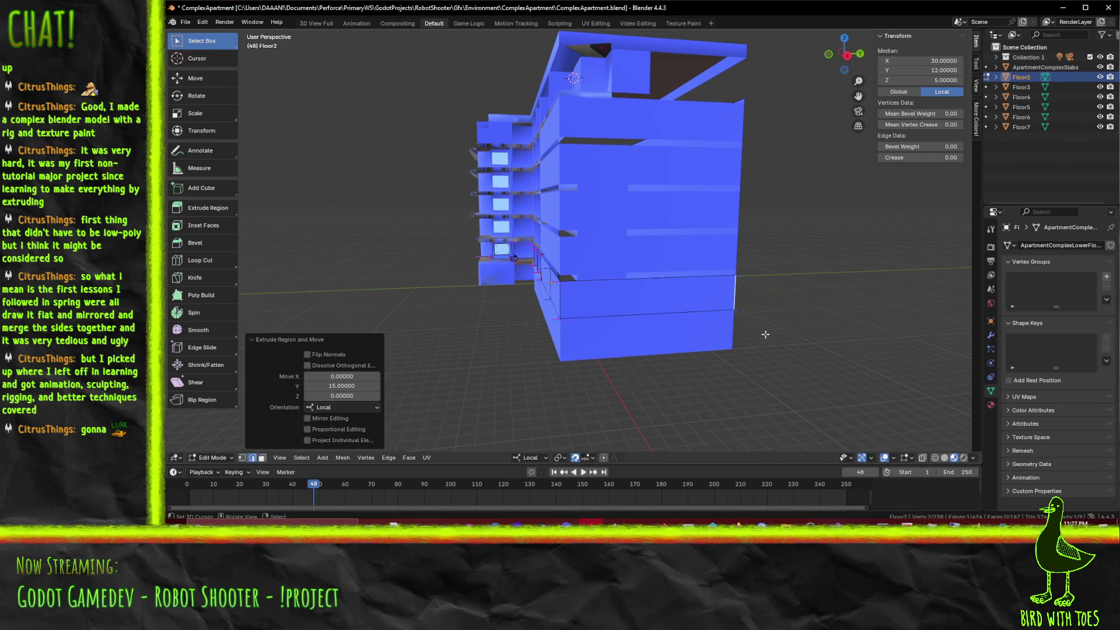
key(ctrl+s)
scroll(607, 314, up, 3)
Dissolve the two seam edges on the new wall and save again.
click(620, 317)
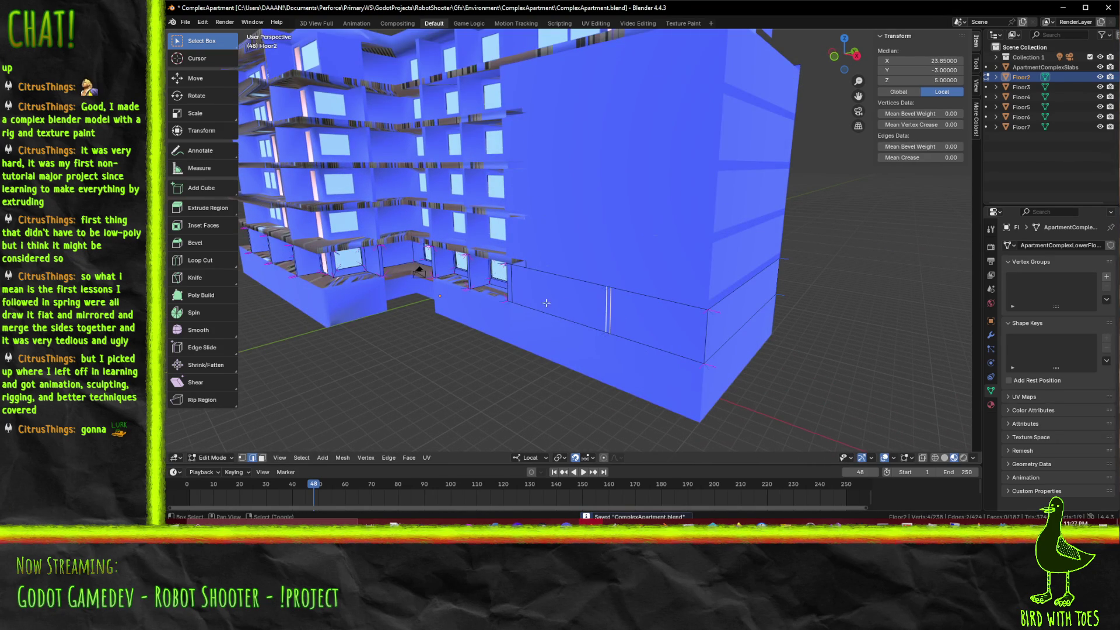
shift+click(514, 286)
key(x)
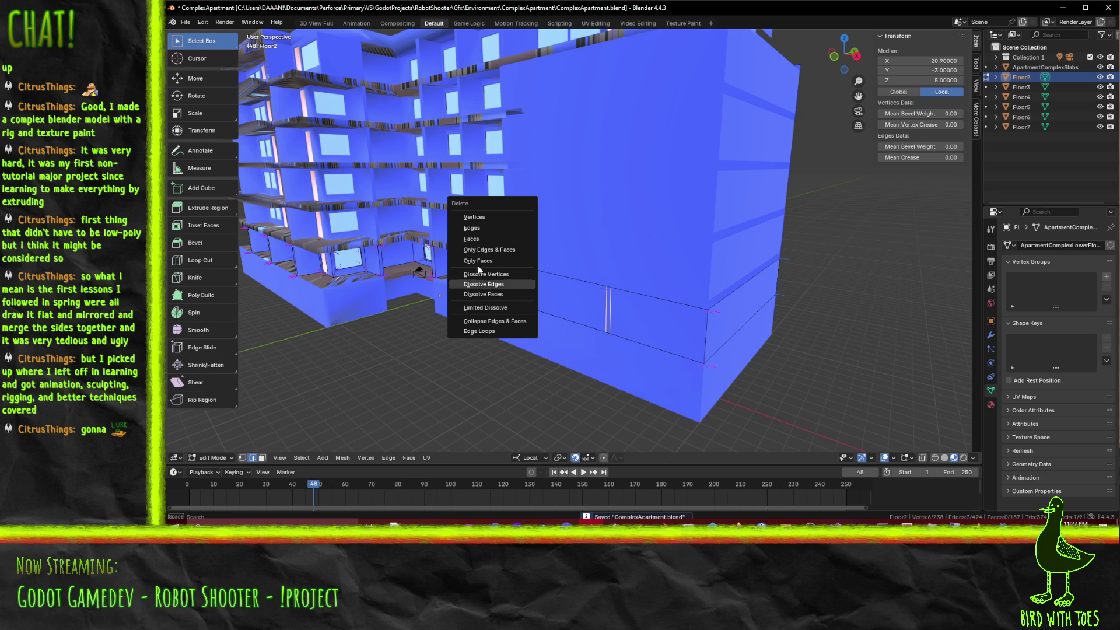
click(484, 284)
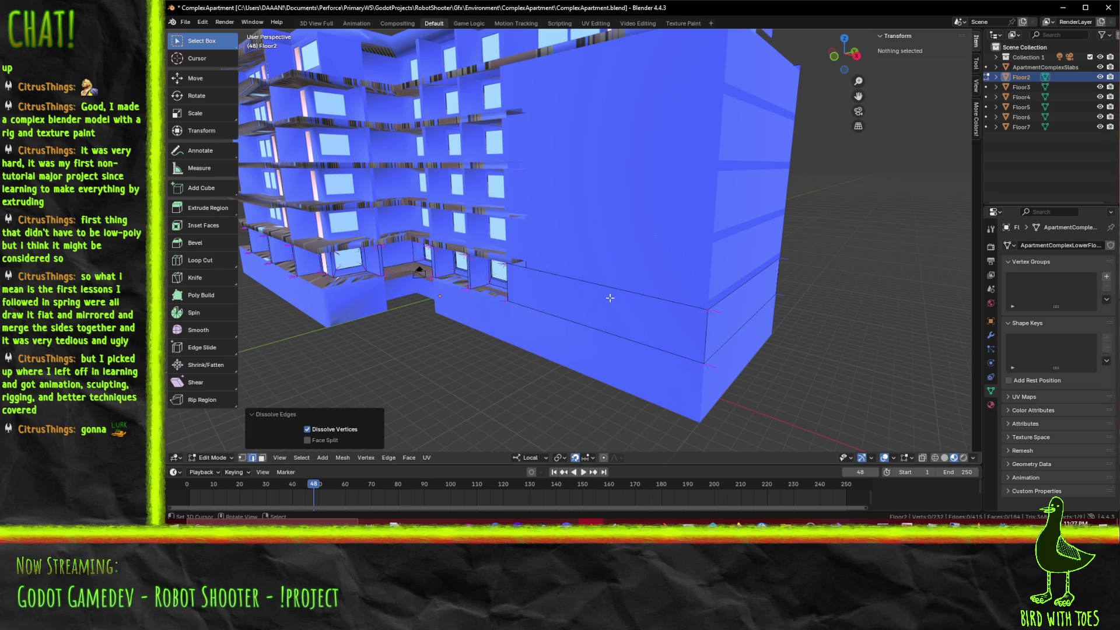
key(ctrl+s)
scroll(546, 266, up, 3)
Return to Object Mode and select the Floor4 object.
scroll(546, 266, down, 3)
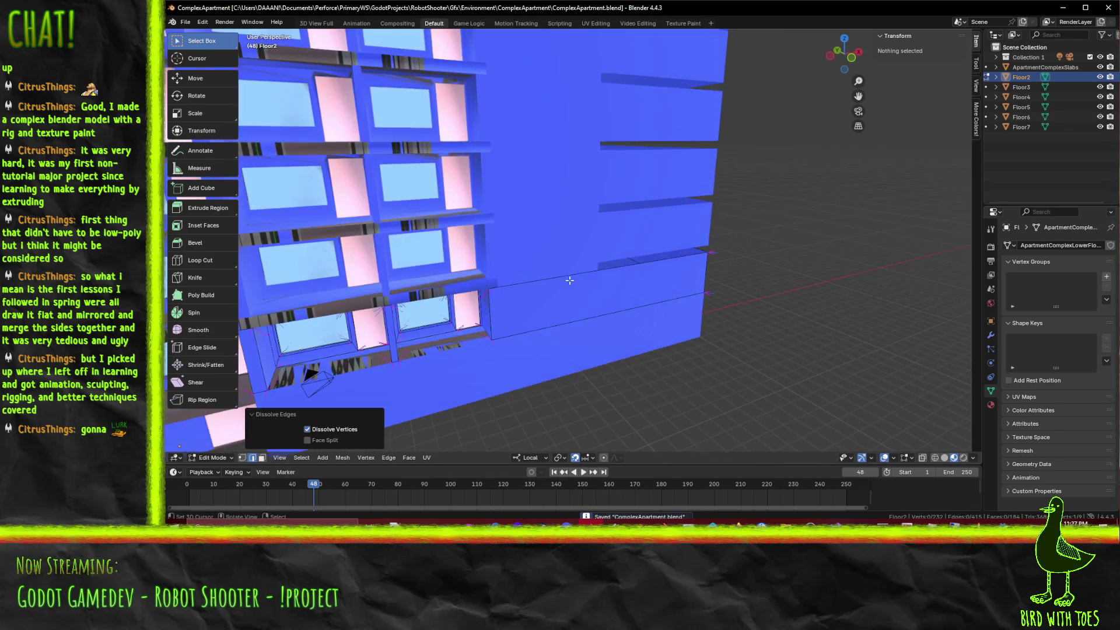
mouse_move(601, 239)
mouse_down()
mouse_move(643, 283)
mouse_move(670, 265)
mouse_up()
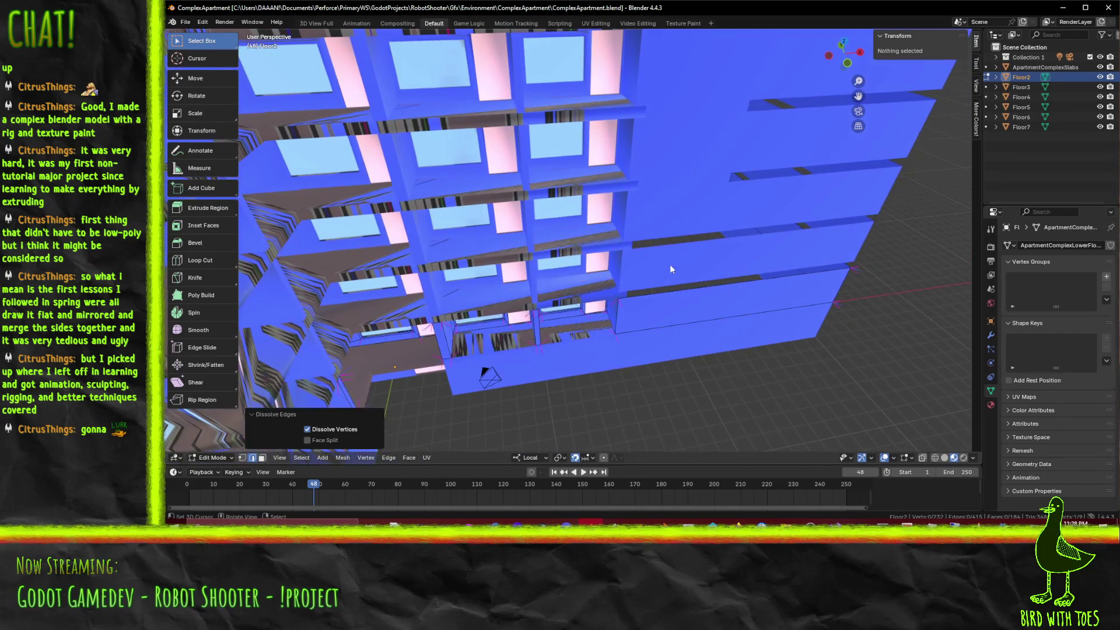
key(Tab)
click(670, 265)
scroll(649, 242, down, 5)
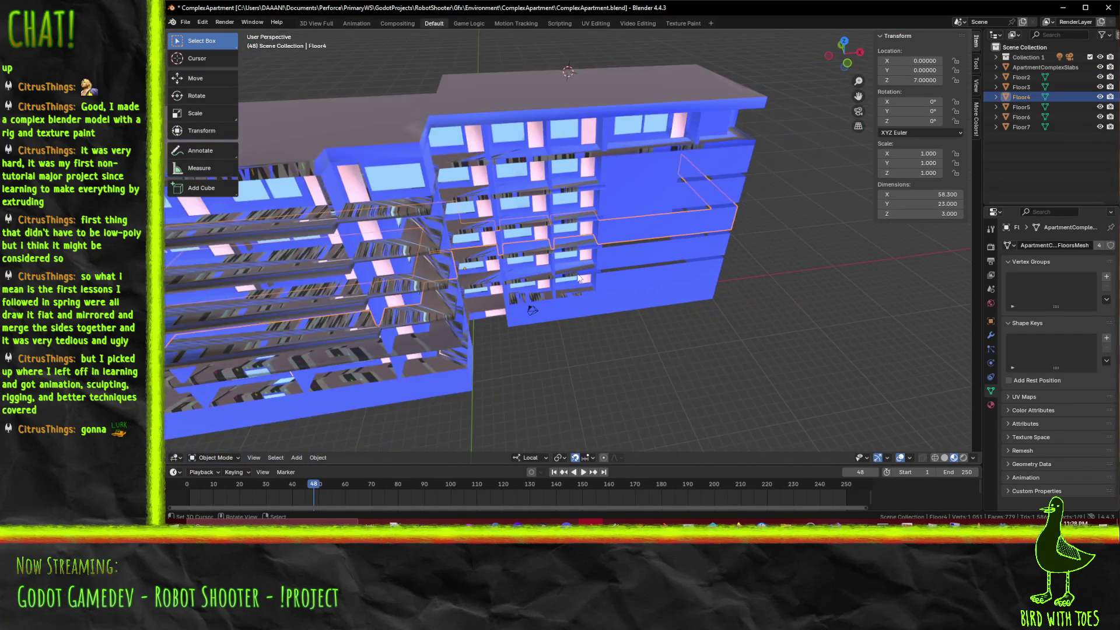
Inspect Floor4 in Edit Mode from several angles, then save ComplexApartment.blend.
scroll(579, 278, up, 5)
mouse_move(579, 278)
mouse_down()
mouse_move(639, 223)
mouse_move(636, 247)
mouse_move(613, 248)
mouse_move(643, 274)
mouse_move(615, 304)
mouse_up()
key(Tab)
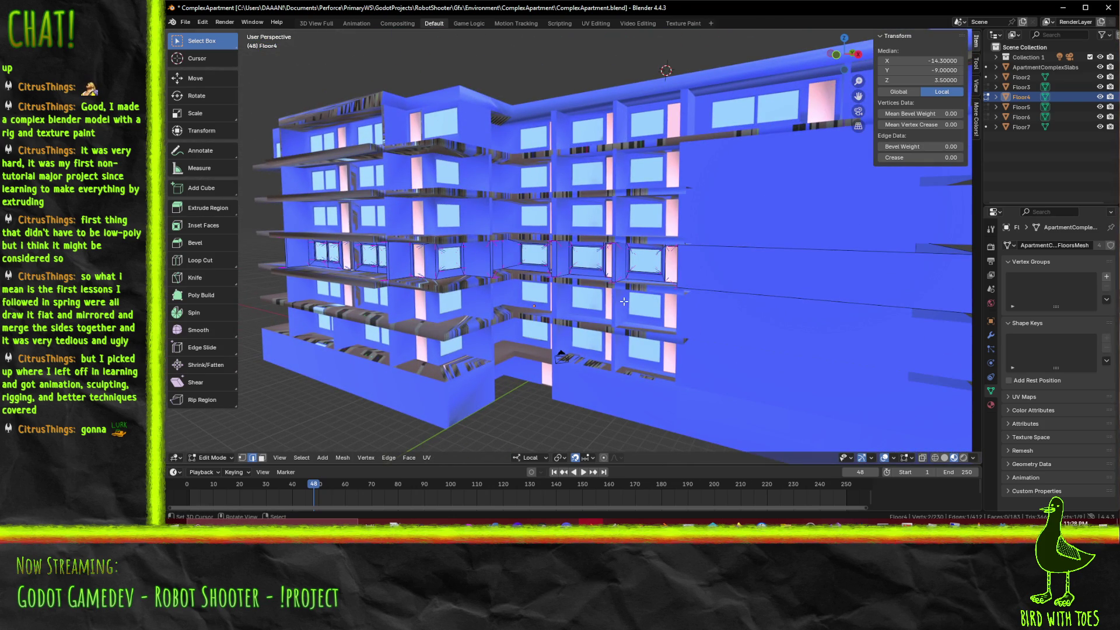
drag(530, 254, 489, 260)
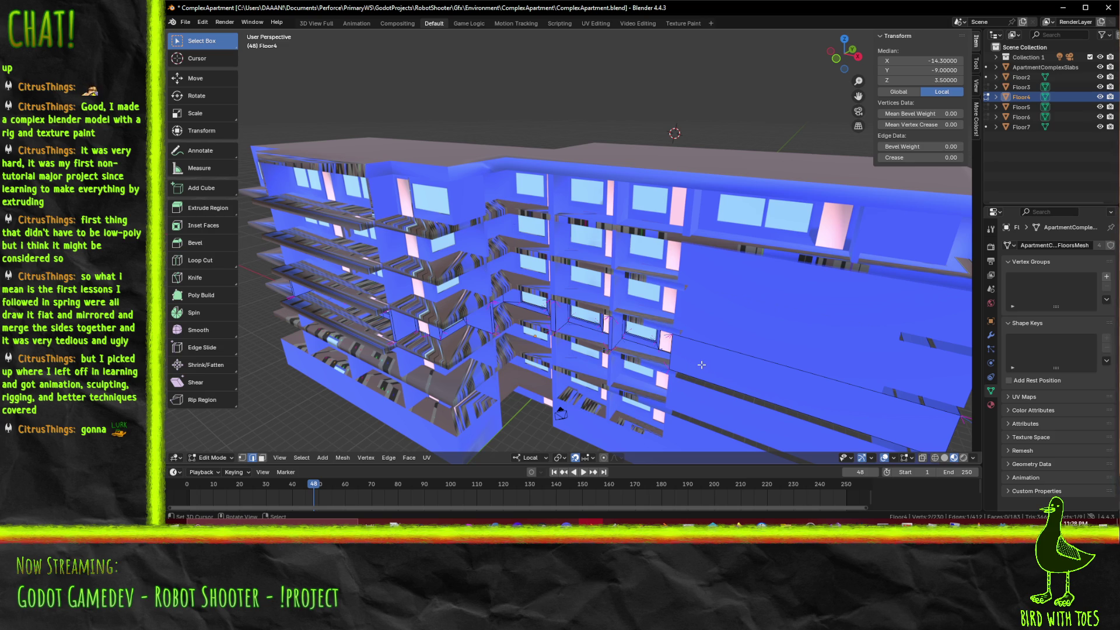
mouse_move(685, 369)
mouse_down()
mouse_move(540, 298)
mouse_move(589, 329)
mouse_move(625, 332)
mouse_up()
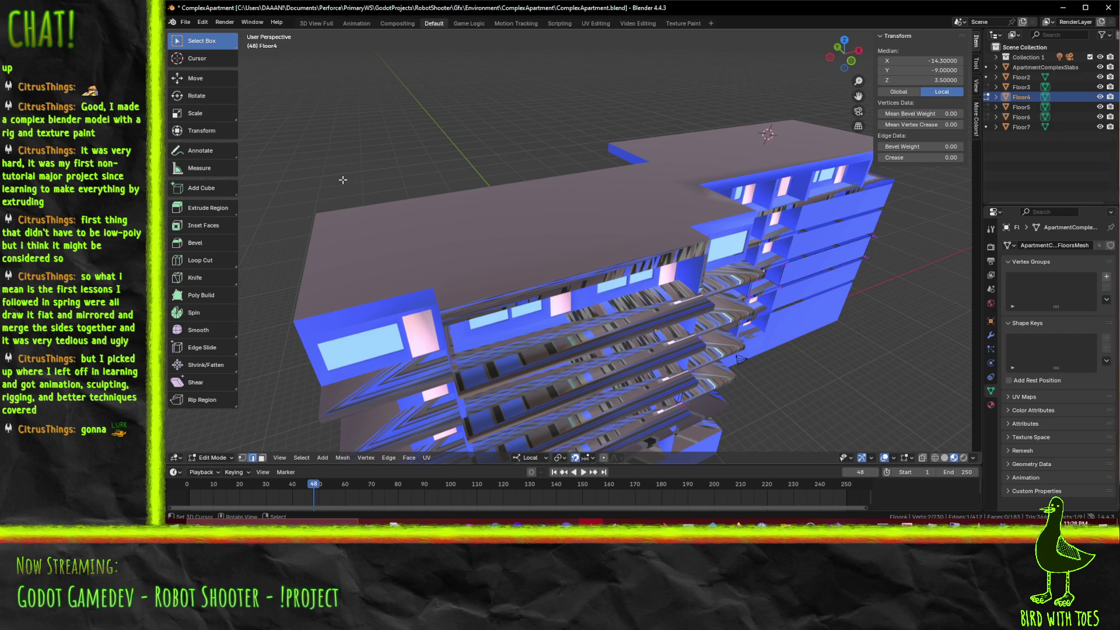
key(ctrl+s)
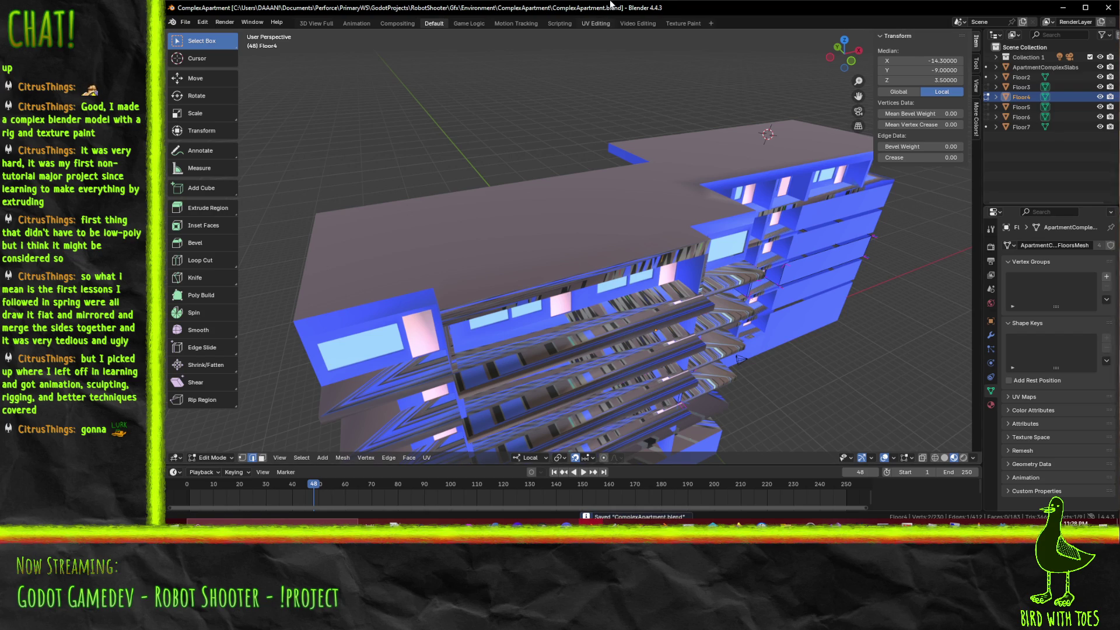
Minimise Blender and bring the DuckDuckGo search results forward.
click(1060, 13)
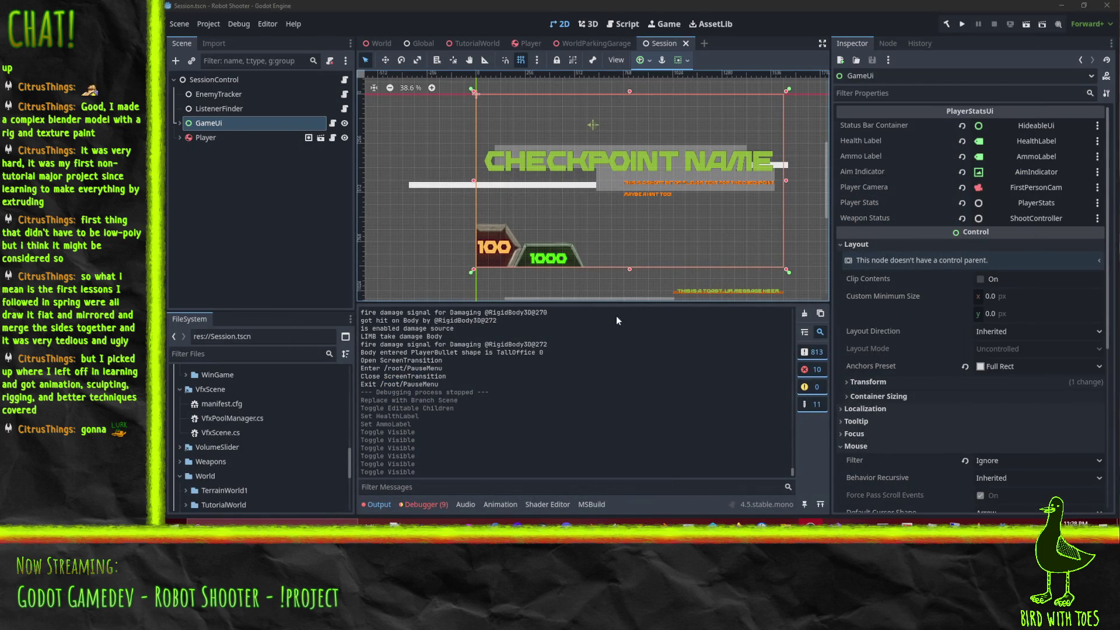
mouse_move(737, 522)
click(659, 471)
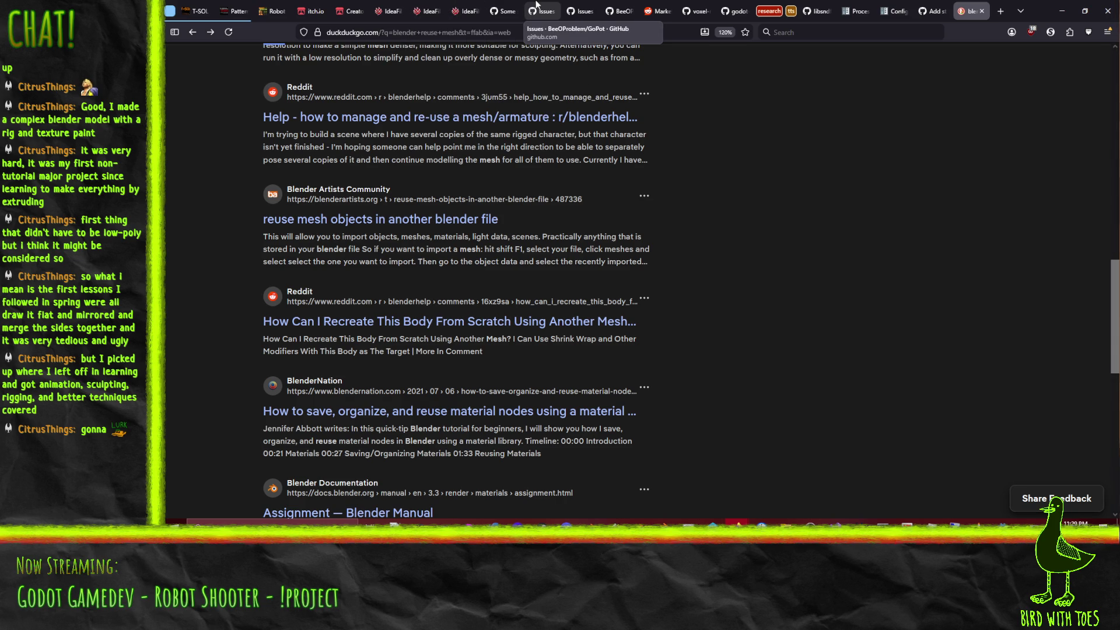
Switch to the GitHub tab with SoundBrowzr's open issues.
drag(541, 5, 570, 4)
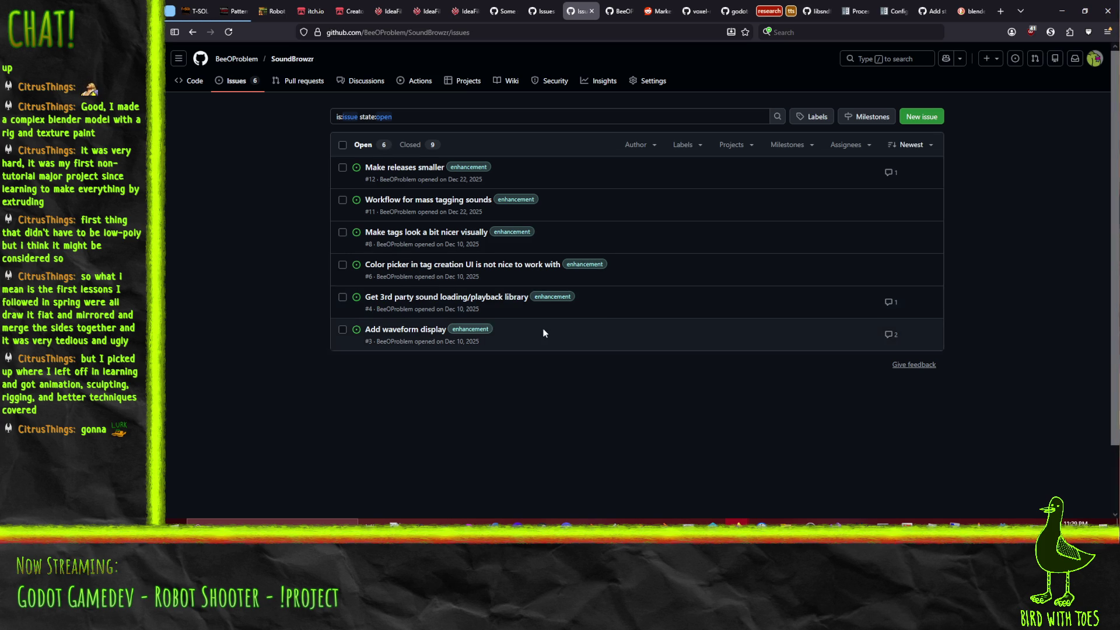
Look through the Add waveform display issue, then return to the issues list.
click(423, 329)
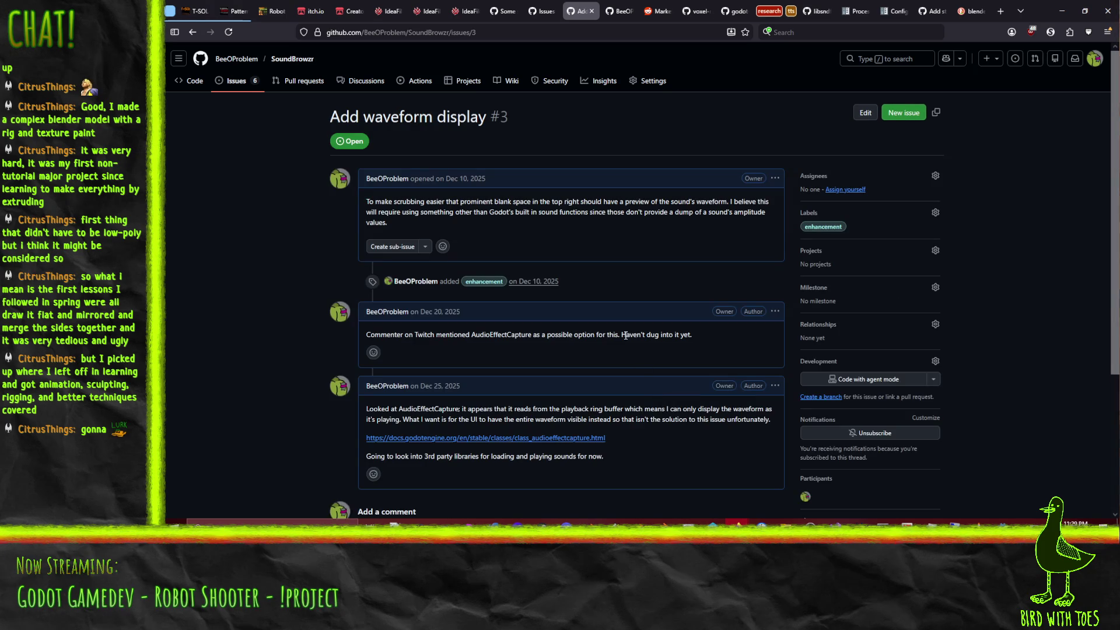
scroll(648, 313, down, 2)
scroll(648, 313, down, 3)
scroll(649, 310, up, 4)
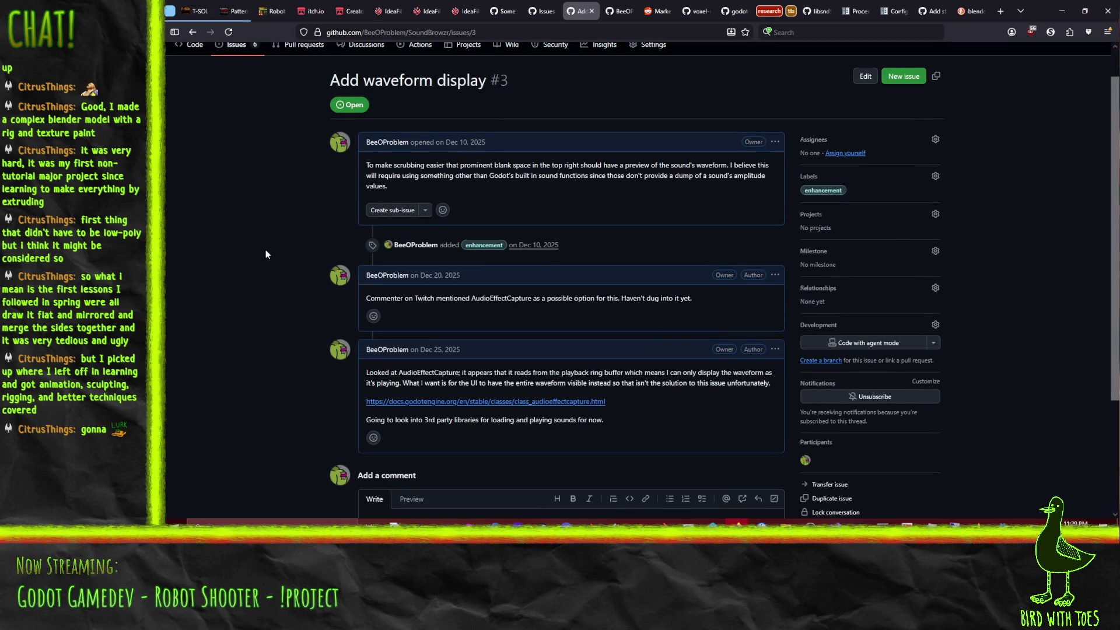
click(193, 32)
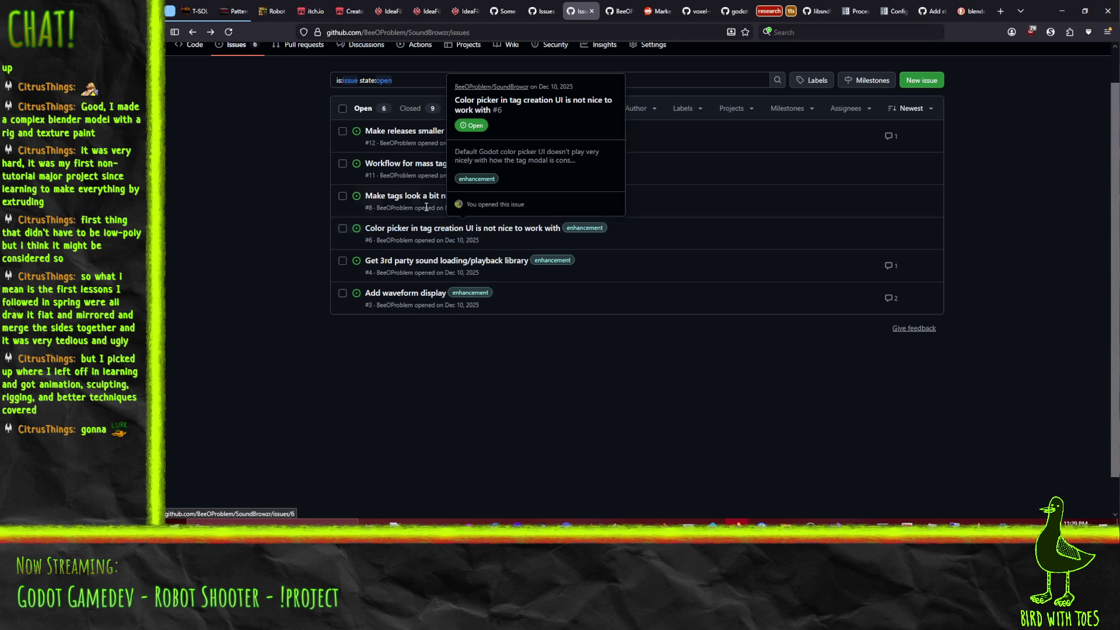
Open issue #8 'Make tags look a bit nicer visually', then switch to Godot.
mouse_move(444, 202)
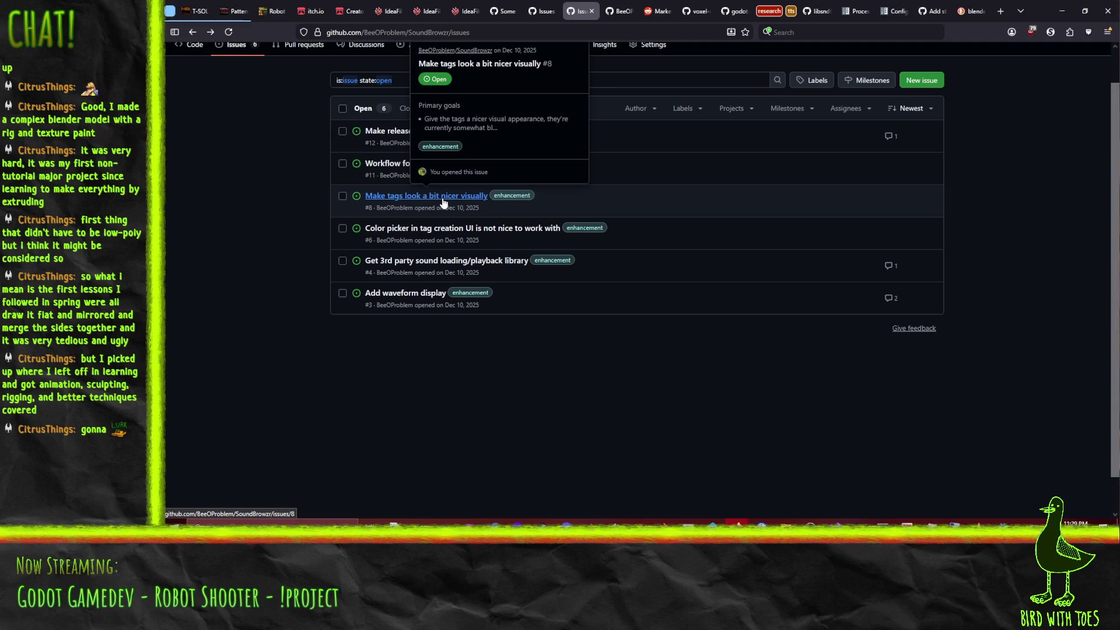
click(444, 202)
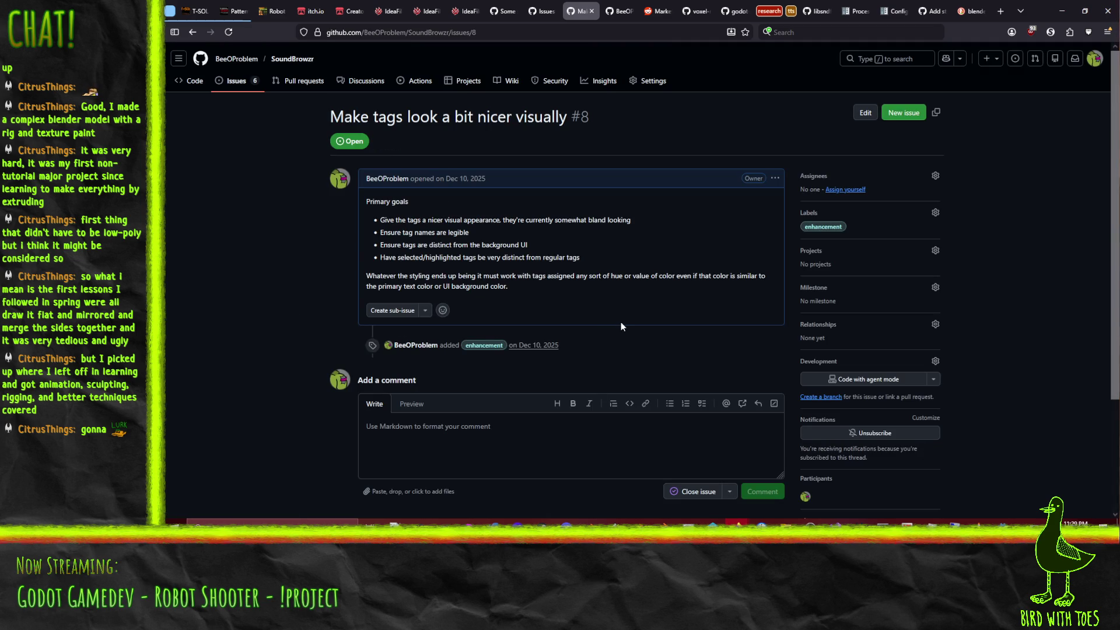
key(alt+Tab)
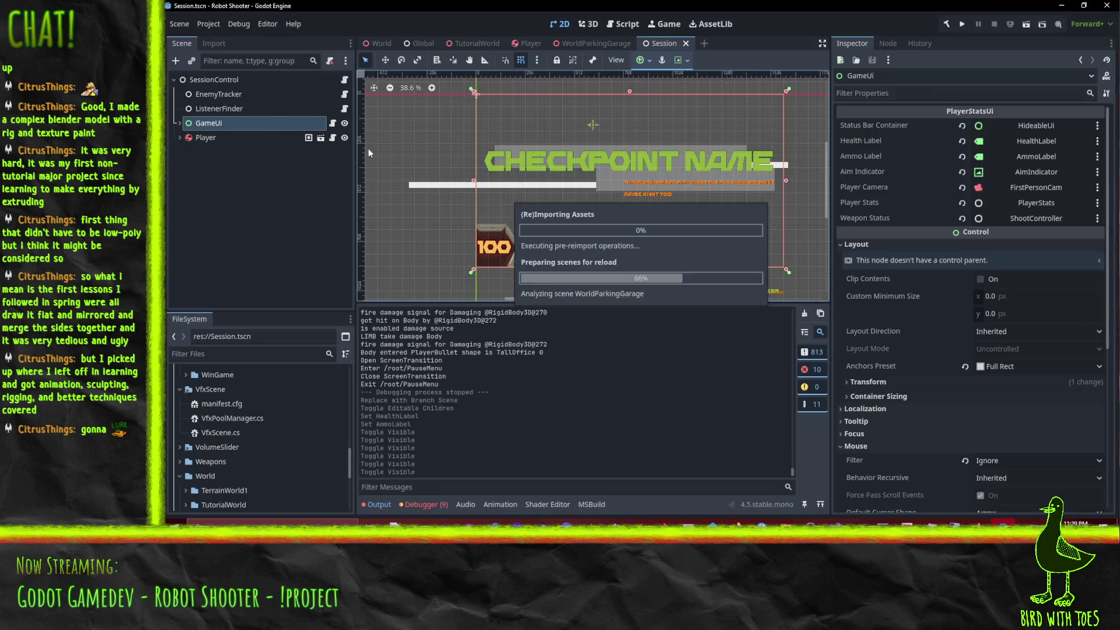
Quit Robot Shooter to the Project List and open the SoundBrowzr project.
click(204, 26)
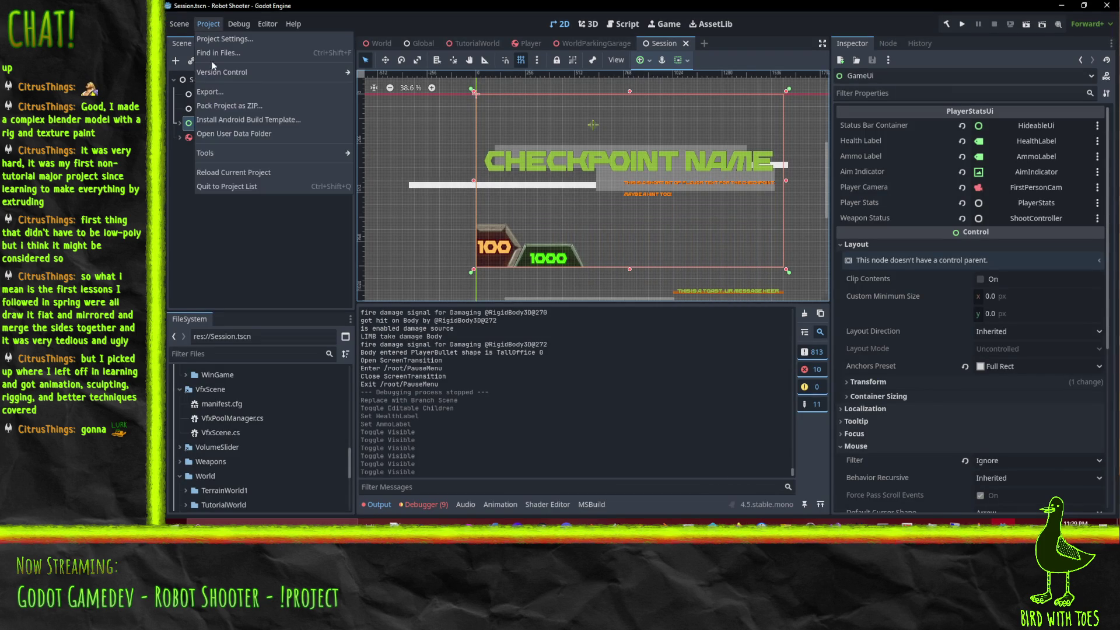
click(173, 28)
click(209, 24)
click(245, 188)
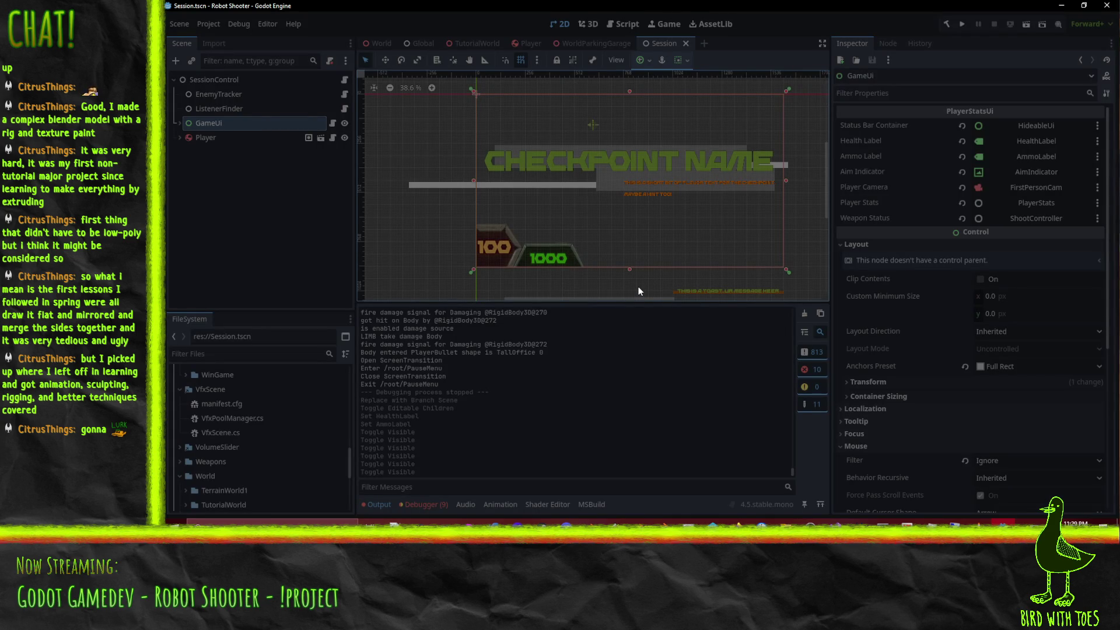
key(alt+Tab)
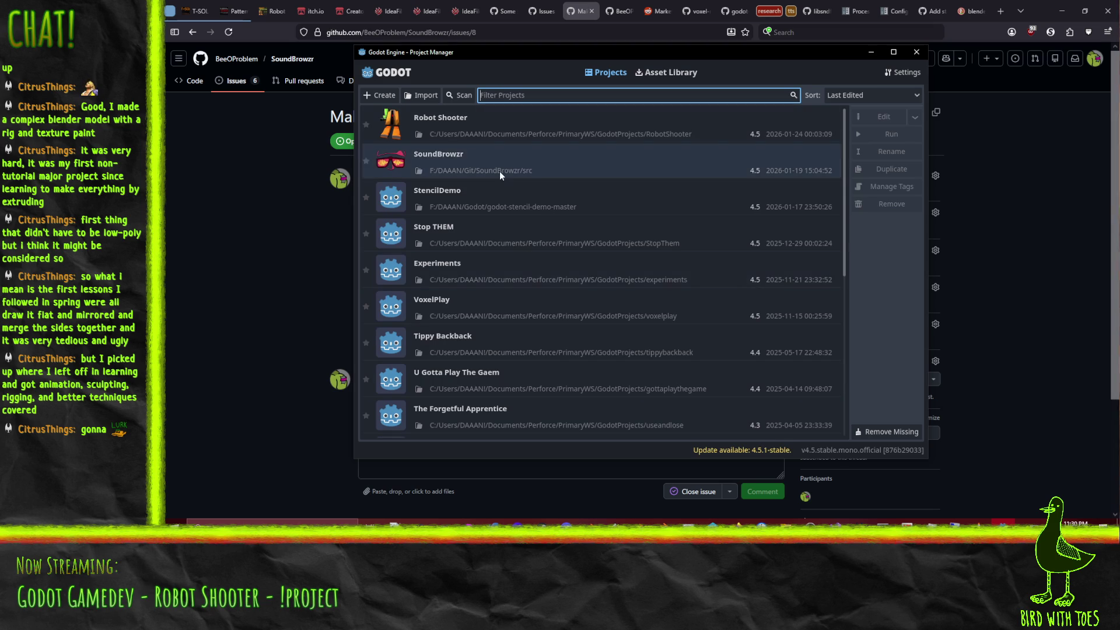
double_click(500, 170)
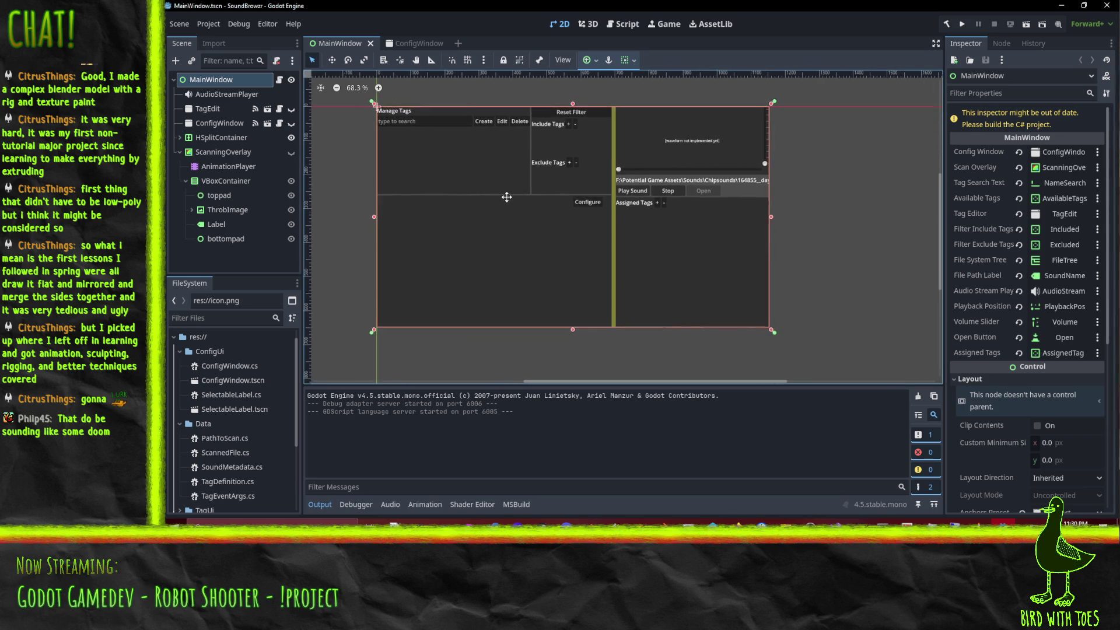
Zoom the SoundBrowzr canvas, then switch to the Jupiter Hell Classic Steam page.
scroll(495, 218, up, 2)
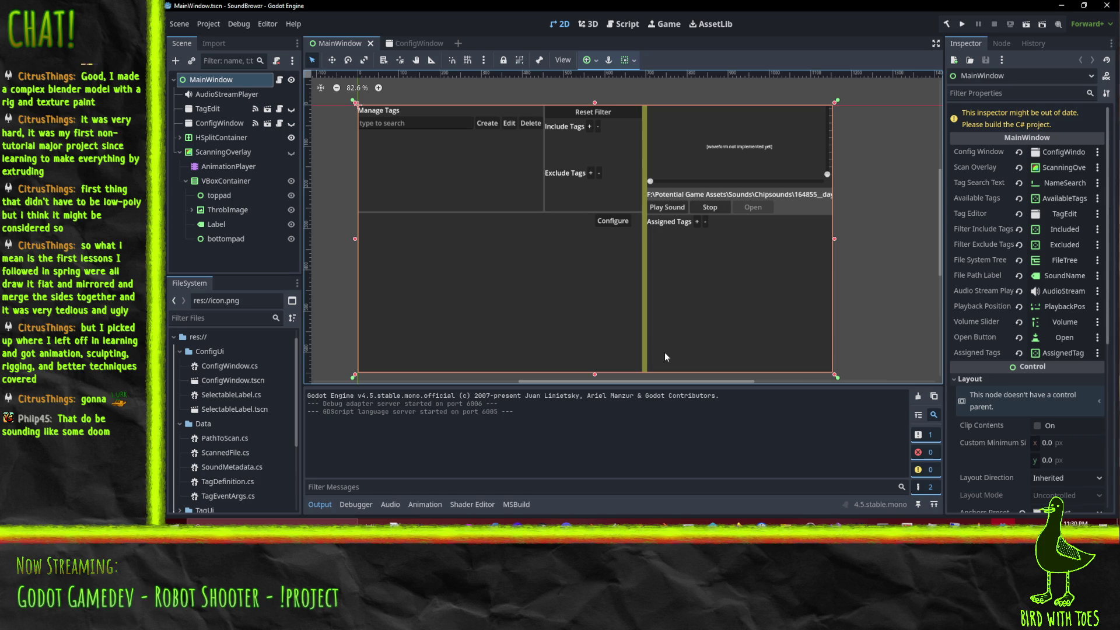
click(740, 542)
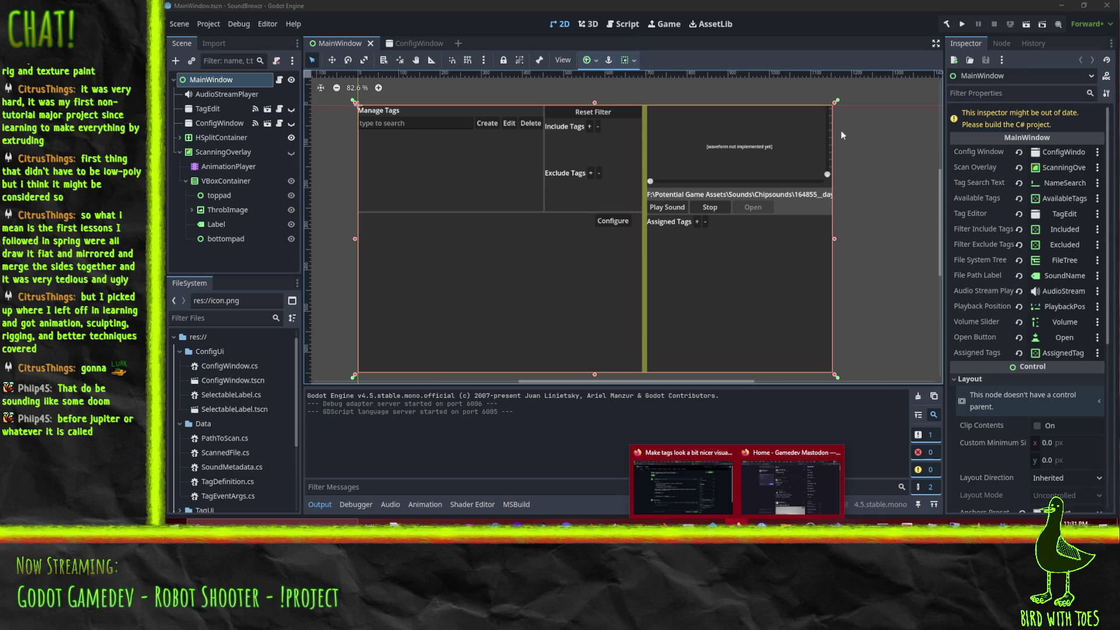
click(825, 93)
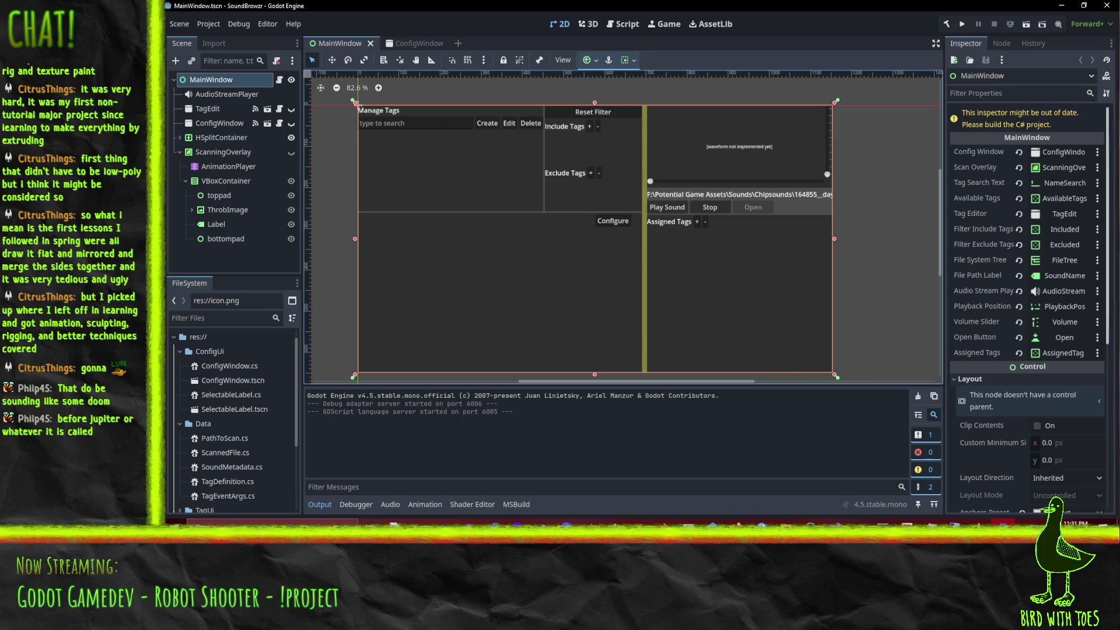
key(super+d)
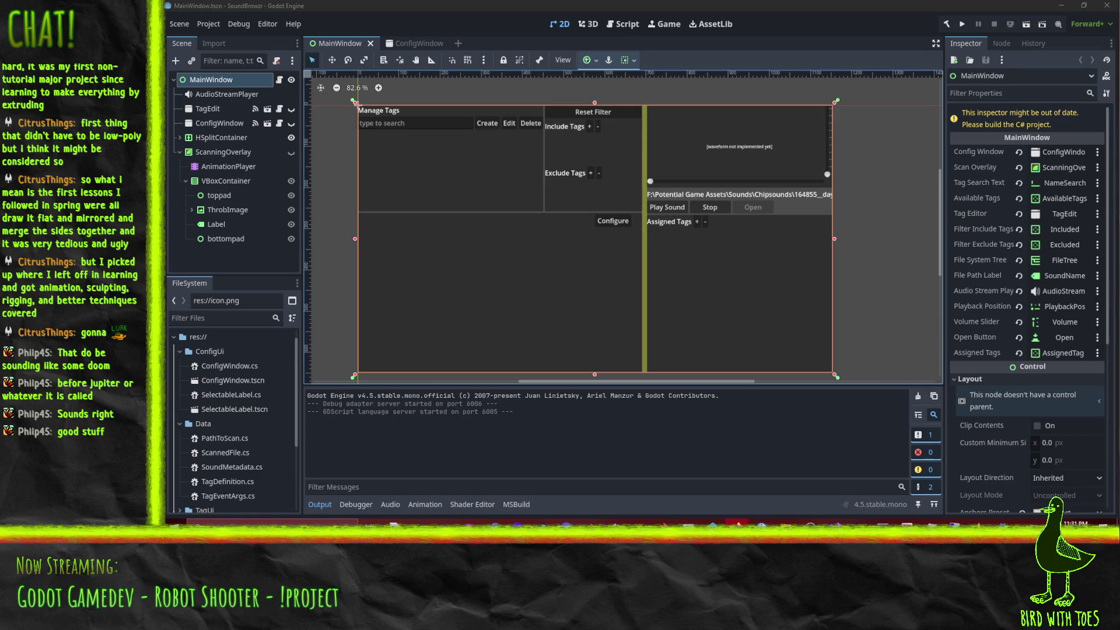
key(alt+Tab)
scroll(490, 304, down, 3)
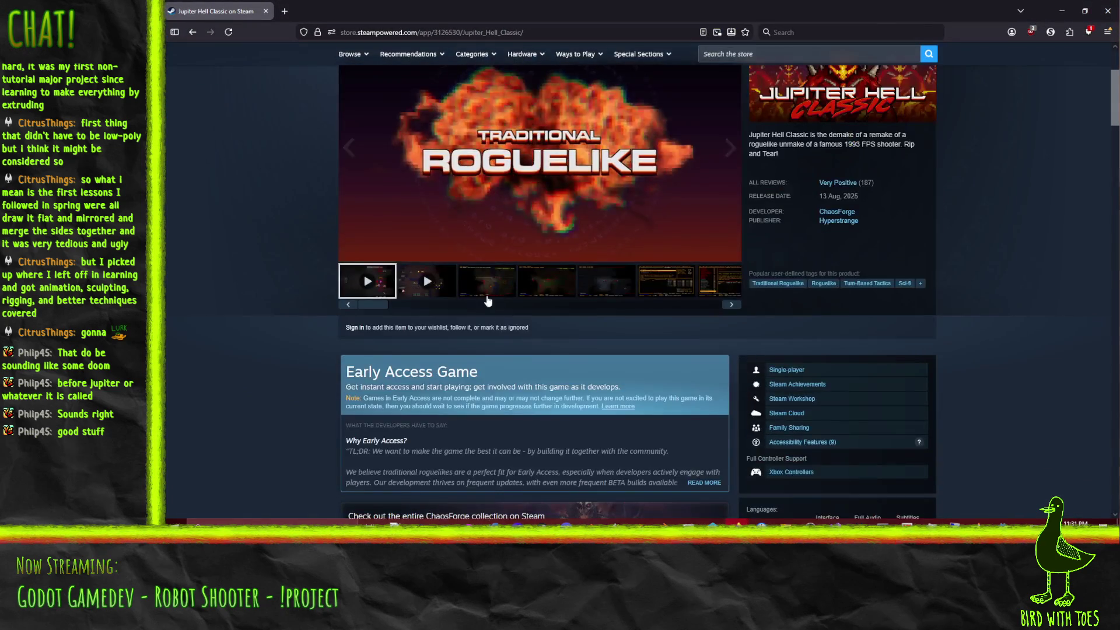
Review Jupiter Hell Classic's trailer, CDN$ 19.49 price and bundles, then close the browser.
scroll(302, 392, up, 2)
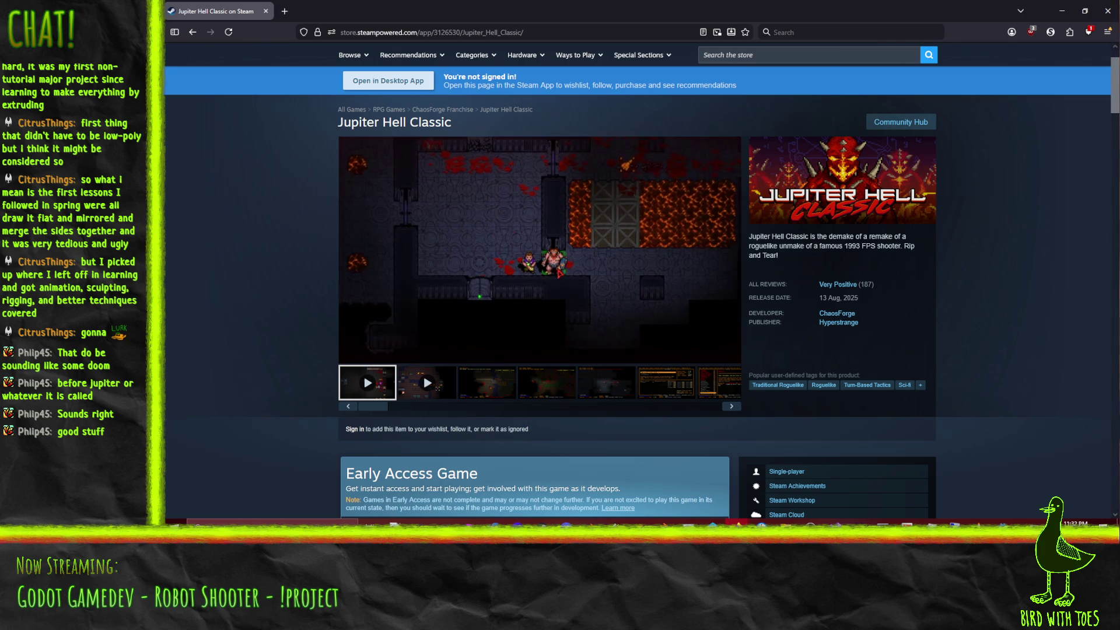
scroll(443, 306, down, 4)
scroll(269, 330, down, 2)
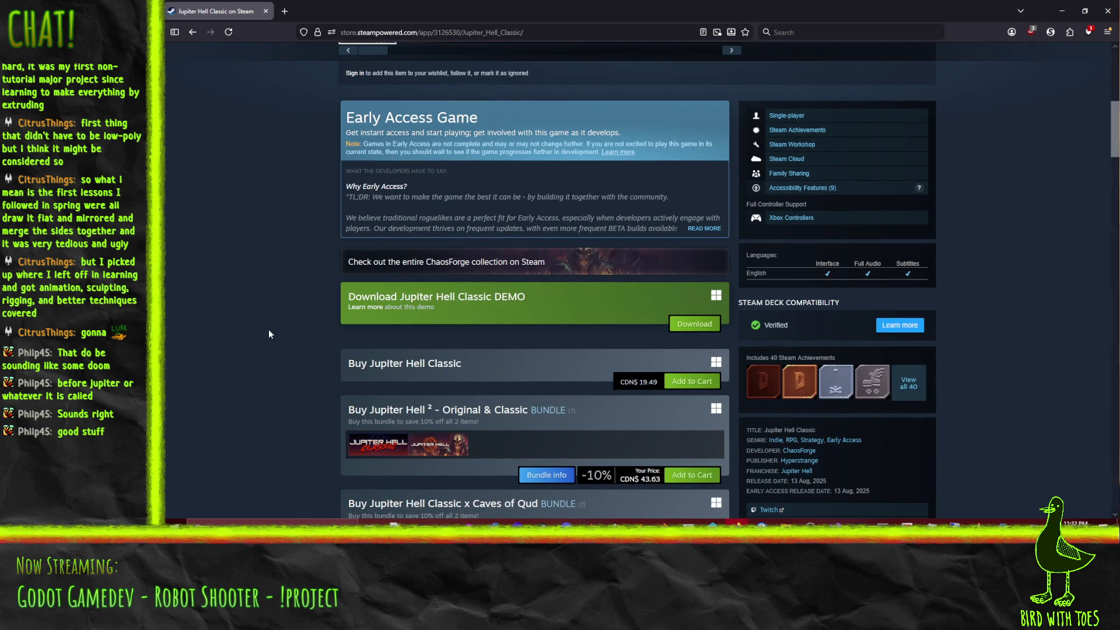
scroll(269, 329, down, 2)
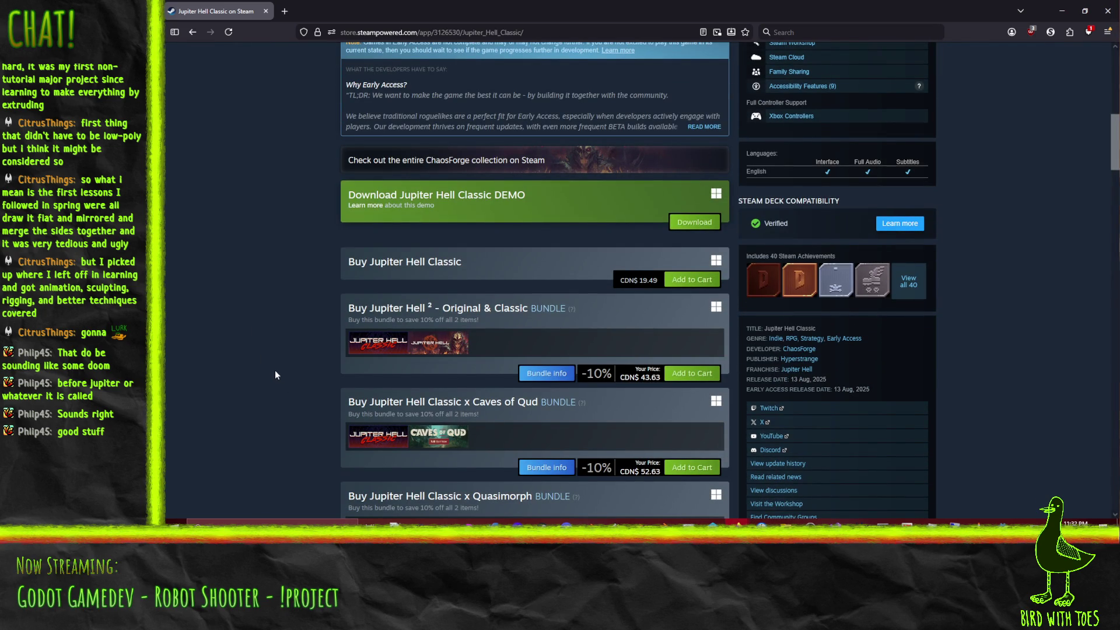
scroll(275, 371, up, 6)
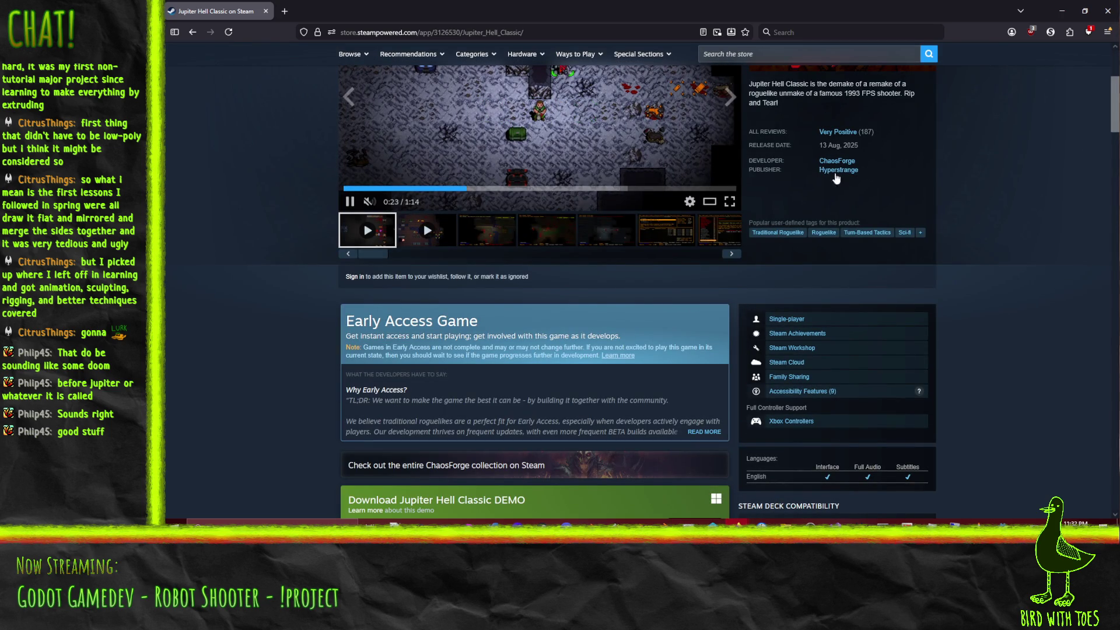
scroll(986, 248, up, 4)
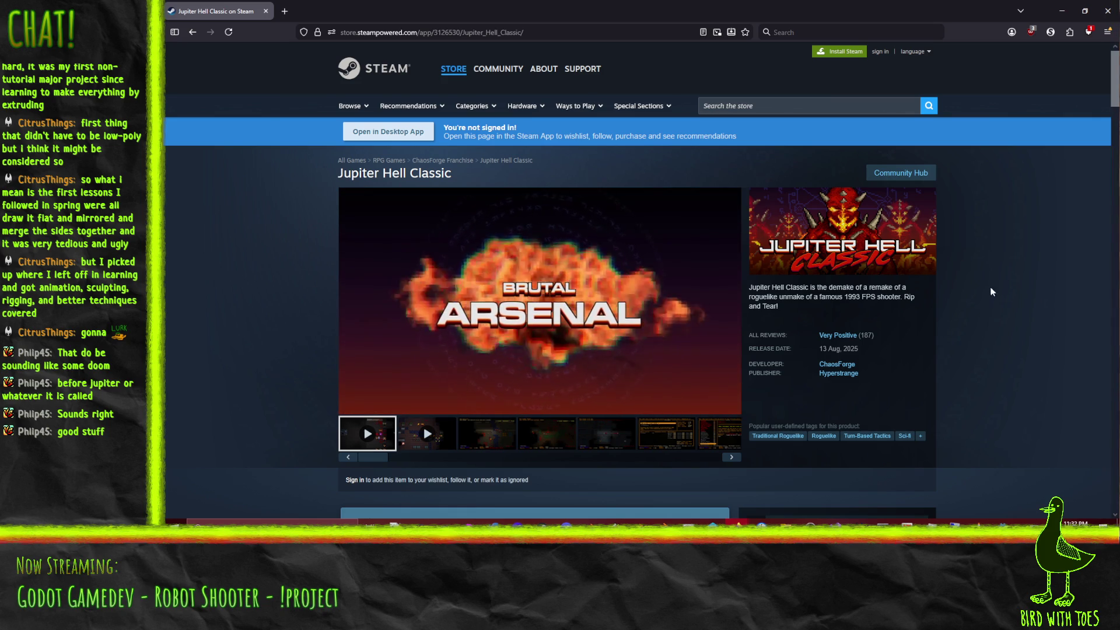
scroll(1002, 311, down, 3)
scroll(1005, 325, down, 3)
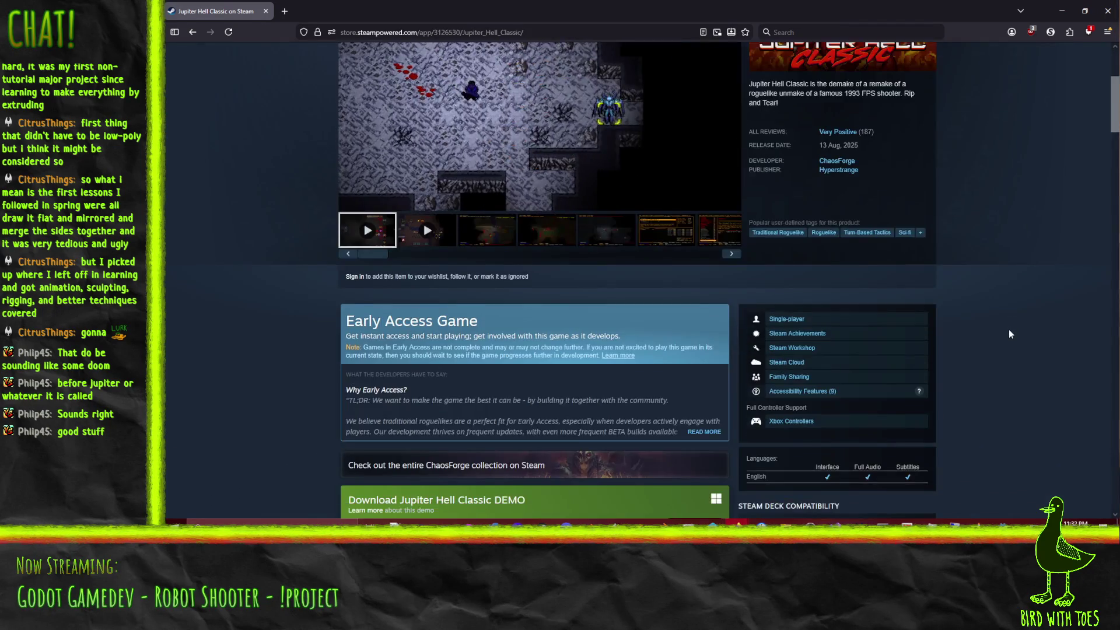
scroll(1037, 331, down, 3)
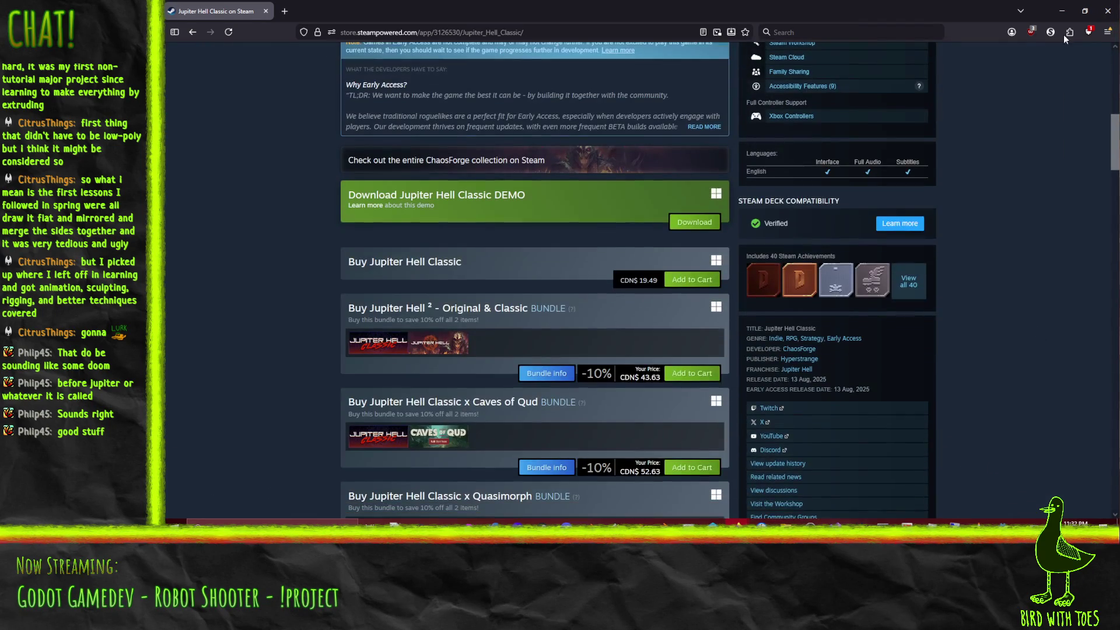
click(1109, 11)
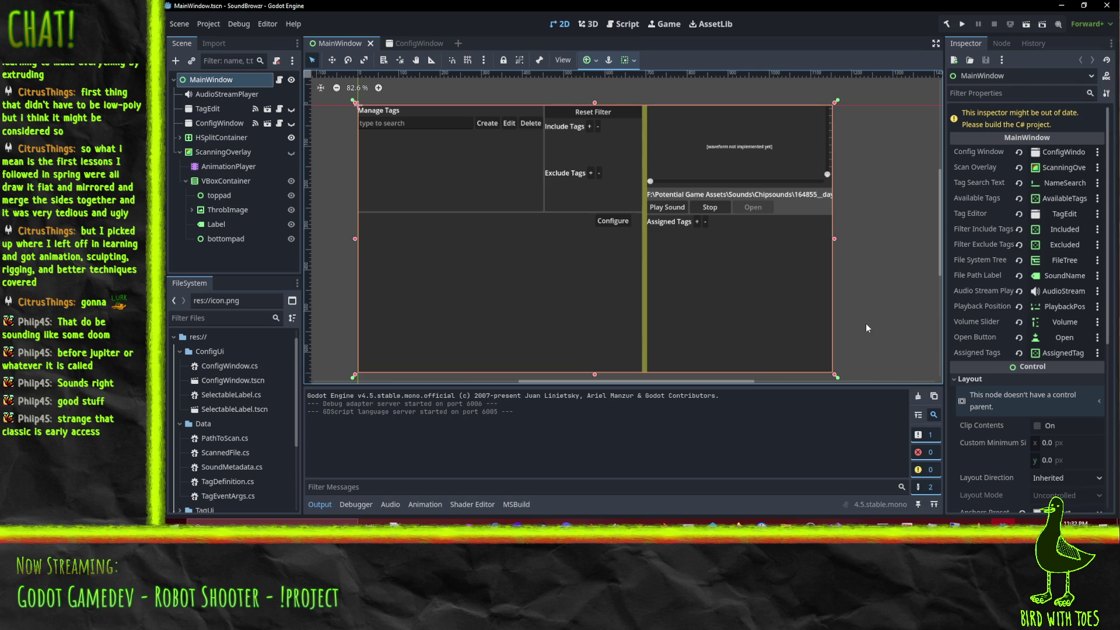
Build the SoundBrowzr C# project and run it from Godot.
click(947, 24)
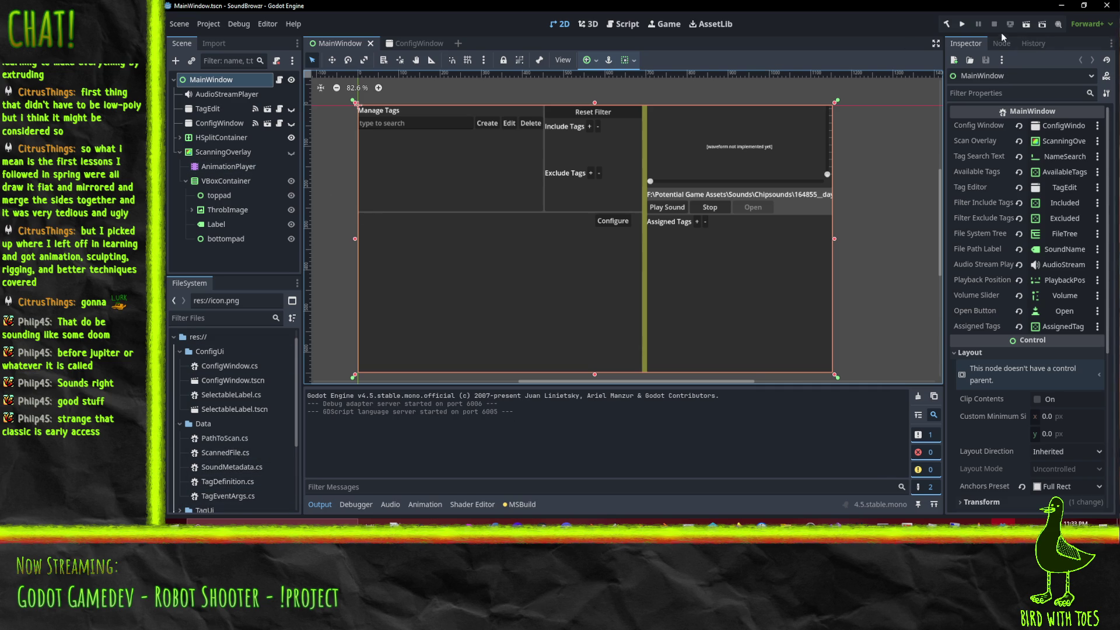
click(969, 26)
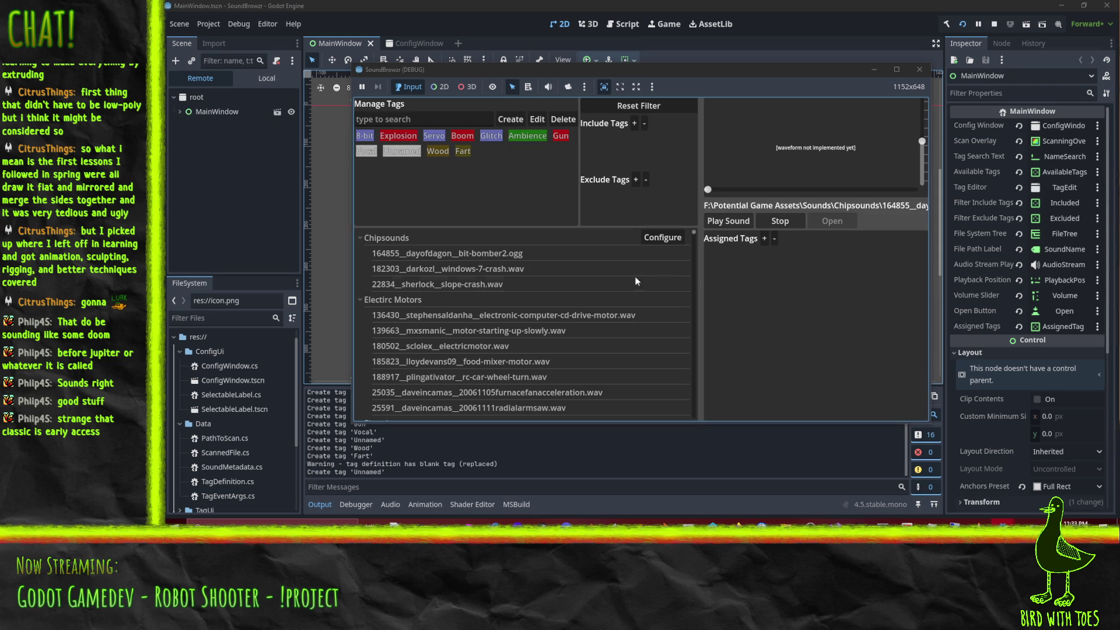
Filter the SoundBrowzr sound list to the Explosion include tag.
scroll(563, 315, down, 5)
scroll(560, 321, down, 6)
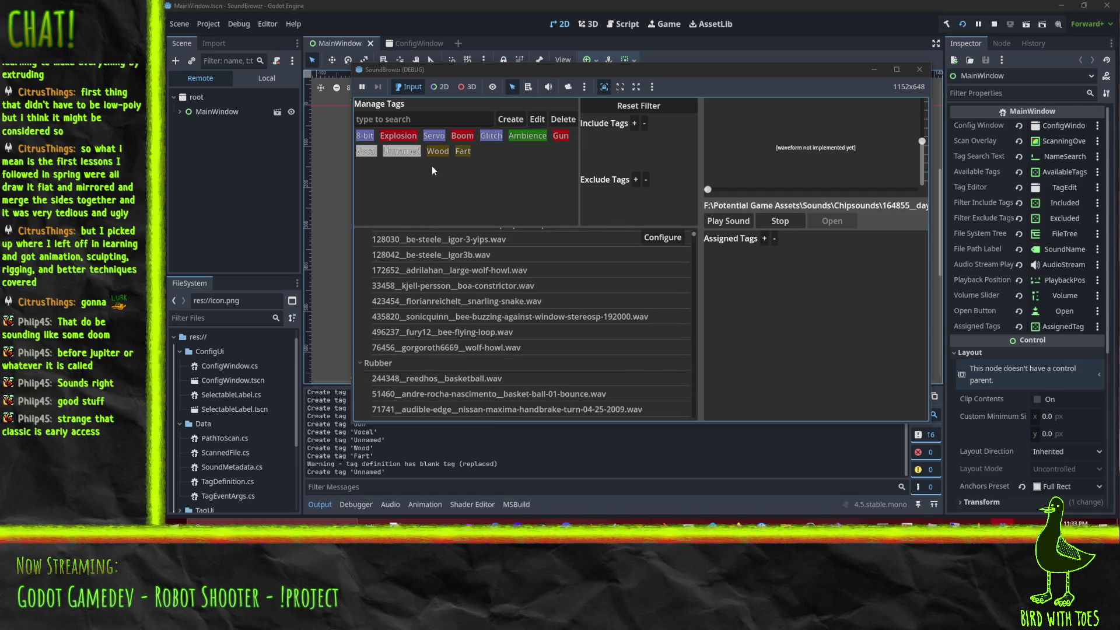
click(398, 136)
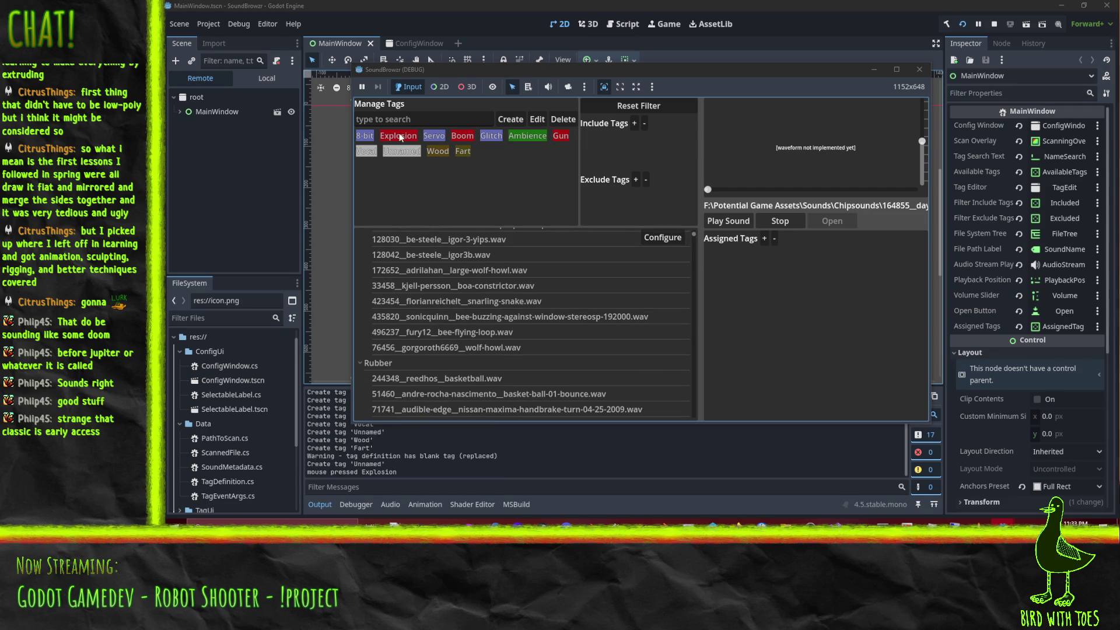
click(634, 123)
Play DeepExplosion02.wav, then bring the Firefox GitHub issue page back to the front.
scroll(560, 342, up, 5)
scroll(547, 259, down, 5)
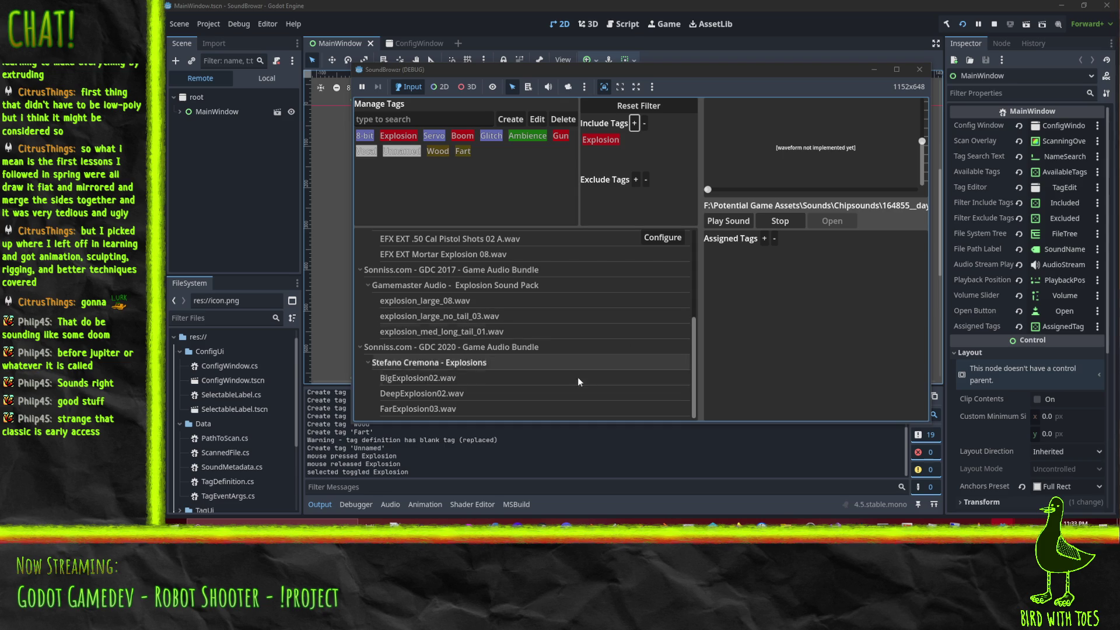
click(478, 393)
click(786, 221)
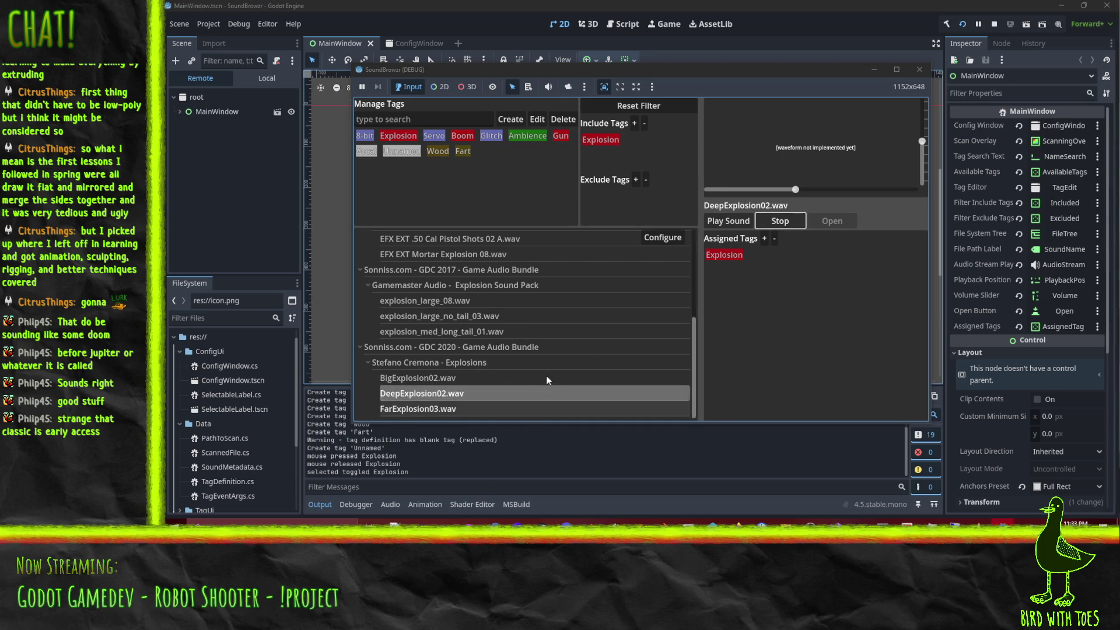
scroll(550, 404, up, 5)
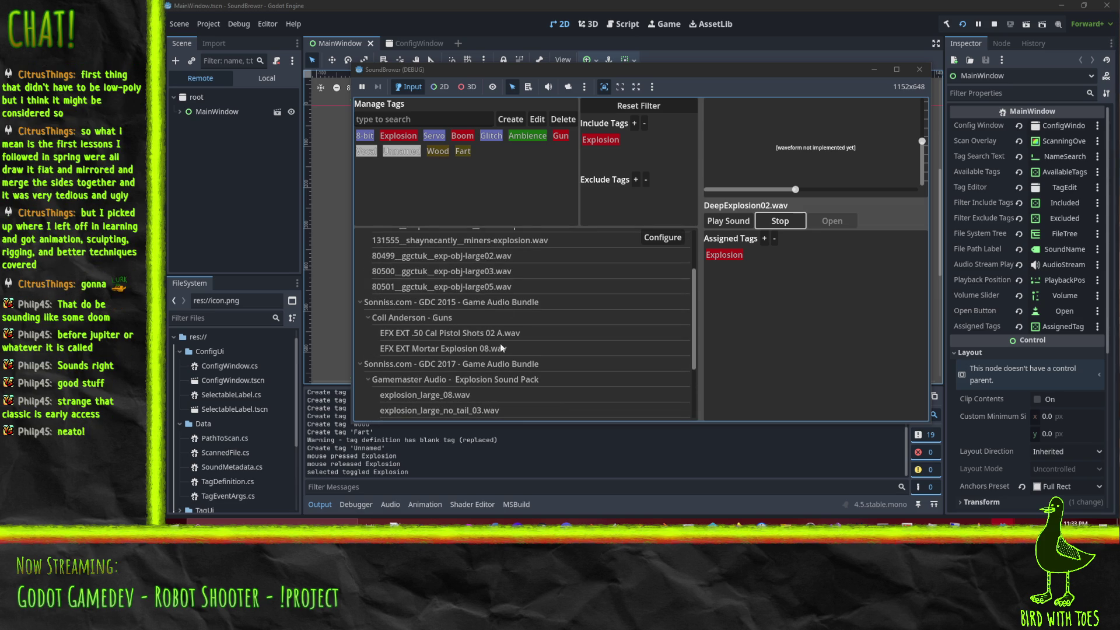
scroll(552, 348, up, 4)
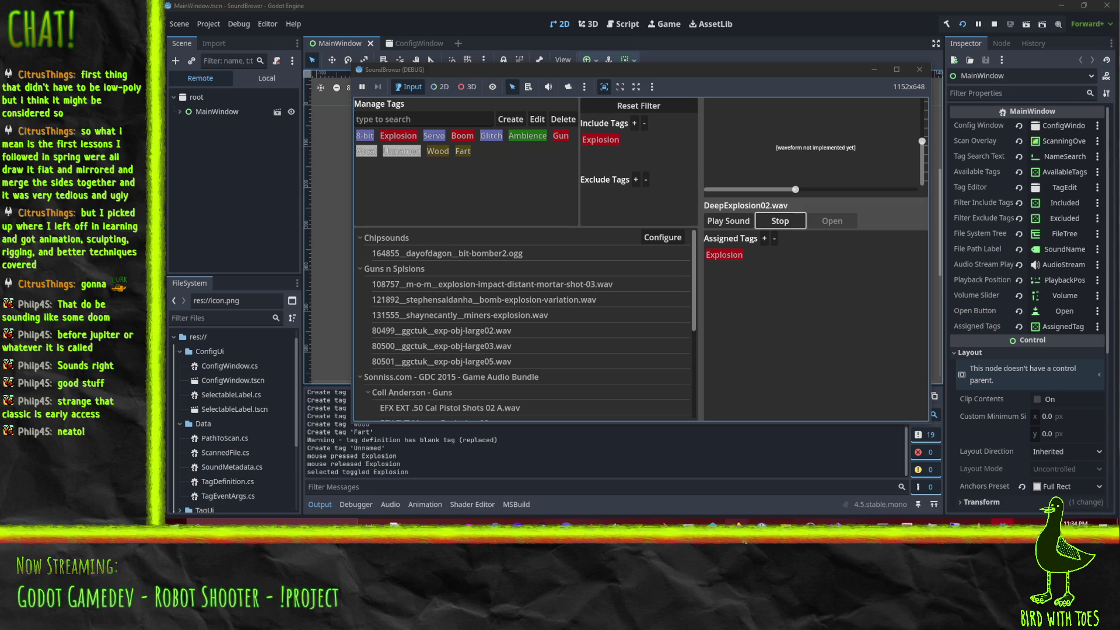
mouse_move(739, 525)
click(672, 495)
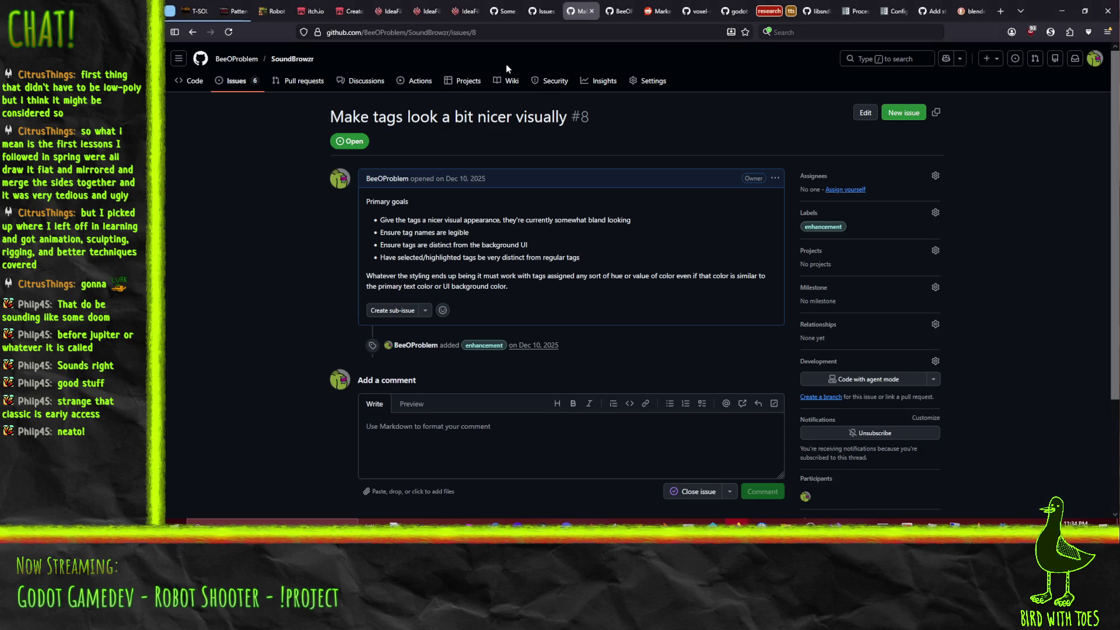
Select the repository part of the issue page's address, then dismiss the suggestions.
click(446, 30)
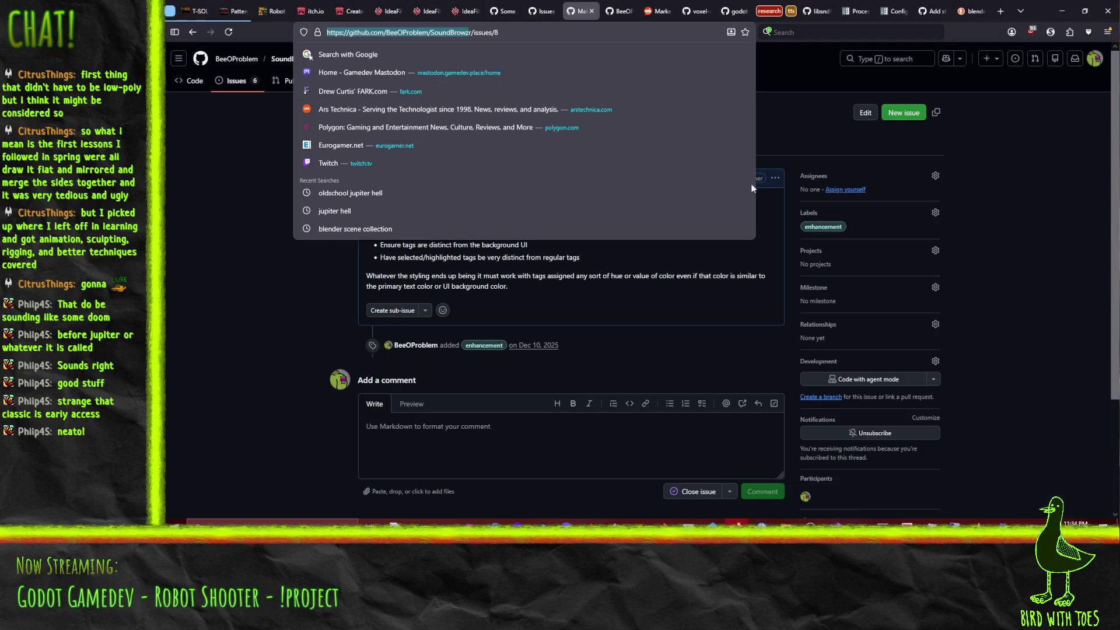
click(467, 32)
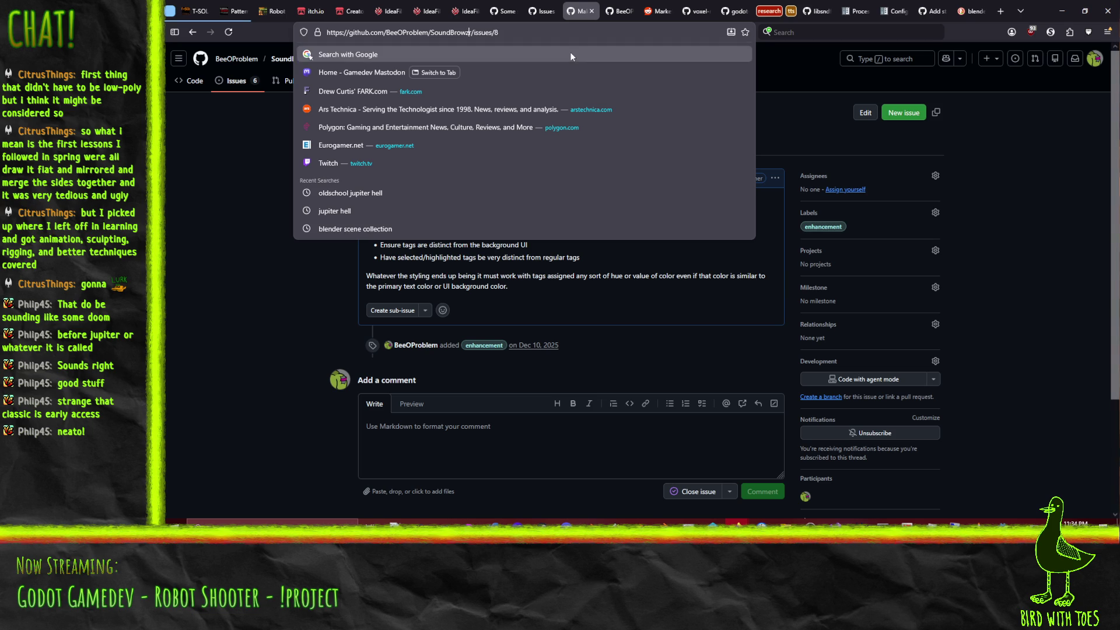
drag(471, 33, 311, 57)
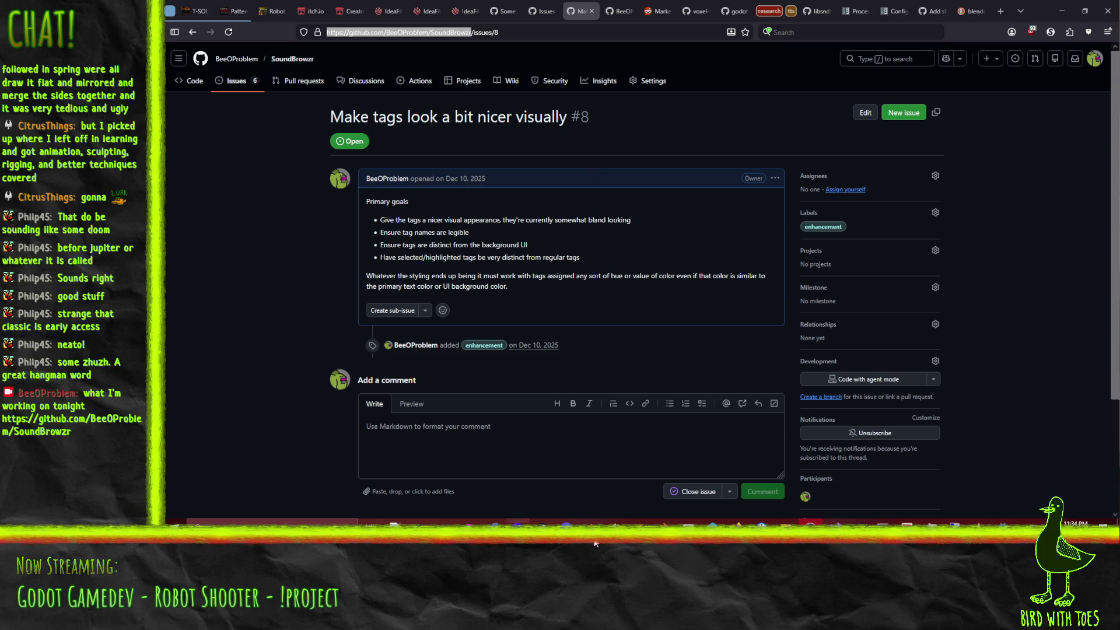
click(823, 63)
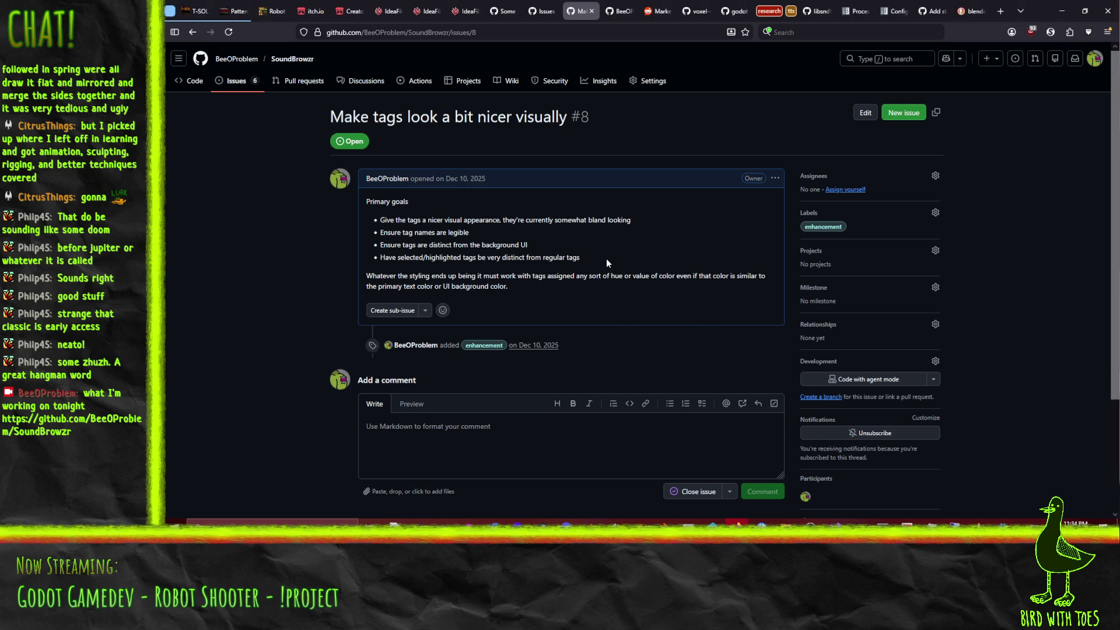
Bring the running SoundBrowzr window back in front of the browser.
mouse_move(1003, 543)
mouse_move(1003, 522)
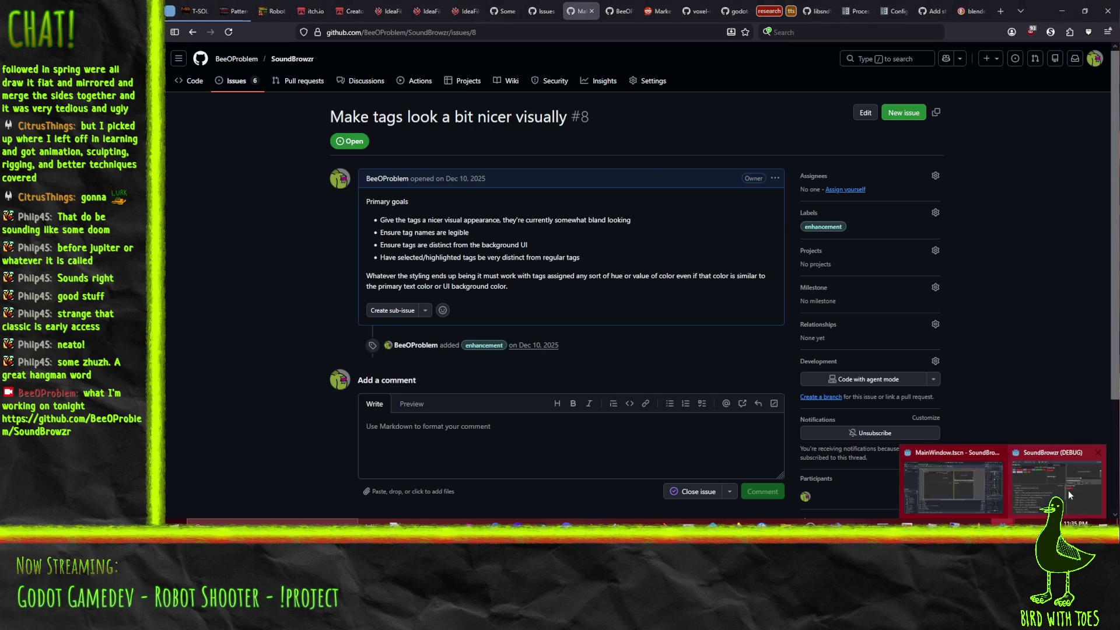
click(1070, 496)
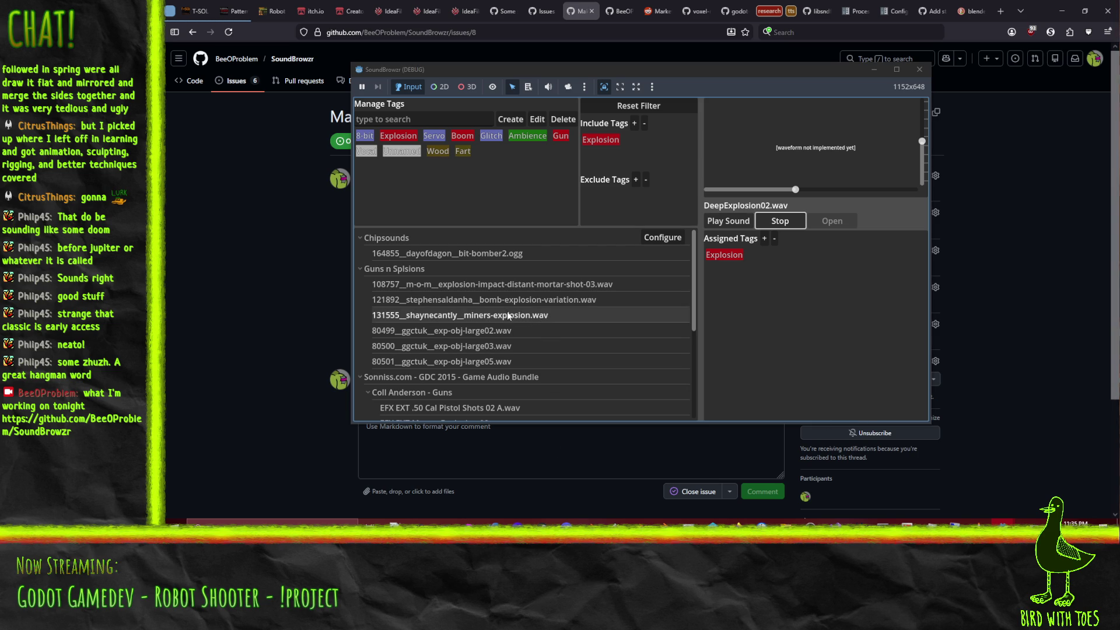
Clear the Explosion include-tag filter and scroll down the full sound list.
scroll(507, 303, down, 5)
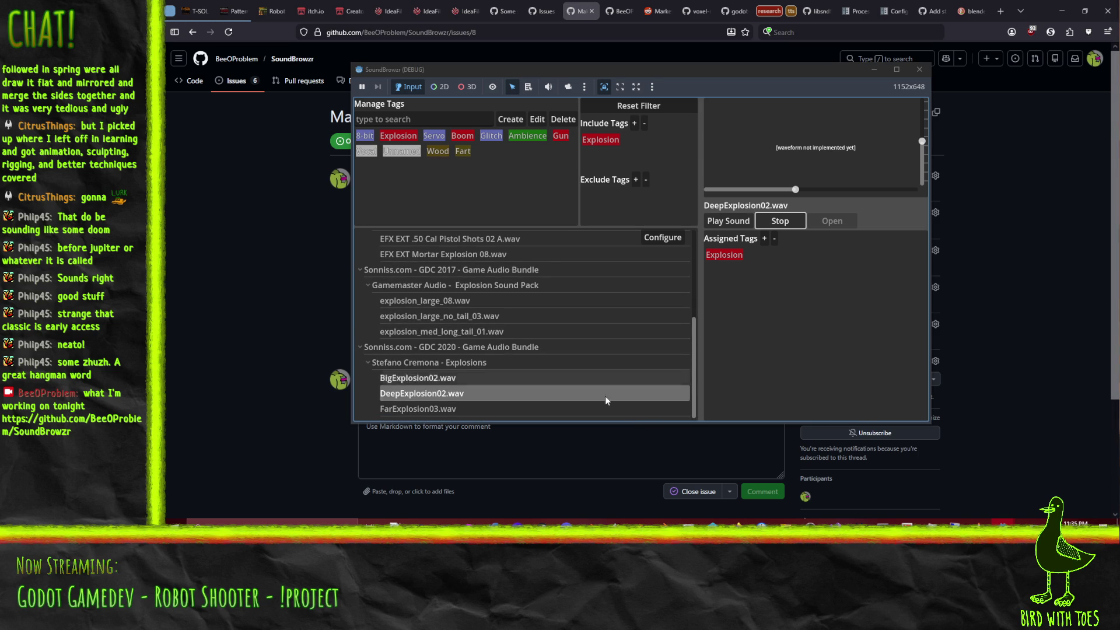
scroll(511, 376, up, 5)
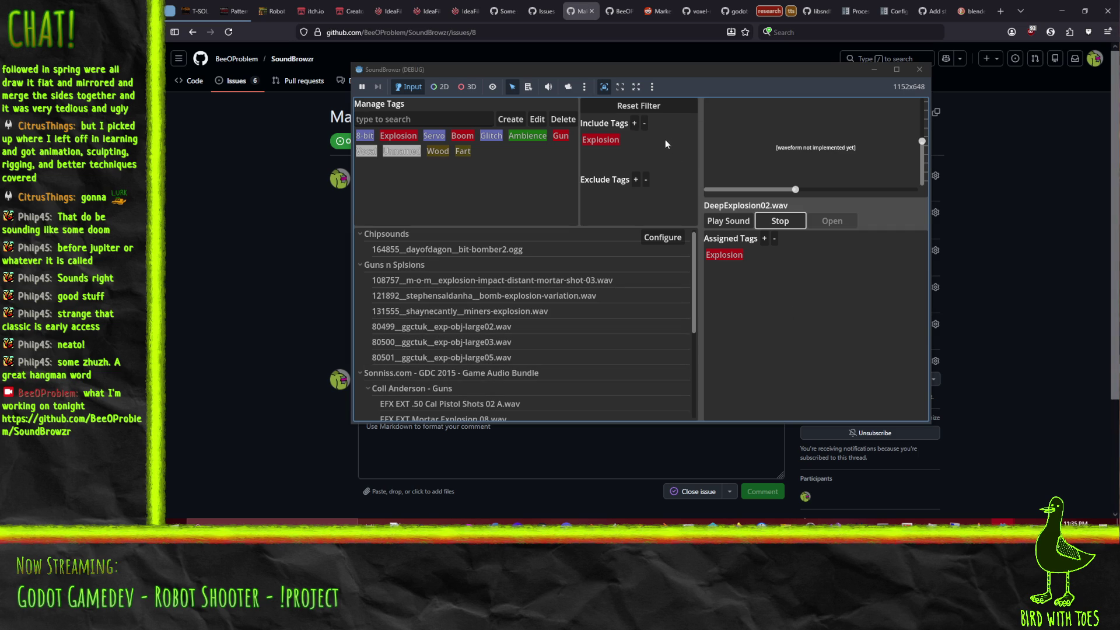
click(639, 106)
scroll(524, 304, down, 2)
scroll(524, 303, down, 10)
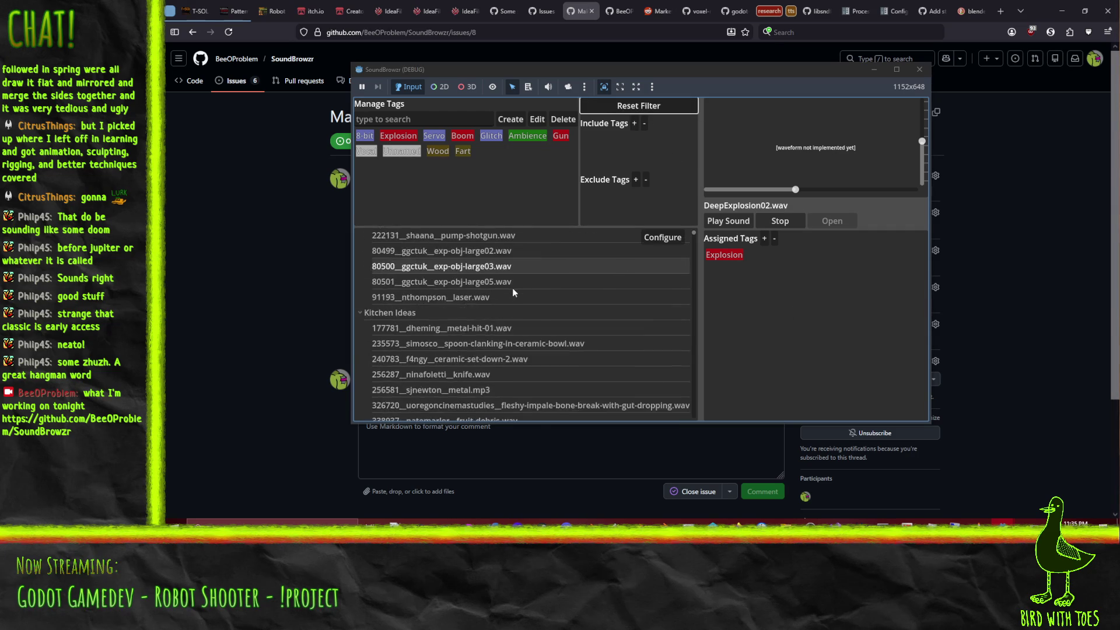
scroll(540, 307, down, 10)
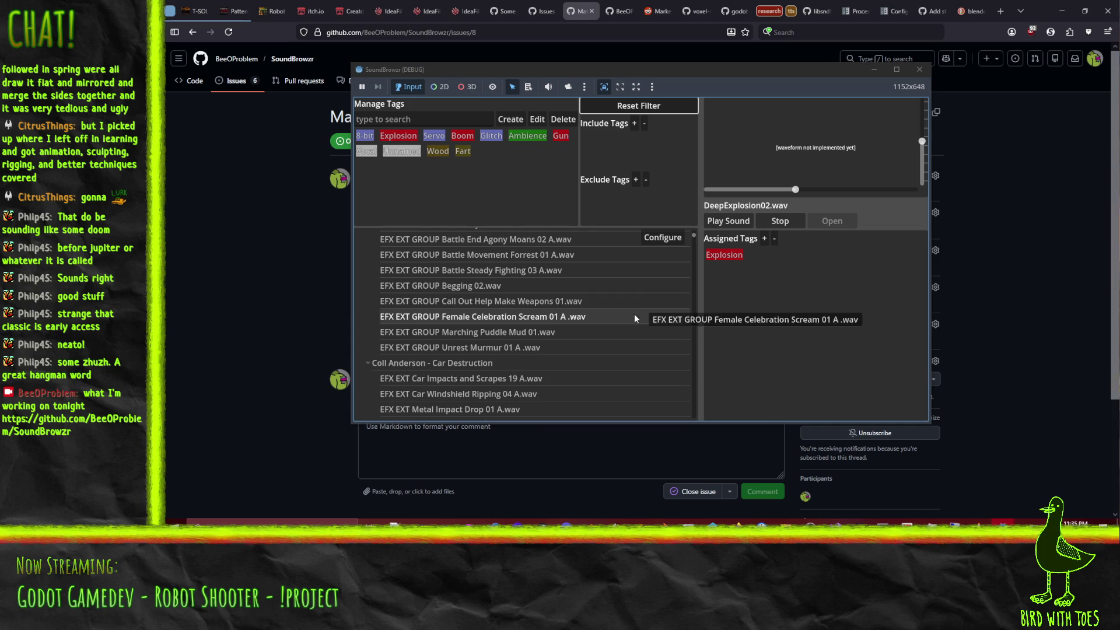
scroll(639, 310, down, 8)
scroll(595, 337, down, 10)
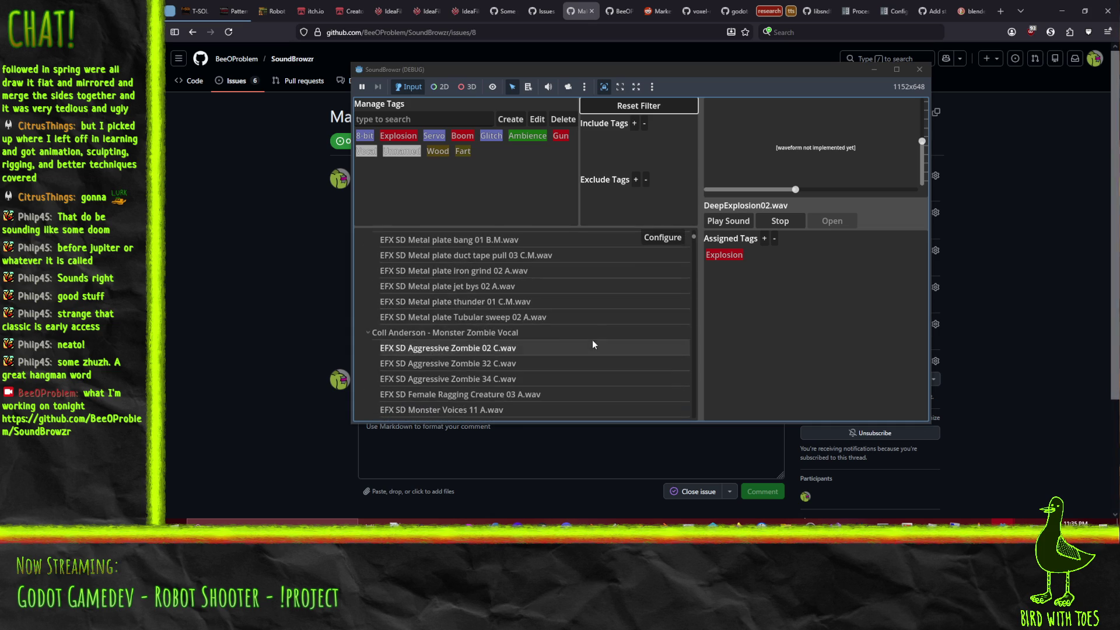
Select EFX SD Rage Monster 13 B.wav and look through its tags.
click(459, 310)
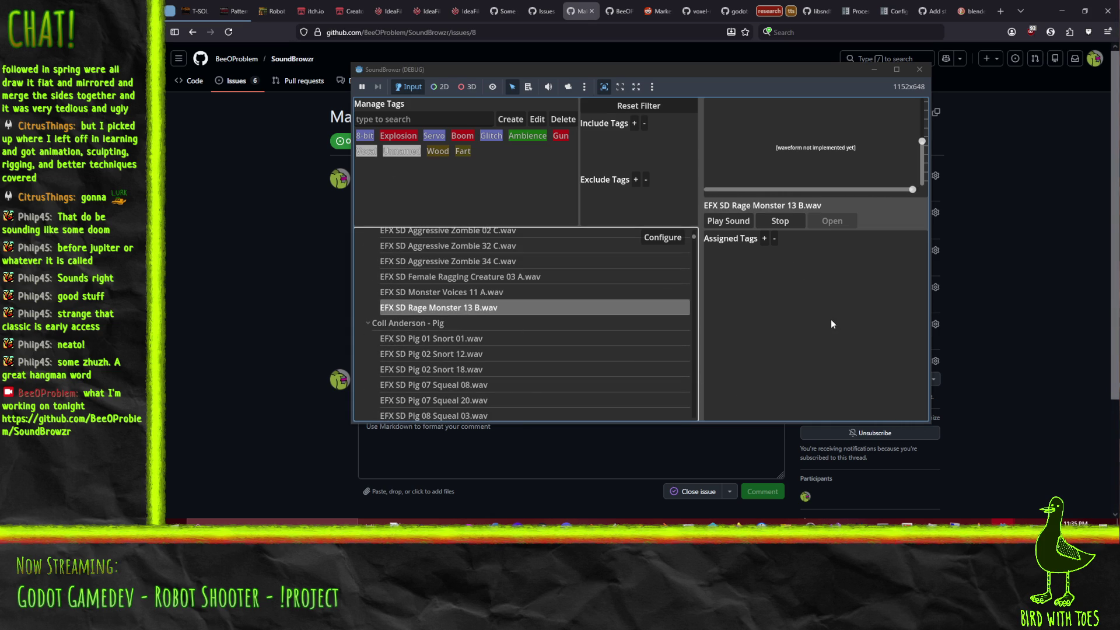
scroll(479, 350, down, 10)
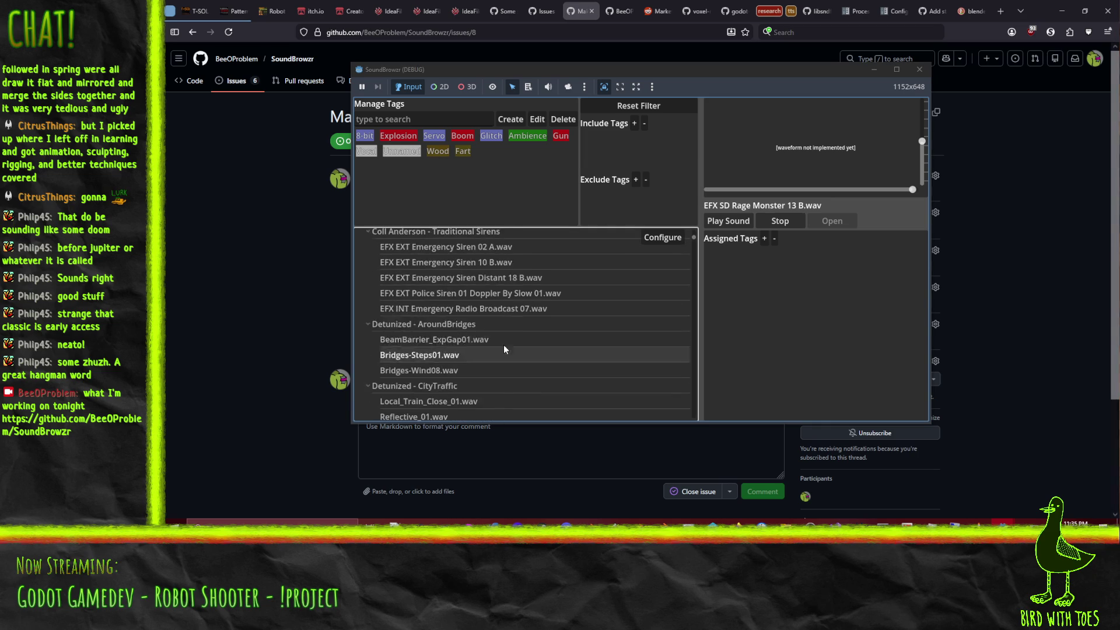
scroll(512, 331, down, 15)
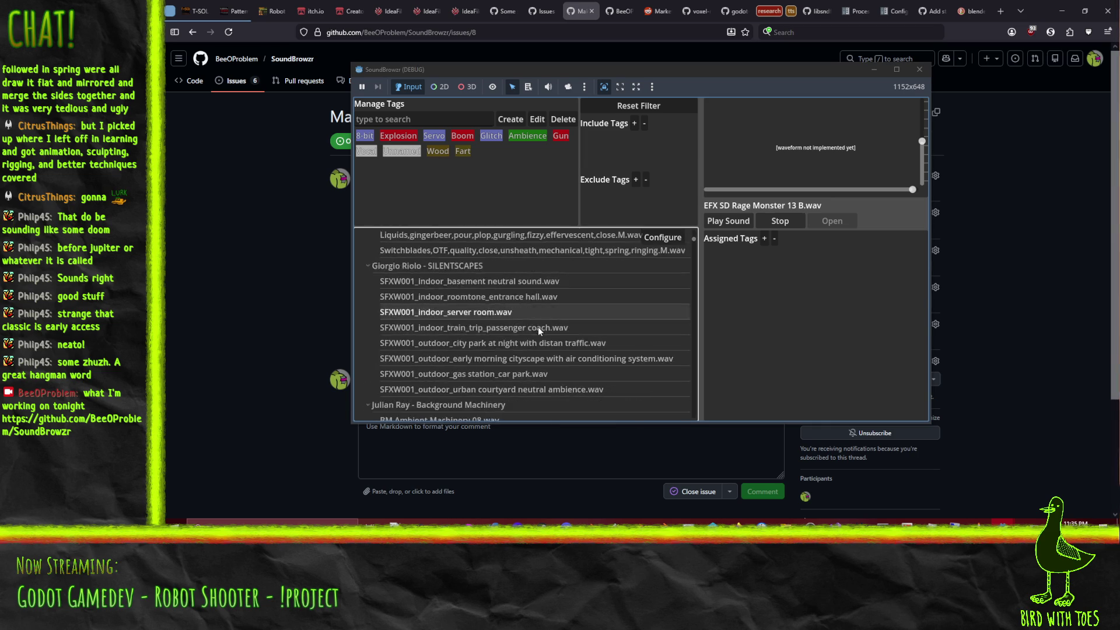
scroll(538, 331, down, 15)
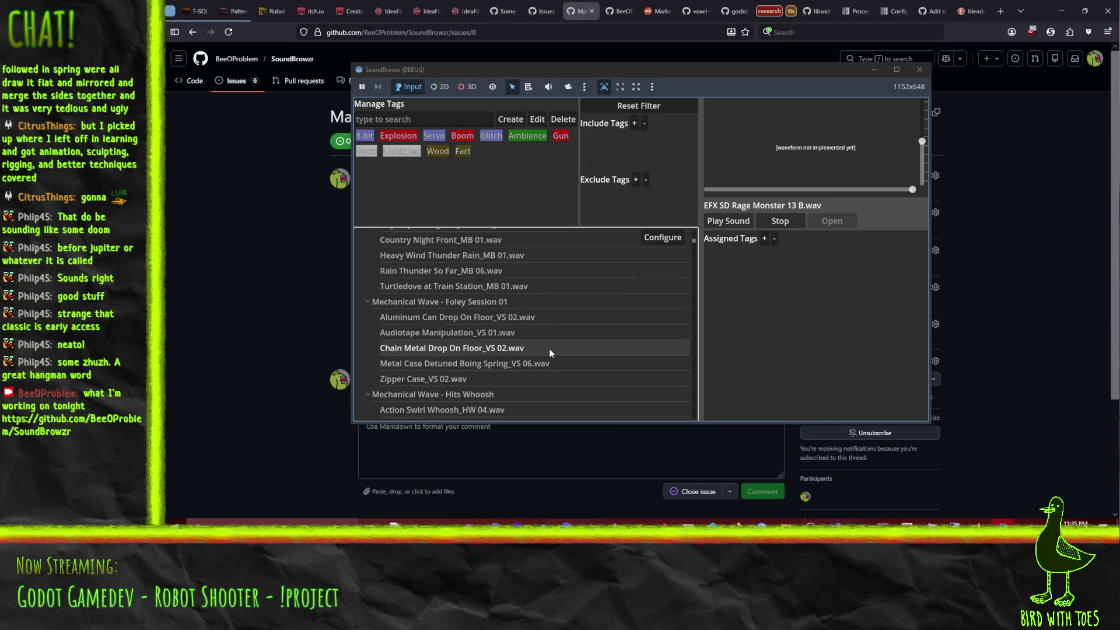
scroll(552, 352, down, 15)
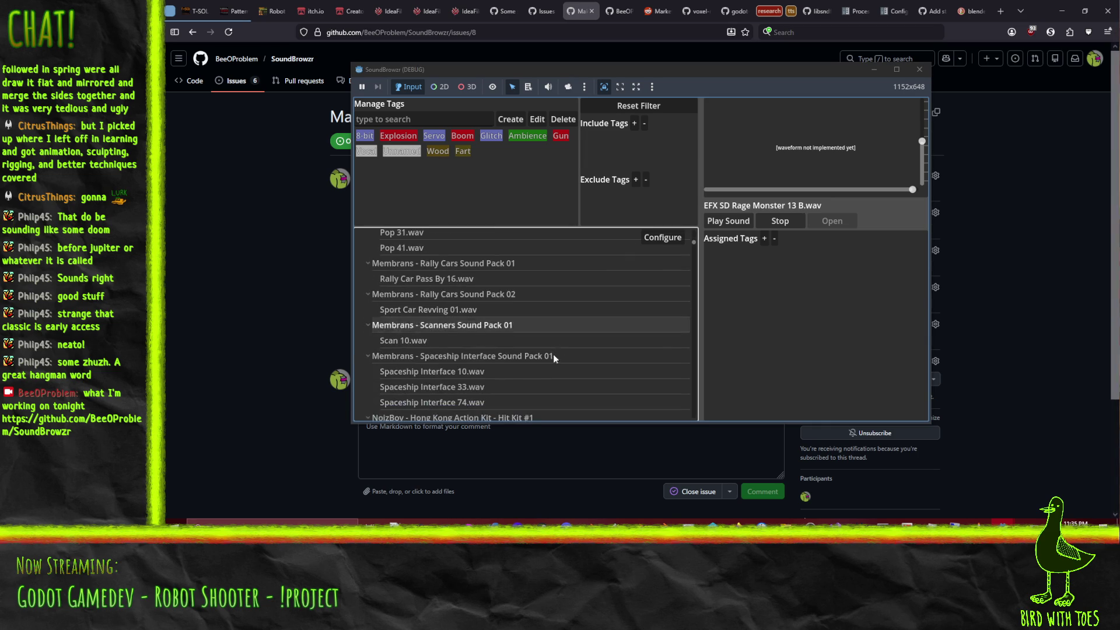
scroll(696, 255, down, 10)
mouse_move(696, 255)
mouse_down()
mouse_move(700, 412)
mouse_move(678, 356)
mouse_up()
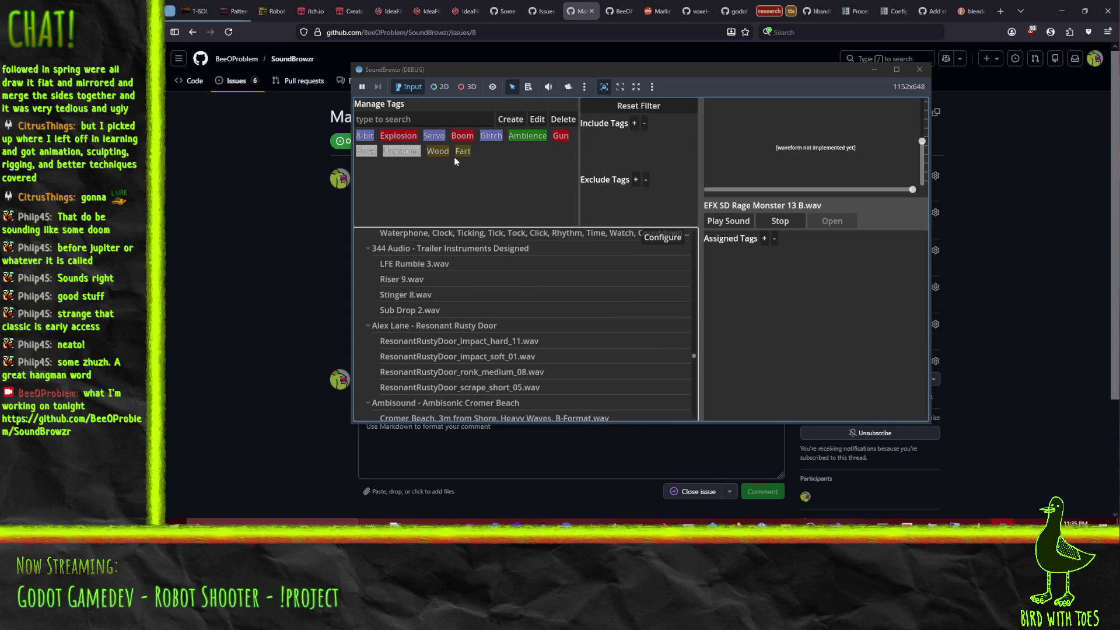
Add and remove the Fart include-tag filter, then close the SoundBrowzr debug window.
click(634, 124)
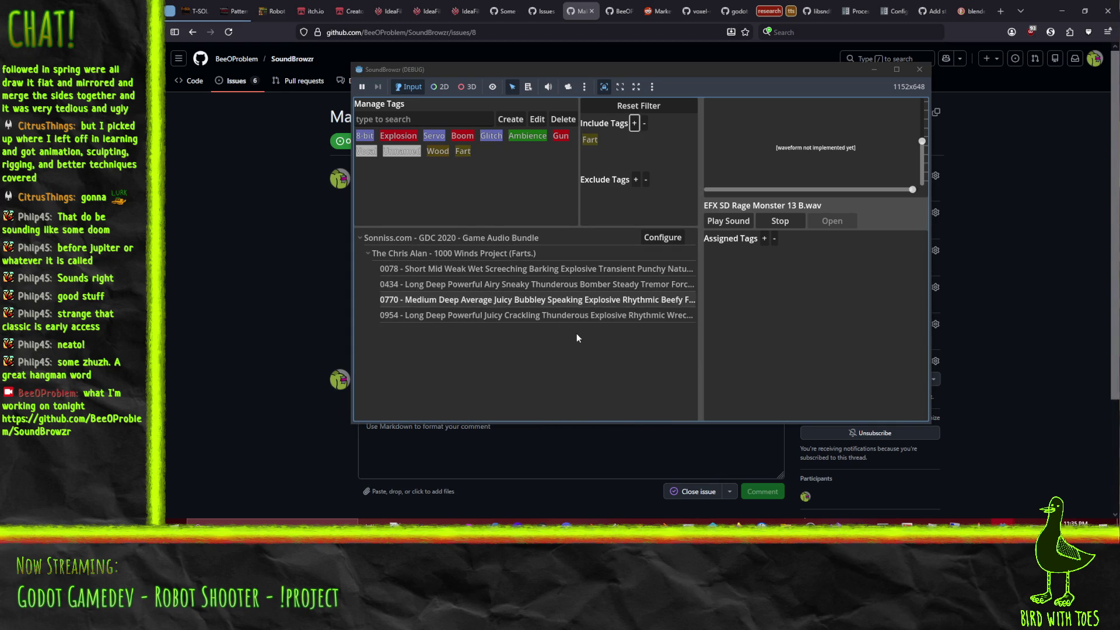
click(645, 126)
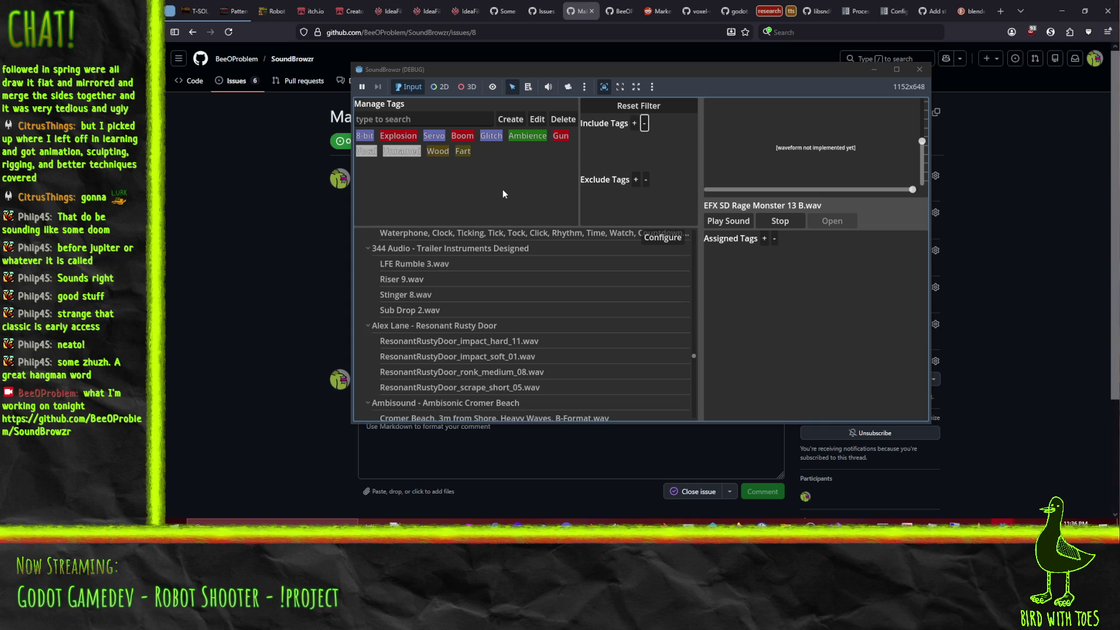
click(920, 69)
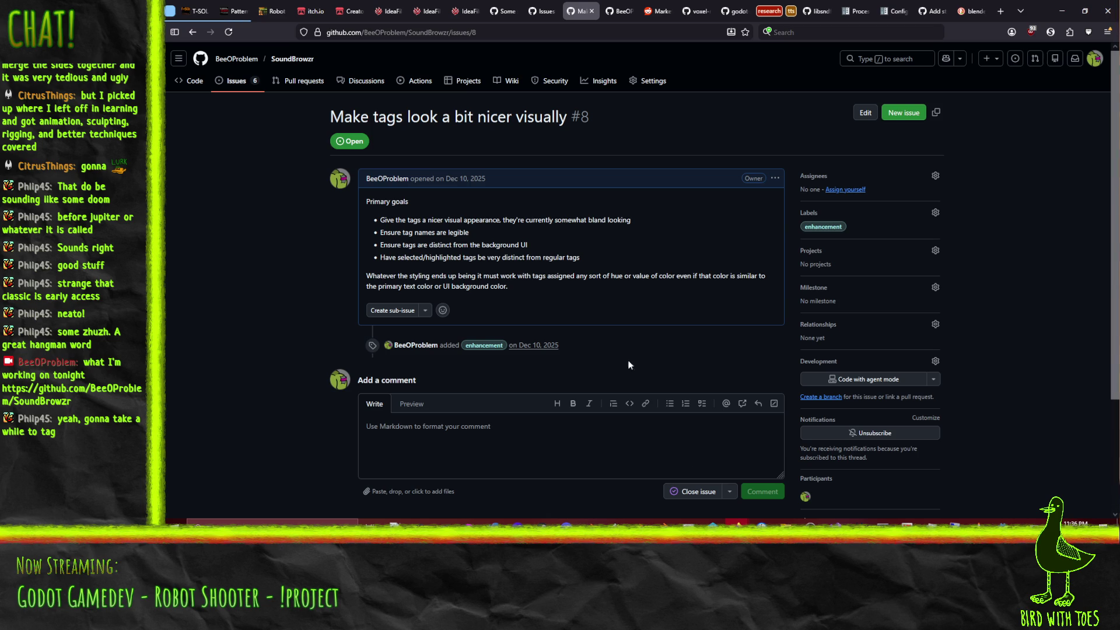
Check the Sounds folder's 187 GB size in its Properties, then switch to Godot.
click(786, 522)
drag(525, 171, 1119, 170)
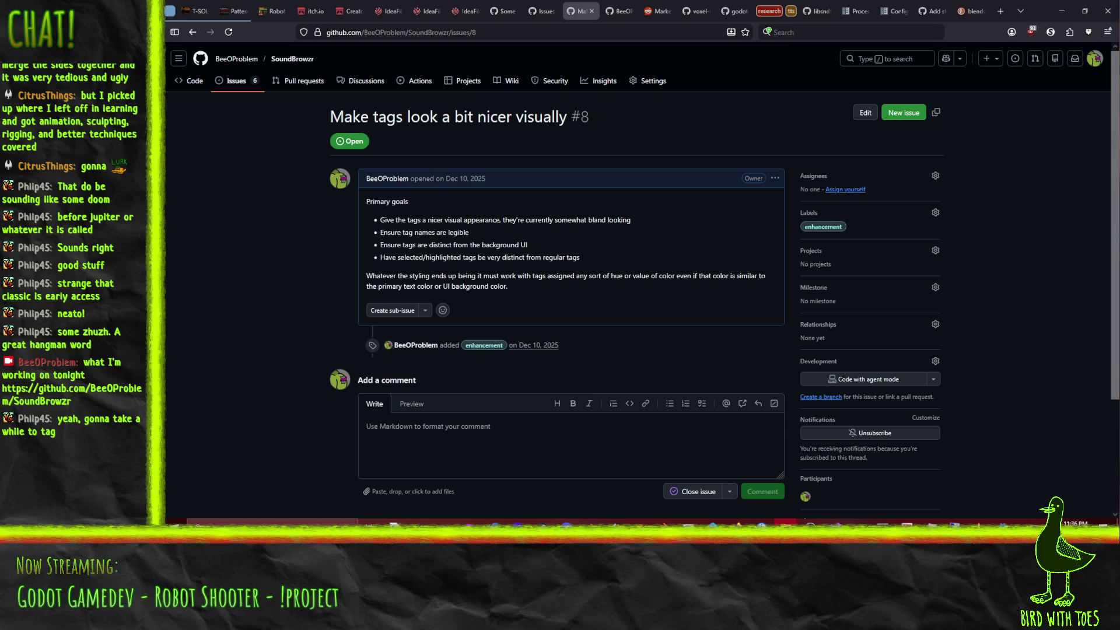
drag(646, 192, 237, 192)
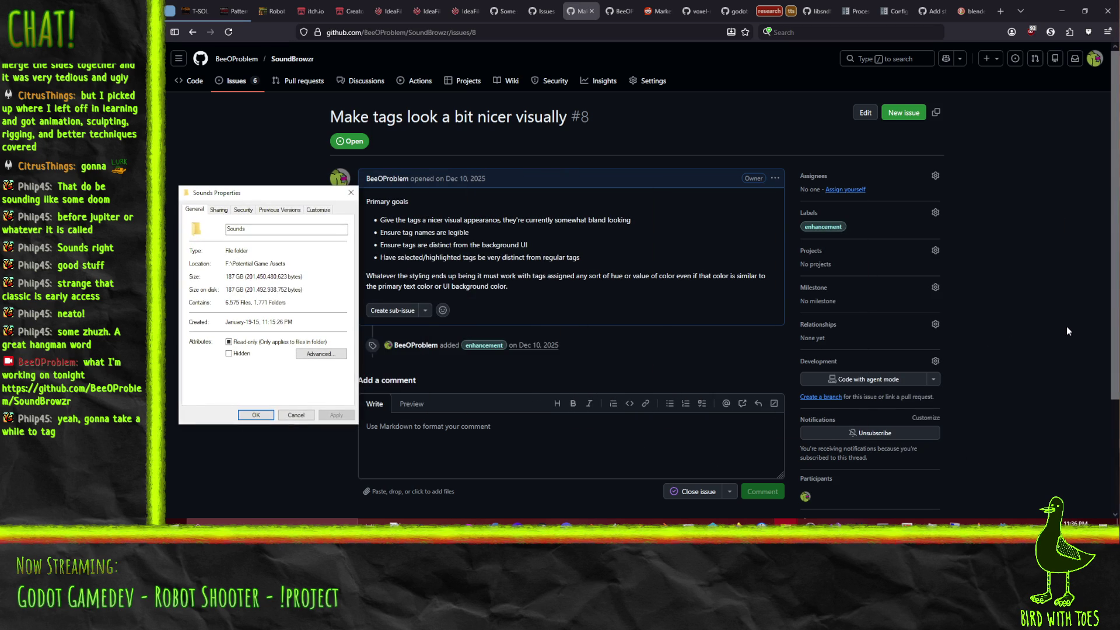
click(352, 193)
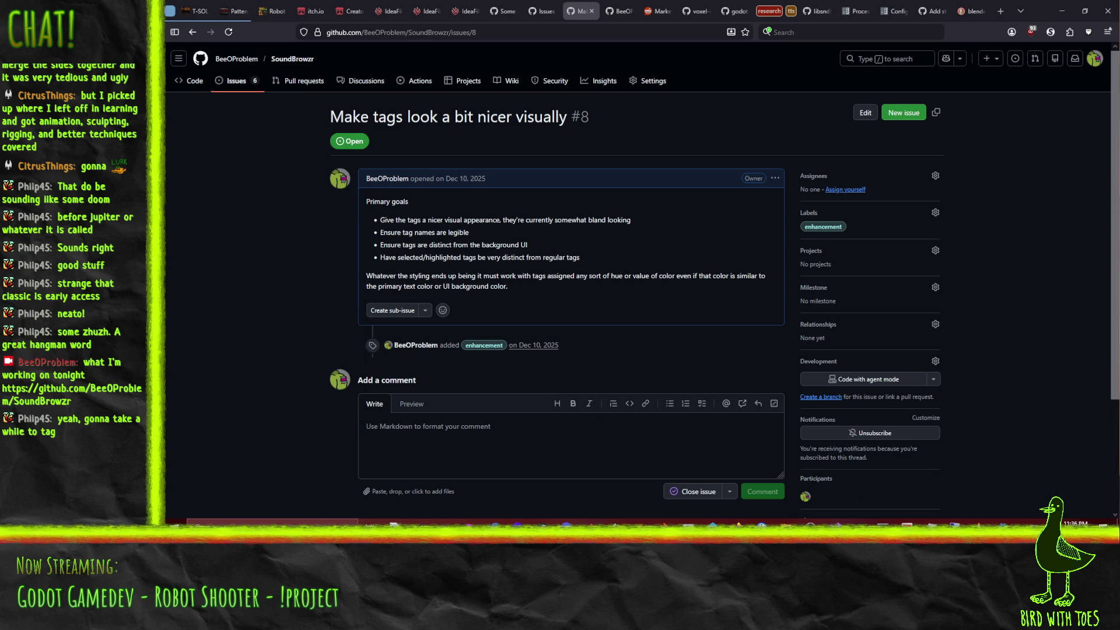
click(1003, 521)
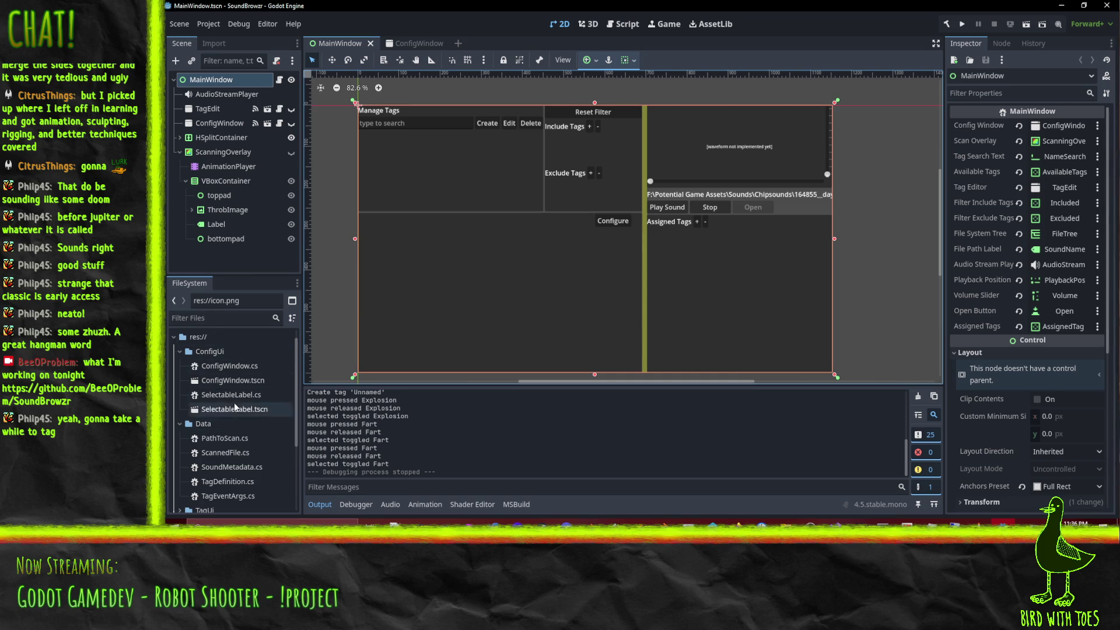
Expand the TagUi folder, open TagUi.tscn, and select its Background node.
scroll(213, 419, down, 3)
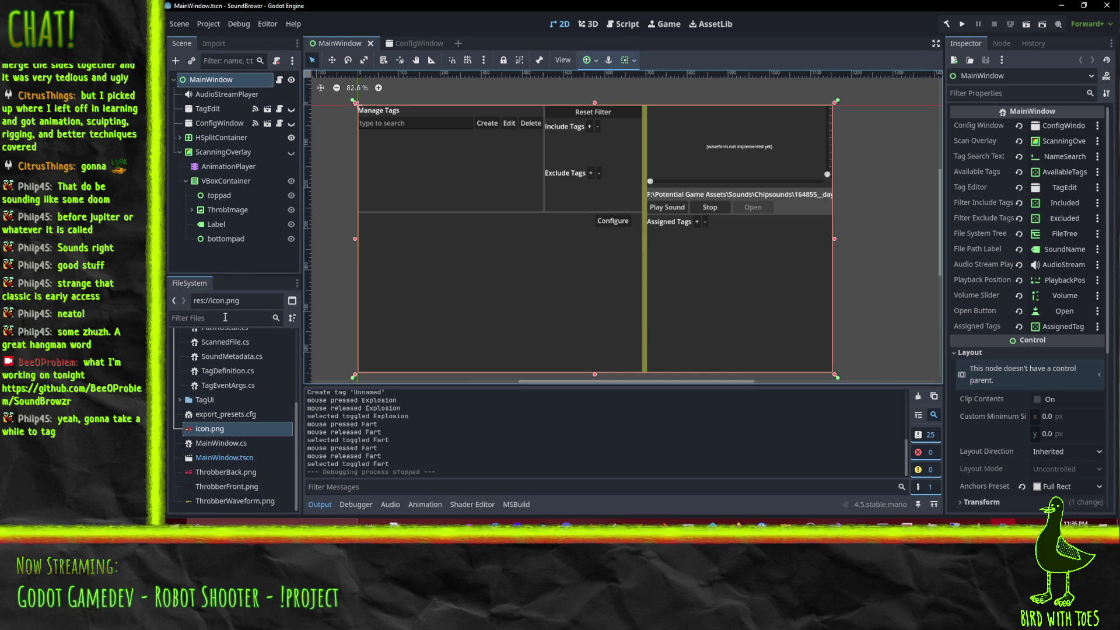
scroll(246, 381, up, 2)
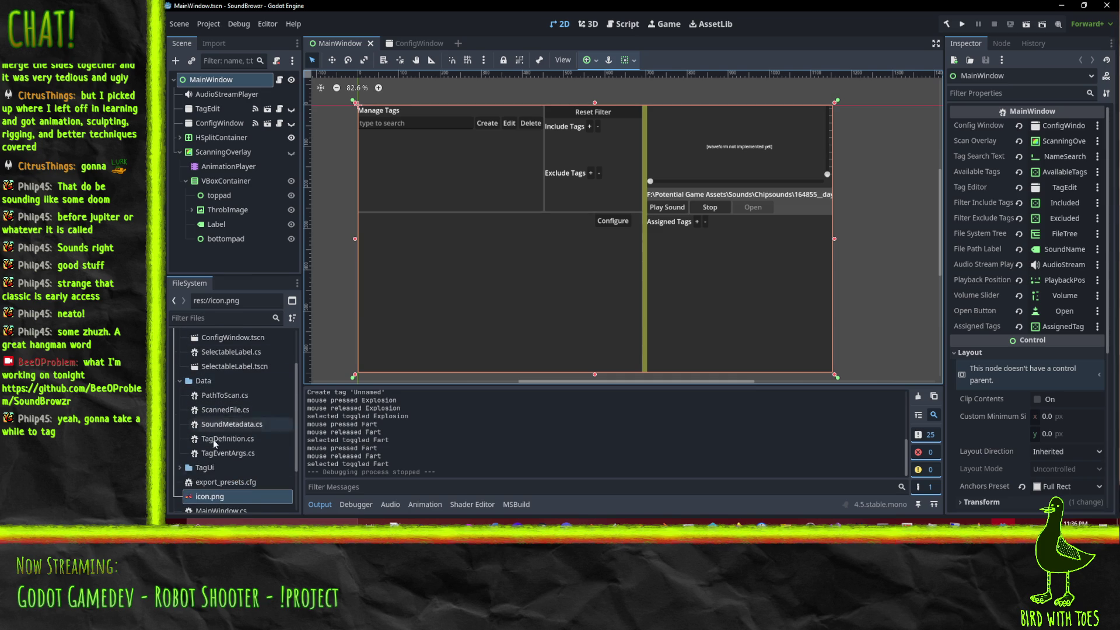
click(180, 468)
scroll(233, 443, down, 2)
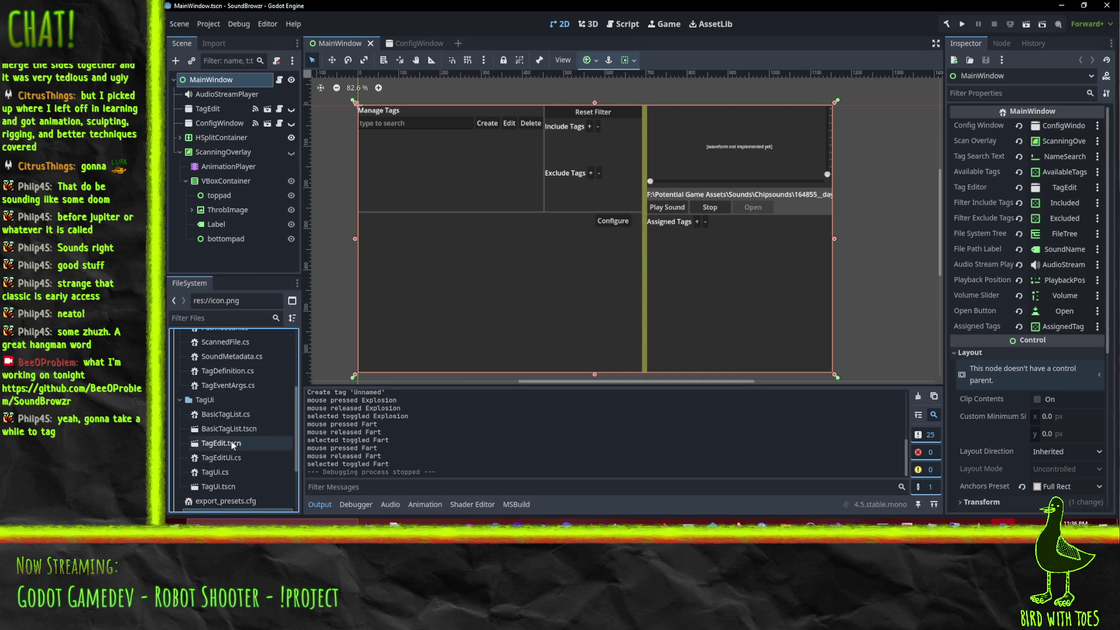
click(224, 491)
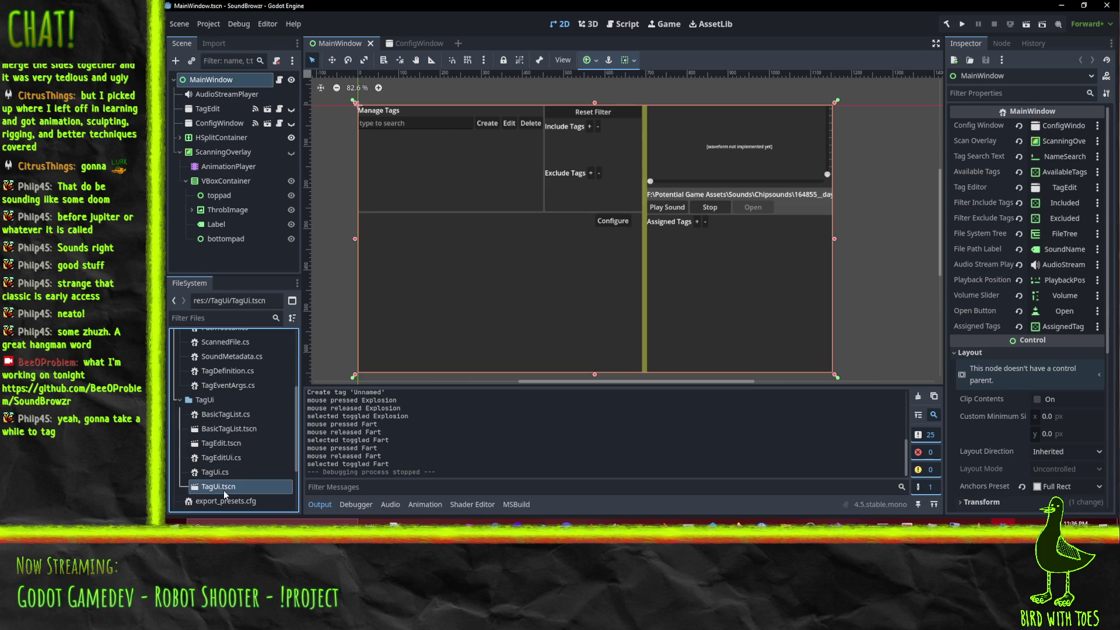
double_click(224, 488)
scroll(555, 234, up, 4)
click(216, 109)
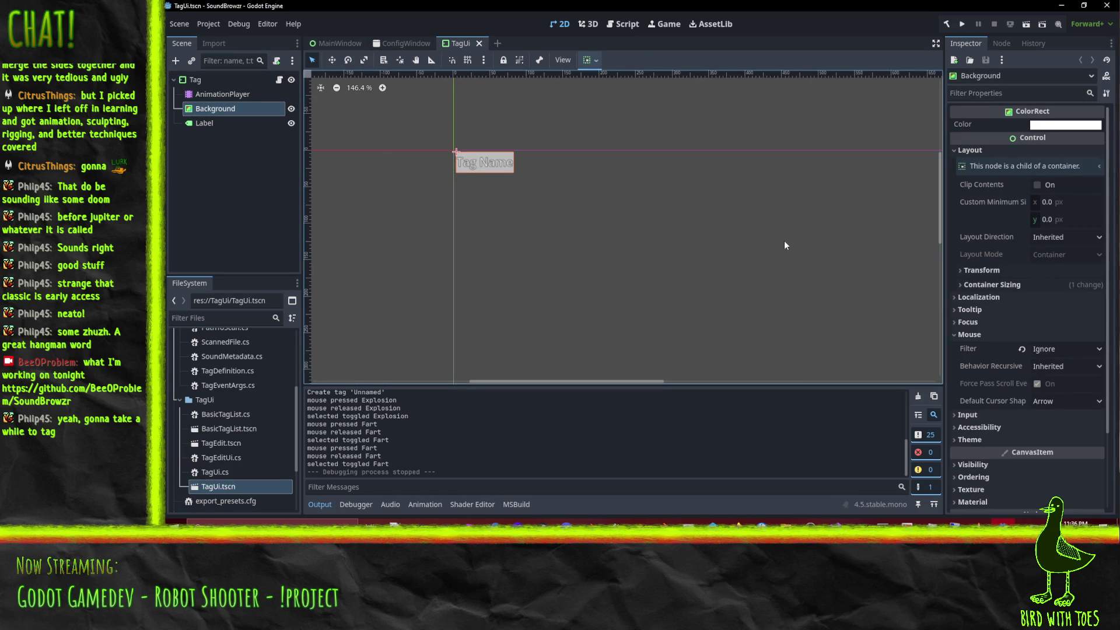
click(207, 93)
click(201, 81)
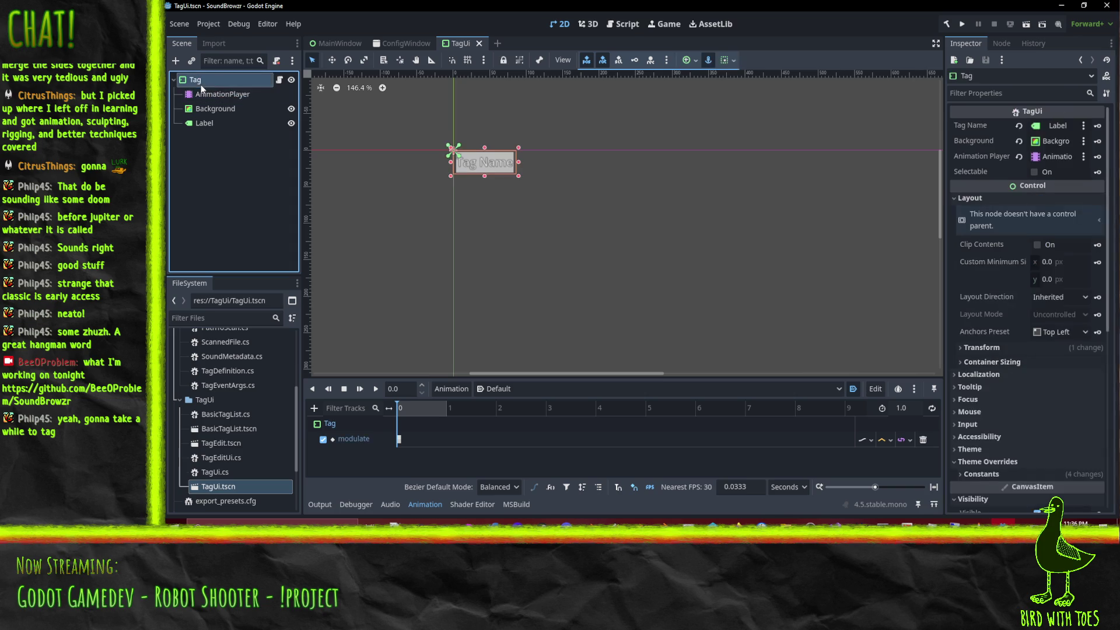
scroll(559, 209, up, 3)
scroll(490, 199, up, 3)
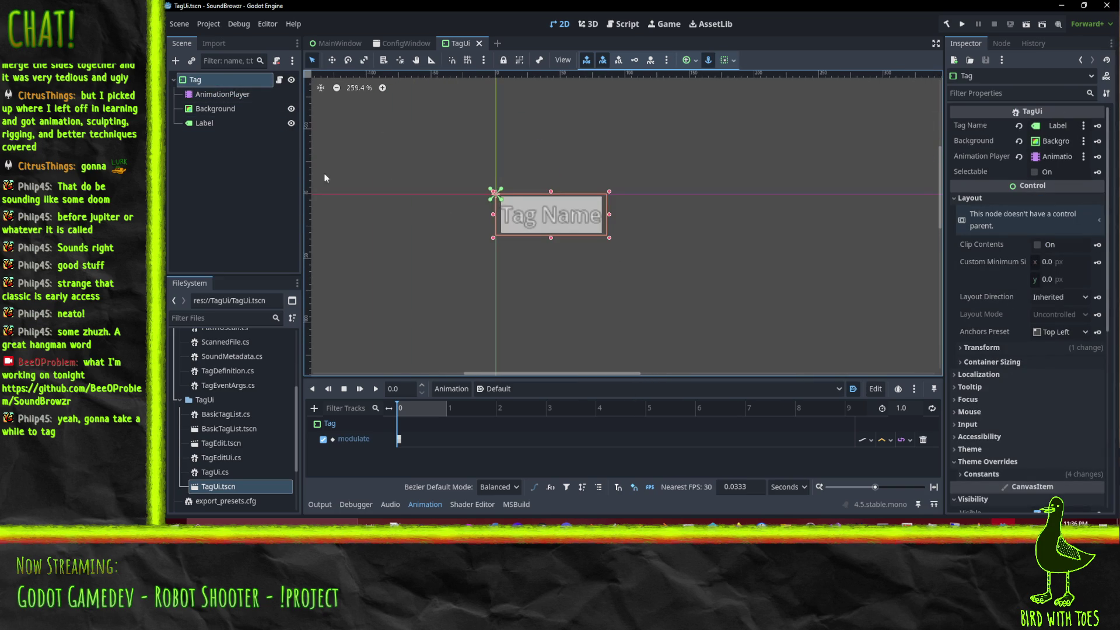
click(221, 115)
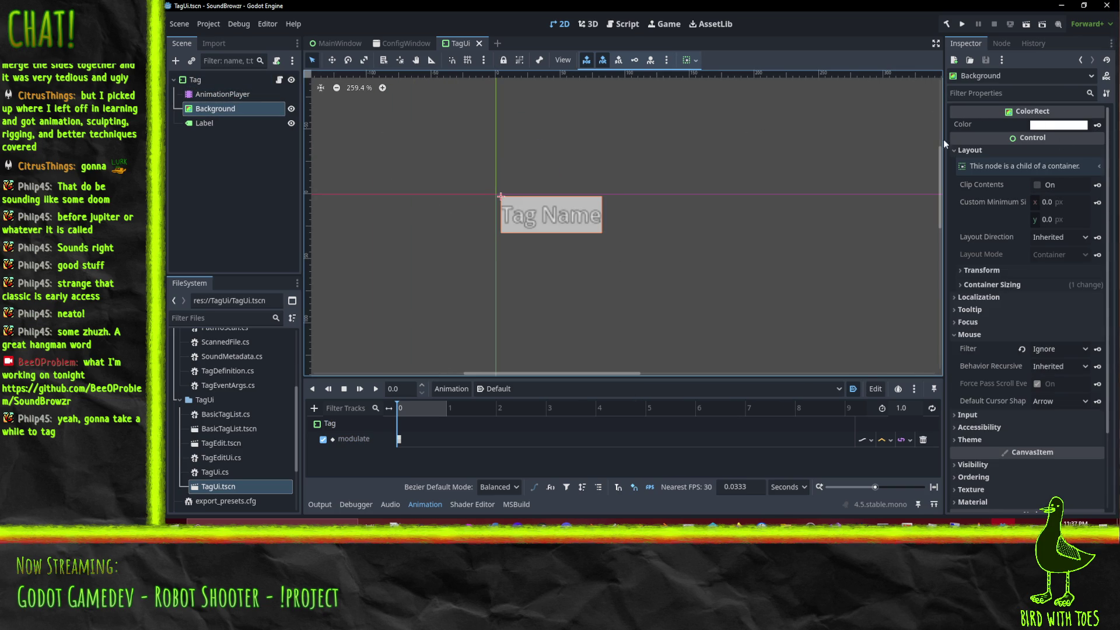
click(699, 62)
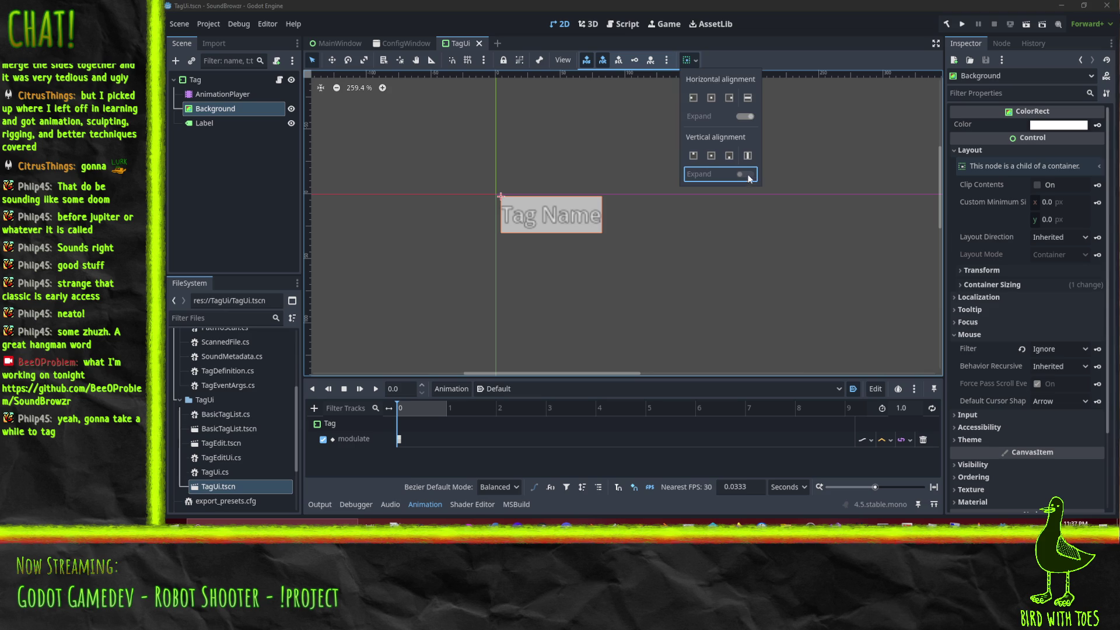
click(671, 222)
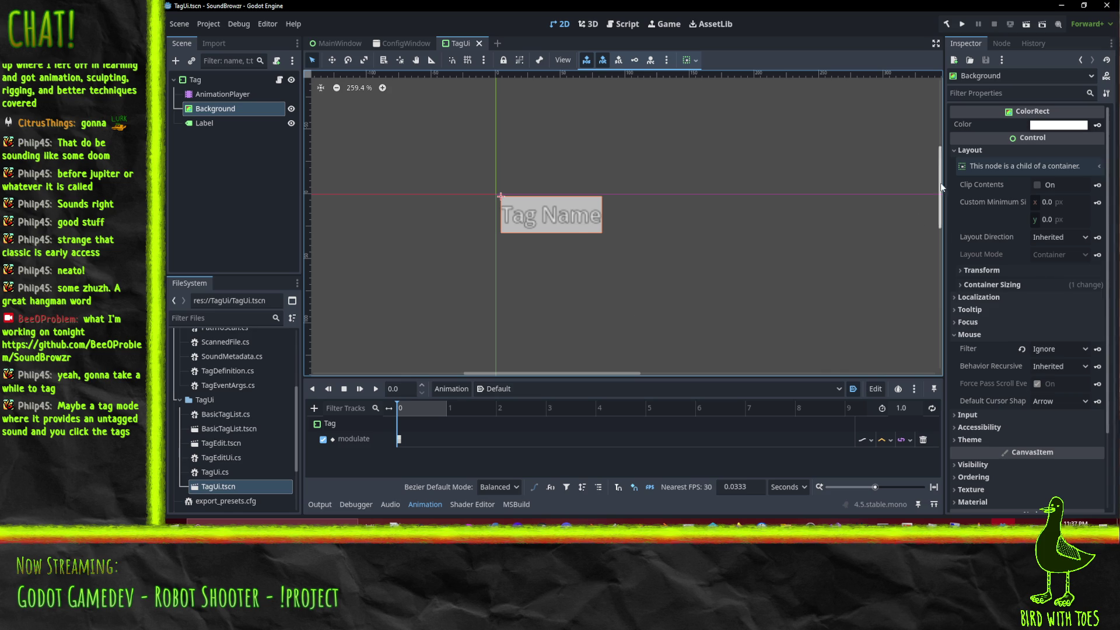
click(212, 124)
click(205, 111)
click(201, 97)
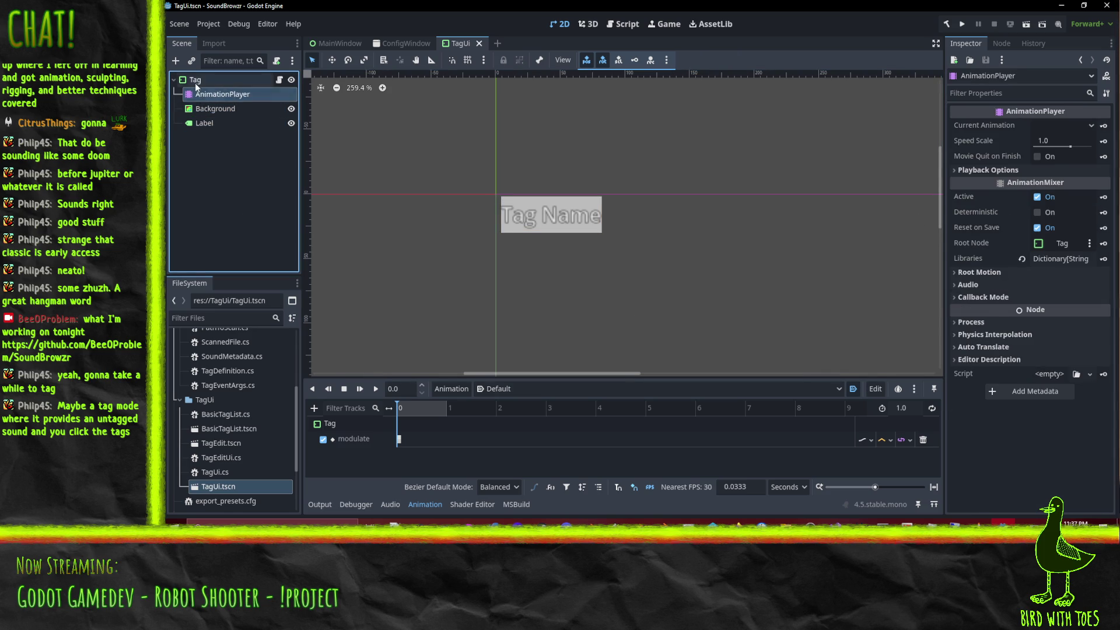
click(195, 81)
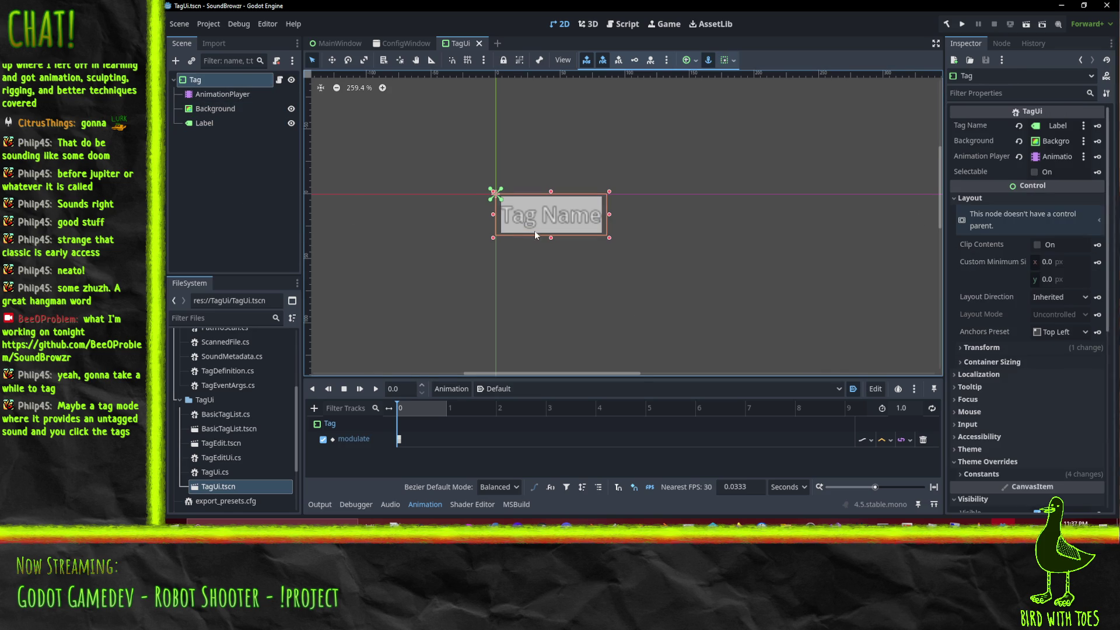
scroll(529, 227, up, 3)
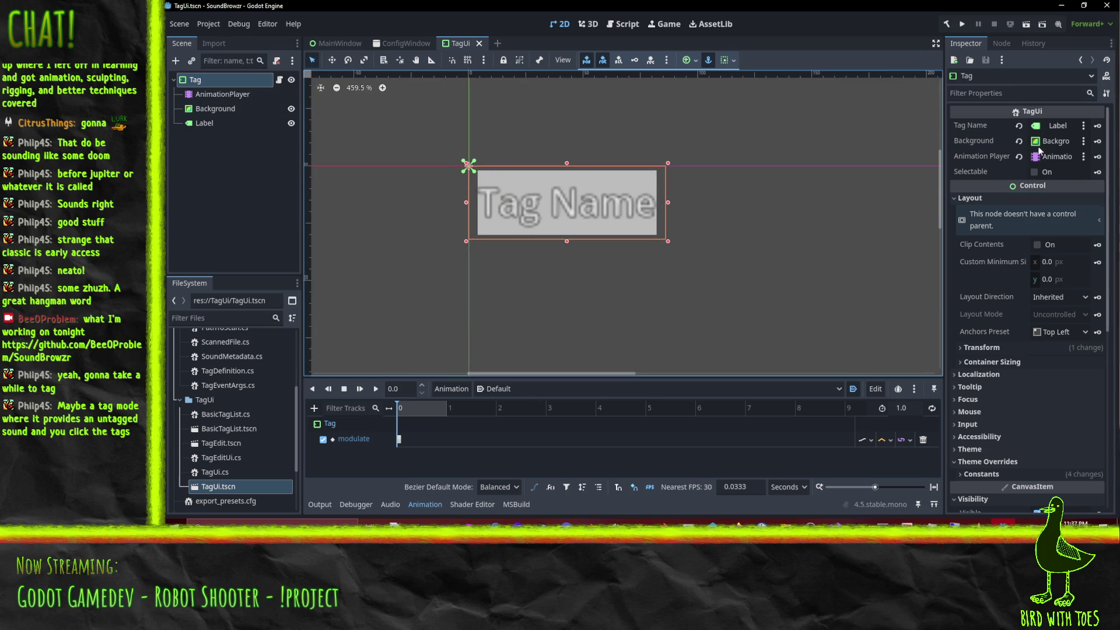
click(733, 61)
click(734, 60)
click(697, 61)
key(Escape)
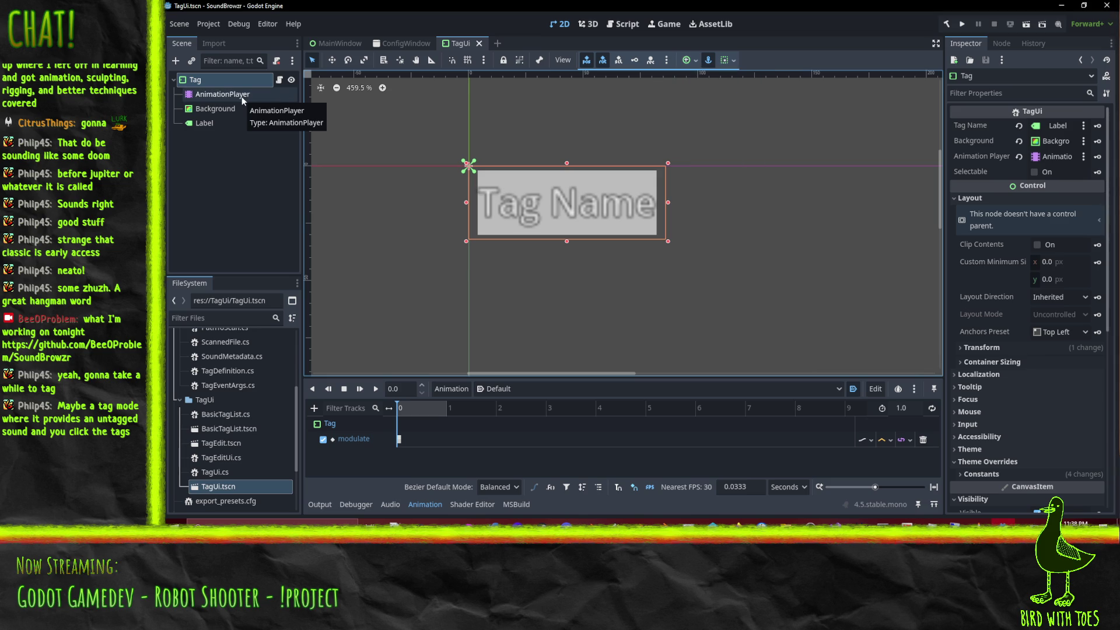
click(216, 113)
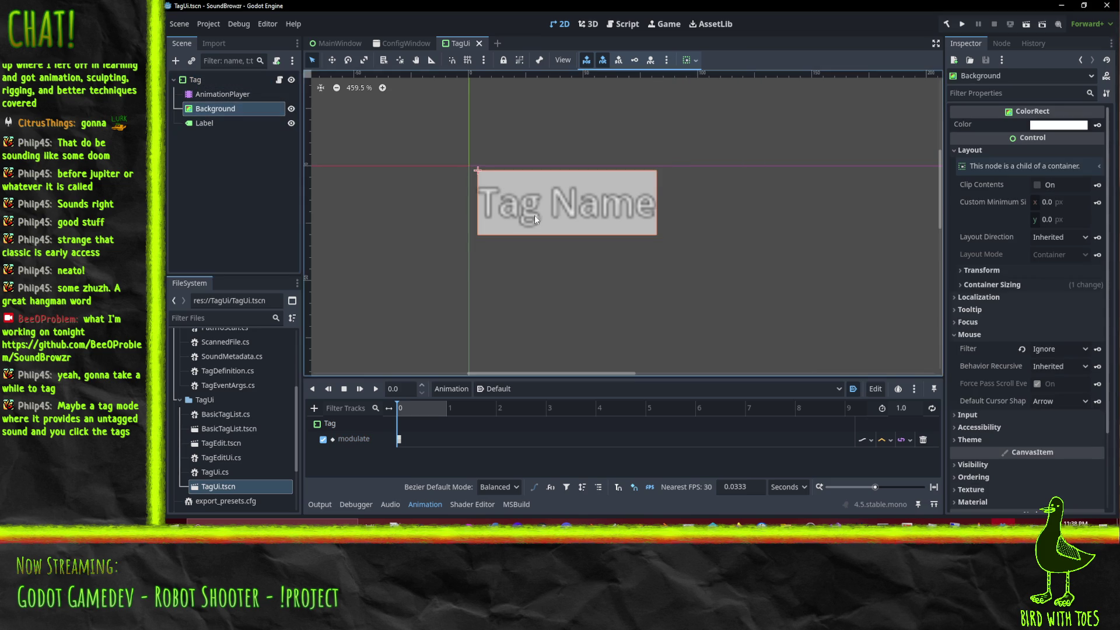
click(550, 213)
click(521, 229)
click(193, 81)
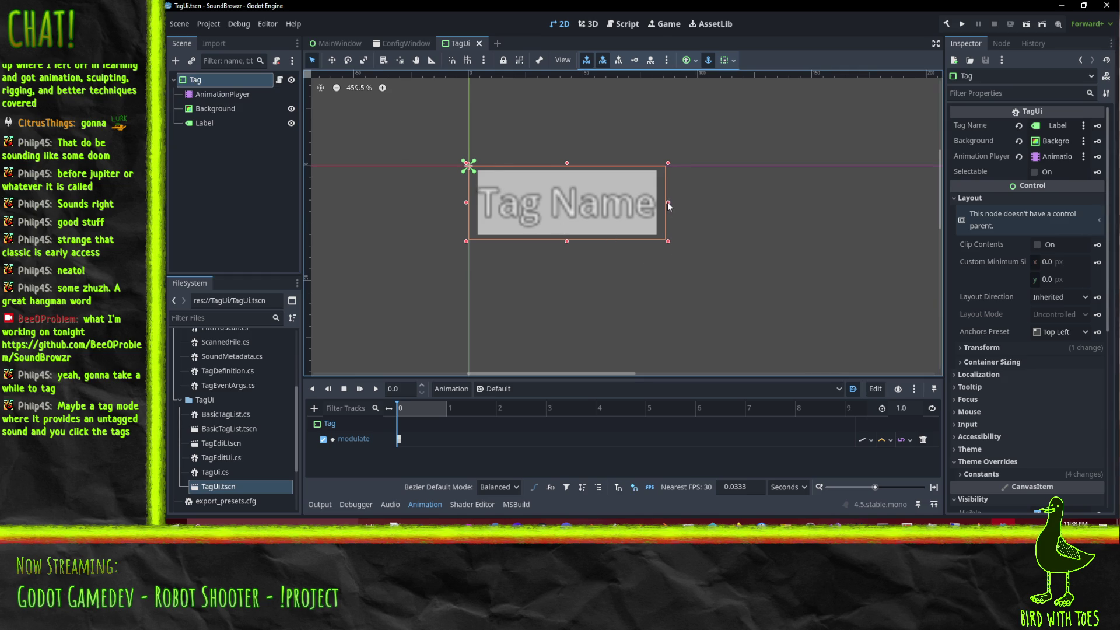
mouse_move(668, 204)
mouse_down()
mouse_move(712, 206)
mouse_move(659, 206)
mouse_move(746, 211)
mouse_move(737, 210)
mouse_up()
mouse_move(603, 240)
mouse_down()
mouse_move(613, 303)
mouse_move(635, 237)
mouse_up()
key(ctrl+z)
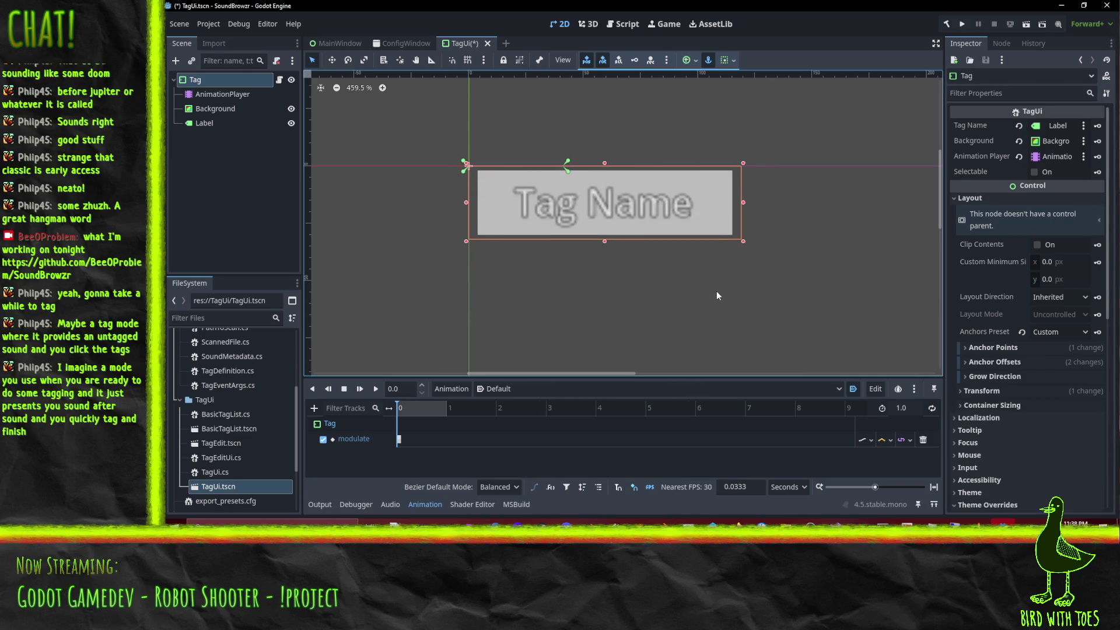
key(ctrl+z)
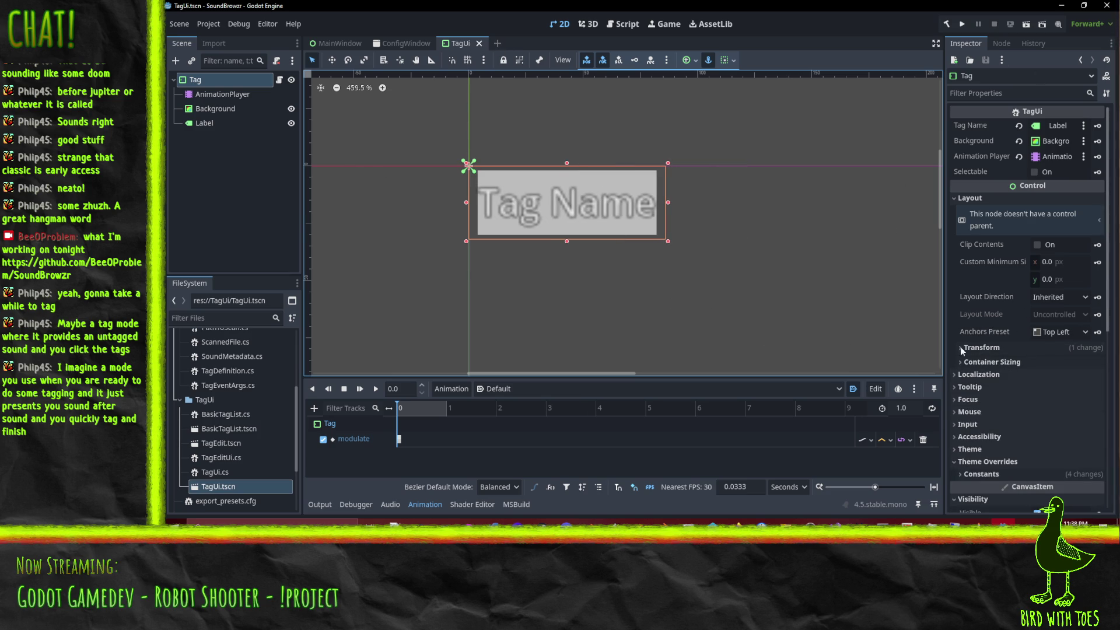
click(972, 371)
click(972, 362)
scroll(984, 386, down, 2)
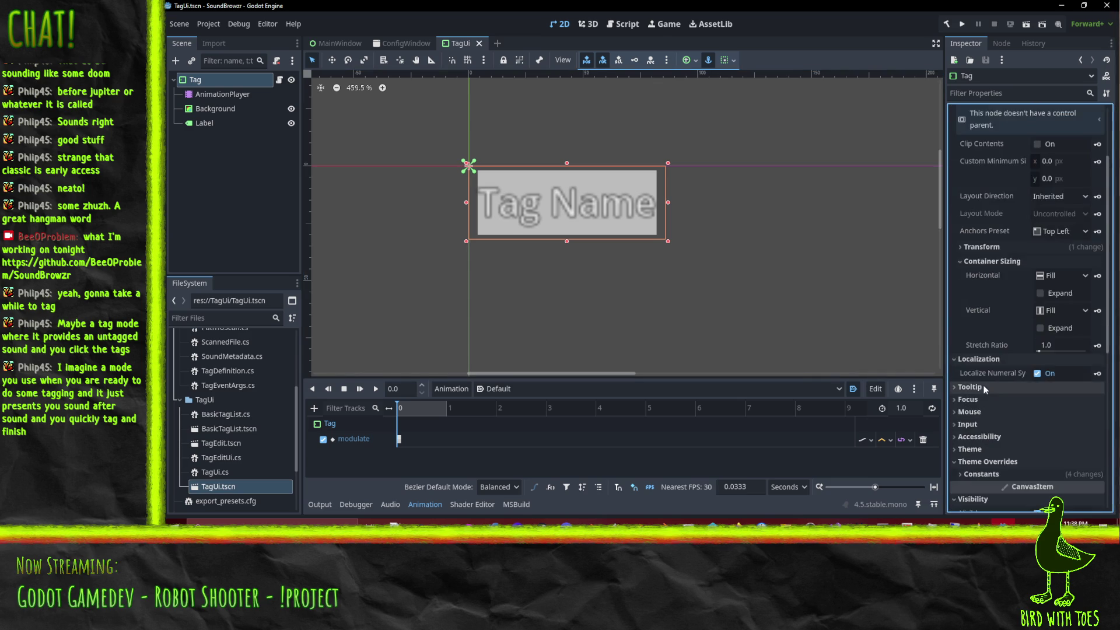
scroll(968, 284, down, 2)
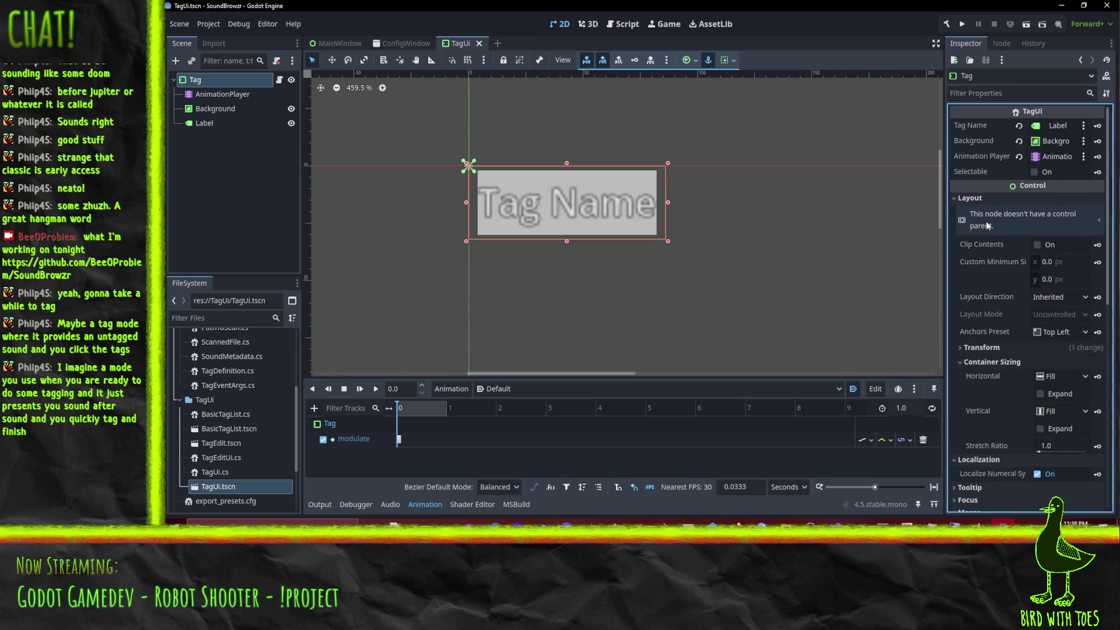
scroll(986, 222, down, 2)
scroll(986, 232, down, 2)
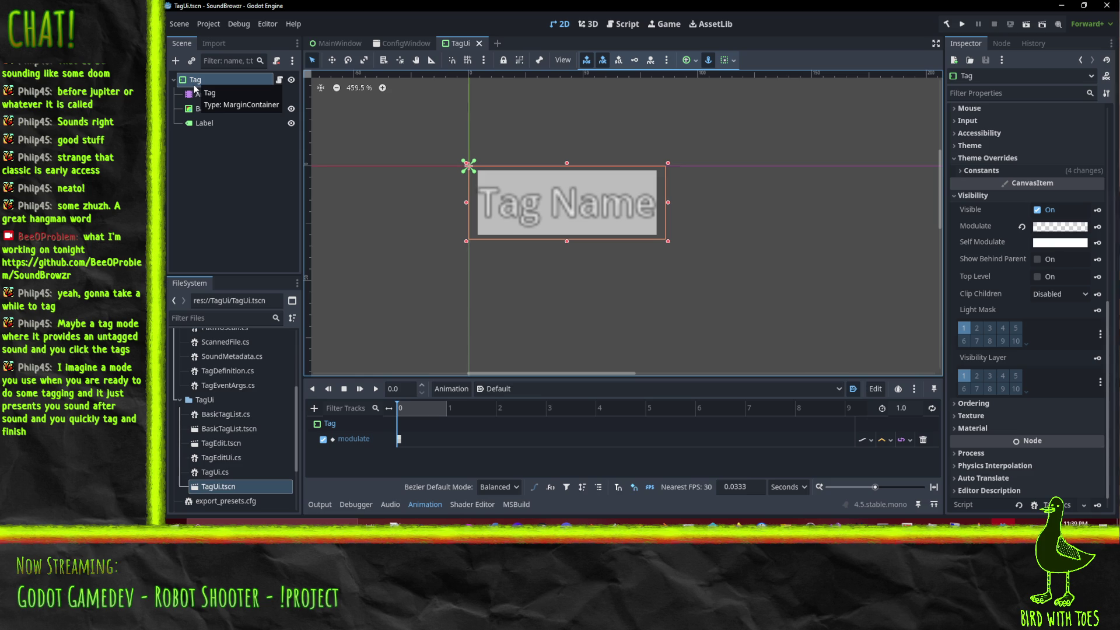
scroll(1021, 253, up, 6)
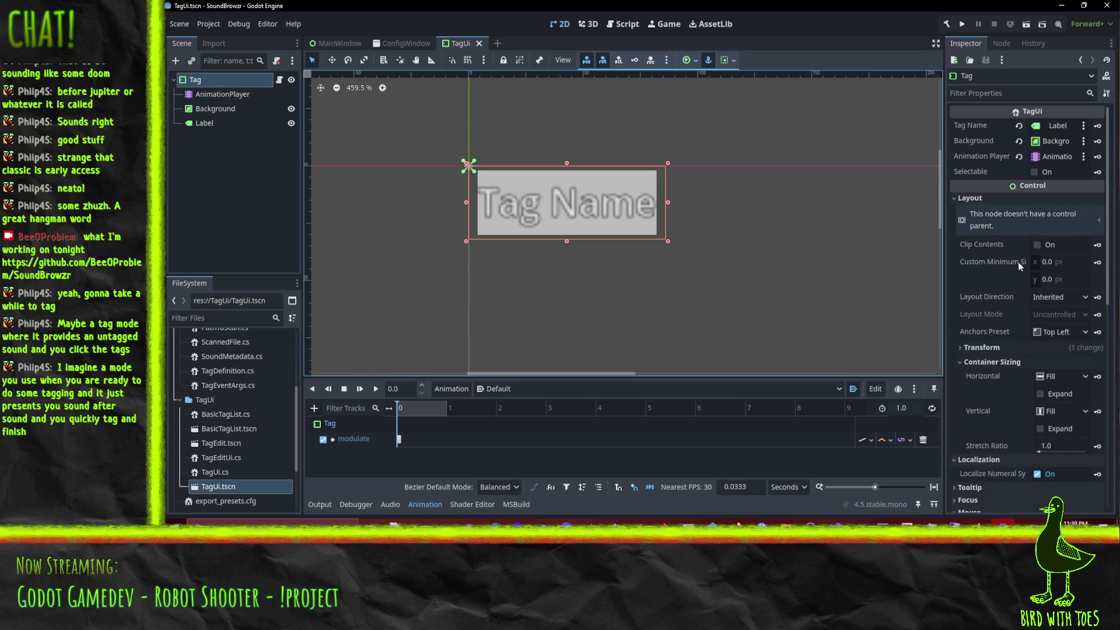
click(210, 122)
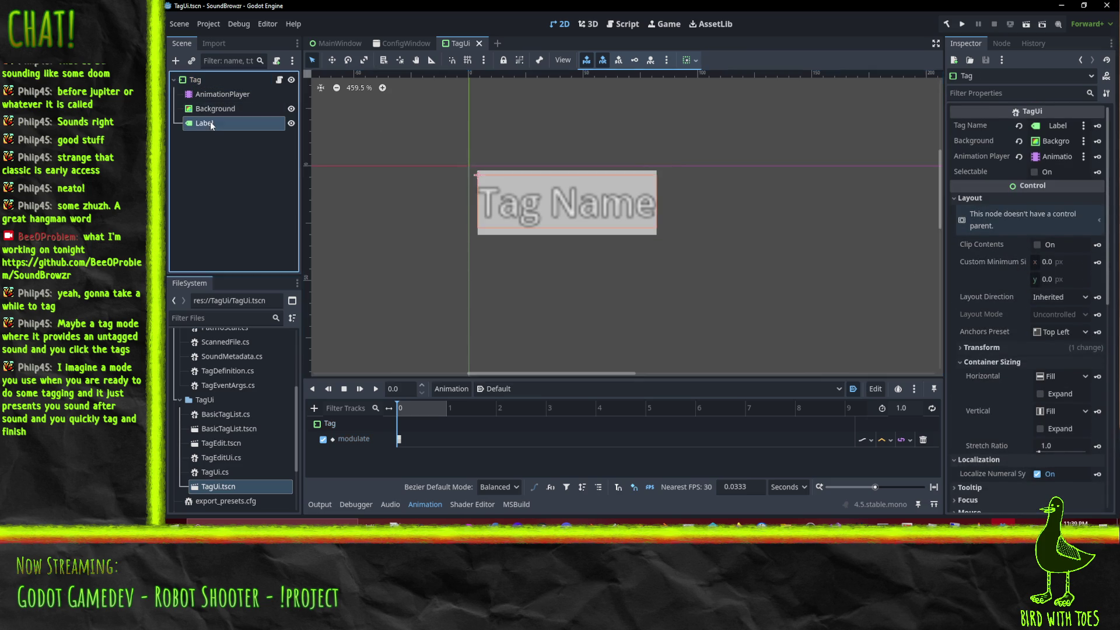
Test-type into the Label's Text field, inspect the Background node's menu, then switch to Krita.
click(1005, 141)
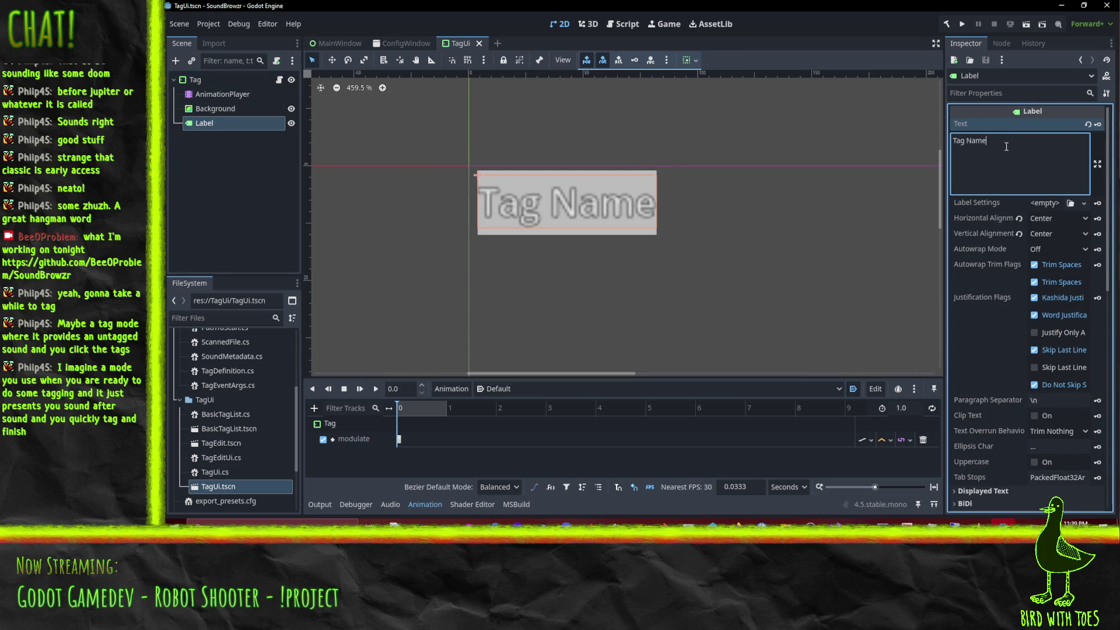
text(aaaa)
key(BackSpace)
key(BackSpace)
key(BackSpace)
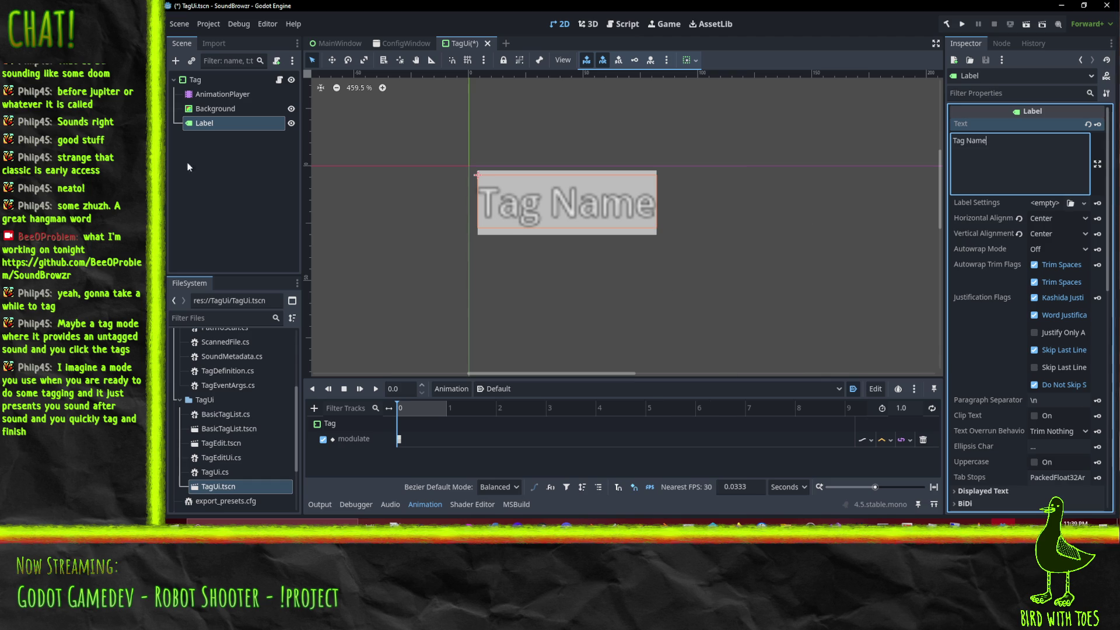
click(237, 110)
right_click(229, 109)
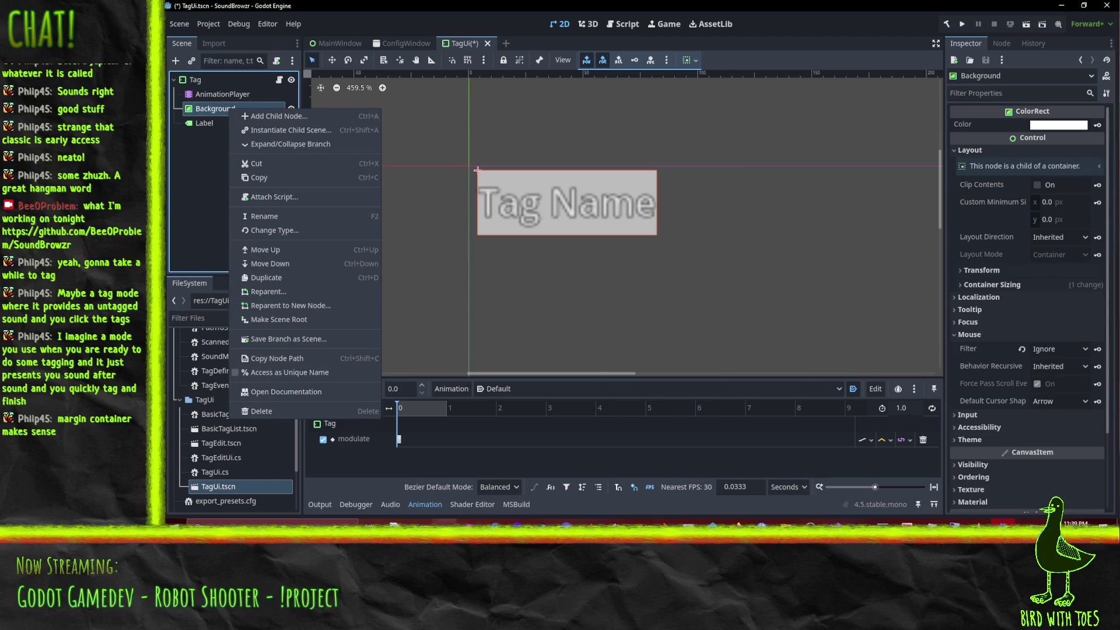
click(462, 521)
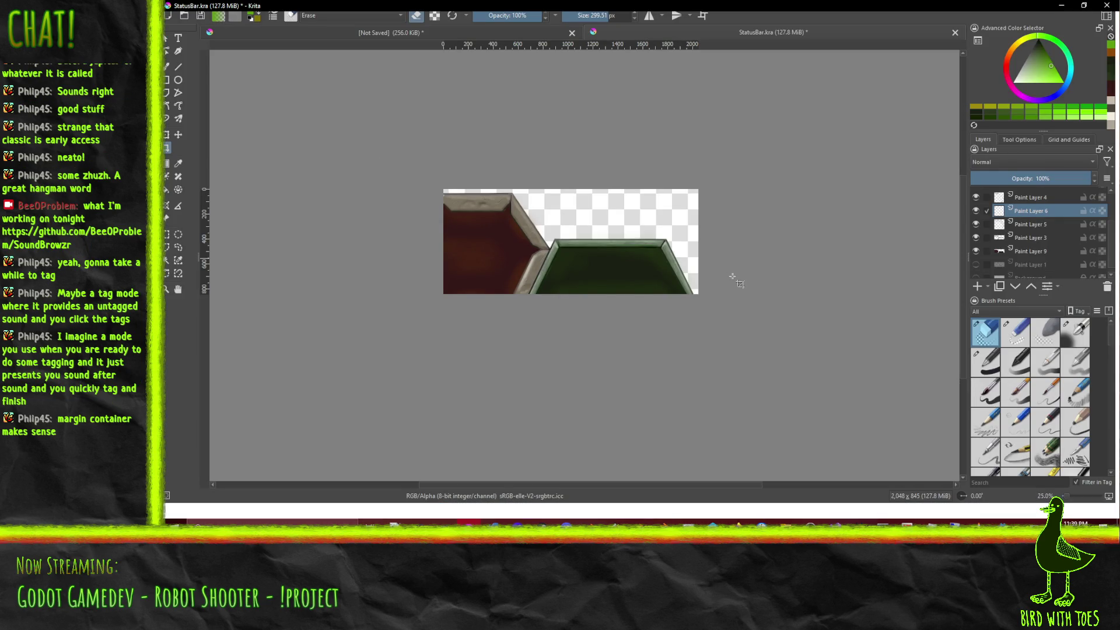
Create a new 128 × 128 px document with Ctrl+N.
key(ctrl+n)
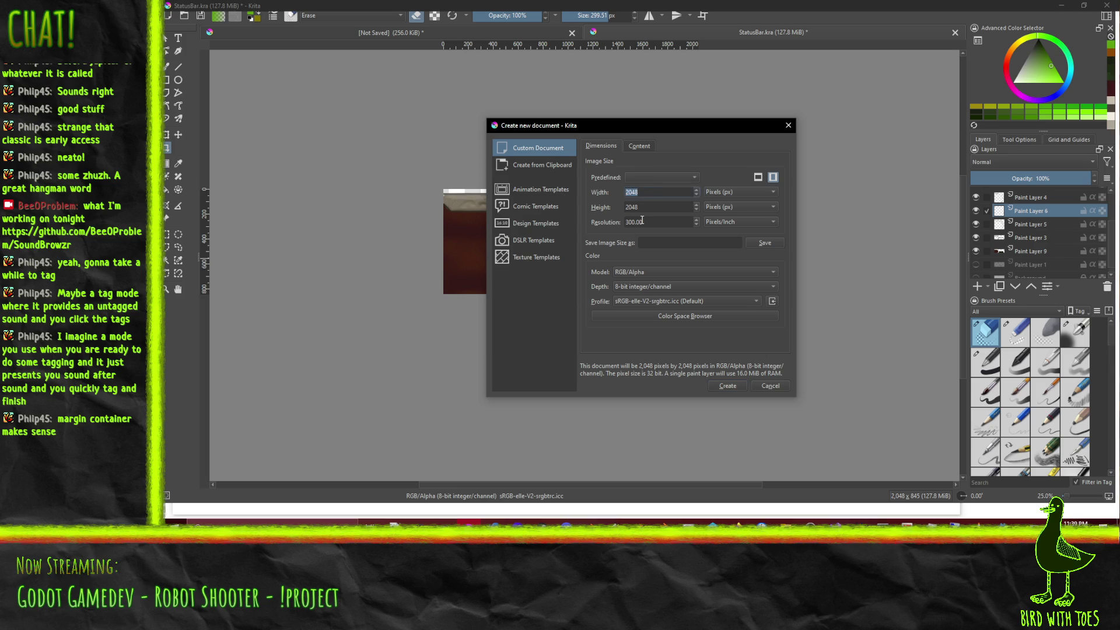
text(128)
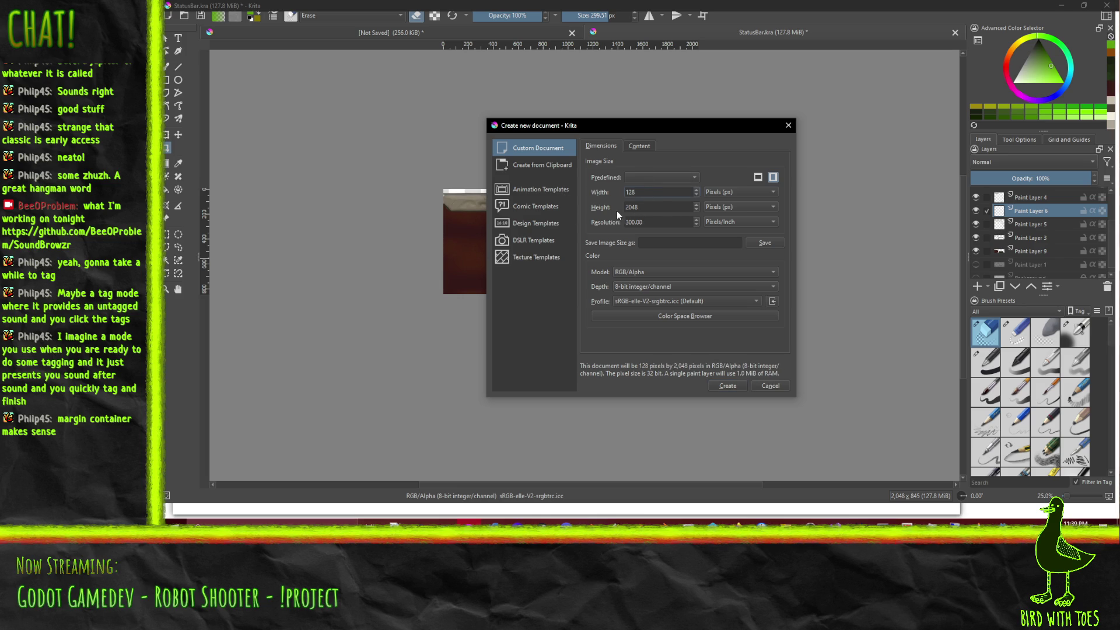
text(12)
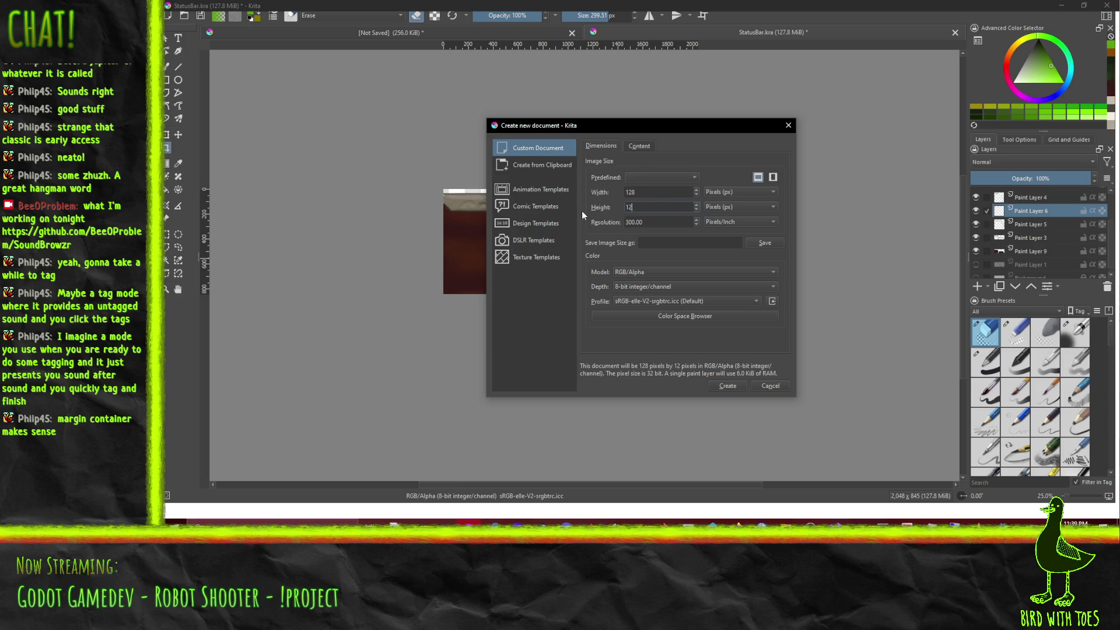
click(728, 386)
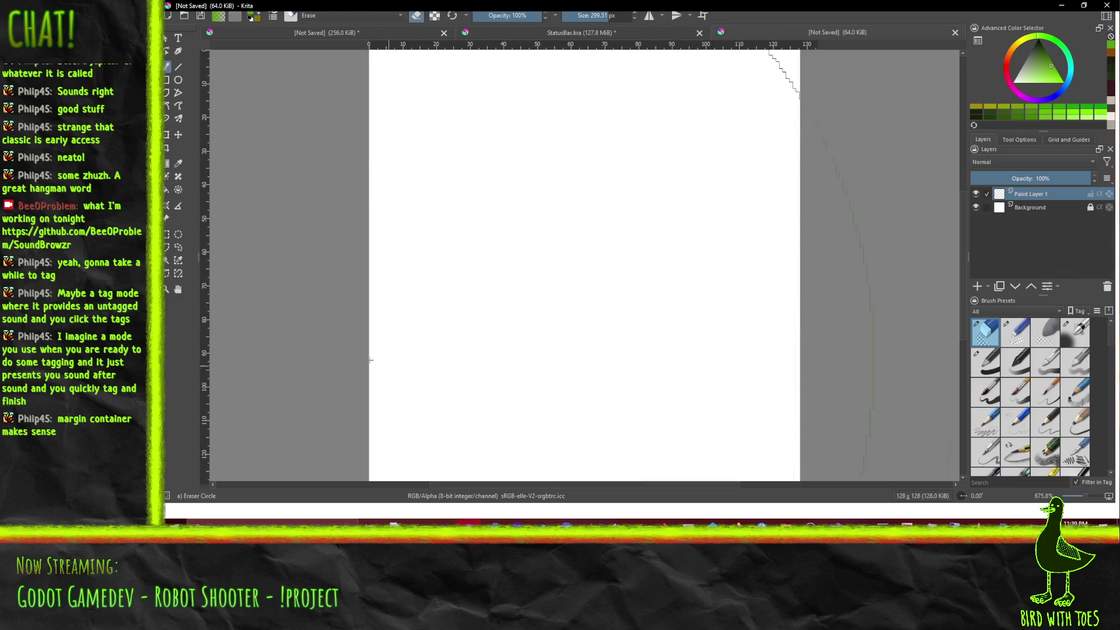
scroll(593, 285, down, 1)
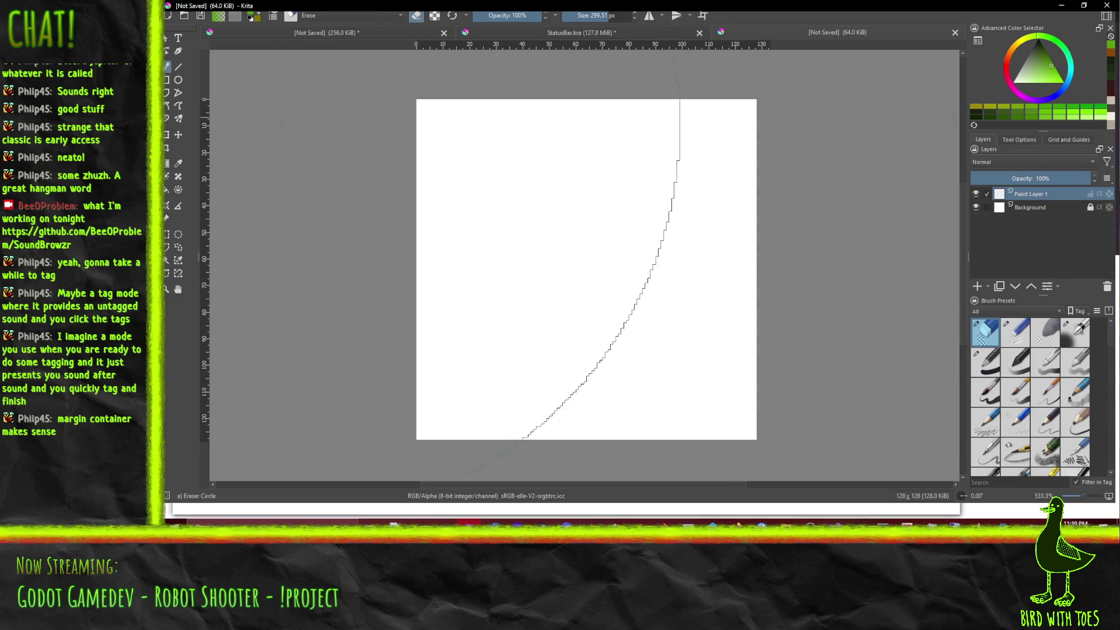
double_click(779, 7)
double_click(779, 7)
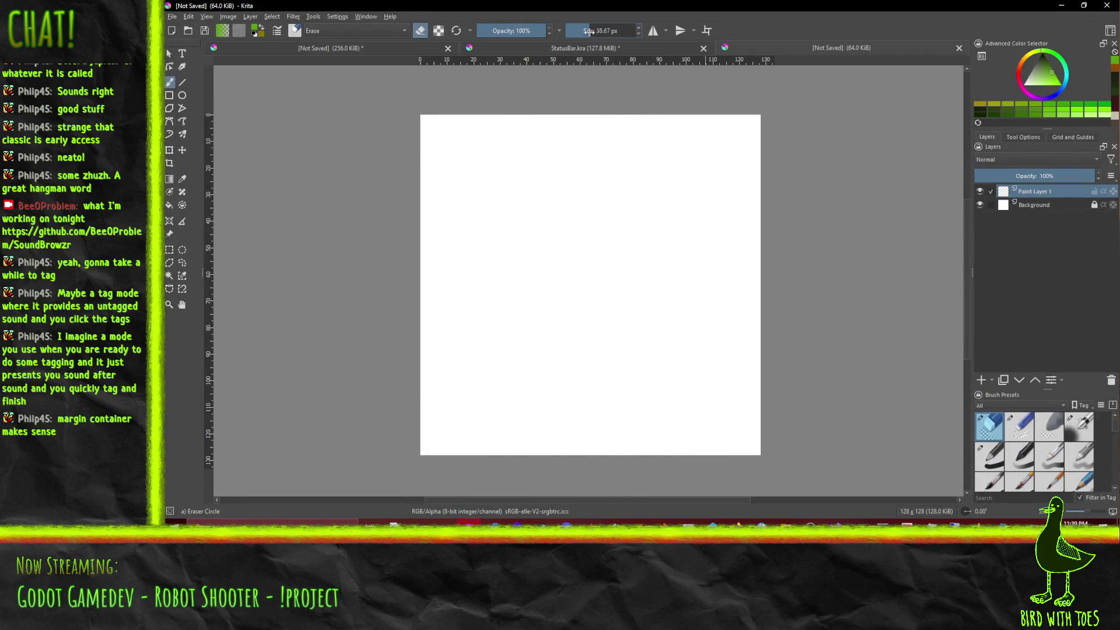
Switch to the Basic-2 Opacity brush, test and undo a stroke, then select the Background layer.
click(1020, 456)
drag(601, 351, 600, 213)
key(ctrl+z)
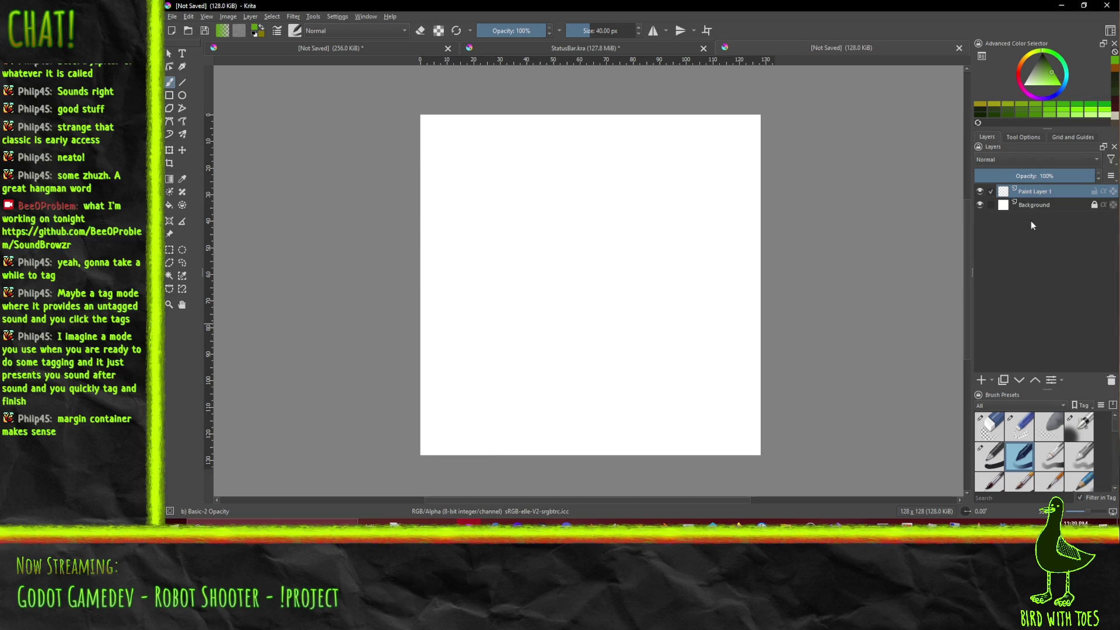
click(1015, 206)
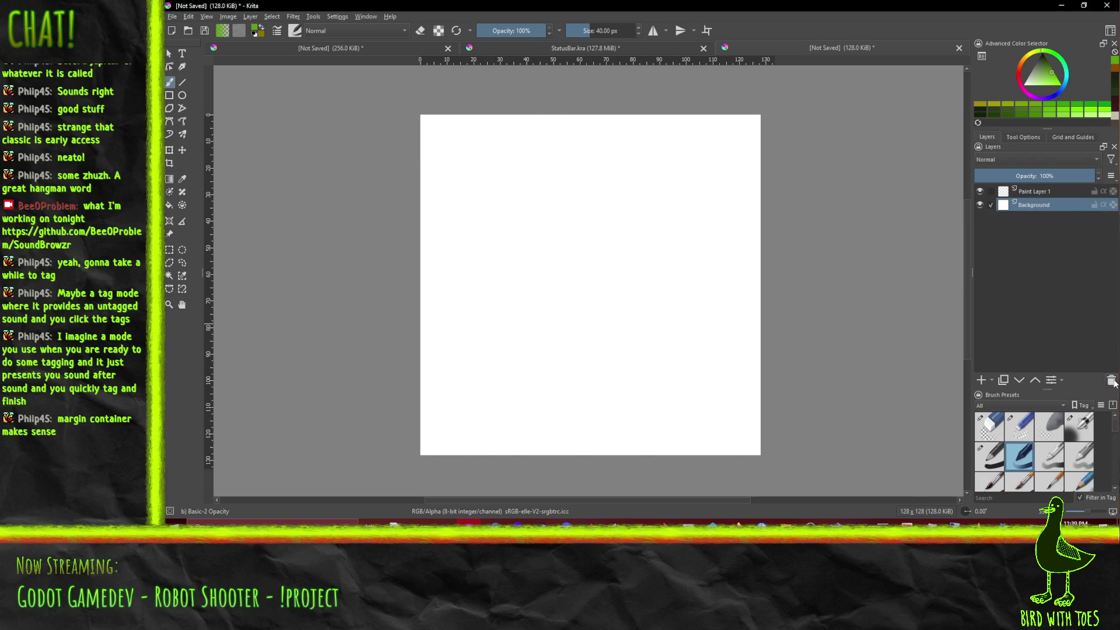
After trying and undoing white strokes, paint the Background layer solid black.
click(1112, 380)
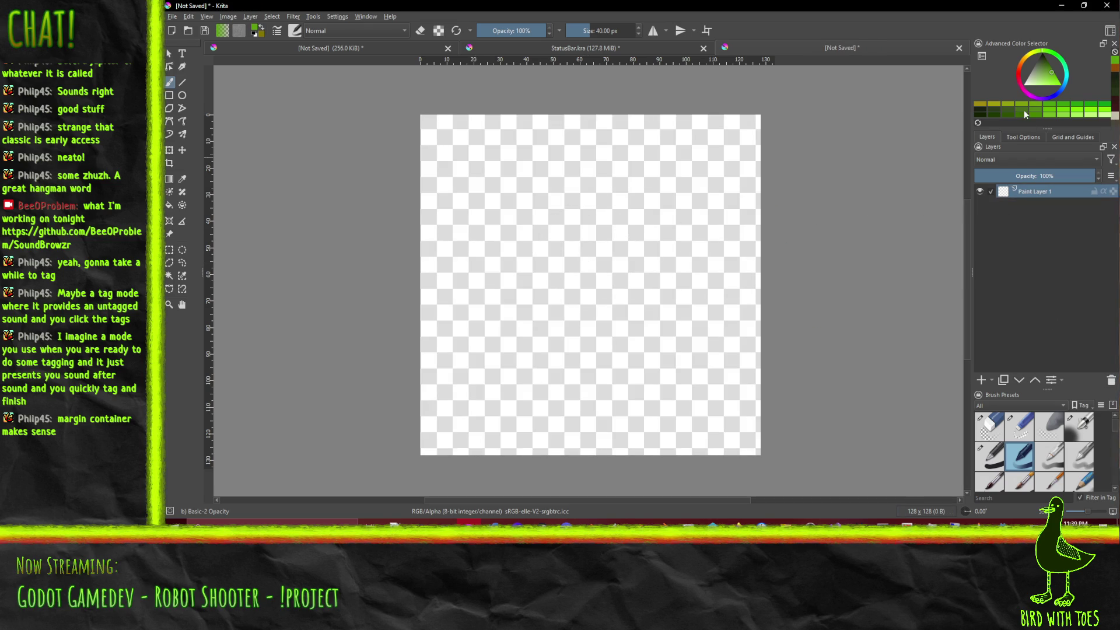
click(1039, 76)
mouse_move(592, 321)
mouse_down()
mouse_move(507, 325)
mouse_move(493, 293)
mouse_move(570, 273)
mouse_move(706, 271)
mouse_up()
key(ctrl+z)
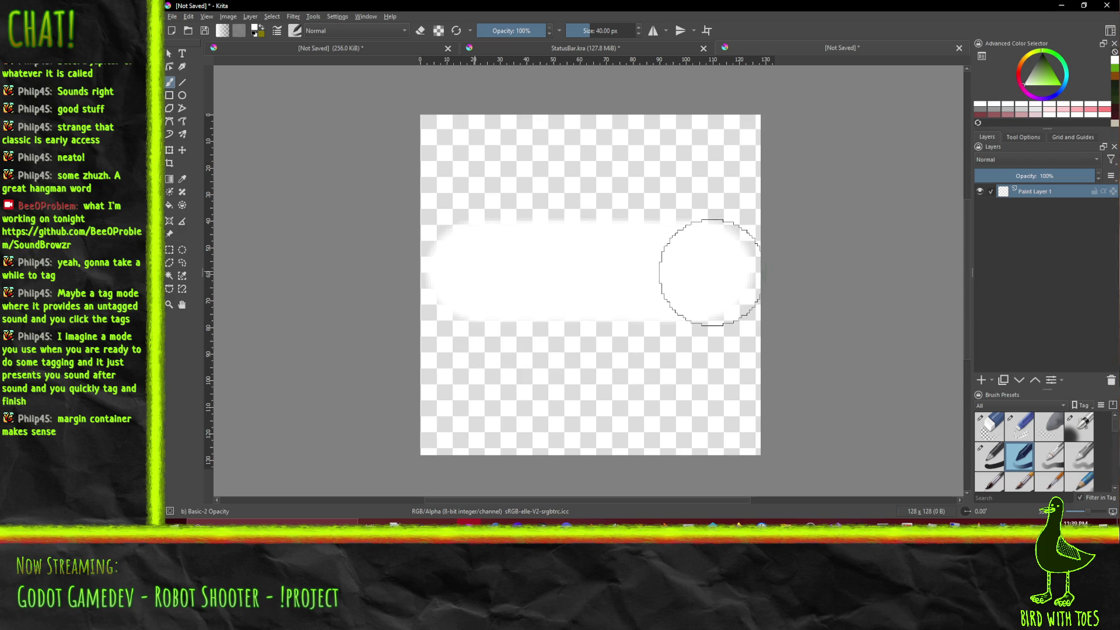
mouse_move(480, 238)
mouse_down()
mouse_move(710, 247)
mouse_move(695, 177)
mouse_move(468, 175)
mouse_move(477, 256)
mouse_up()
key(ctrl+z)
key(ctrl+z)
key(ctrl+z)
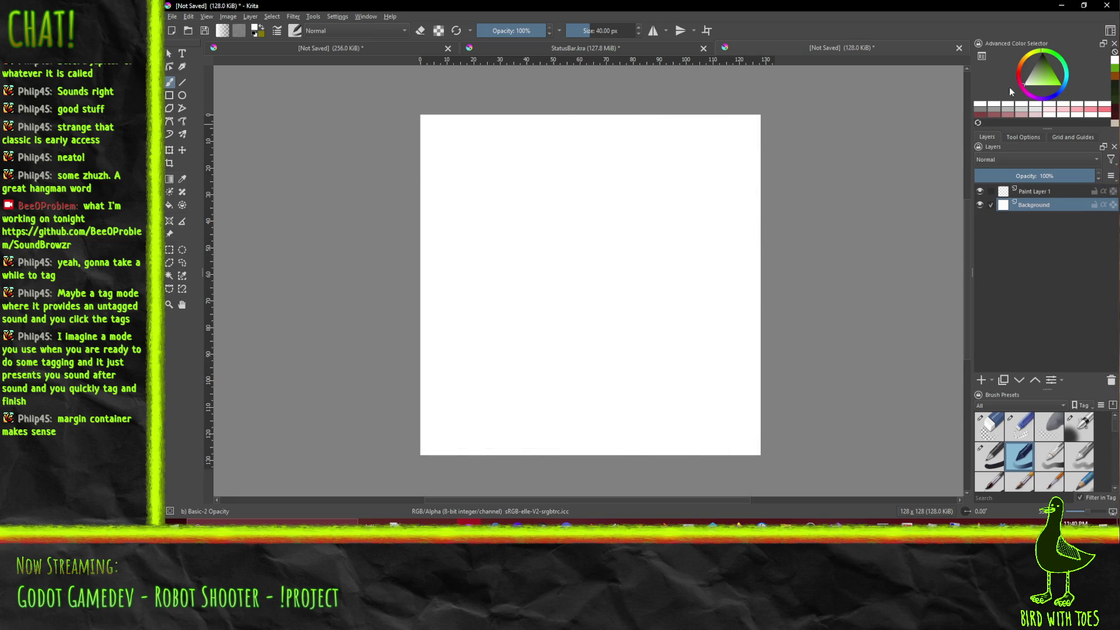
key(x)
mouse_move(435, 131)
mouse_down()
mouse_move(640, 155)
mouse_move(425, 233)
mouse_move(703, 394)
mouse_move(483, 238)
mouse_move(432, 236)
mouse_up()
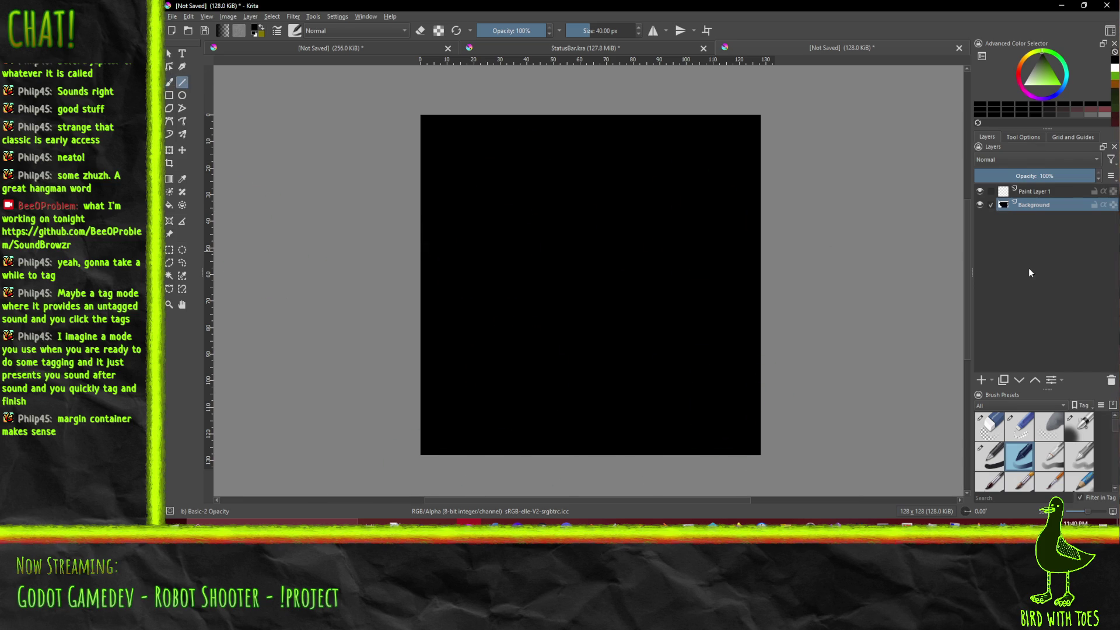
Paint a white rounded-corner square filling Paint Layer 1.
key(x)
click(1051, 191)
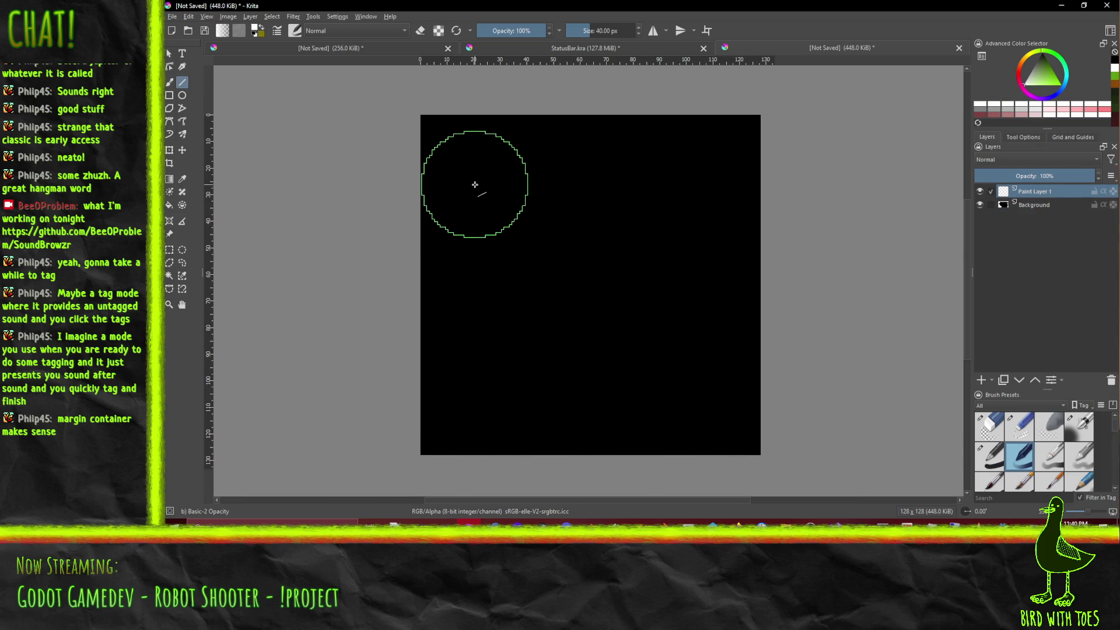
mouse_move(475, 171)
mouse_down()
mouse_move(711, 175)
mouse_move(707, 394)
mouse_up()
mouse_move(707, 394)
mouse_down()
mouse_move(478, 390)
mouse_move(478, 173)
mouse_move(482, 199)
mouse_move(600, 325)
mouse_move(505, 343)
mouse_move(668, 270)
mouse_move(612, 301)
mouse_move(617, 288)
mouse_up()
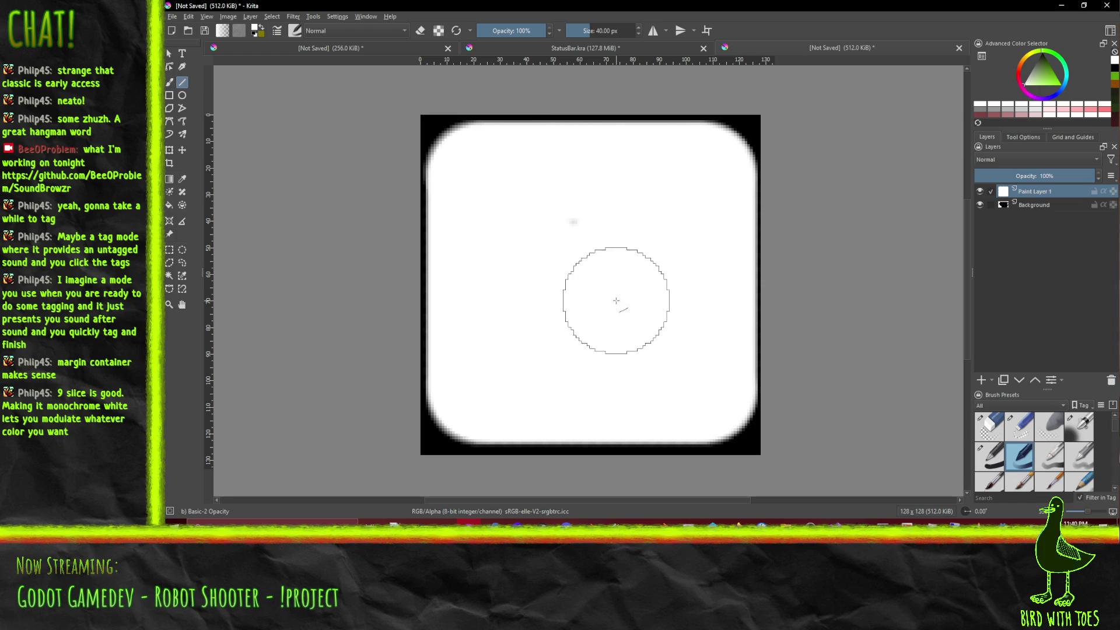
Pick a light grey from the recent colours, keeping the black Background layer restored.
click(1046, 207)
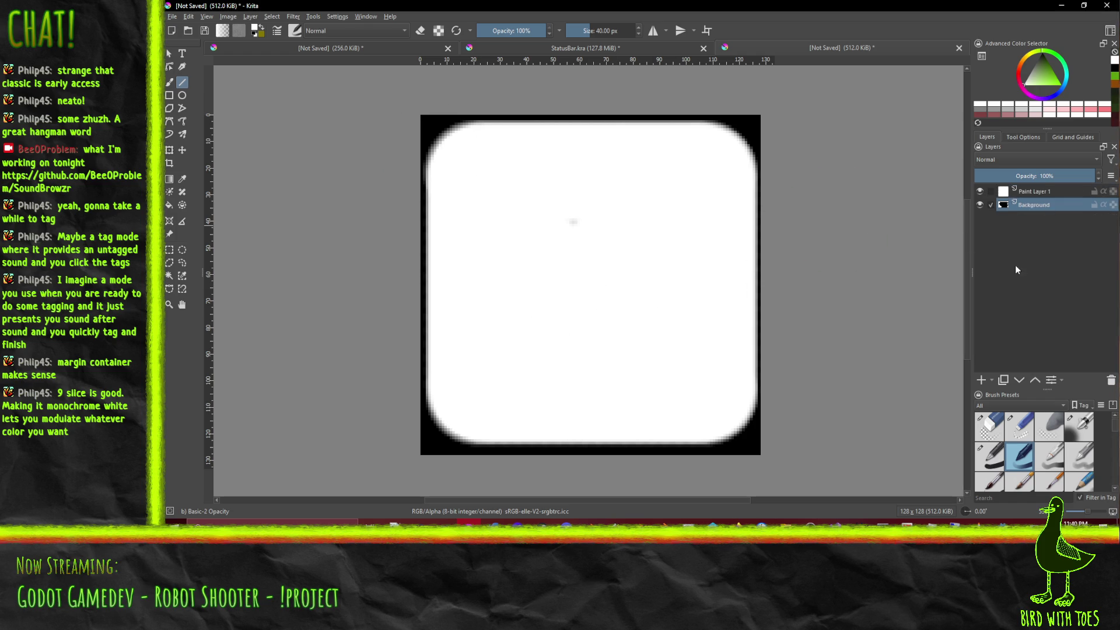
click(1111, 380)
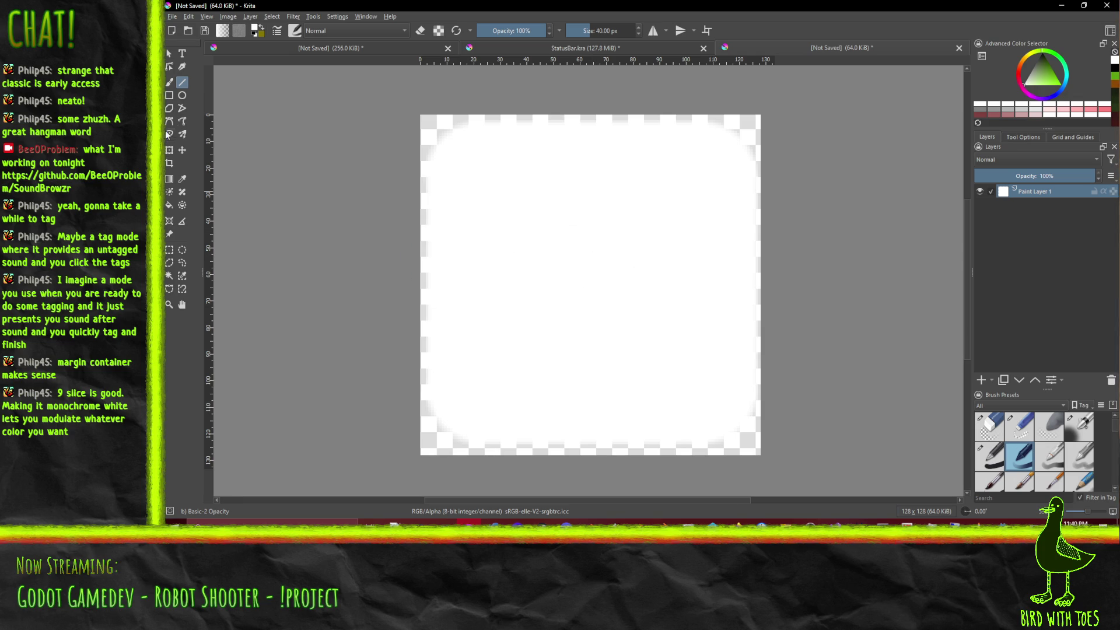
click(986, 112)
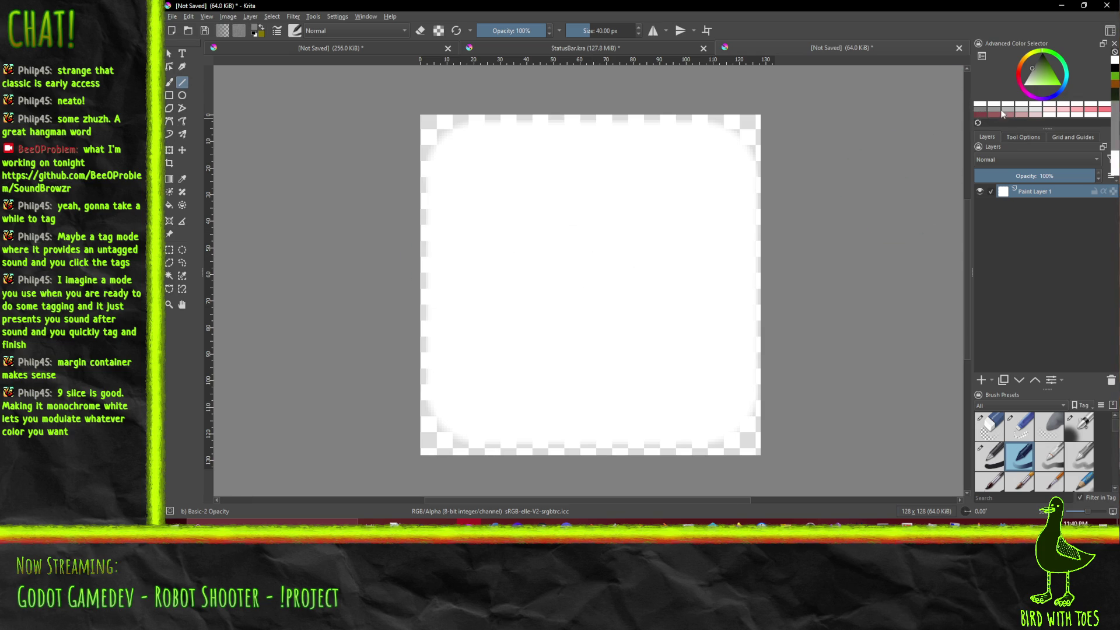
click(1034, 115)
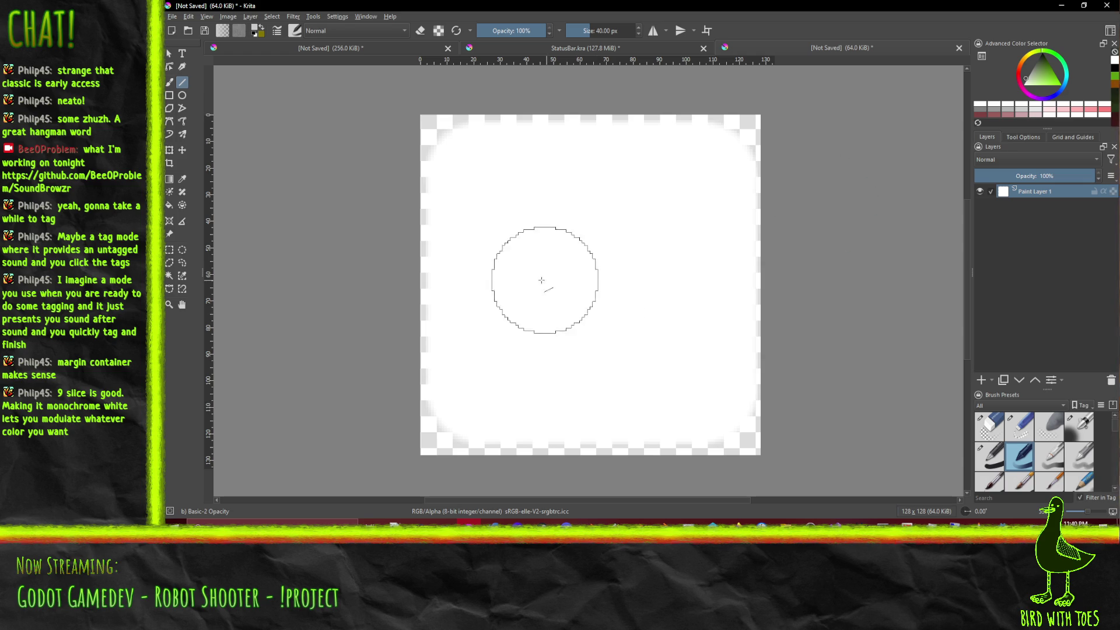
key(ctrl+z)
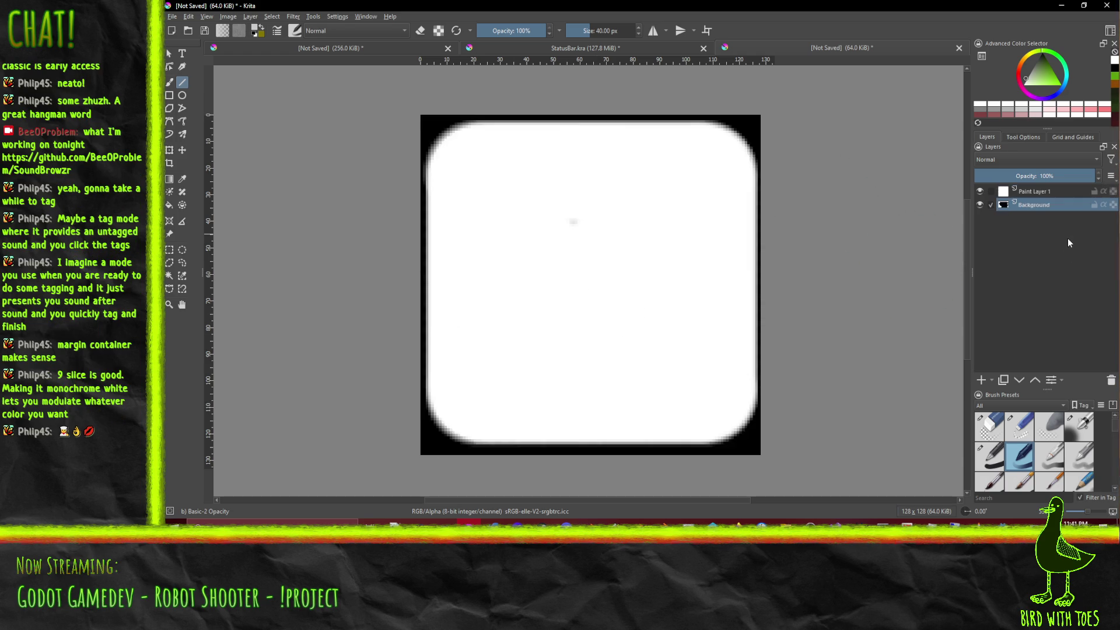
On Paint Layer 1, paint straight light grey bands around the rounded rectangle, undoing the misplaced top band.
click(1060, 194)
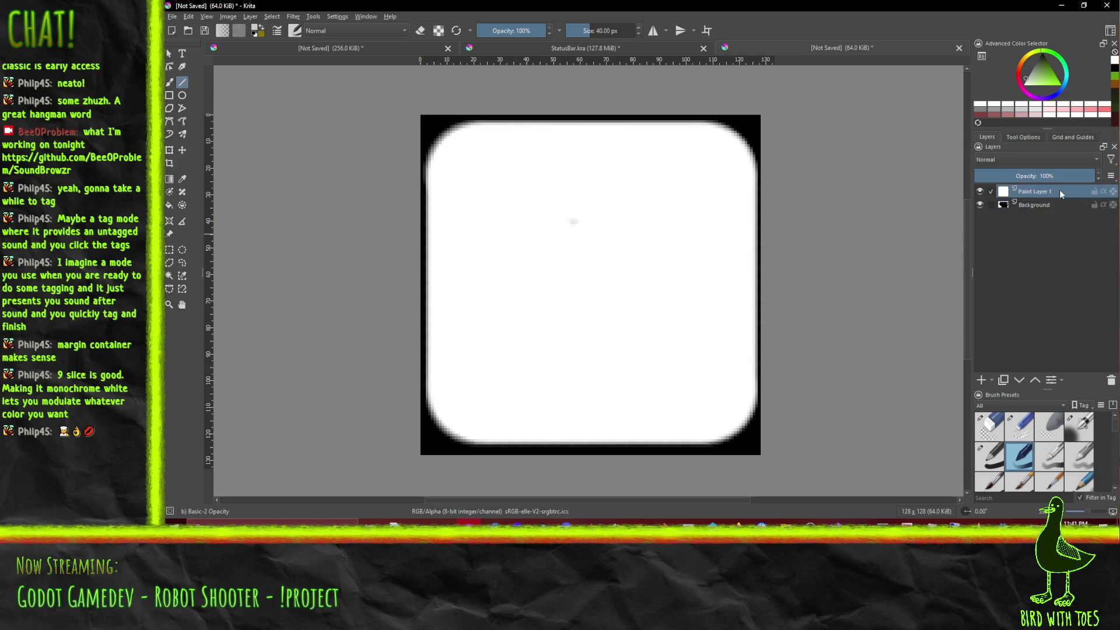
drag(520, 332, 510, 337)
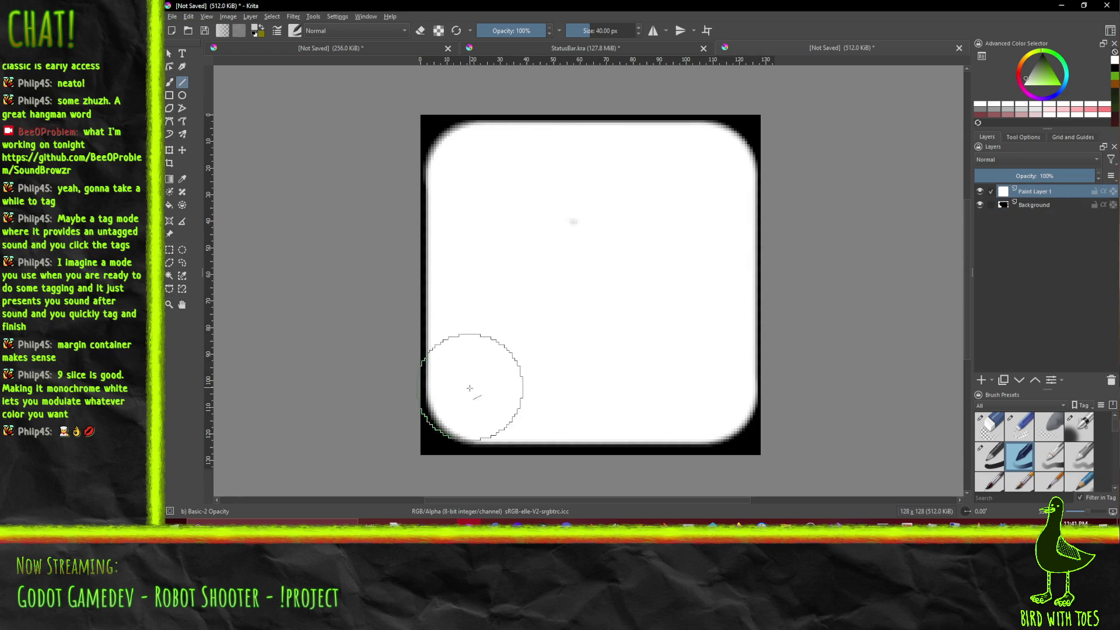
drag(481, 388, 480, 172)
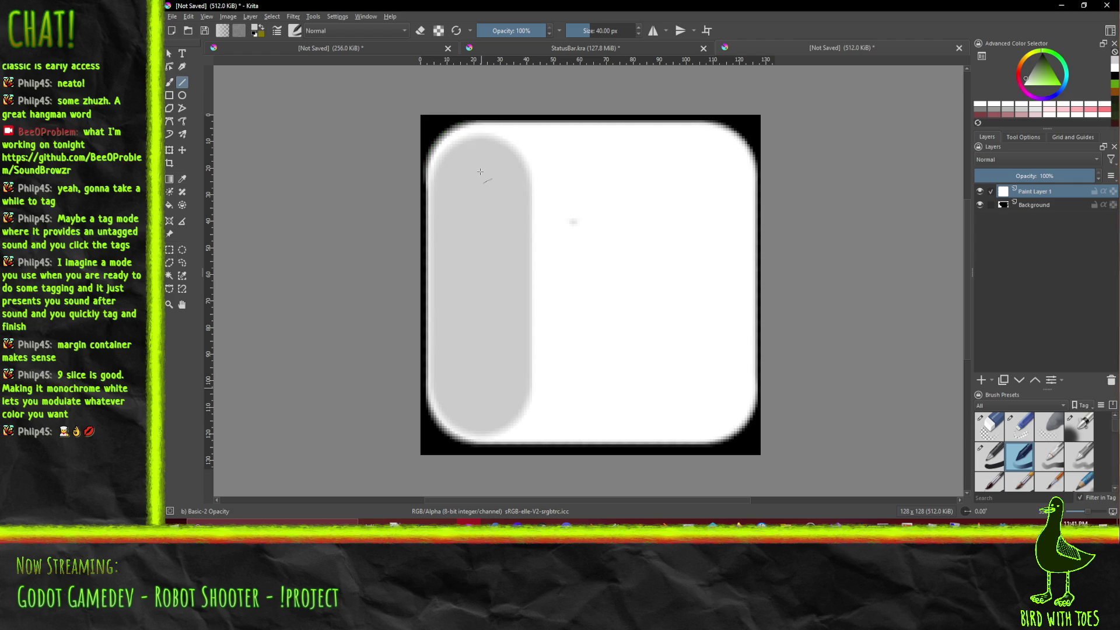
drag(480, 172, 703, 172)
key(ctrl+z)
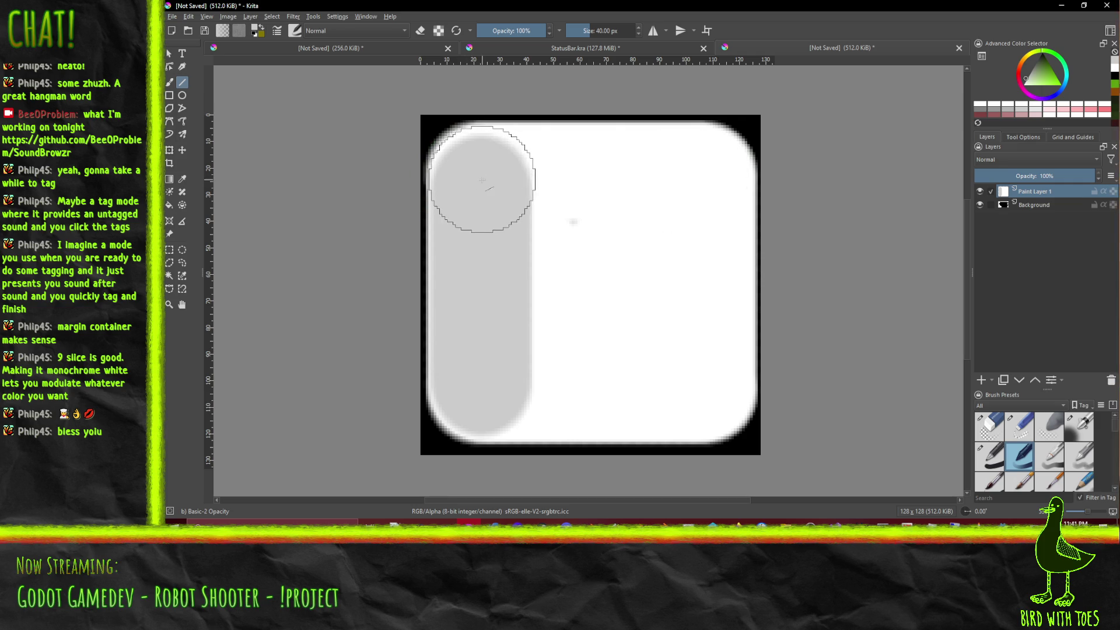
mouse_move(479, 178)
mouse_down()
mouse_move(713, 177)
mouse_move(704, 185)
mouse_move(706, 390)
mouse_move(467, 390)
mouse_move(481, 389)
mouse_up()
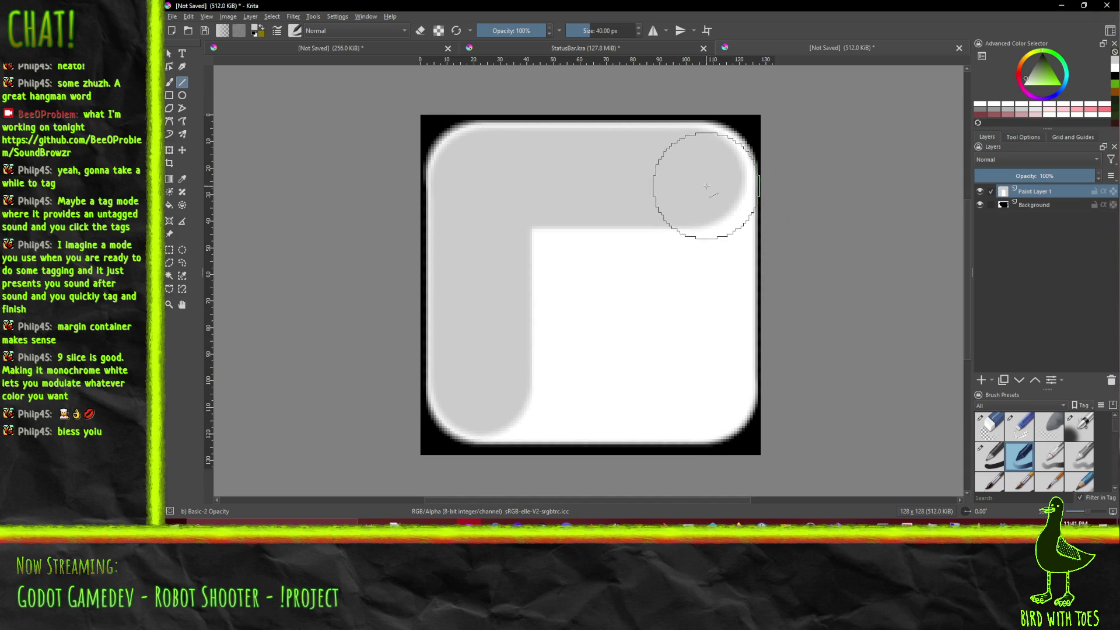
mouse_move(701, 180)
mouse_down()
mouse_move(702, 389)
mouse_move(484, 386)
mouse_move(575, 288)
mouse_move(537, 217)
mouse_move(632, 330)
mouse_move(643, 273)
mouse_up()
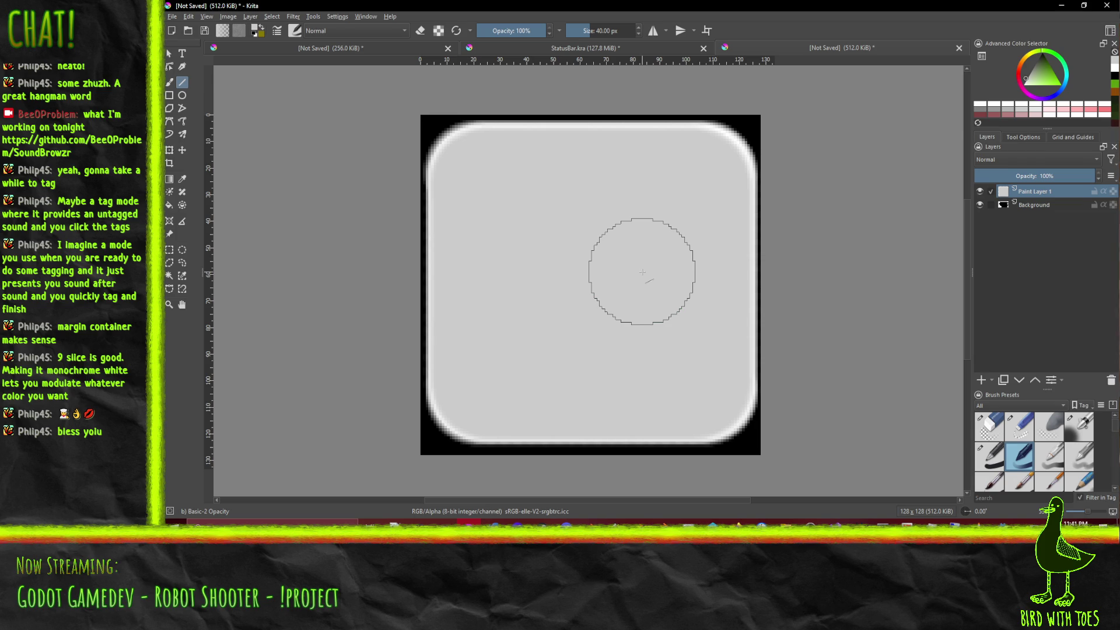
Recentre the view and hide the black Background layer so the grey shape sits on transparency.
scroll(643, 272, down, 4)
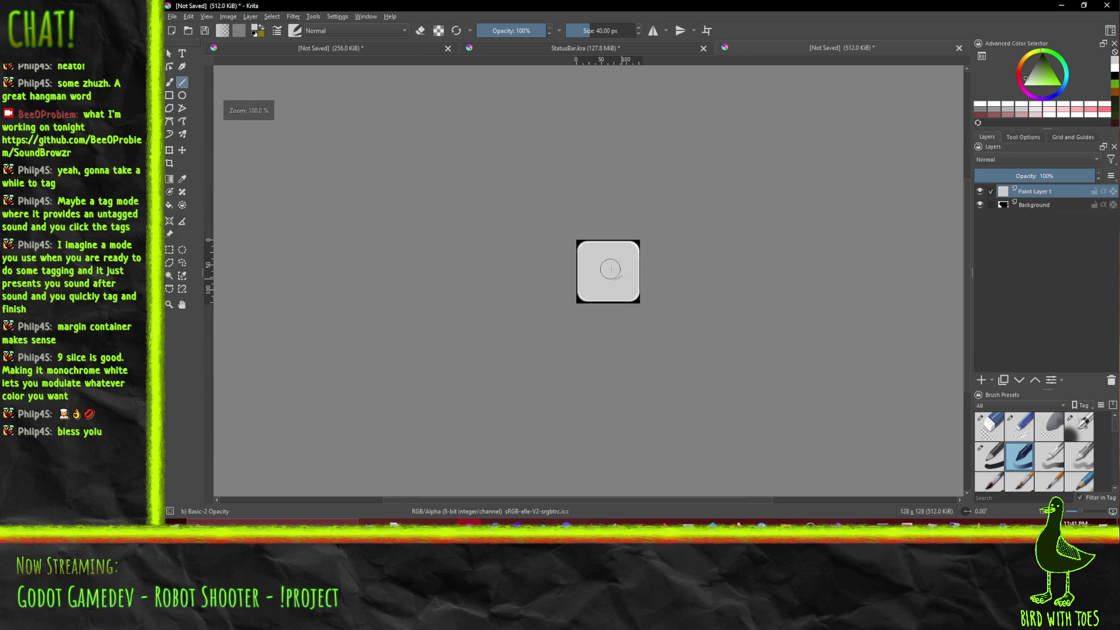
scroll(618, 267, up, 4)
drag(601, 263, 590, 300)
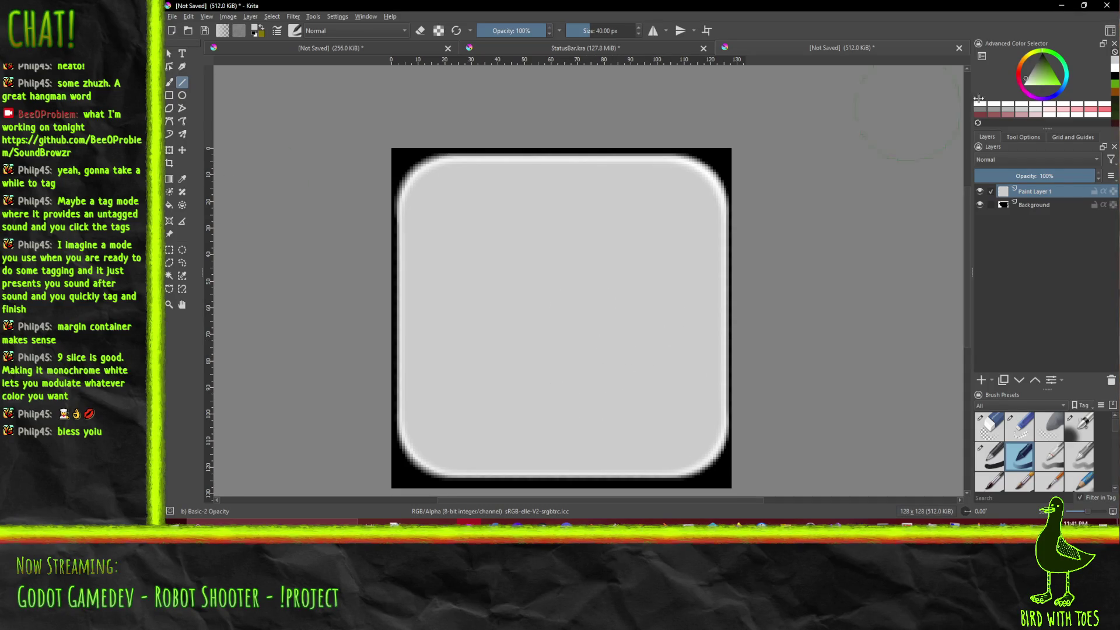
click(980, 204)
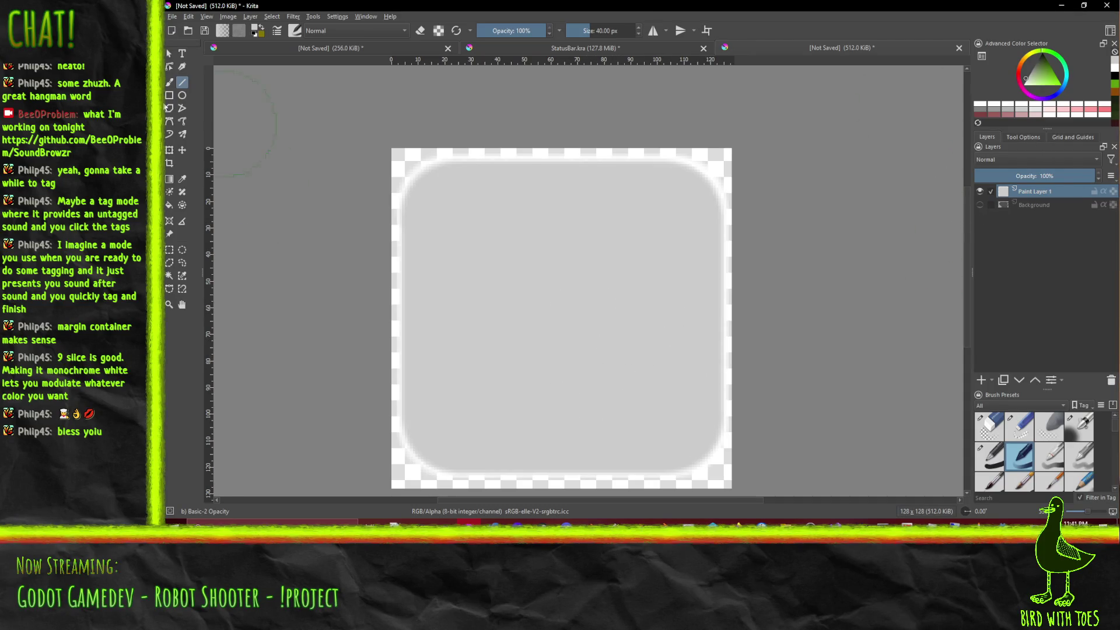
Start an image export from the File menu, then cancel it.
click(172, 16)
click(245, 122)
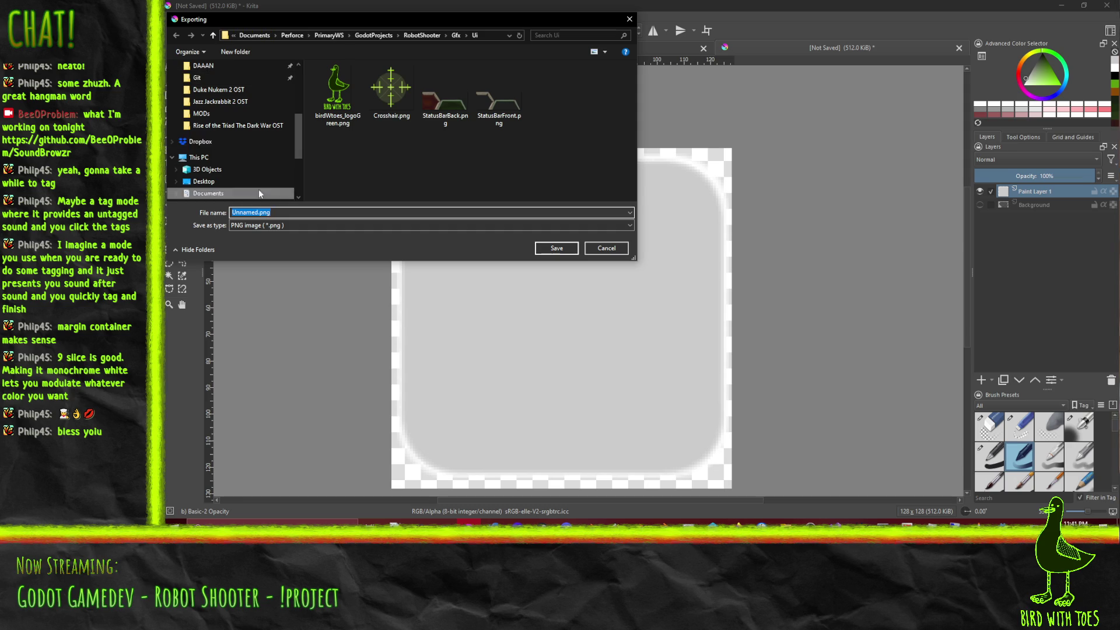
scroll(257, 145, down, 3)
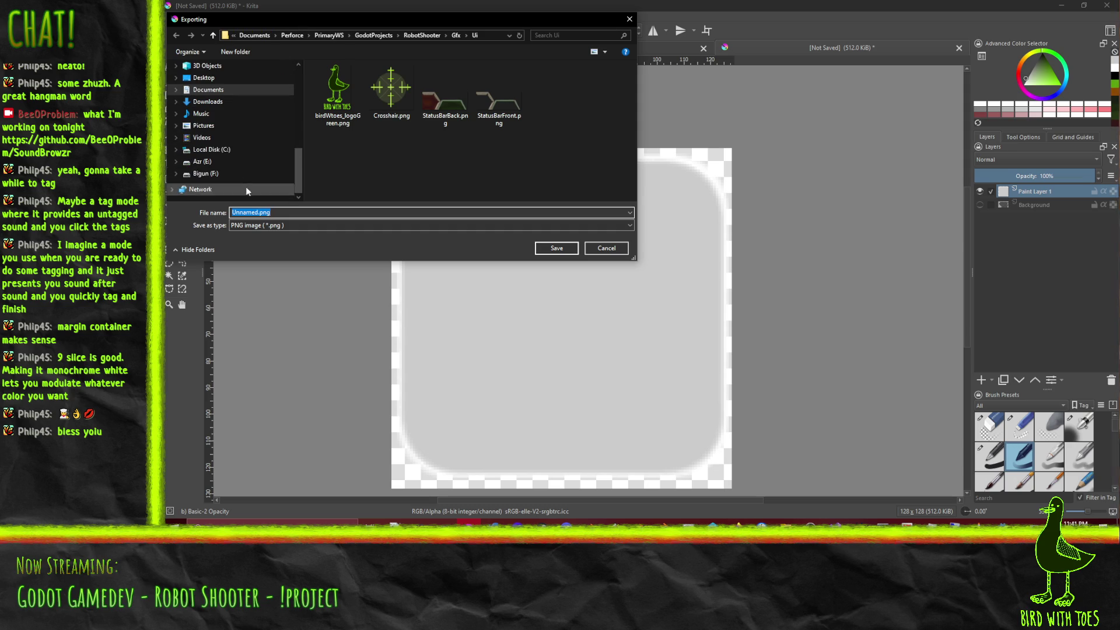
key(Escape)
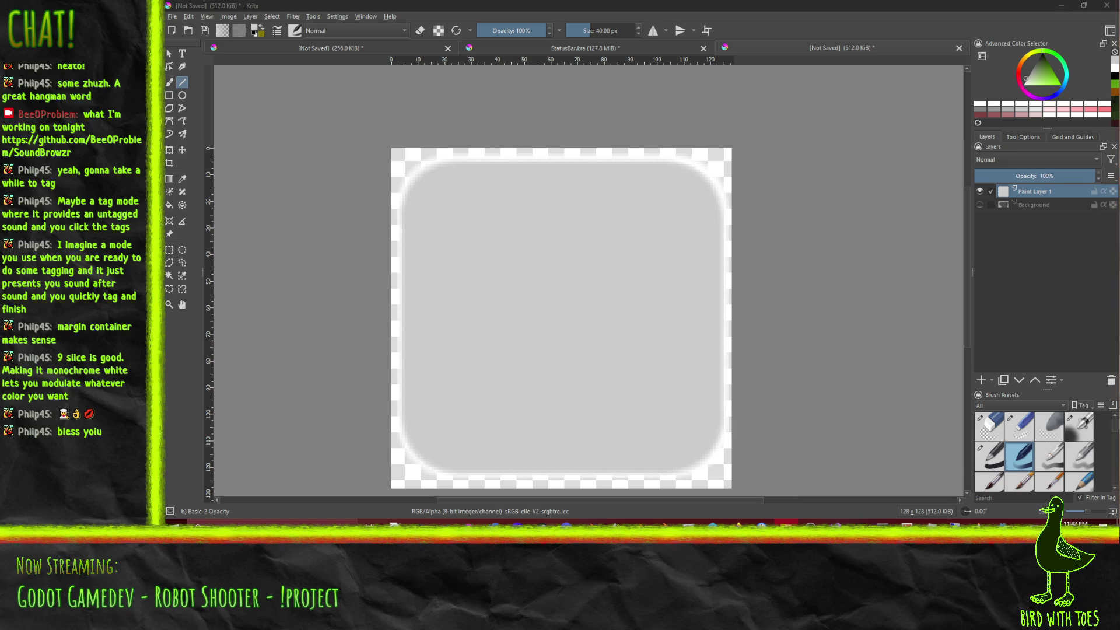
Reopen Export with Ctrl+Shift+E and browse to the SoundBrowzr/src/TagUi folder.
key(ctrl+shift+e)
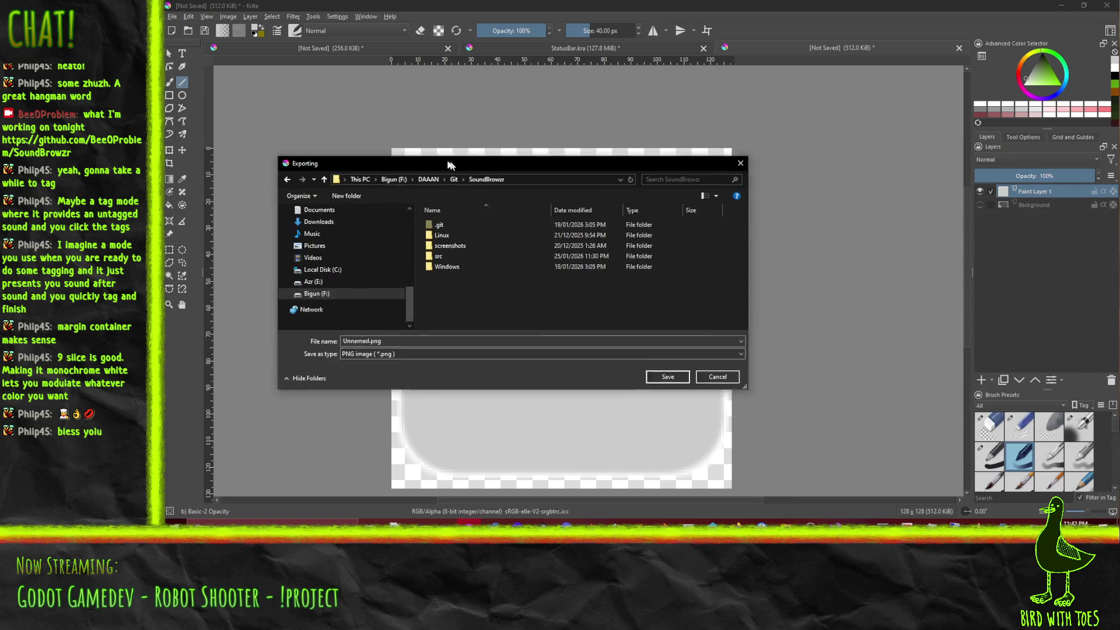
double_click(382, 258)
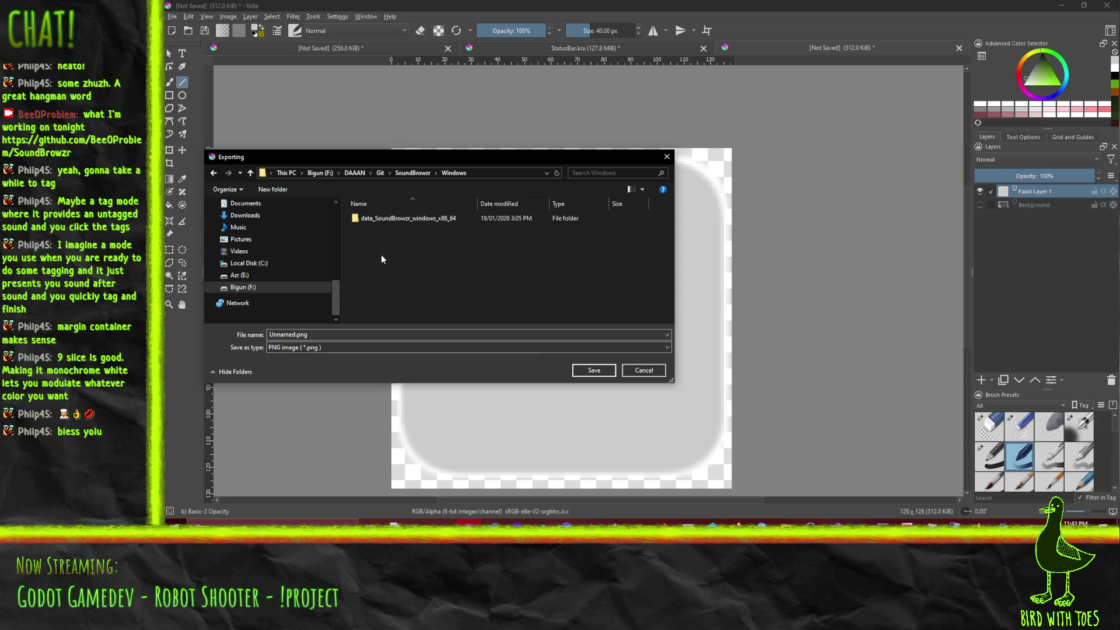
click(413, 173)
double_click(365, 250)
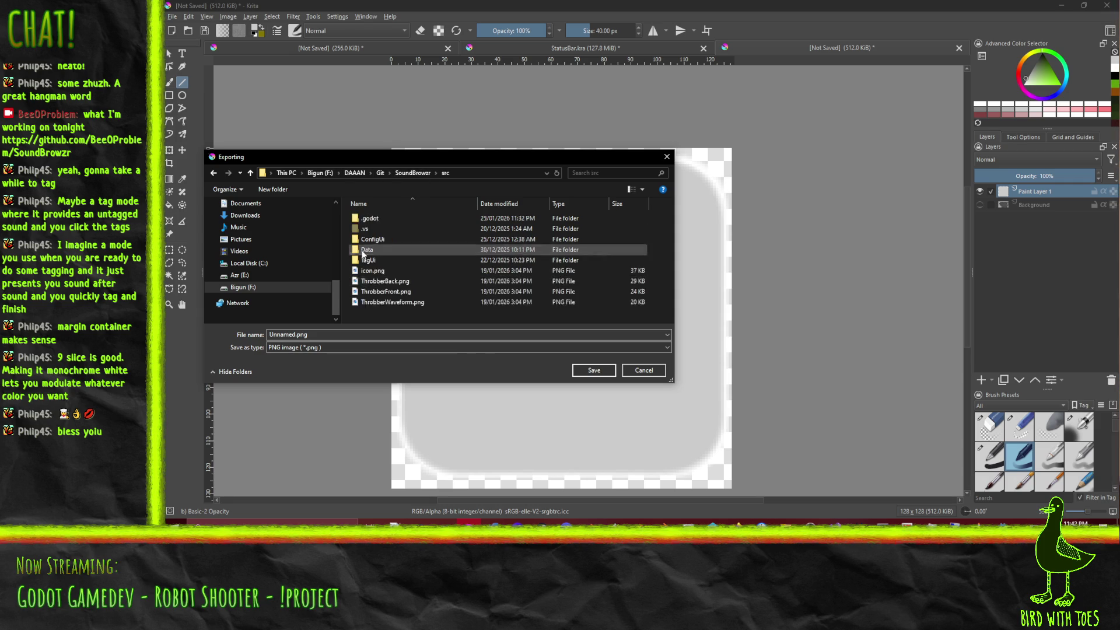
double_click(399, 259)
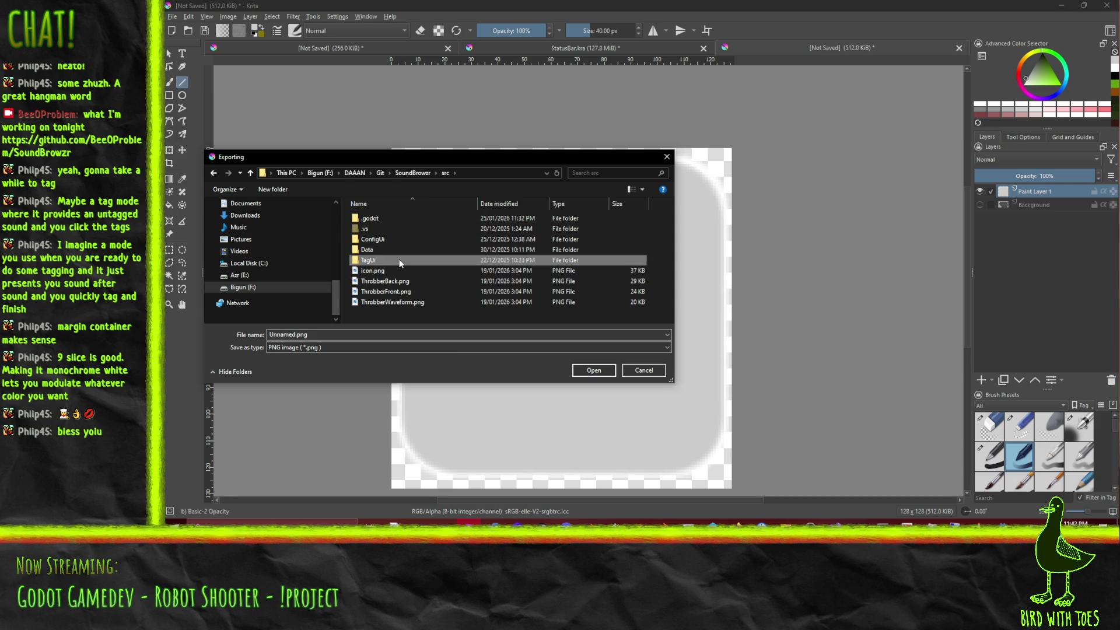
Save the image as TagUiBackground.png with PNG compression 3, then return to Godot.
click(295, 336)
key(shift+Home)
text(Tag)
text(round)
key(Return)
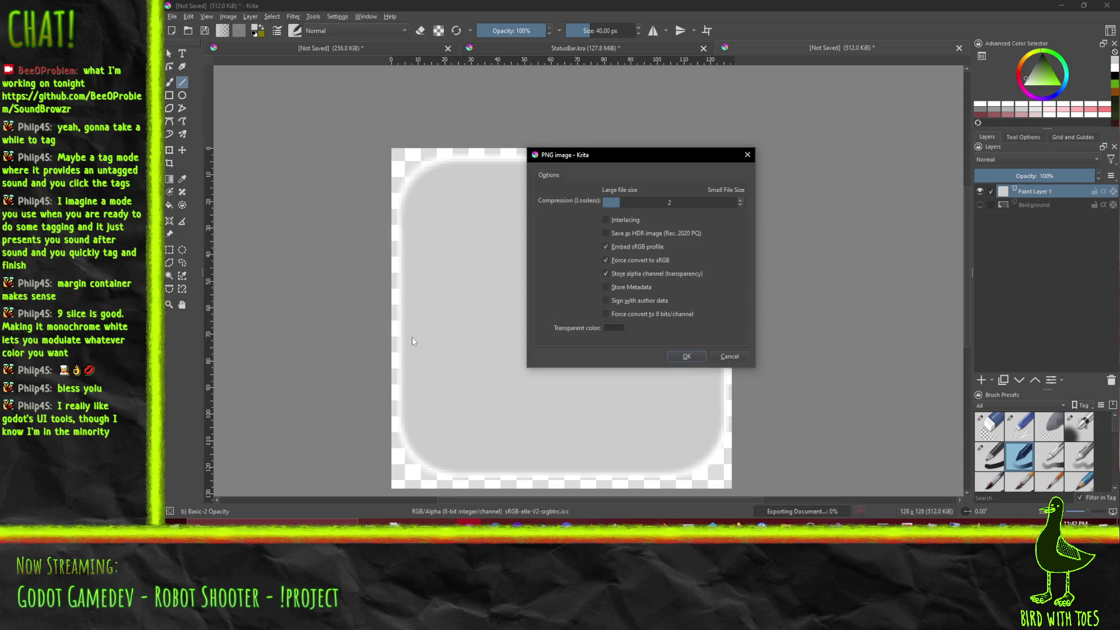
drag(627, 204, 630, 202)
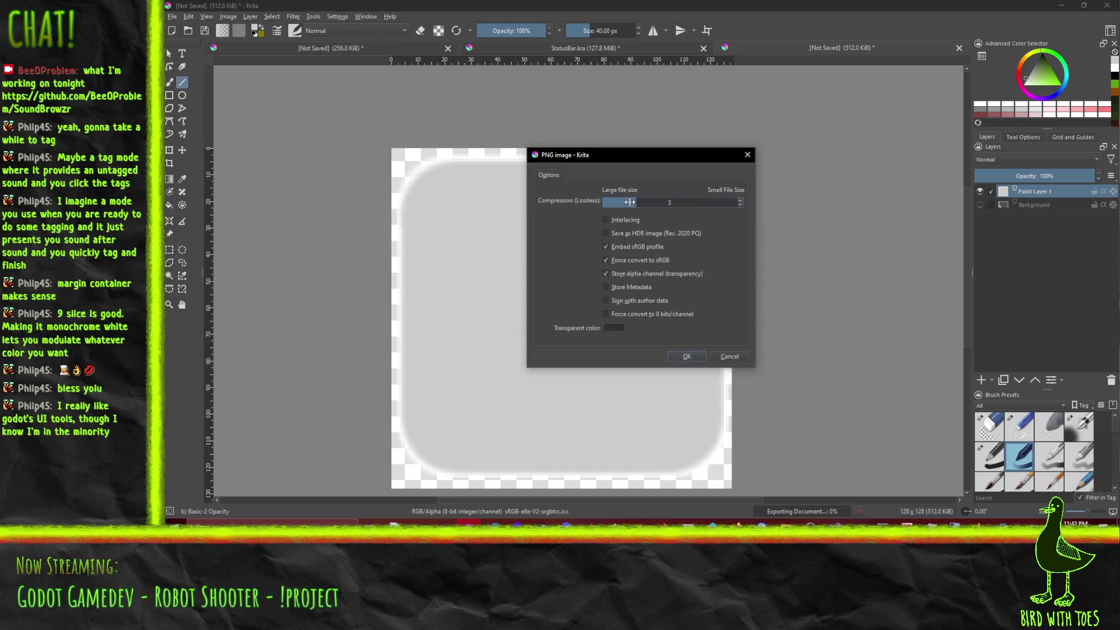
click(680, 356)
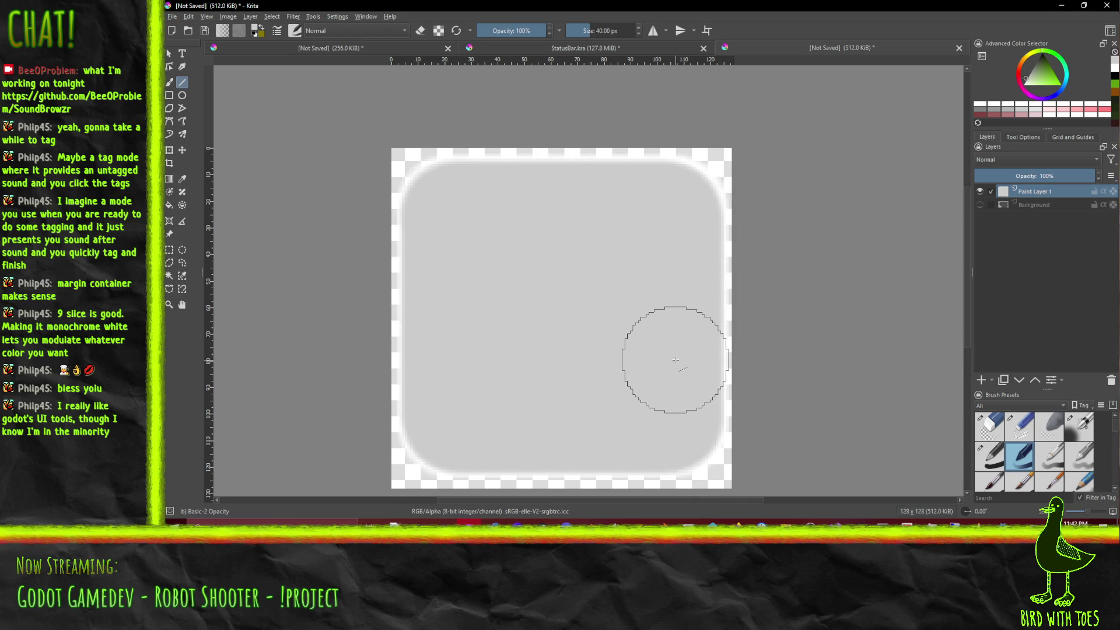
key(alt+Tab)
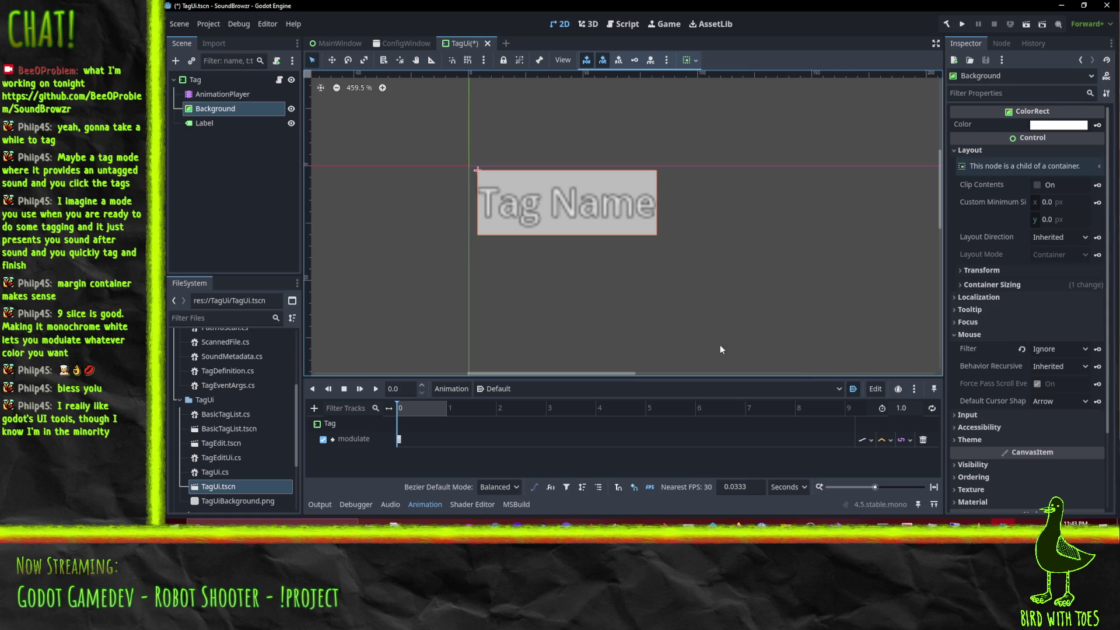
Collapse the Background node's expanded layout, container sizing and transform property groups.
click(1009, 293)
click(1007, 286)
click(1004, 285)
click(992, 270)
click(992, 270)
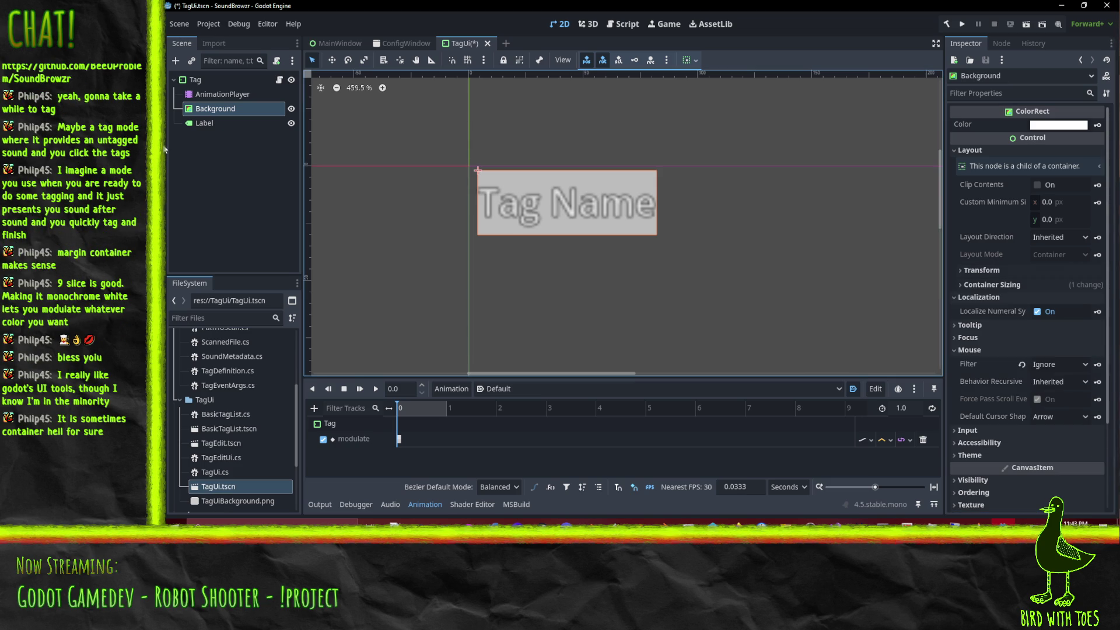
Change the Background node's type from ColorRect to NinePatchRect, searching 'nin'.
right_click(204, 107)
click(267, 226)
text(nin)
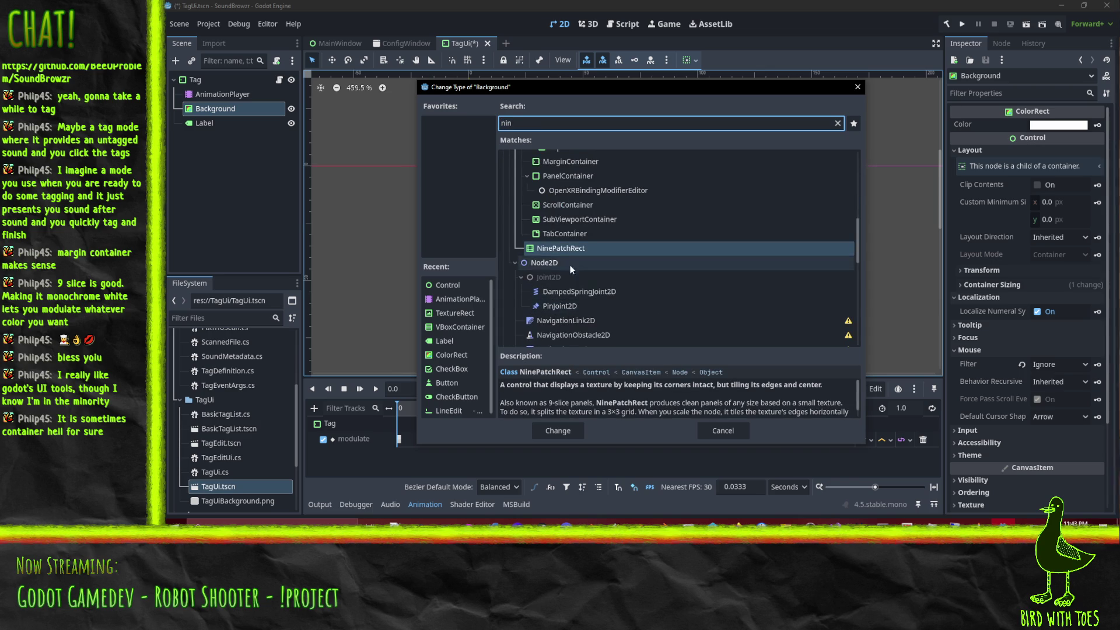
double_click(562, 248)
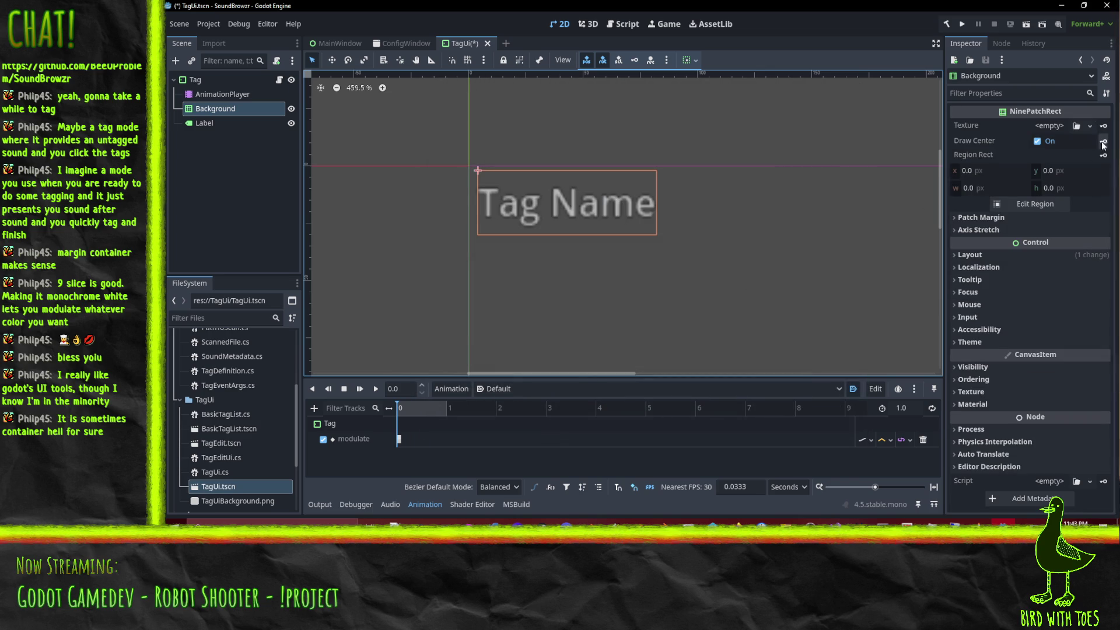
click(1089, 126)
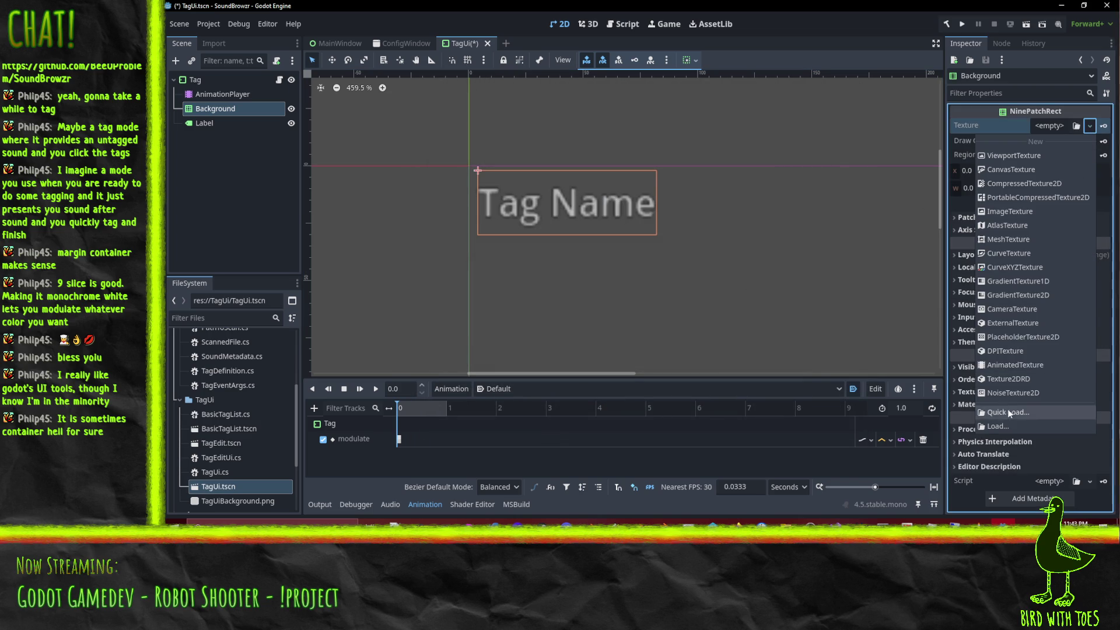
Quick Load the rounded grey texture onto Background and trim its region in the region editor.
click(1007, 410)
double_click(723, 162)
click(215, 109)
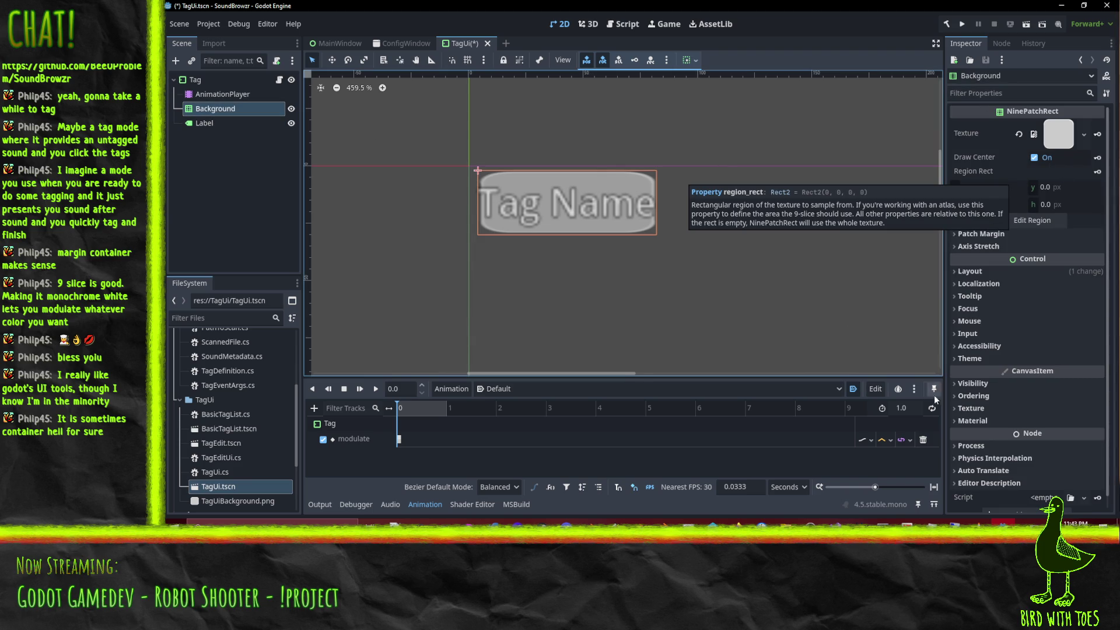
click(1024, 222)
drag(608, 276, 663, 275)
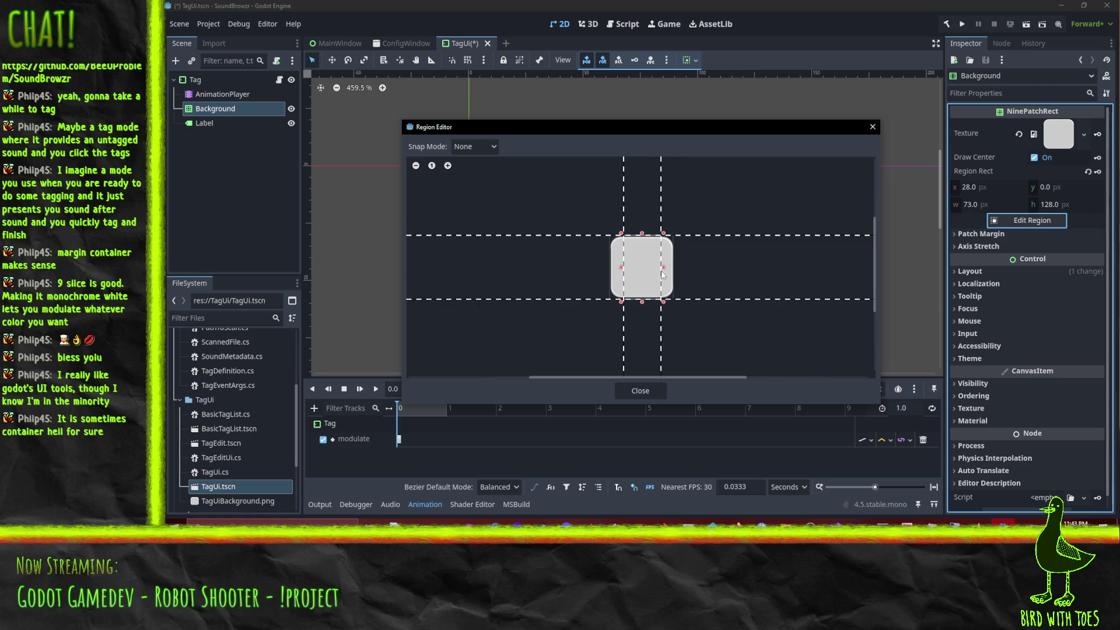
drag(643, 234, 643, 248)
drag(644, 303, 644, 286)
click(642, 391)
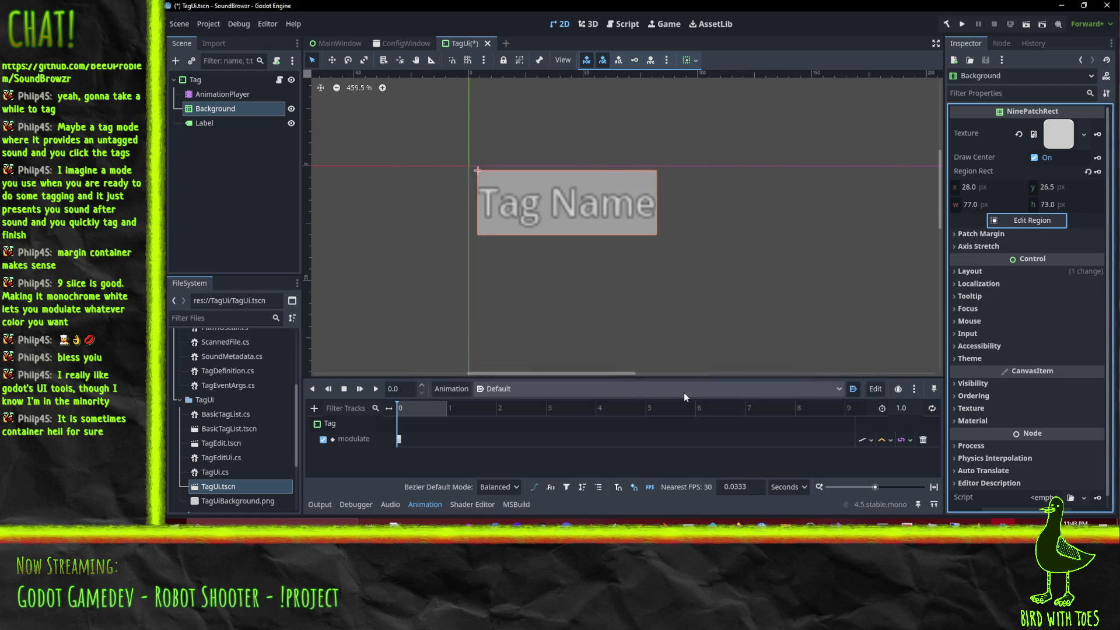
mouse_move(756, 238)
mouse_down()
mouse_move(700, 292)
mouse_move(711, 292)
mouse_up()
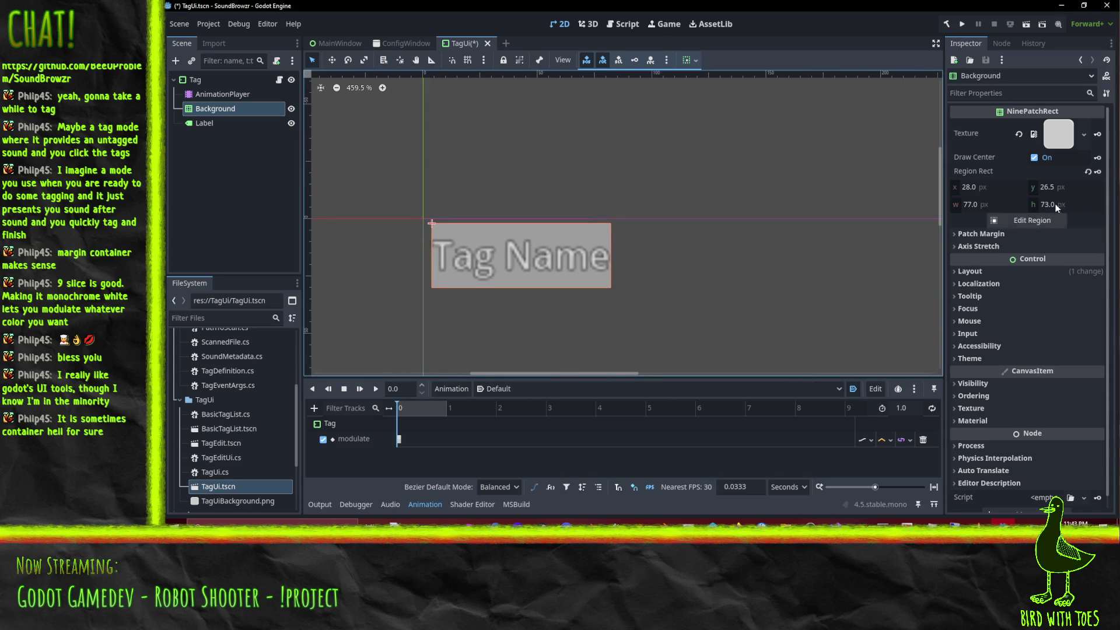
Set the Region Rect to y 28, width 100 and height 100.
click(1008, 188)
key(Tab)
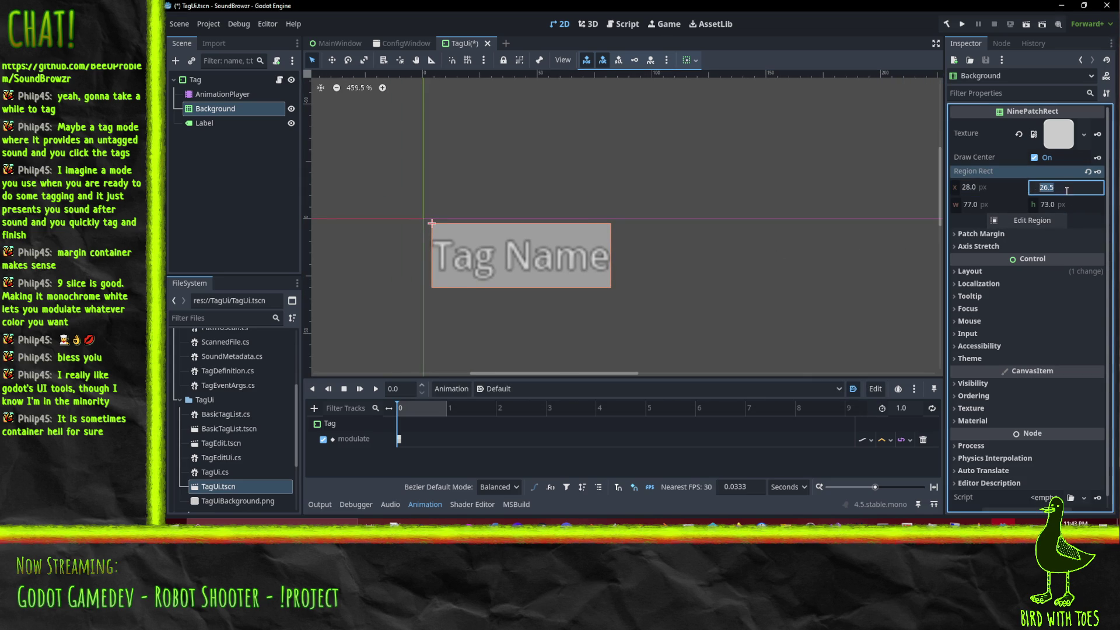
text(28)
key(Tab)
text(28)
key(Return)
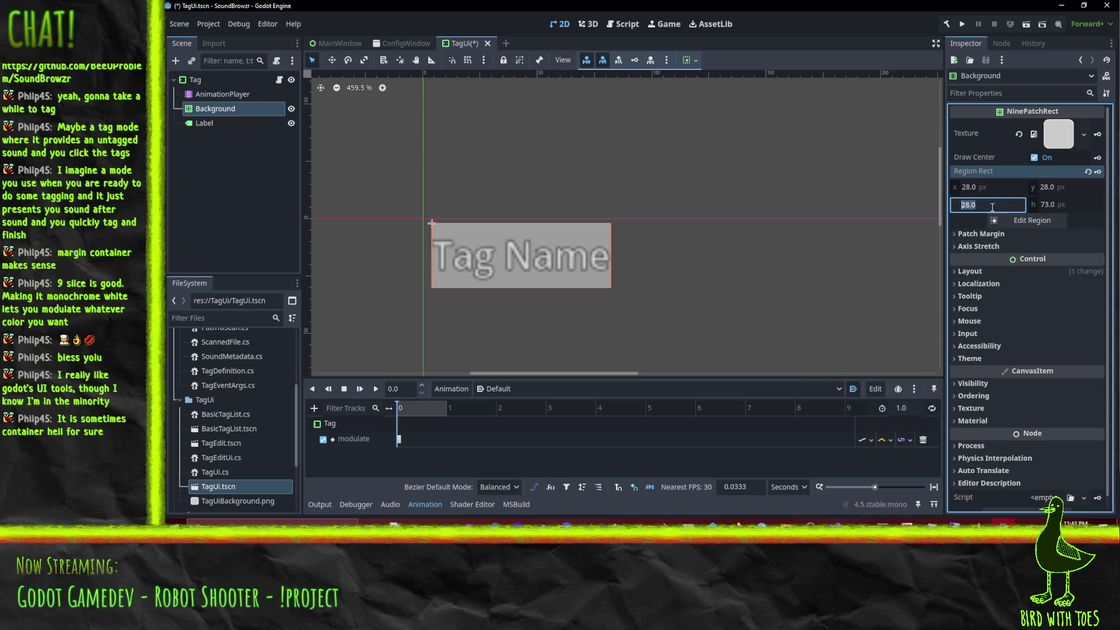
text(100)
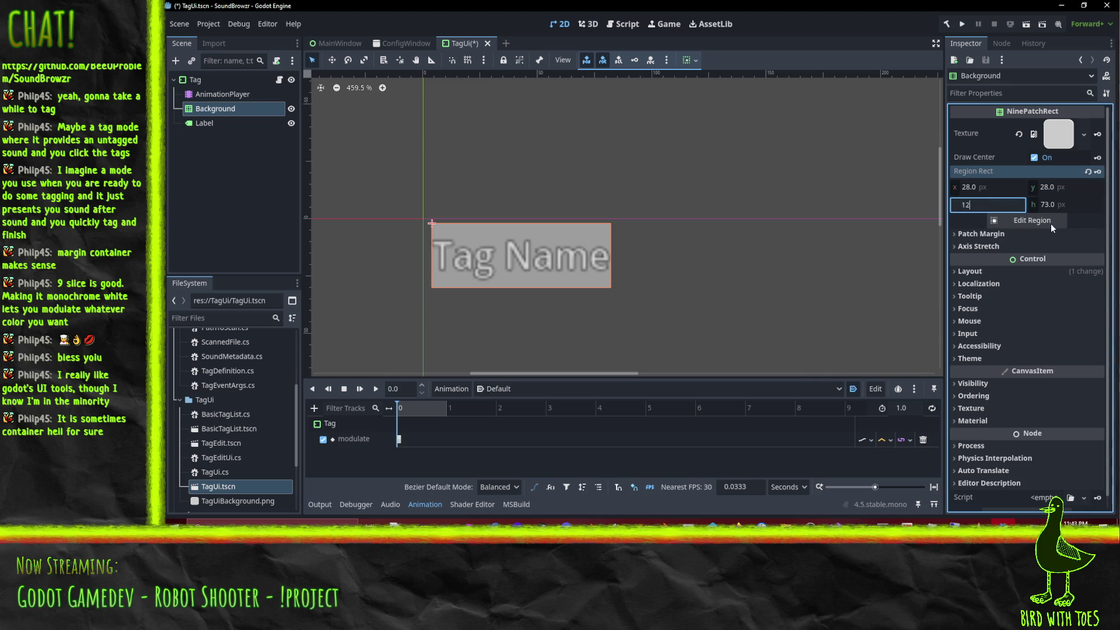
key(Return)
click(1059, 204)
text(100)
key(Return)
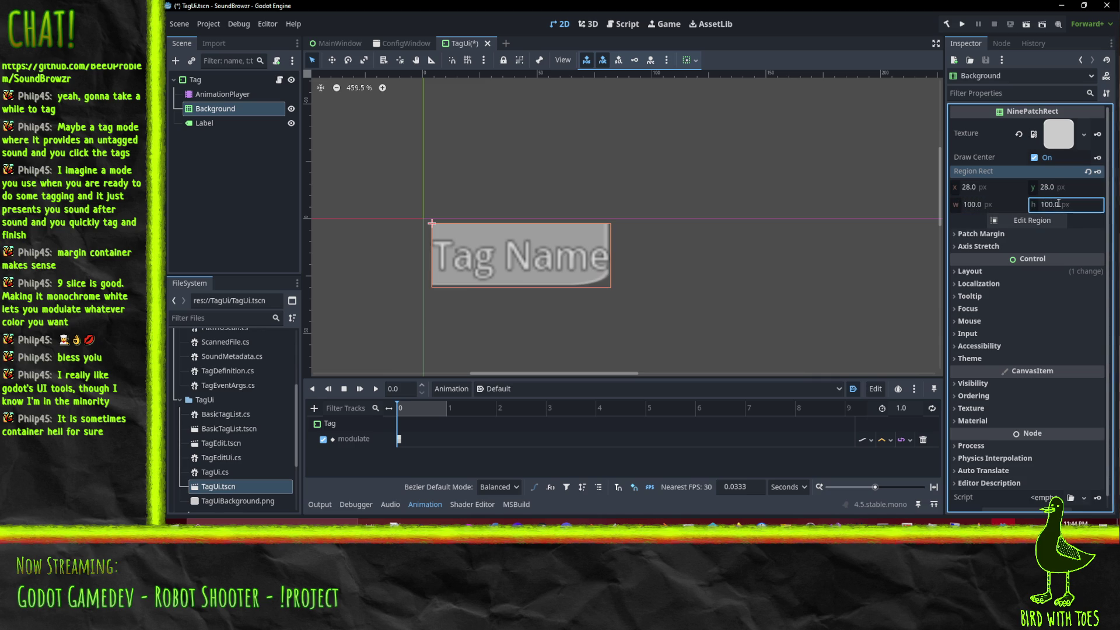
Resize the region in the editor, then set region width 100 and height 72.
click(1056, 226)
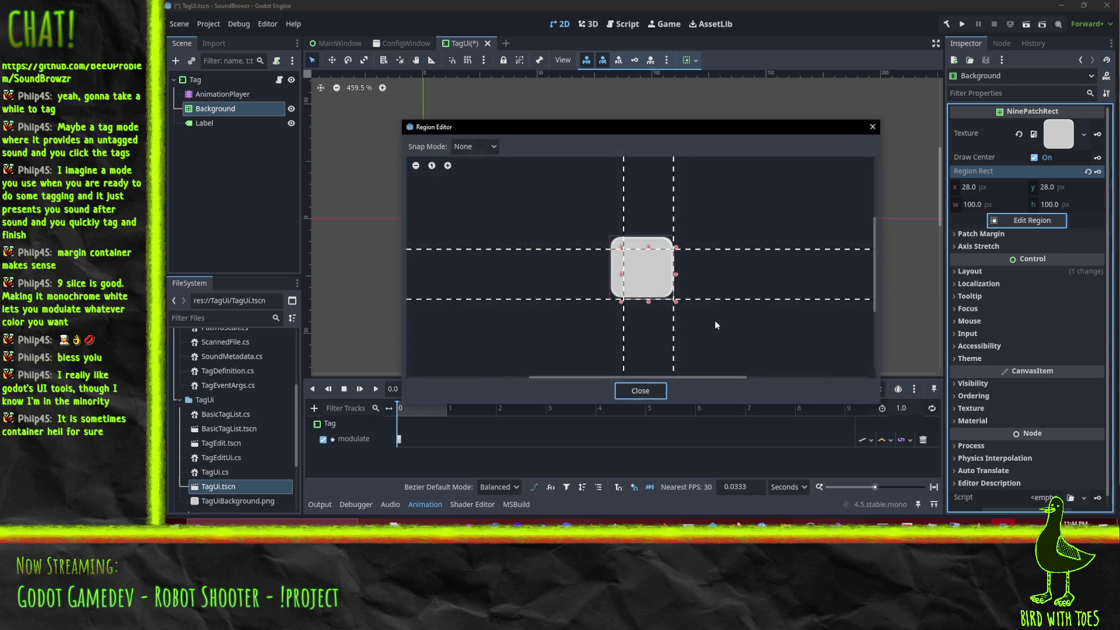
mouse_move(674, 292)
mouse_down()
mouse_move(662, 273)
mouse_move(675, 298)
mouse_up()
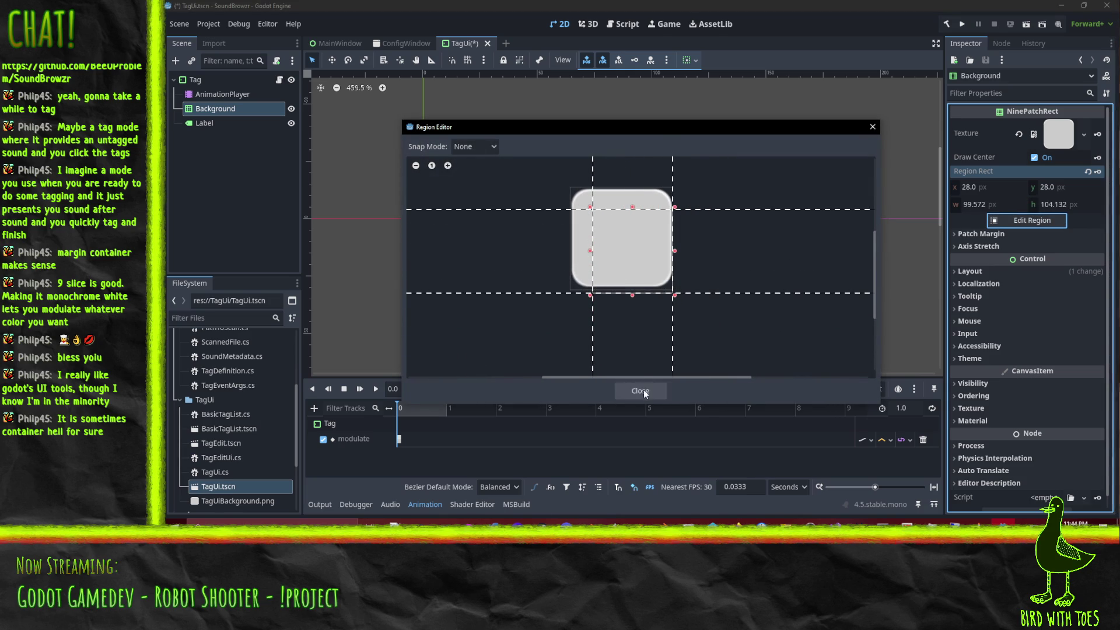
click(640, 391)
click(1007, 208)
text(1-00)
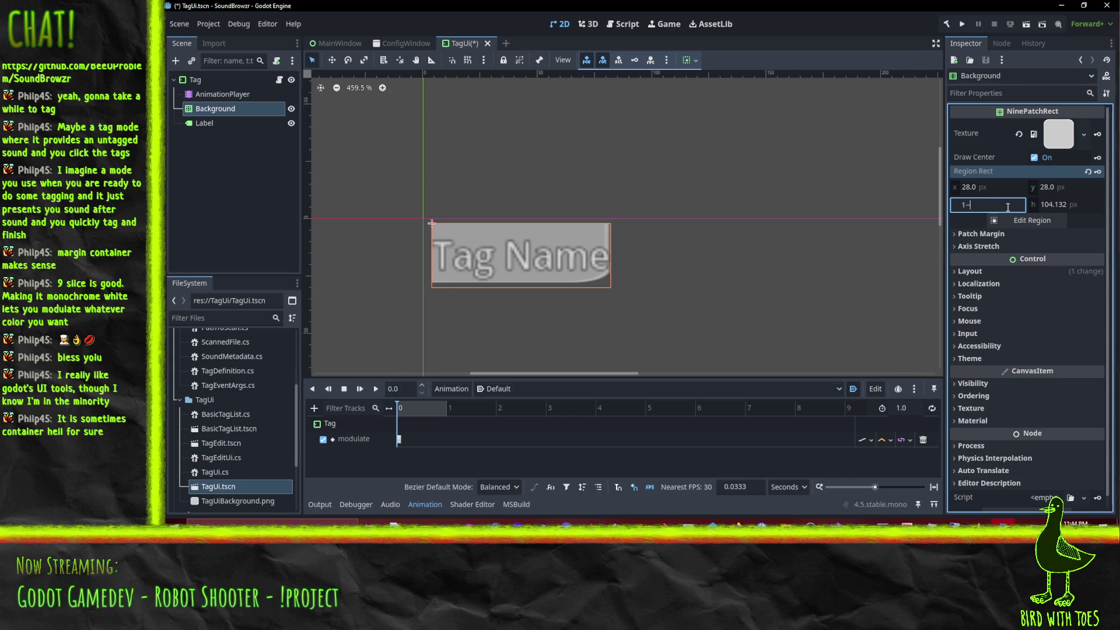
key(BackSpace)
key(BackSpace)
key(BackSpace)
text(00)
click(1069, 206)
text(100-2)
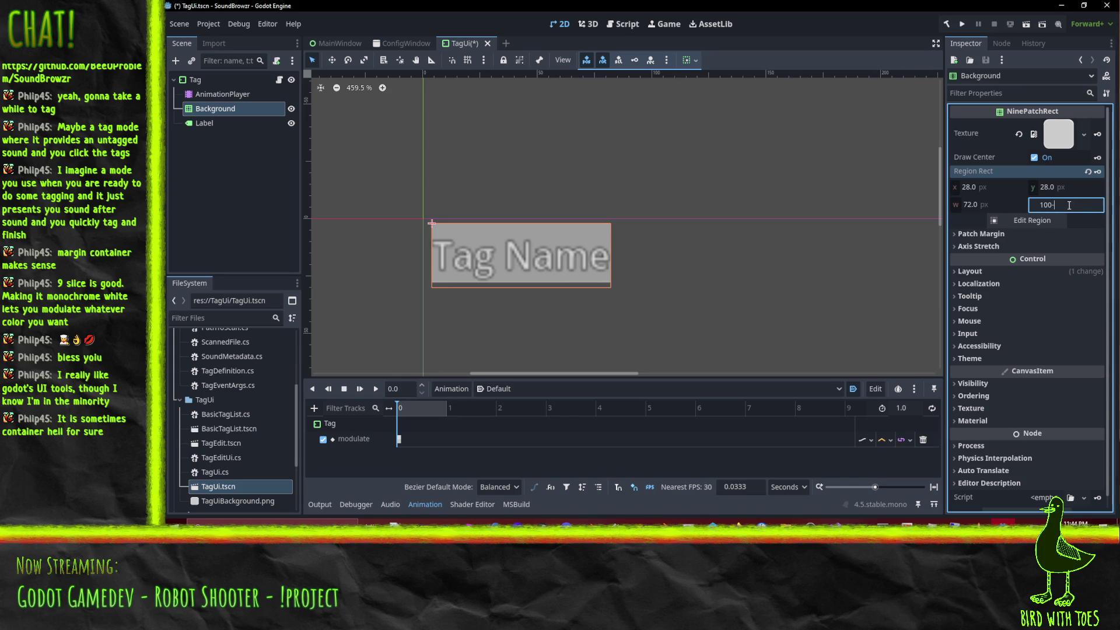
key(Return)
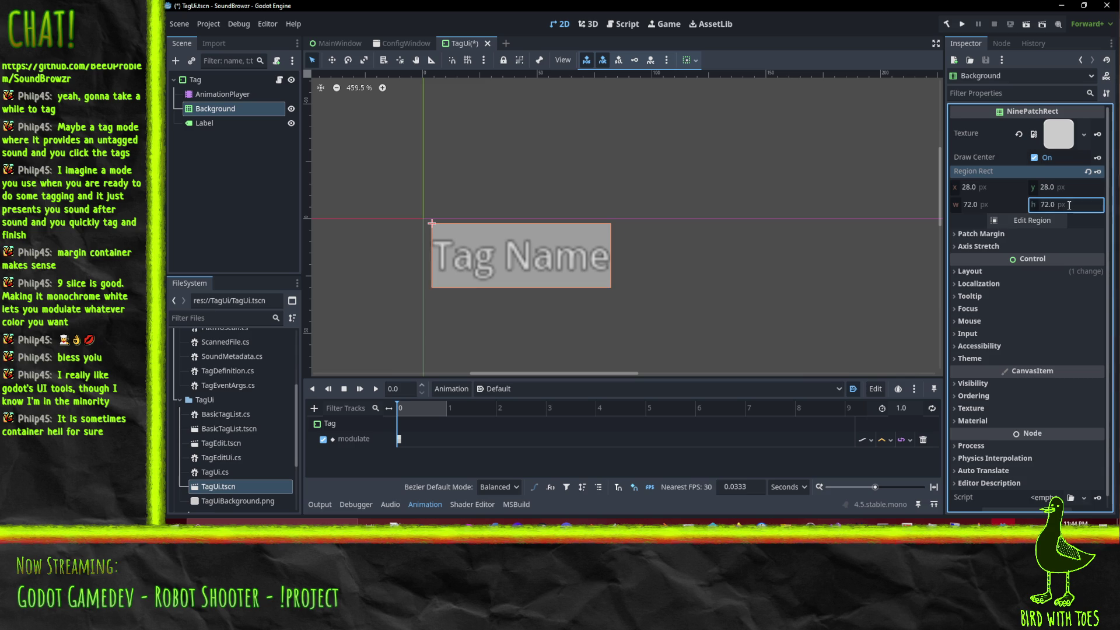
Reset the Region Rect to x 0, y 0, width 100, height 100.
click(979, 235)
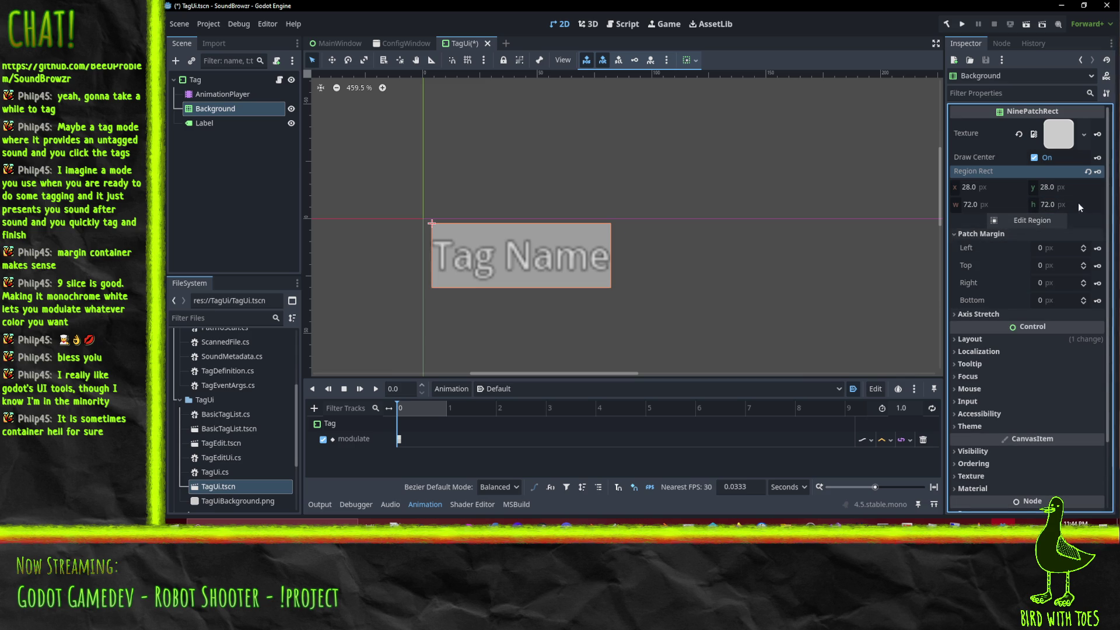
click(982, 190)
text(0)
click(1058, 188)
text(0)
click(989, 205)
text(100)
click(1068, 208)
text(100)
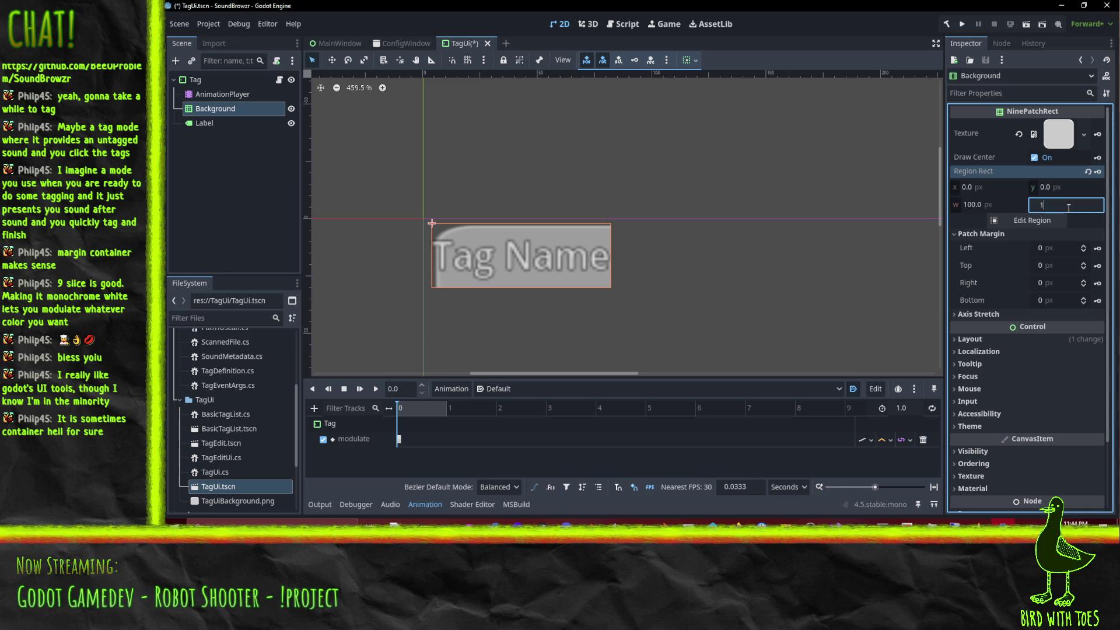
click(1062, 247)
Enter 28 into the left, right and bottom patch margins.
text(2)
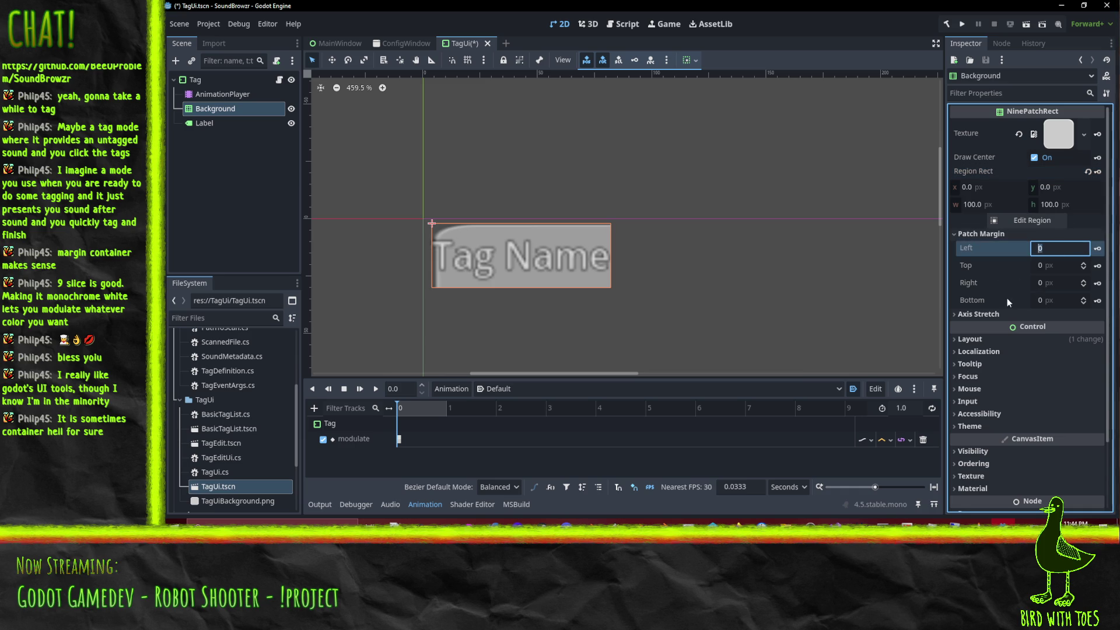
text(8)
click(1063, 268)
text(28)
click(1063, 283)
text(28)
click(1067, 299)
text(28)
click(1062, 283)
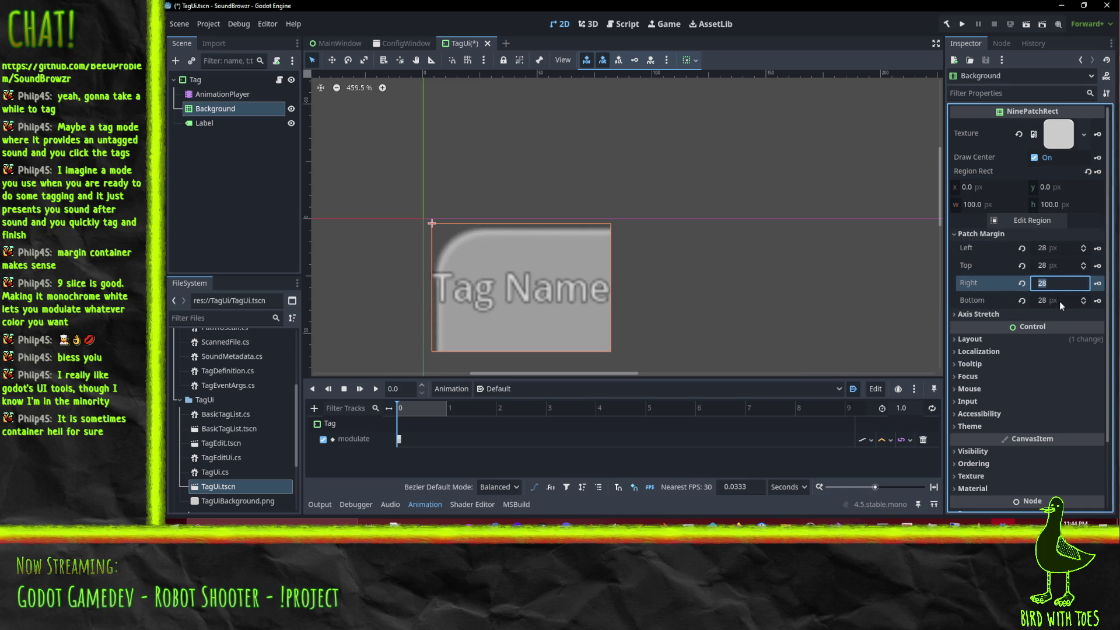
click(1058, 283)
click(1056, 248)
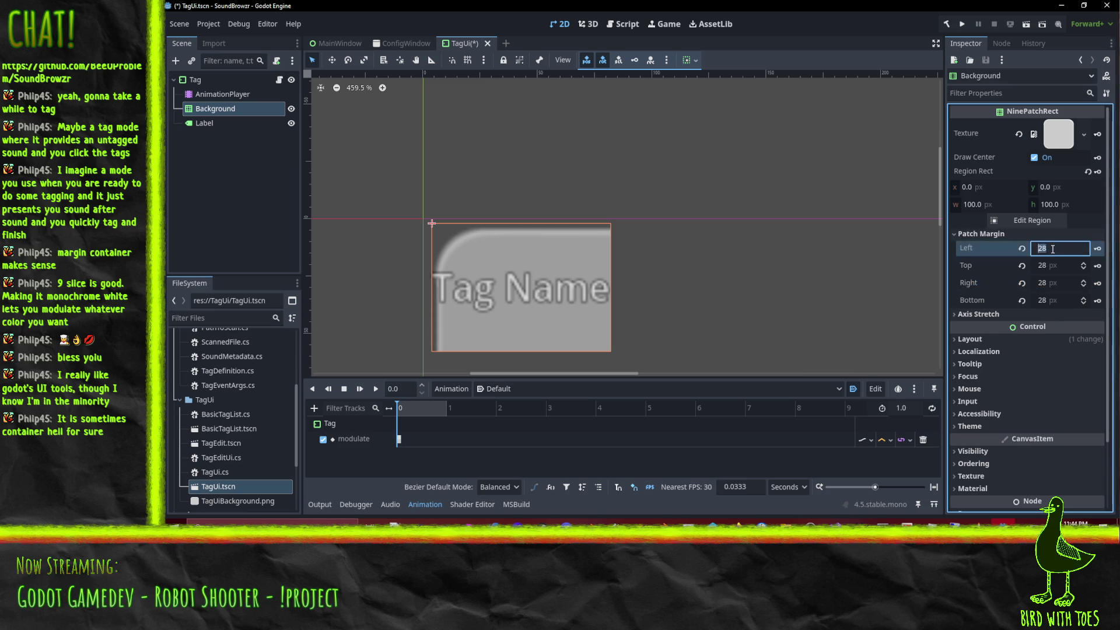
Reset all four patch margins to 0.
click(1022, 300)
click(1022, 283)
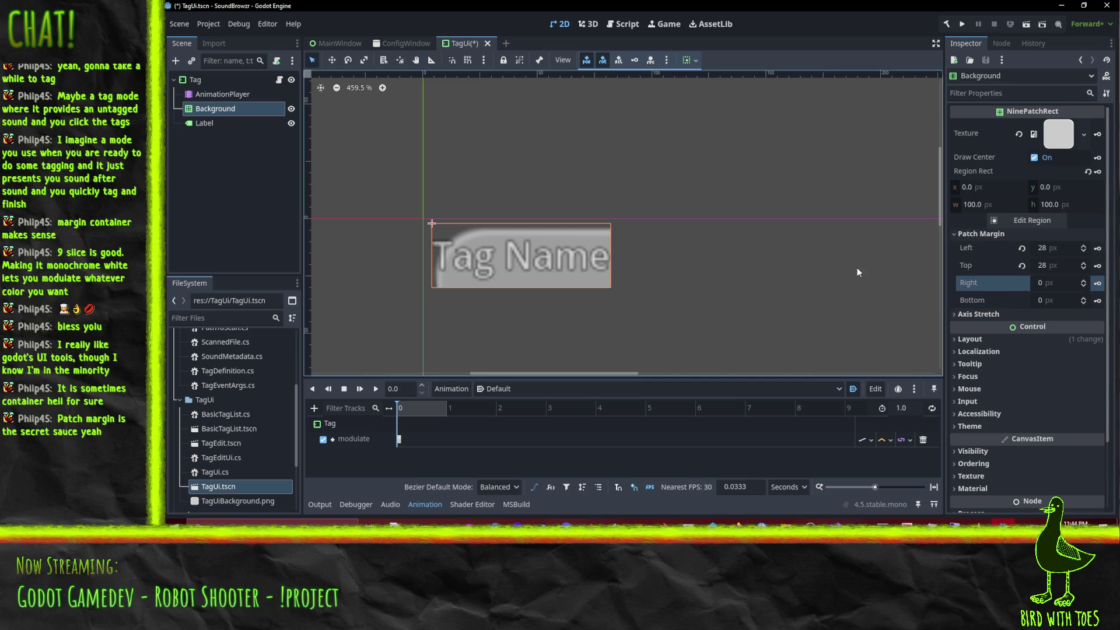
click(1022, 265)
click(1022, 248)
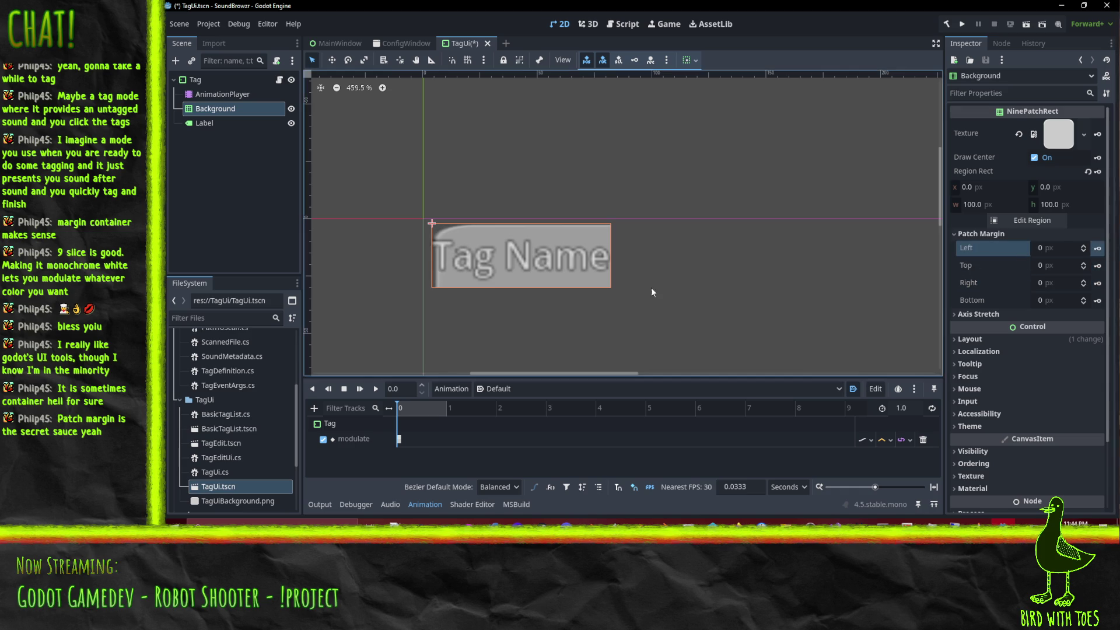
scroll(726, 250, up, 1)
drag(726, 250, 742, 208)
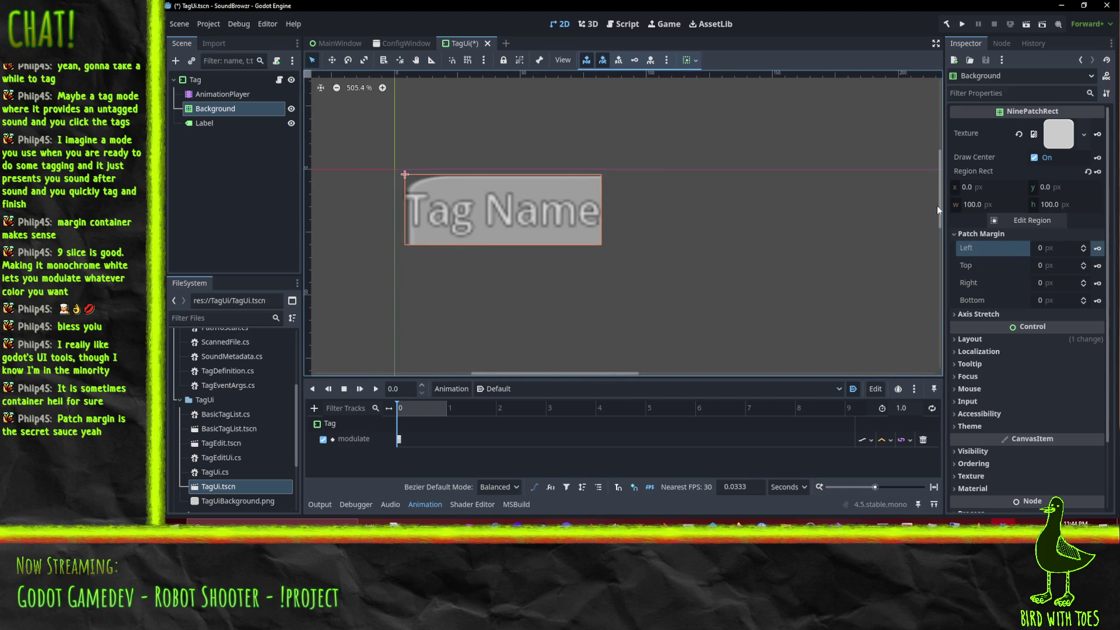
Enlarge the texture region to cover the whole texture at 128 × 128.
click(999, 225)
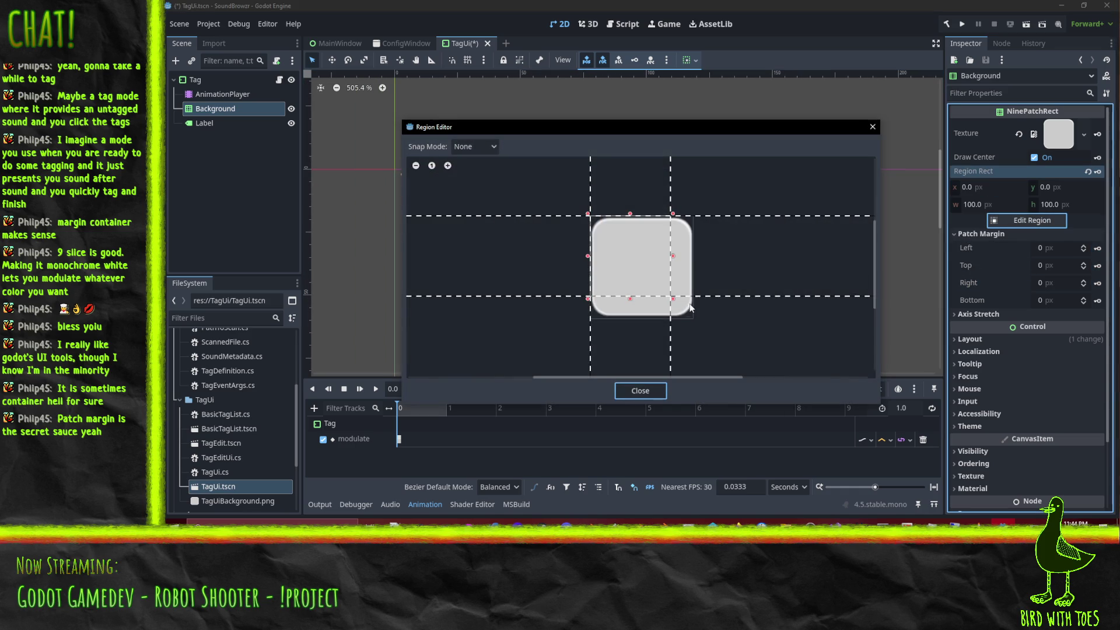
drag(672, 298, 695, 319)
click(643, 391)
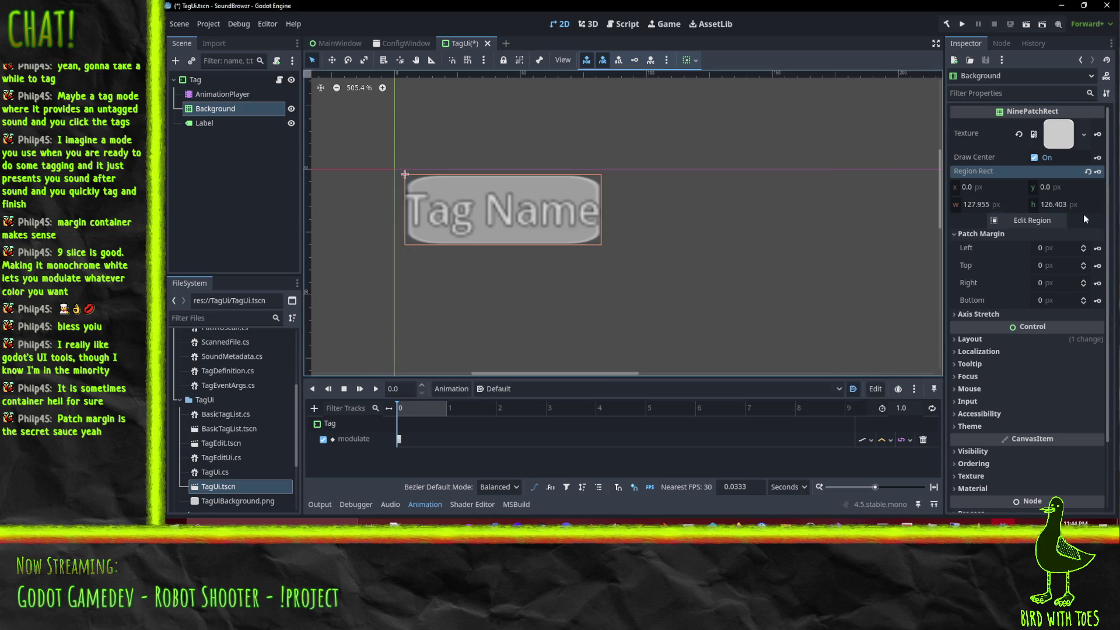
click(991, 205)
text(128)
click(1055, 205)
text(128)
key(Return)
Set the left and top patch margins to 28.
click(1034, 249)
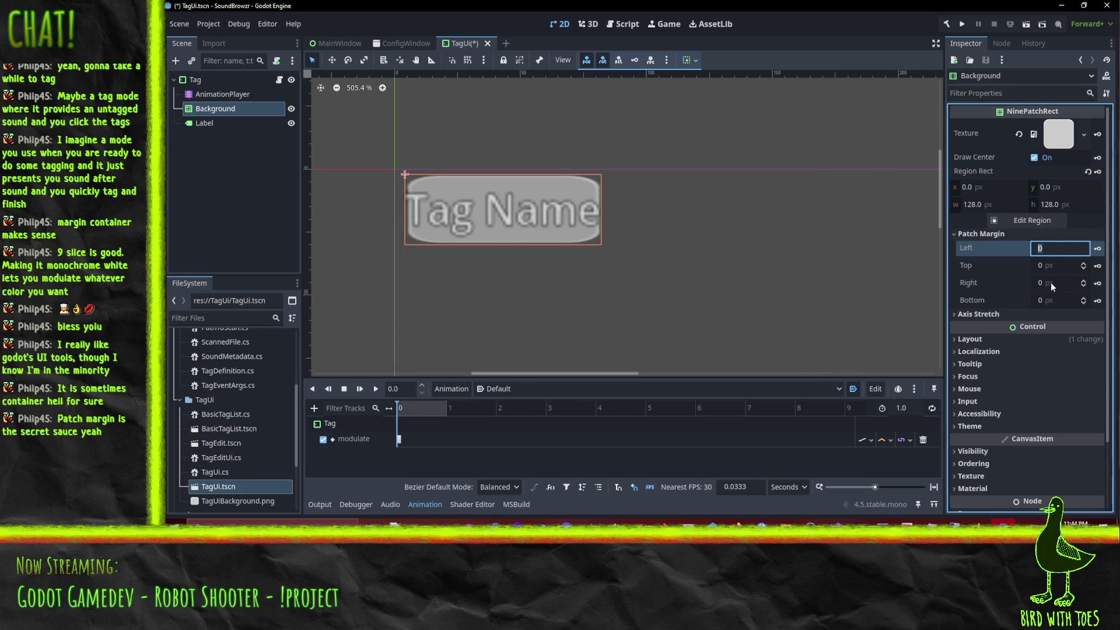
text(28)
key(Tab)
text(2)
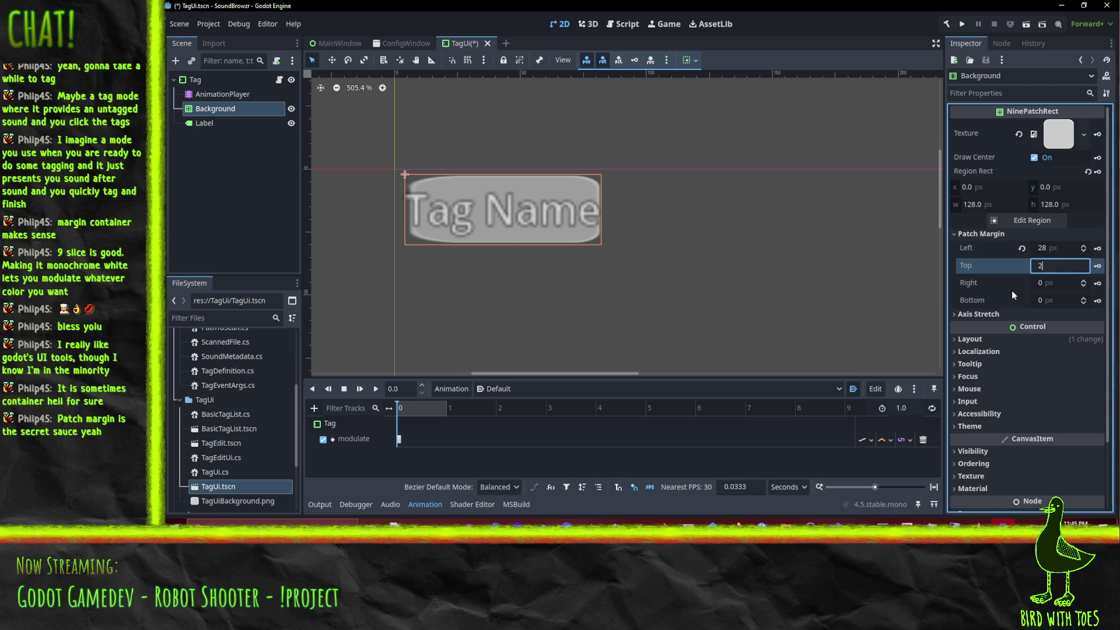
text(8)
key(Return)
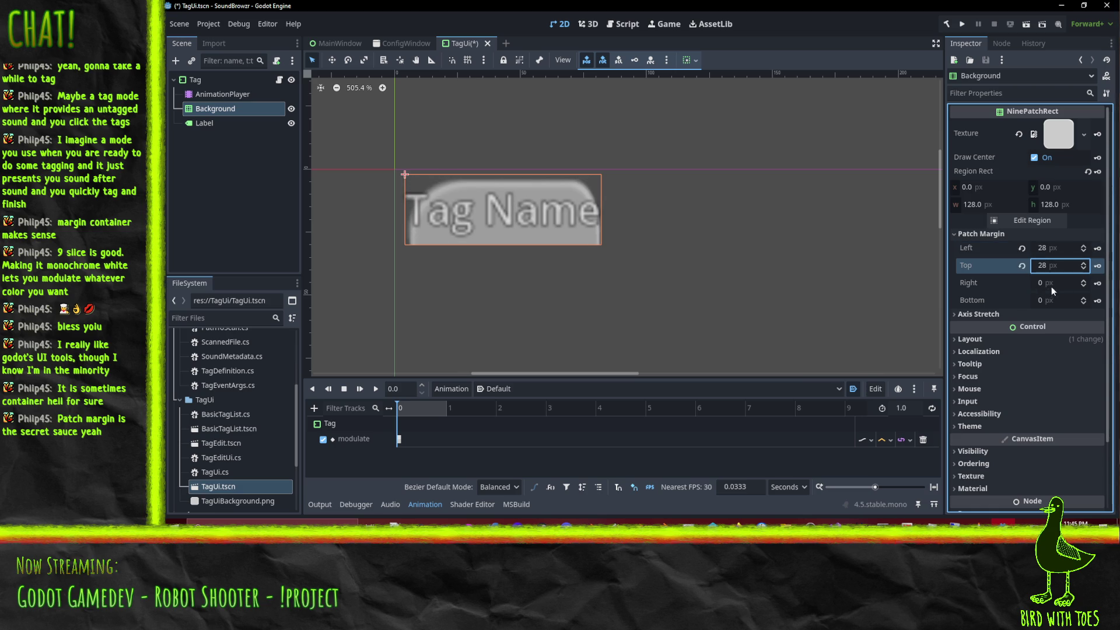
drag(700, 258, 726, 280)
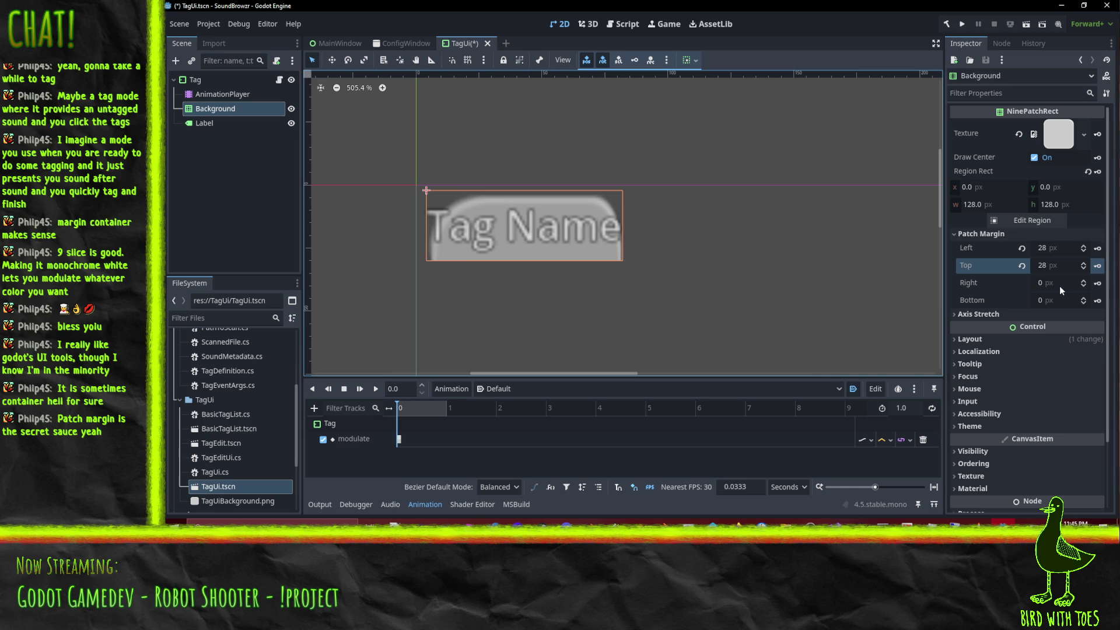
Set the right and bottom patch margins to 28.
click(1058, 282)
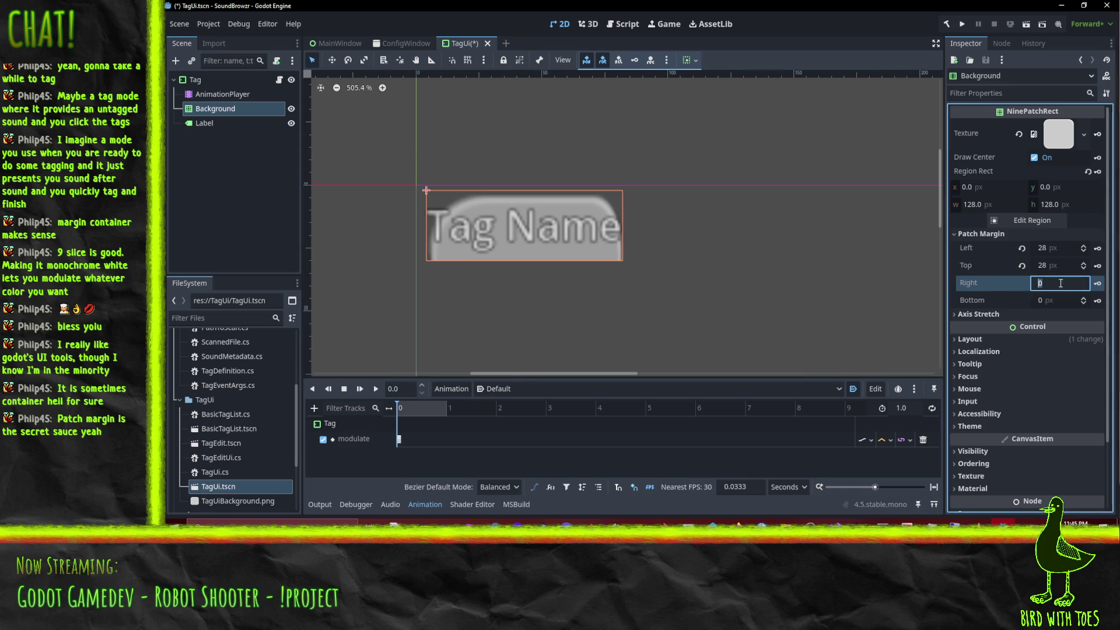
key(Return)
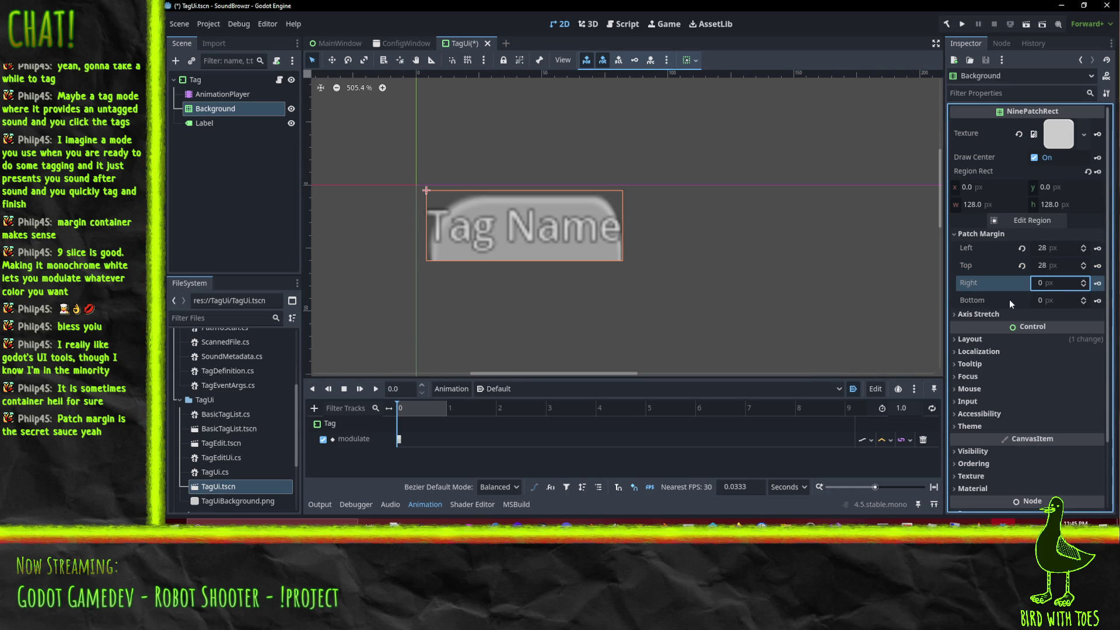
click(1054, 282)
key(BackSpace)
text(28)
click(1063, 300)
text(8)
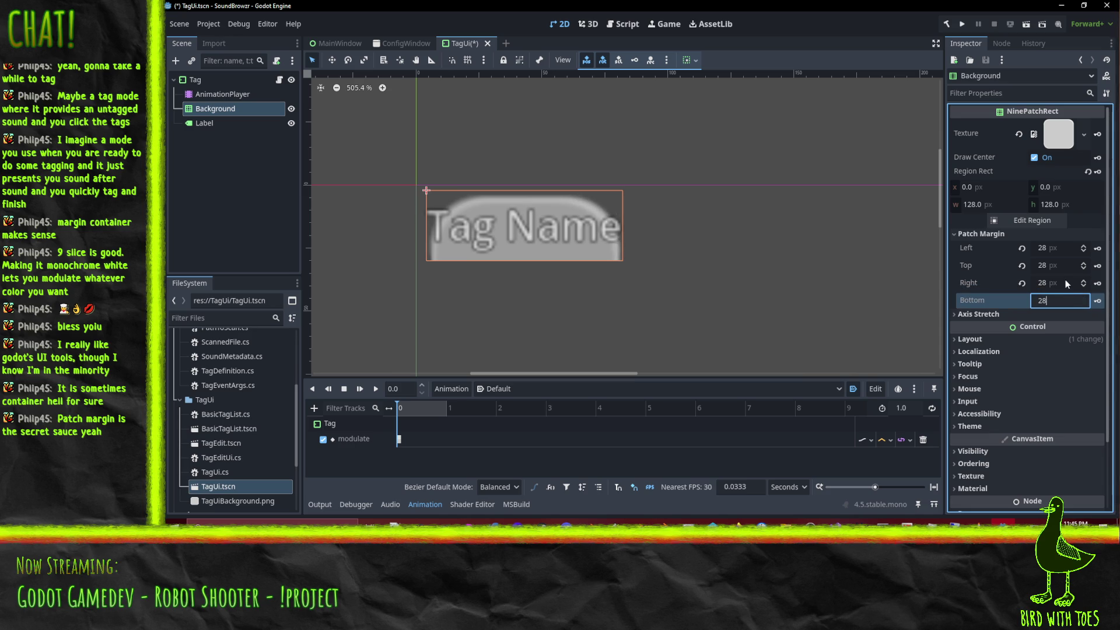
key(shift+Tab)
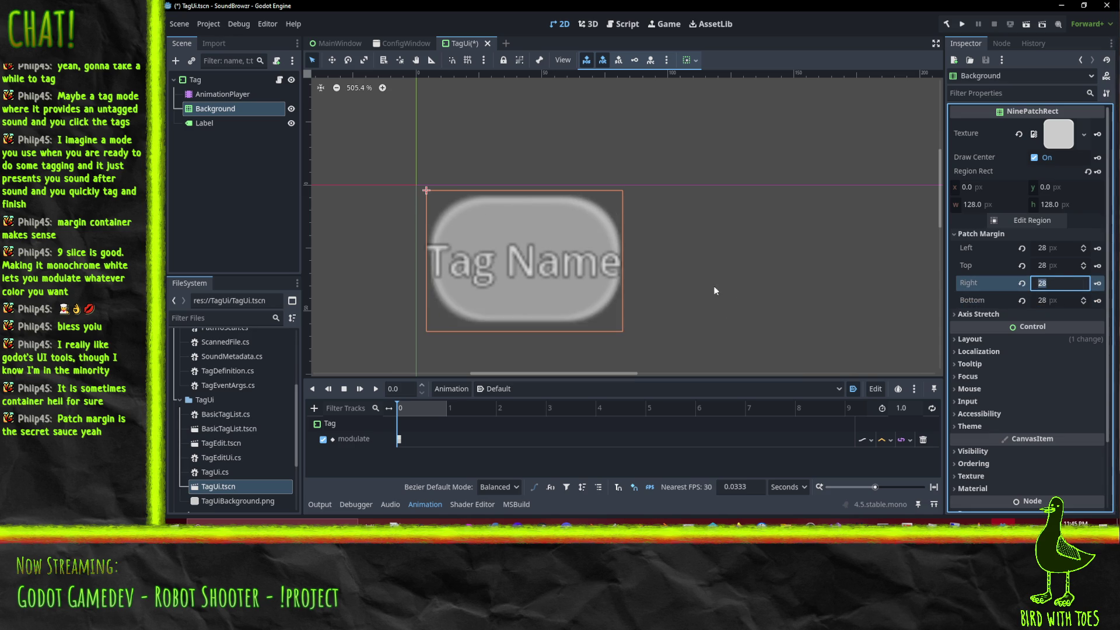
scroll(714, 268, down, 2)
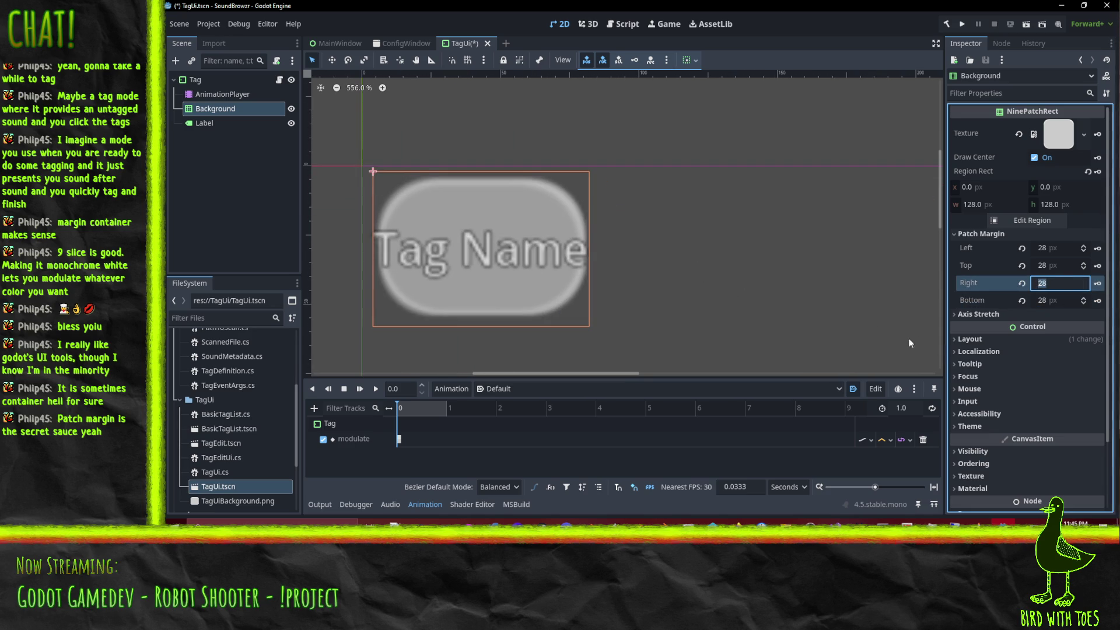
scroll(762, 299, down, 2)
Set the Axis Stretch Horizontal and Vertical modes to Tile Fit.
click(983, 317)
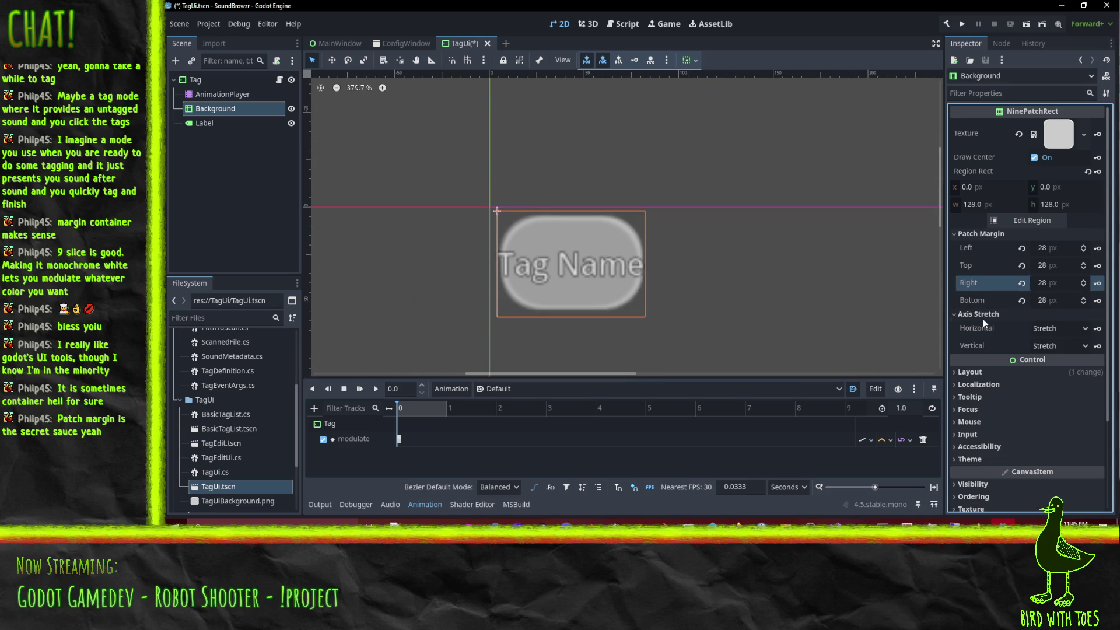
click(1045, 329)
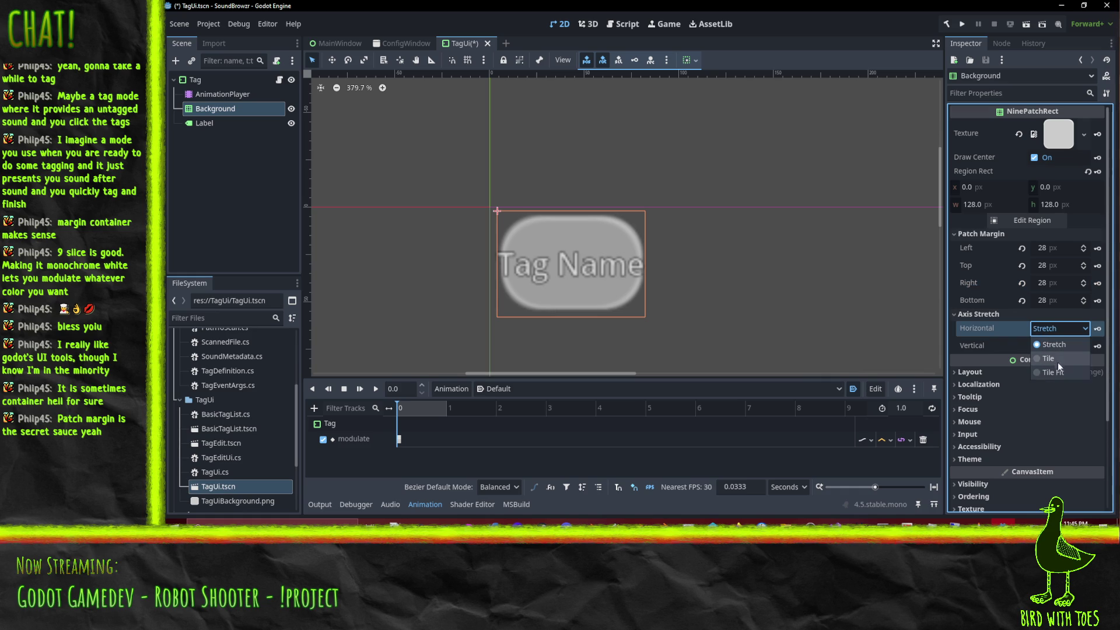
click(1060, 371)
click(1057, 346)
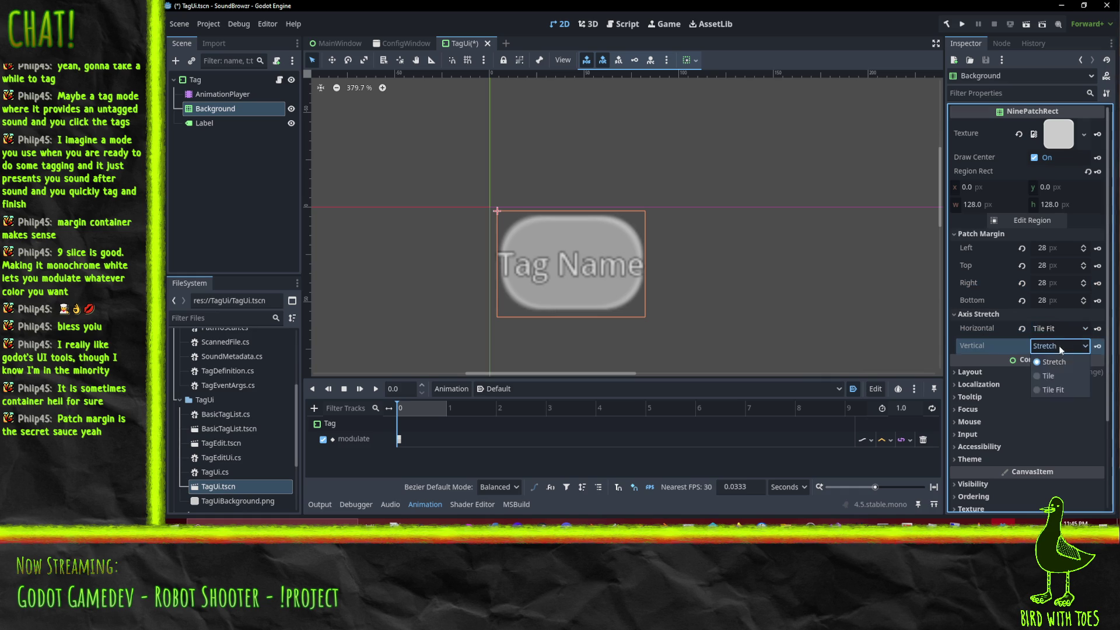
click(1061, 347)
click(1059, 329)
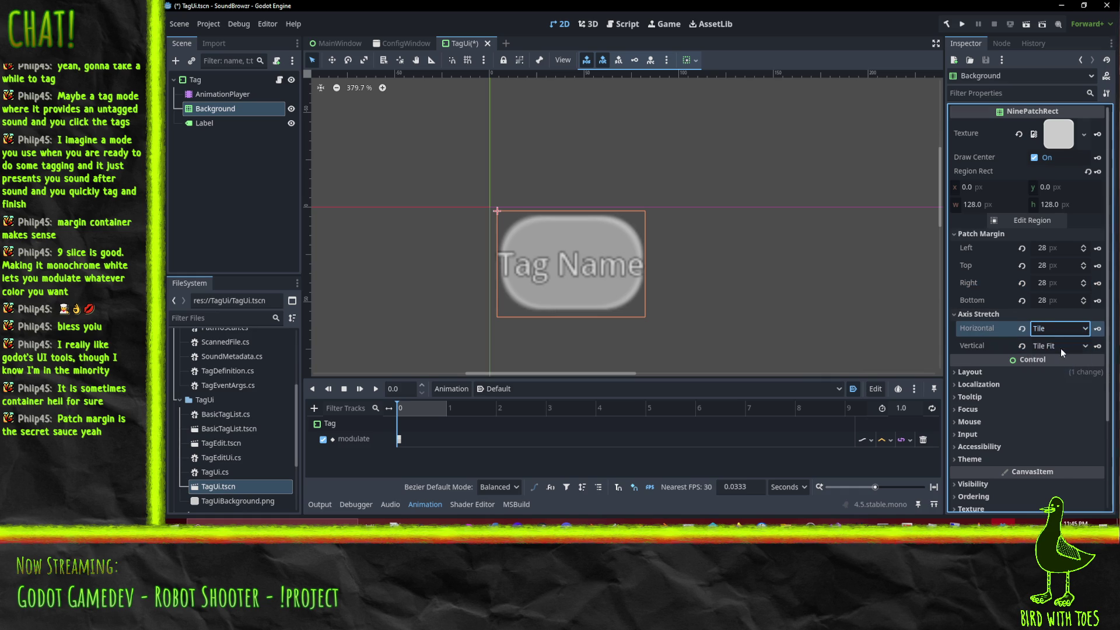
click(1061, 348)
click(1059, 378)
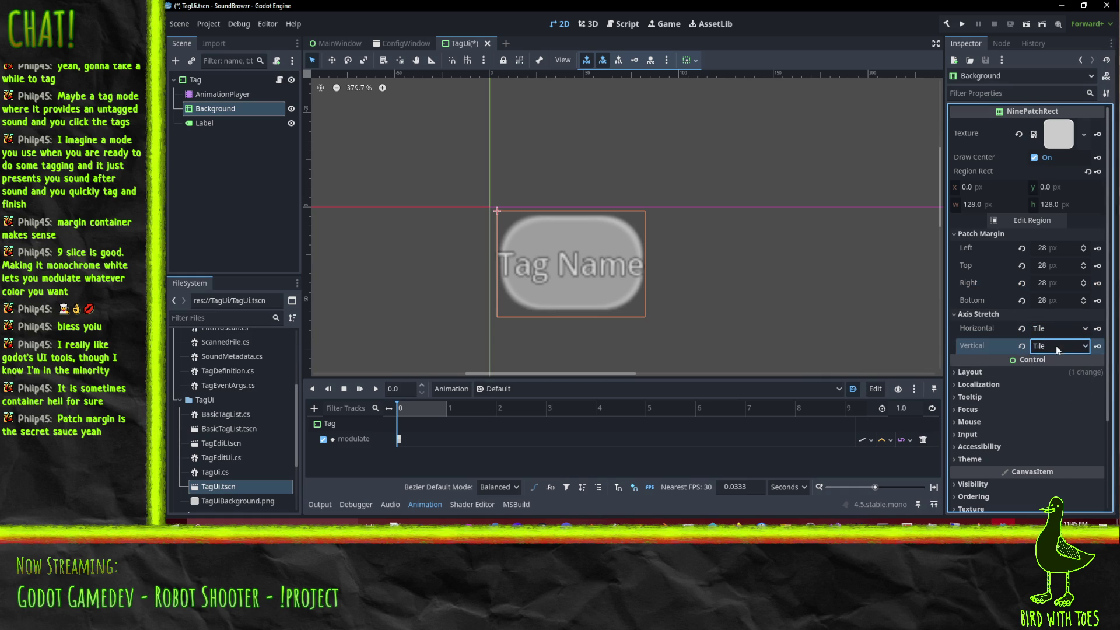
click(988, 344)
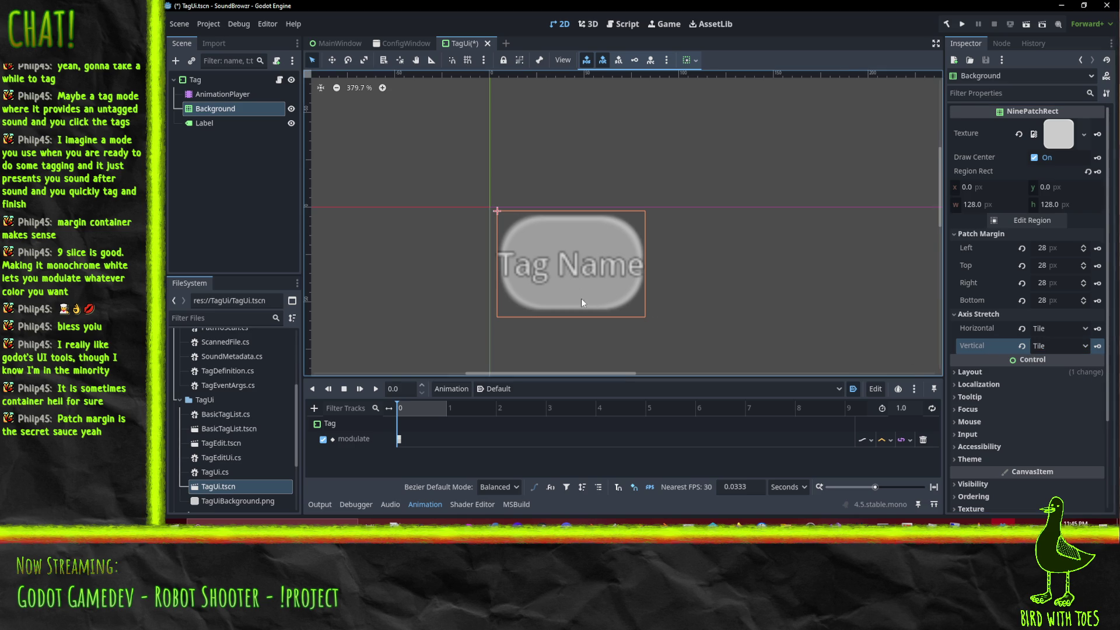
Inspect the tag preview, selecting the Label, Background and root Tag nodes in turn.
scroll(581, 298, down, 2)
mouse_move(640, 296)
mouse_down()
mouse_move(539, 209)
mouse_move(498, 192)
mouse_up()
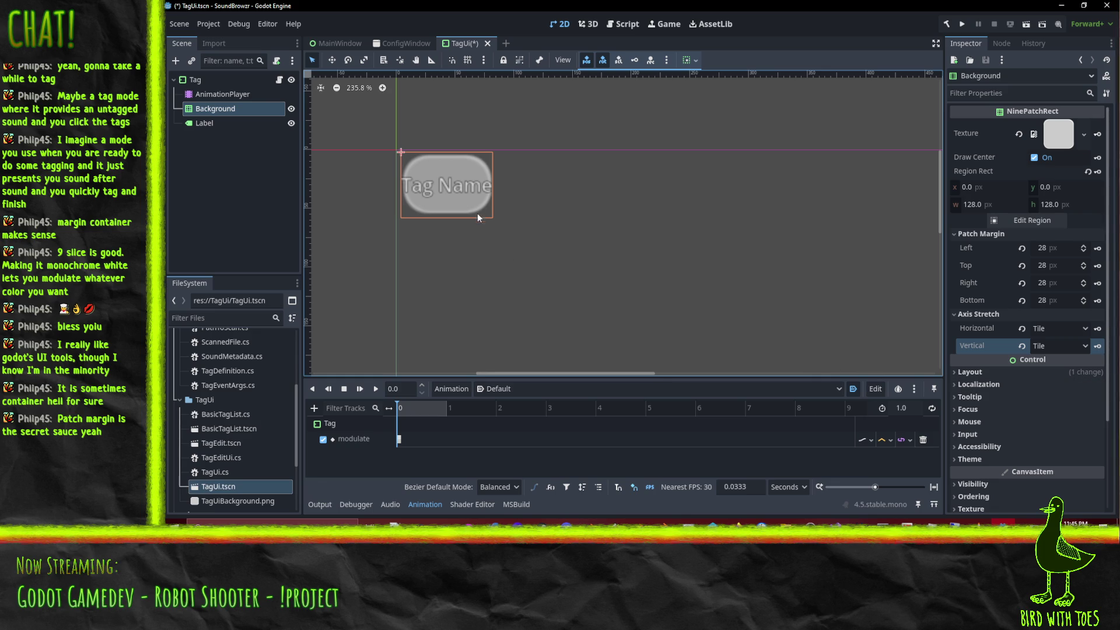
click(224, 123)
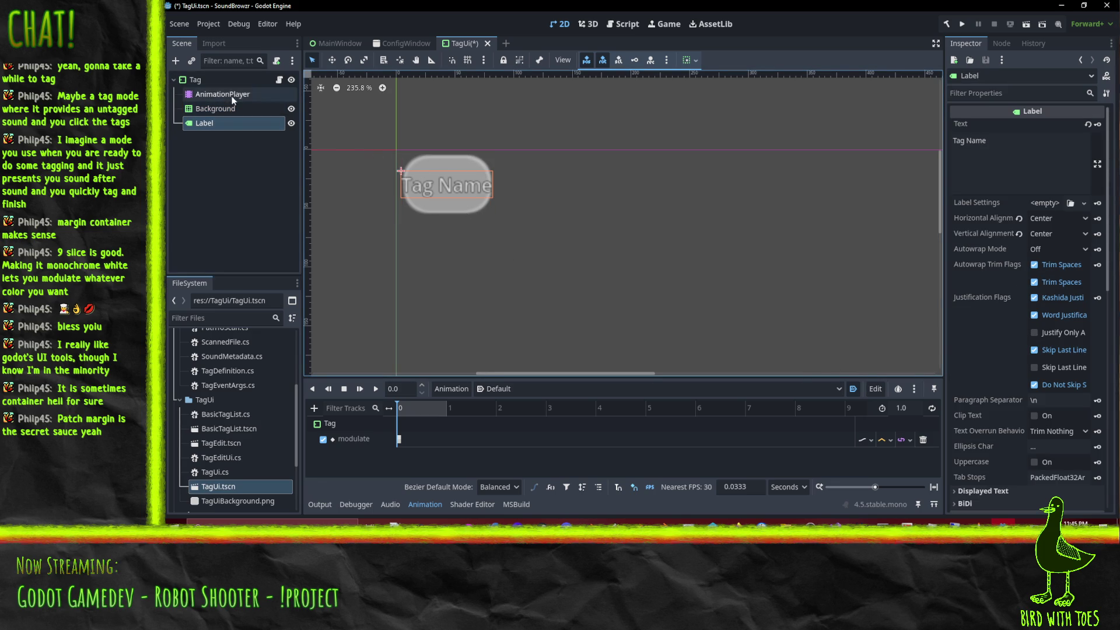
click(236, 111)
click(473, 182)
click(456, 215)
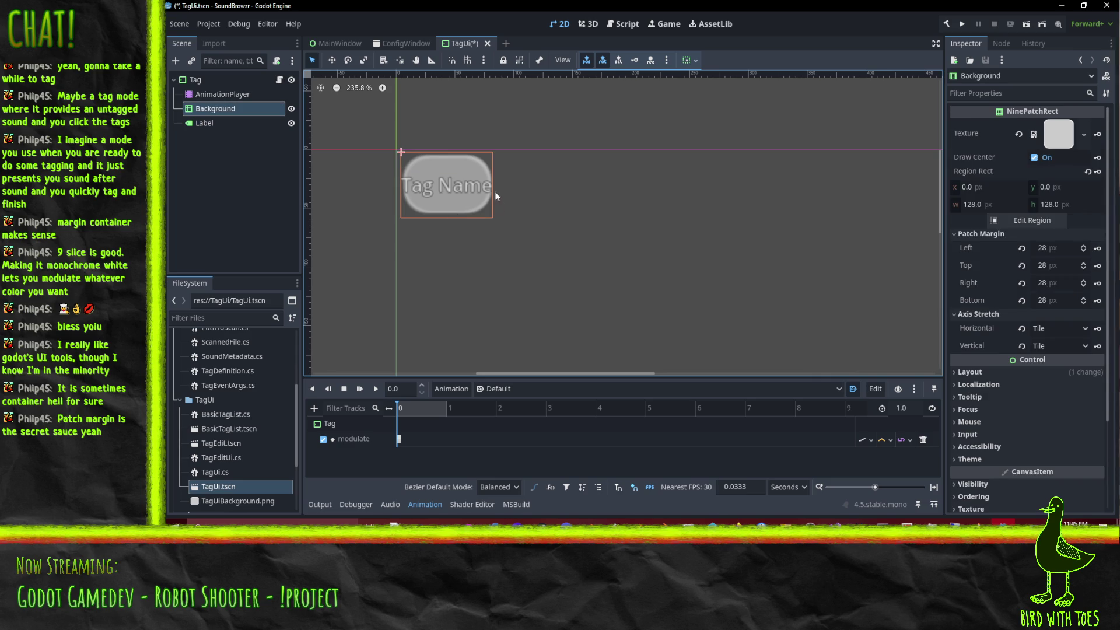
scroll(530, 175, up, 4)
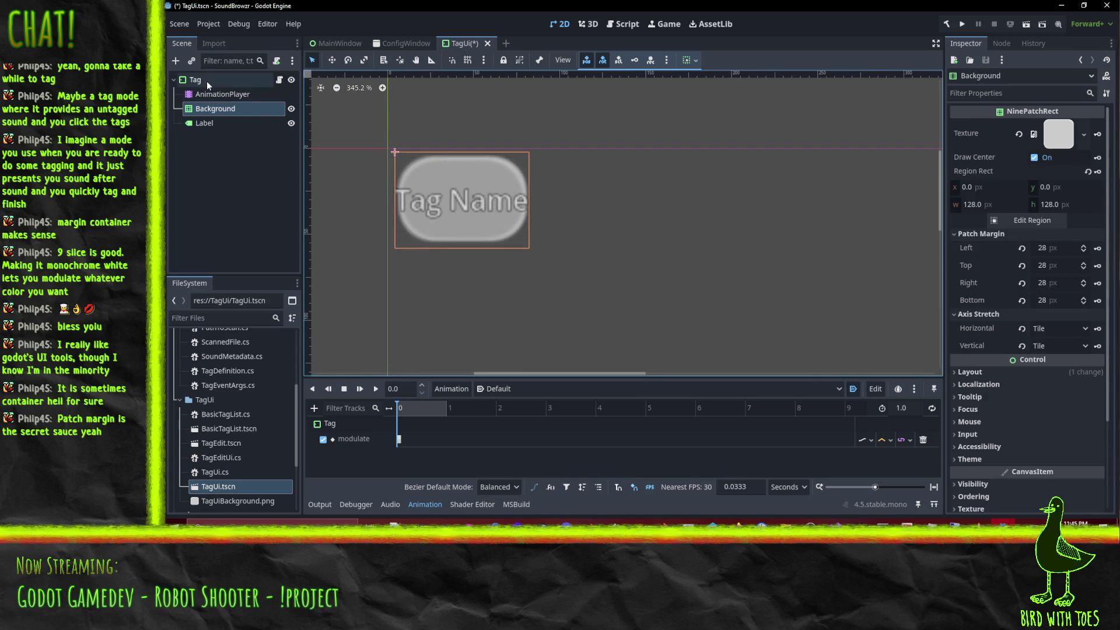
click(204, 81)
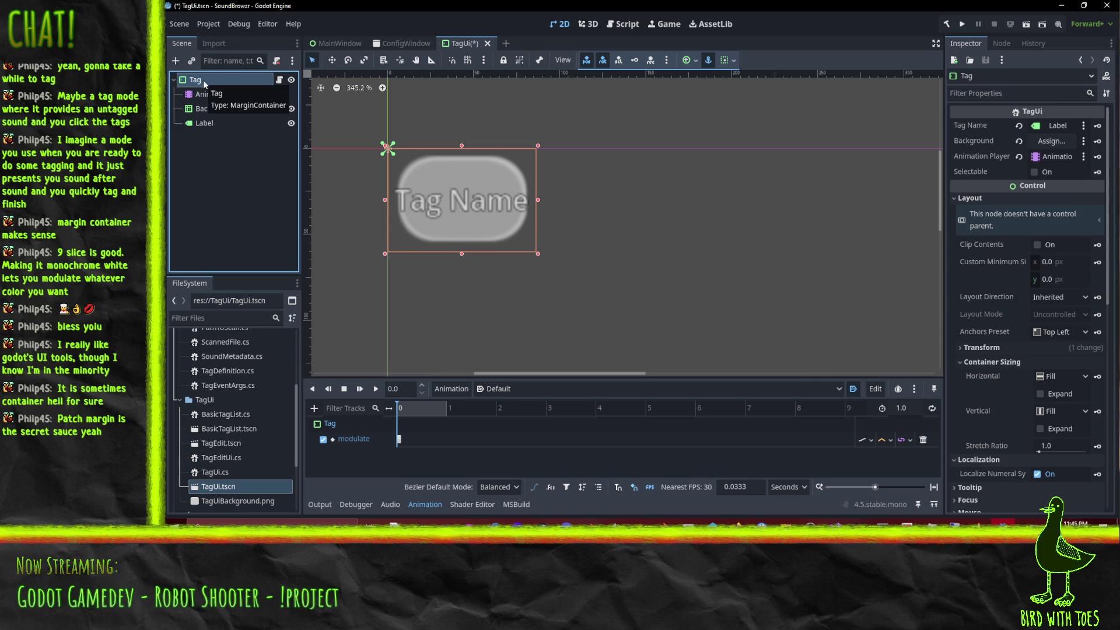
click(219, 115)
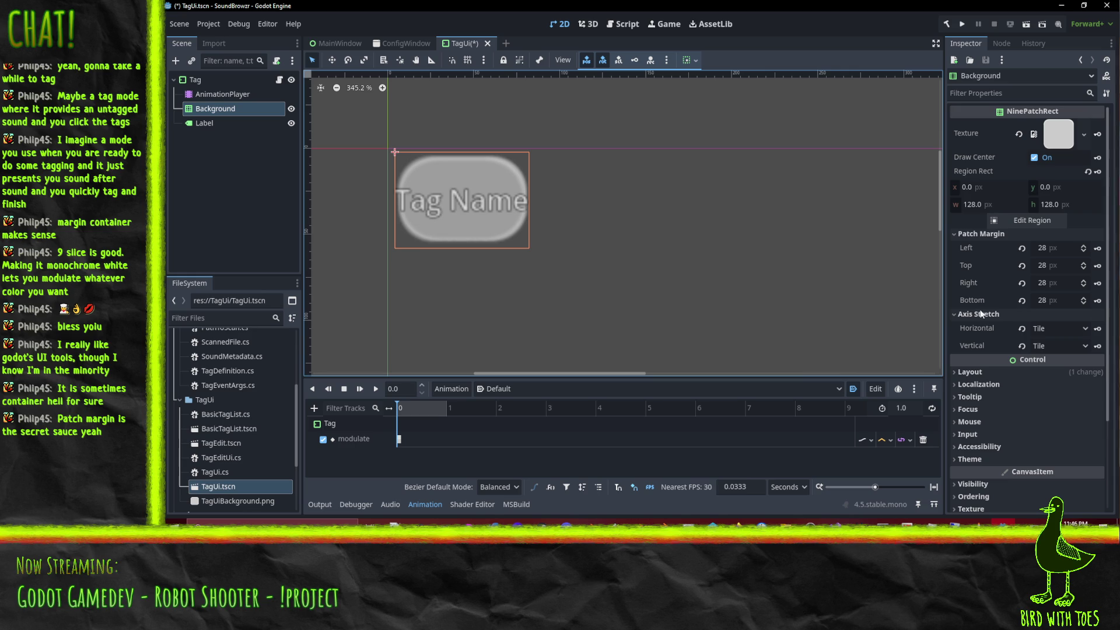
Check the Background's Layout > Container Sizing settings, then select the Label node.
click(975, 376)
click(972, 372)
click(979, 373)
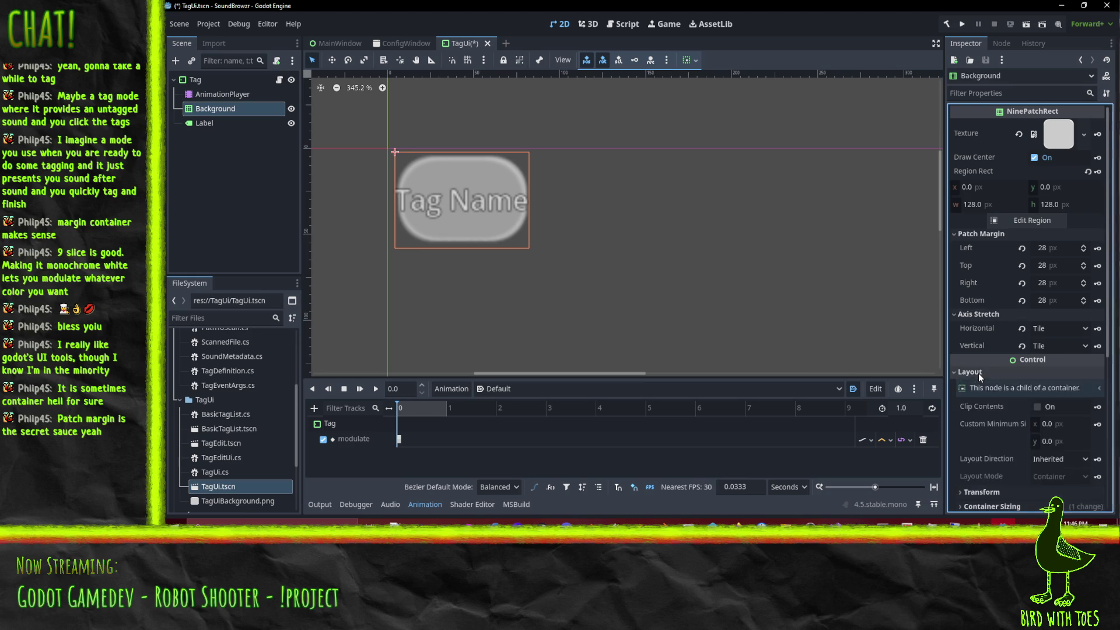
scroll(979, 373, down, 3)
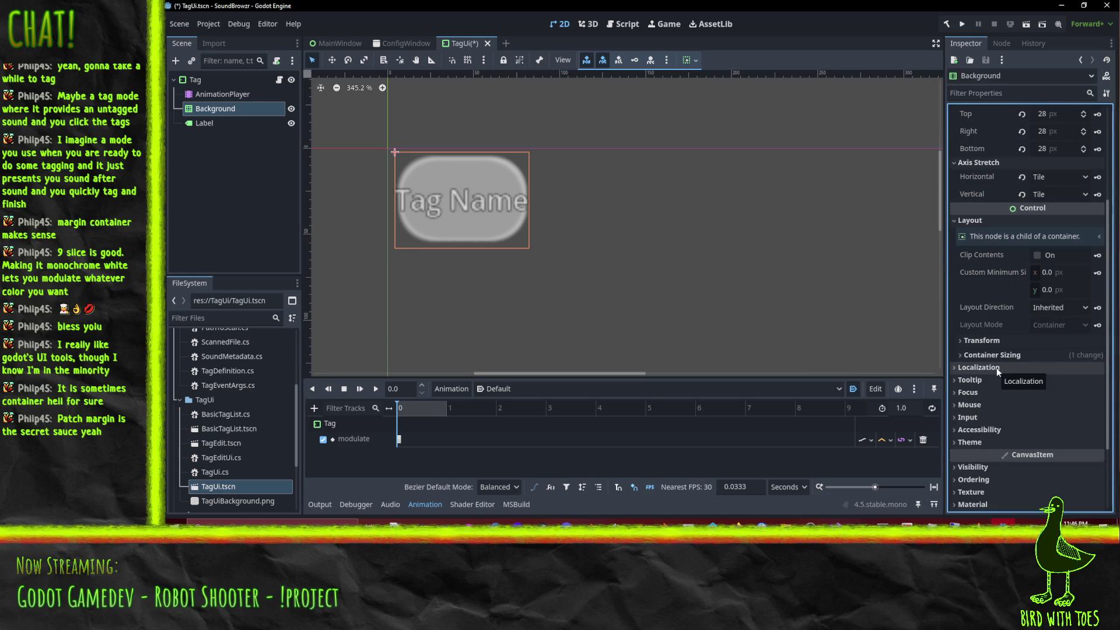
click(1005, 354)
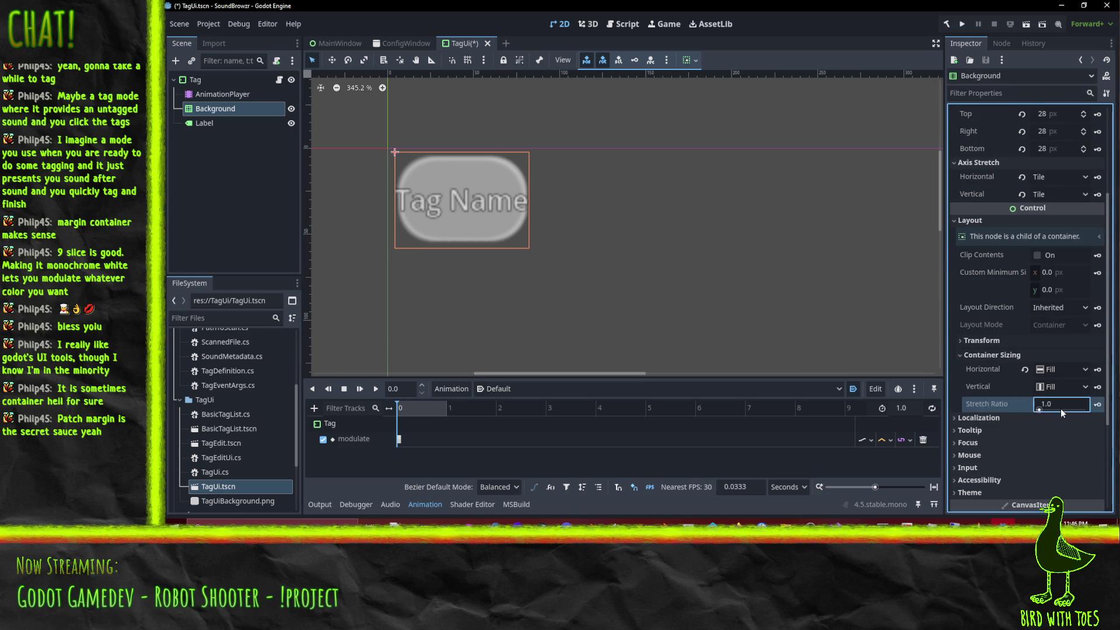
mouse_move(642, 261)
mouse_down()
mouse_move(852, 312)
mouse_move(831, 310)
mouse_up()
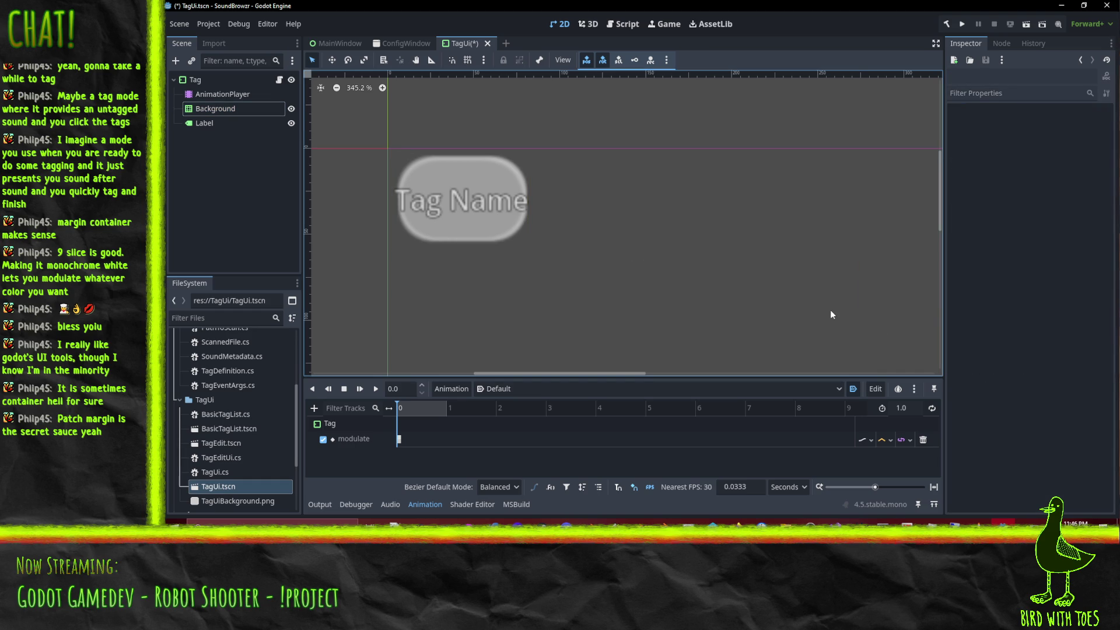
click(432, 173)
click(975, 416)
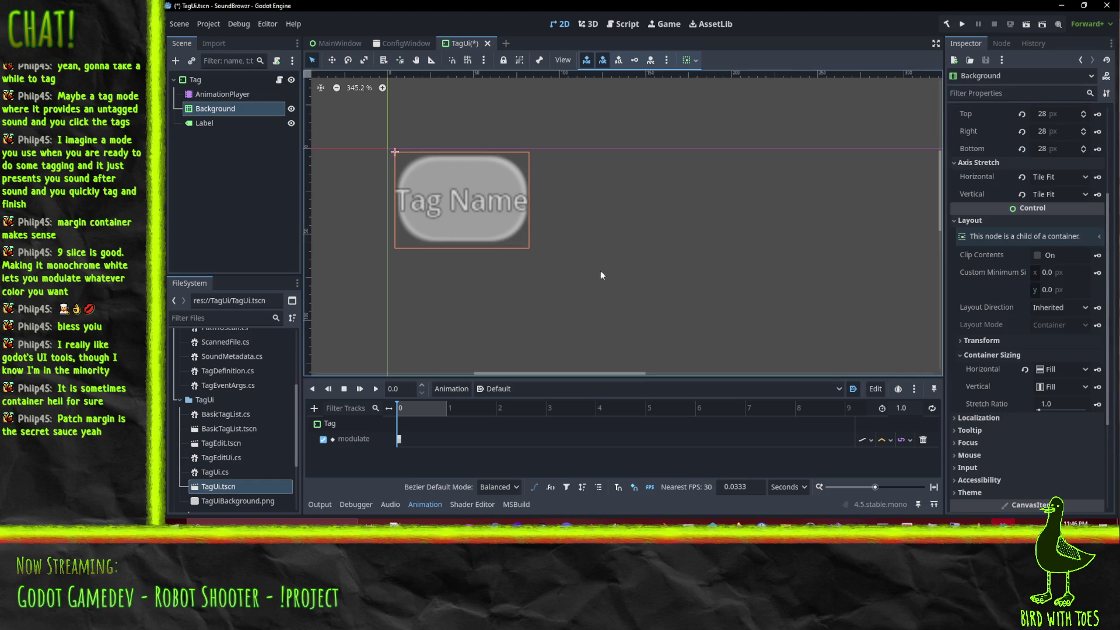
click(200, 123)
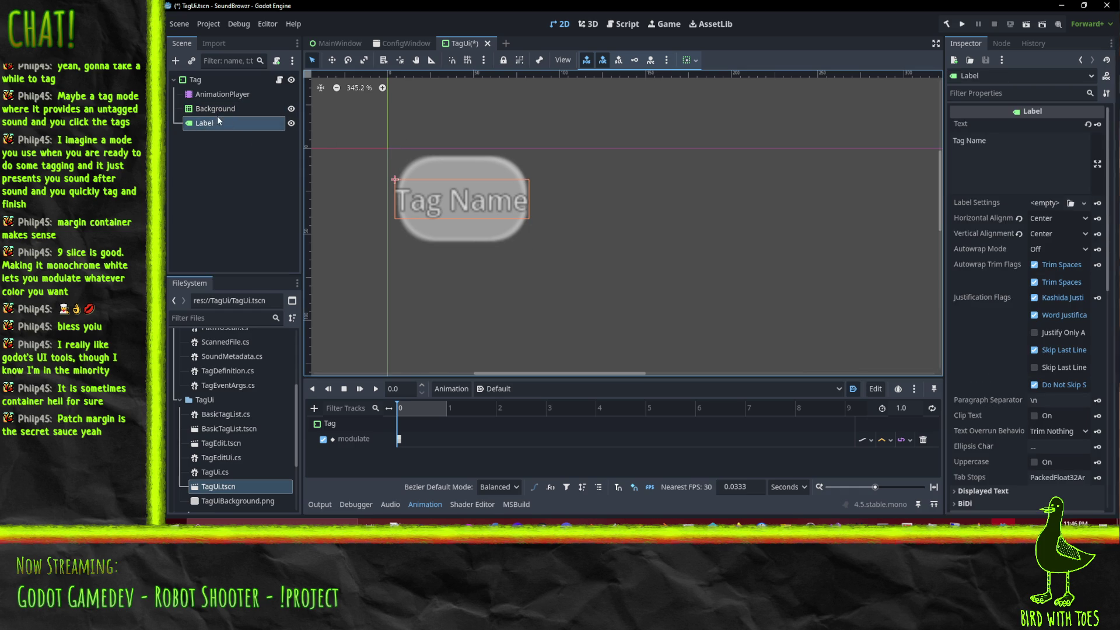
Add a MarginContainer under the root Tag node and move the Label inside it.
right_click(215, 111)
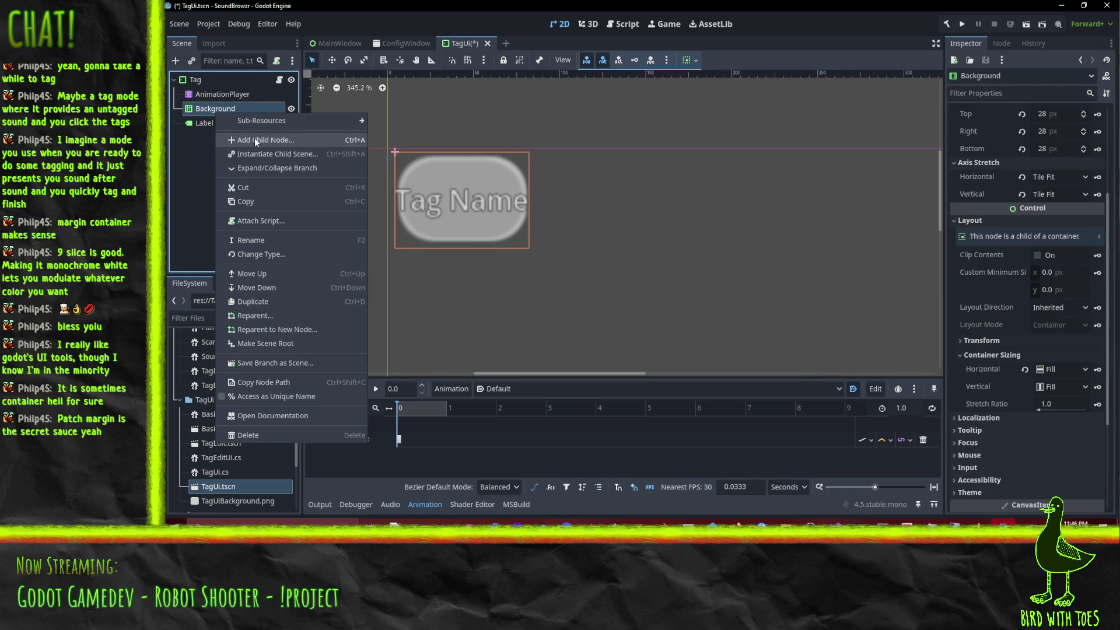
click(254, 140)
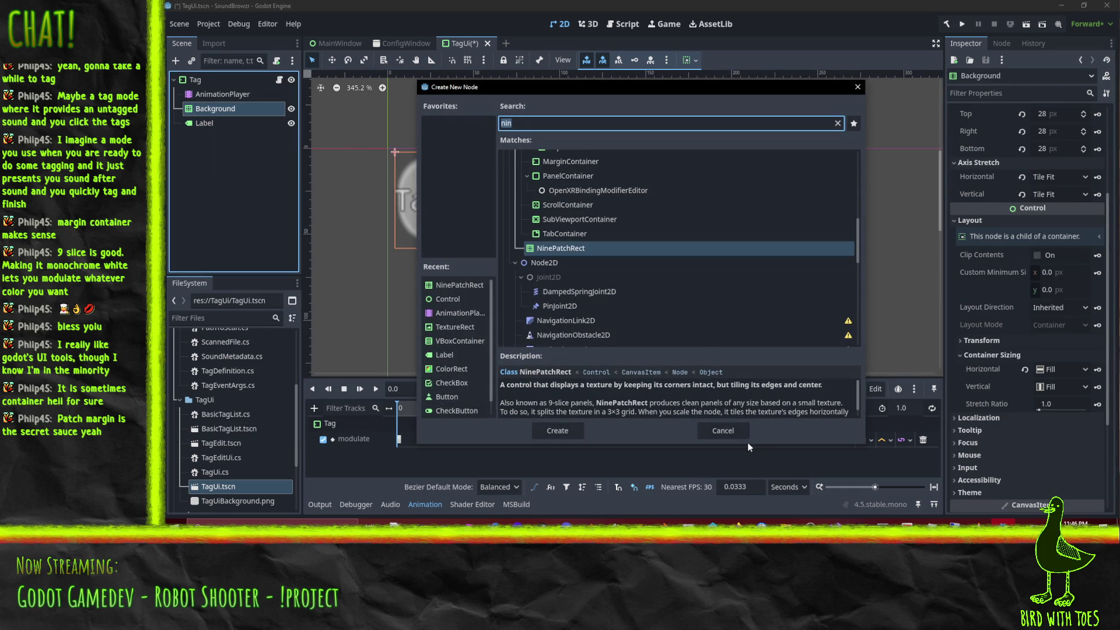
click(727, 432)
click(196, 80)
right_click(195, 82)
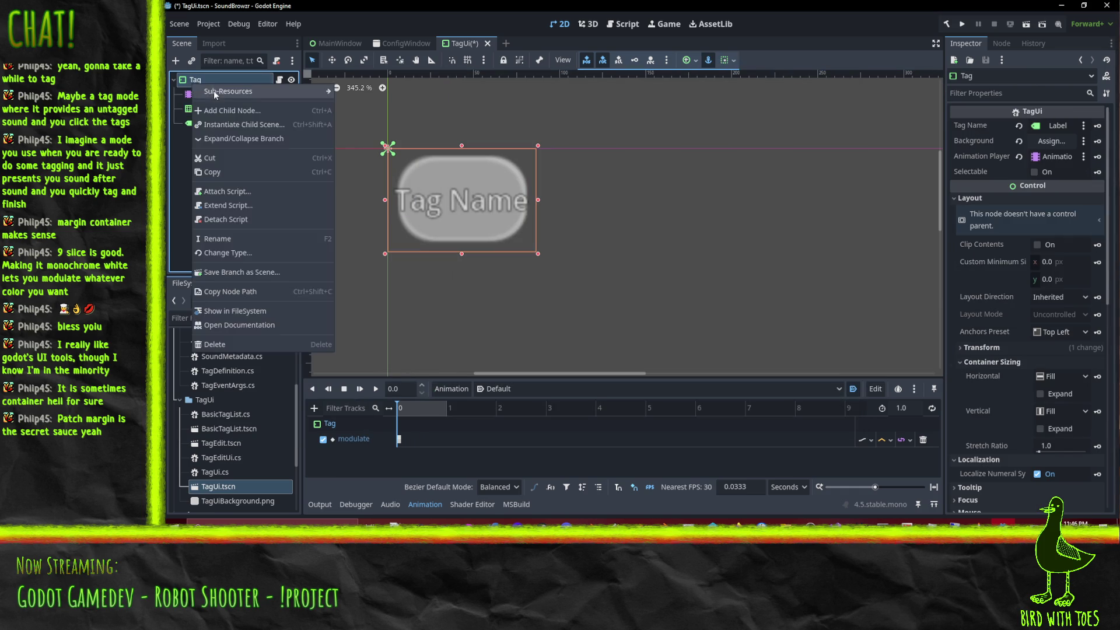
click(232, 110)
text(margin)
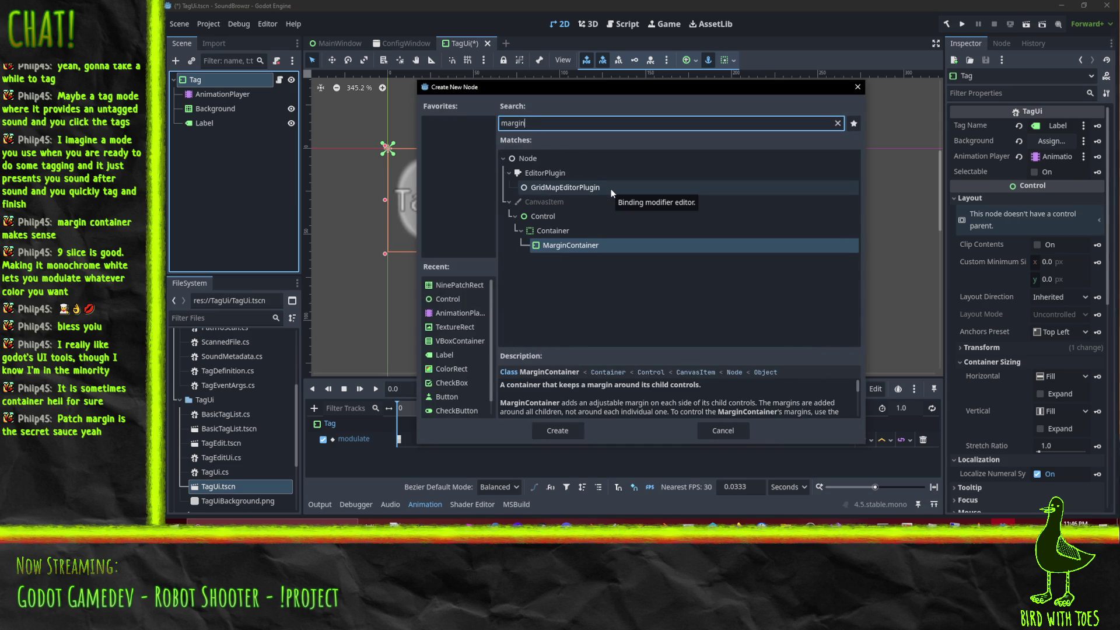
click(554, 433)
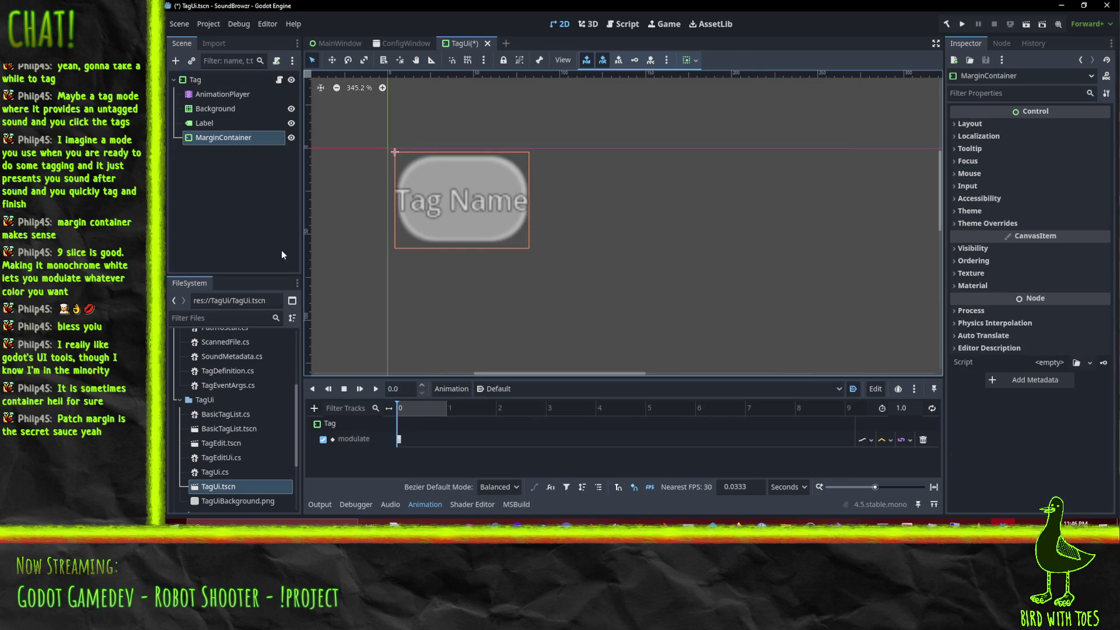
drag(193, 124, 201, 138)
click(204, 126)
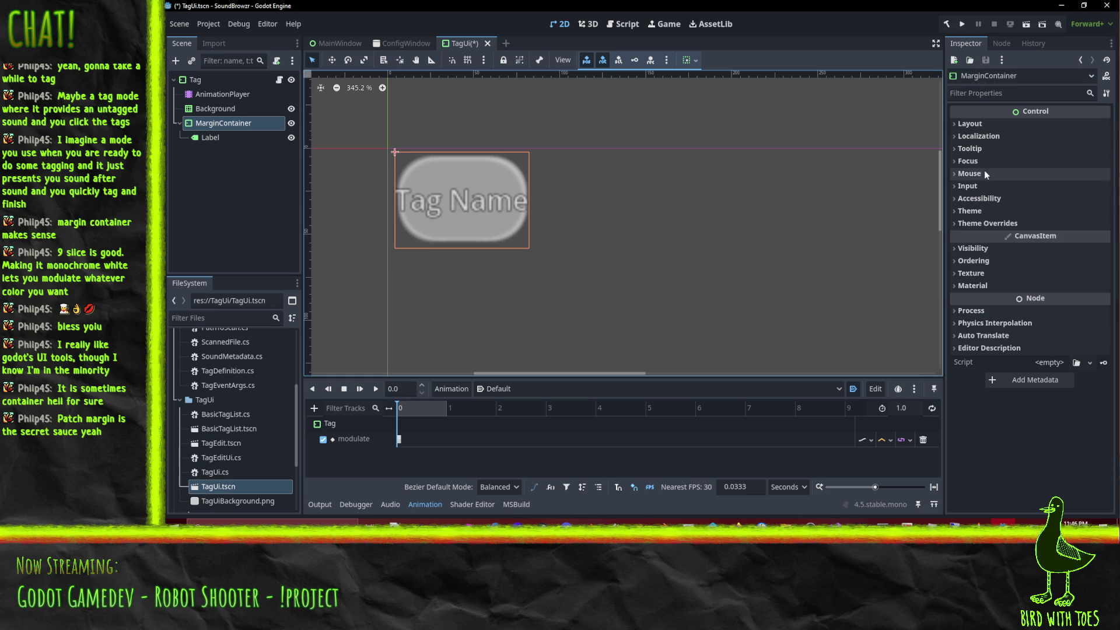
Set the MarginContainer's Margin Left and Margin Right constant overrides to 10.
click(989, 224)
click(985, 236)
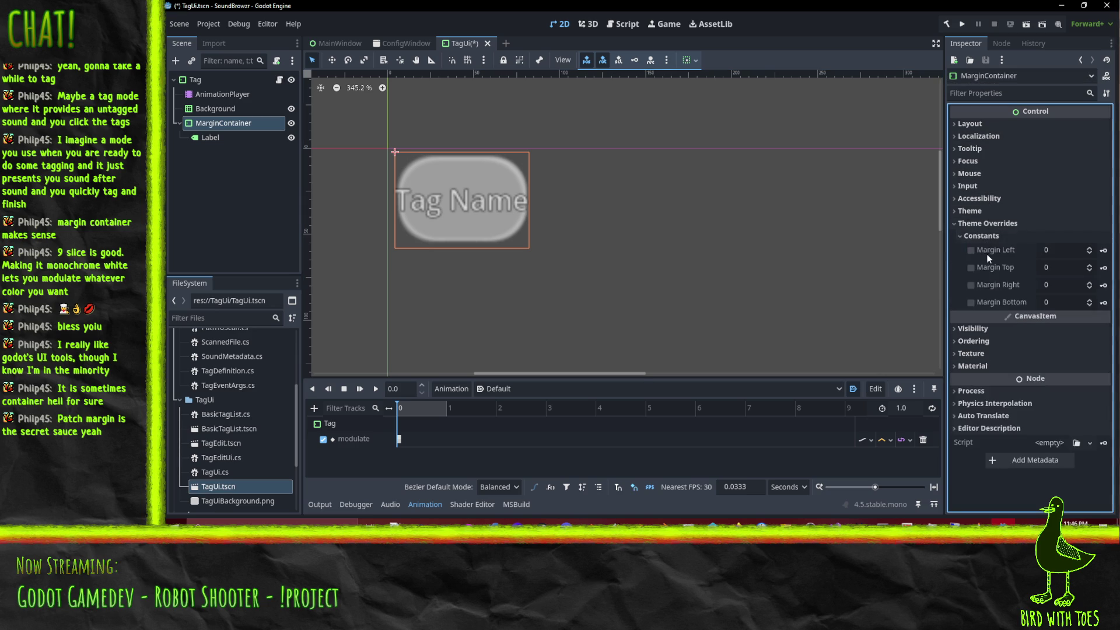
click(1053, 251)
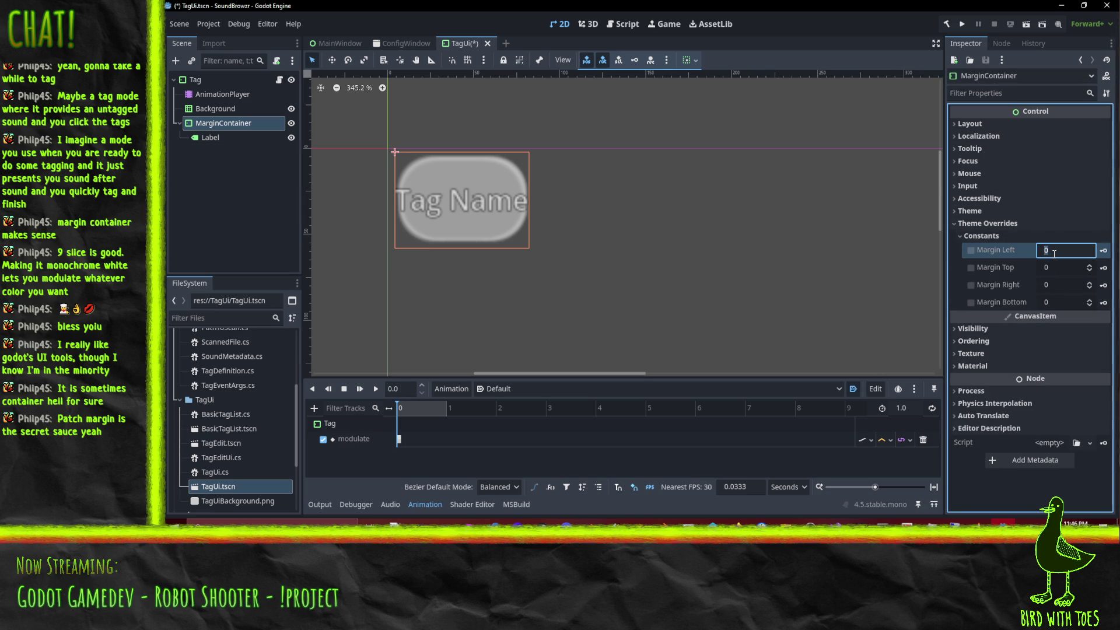
text(0)
key(Return)
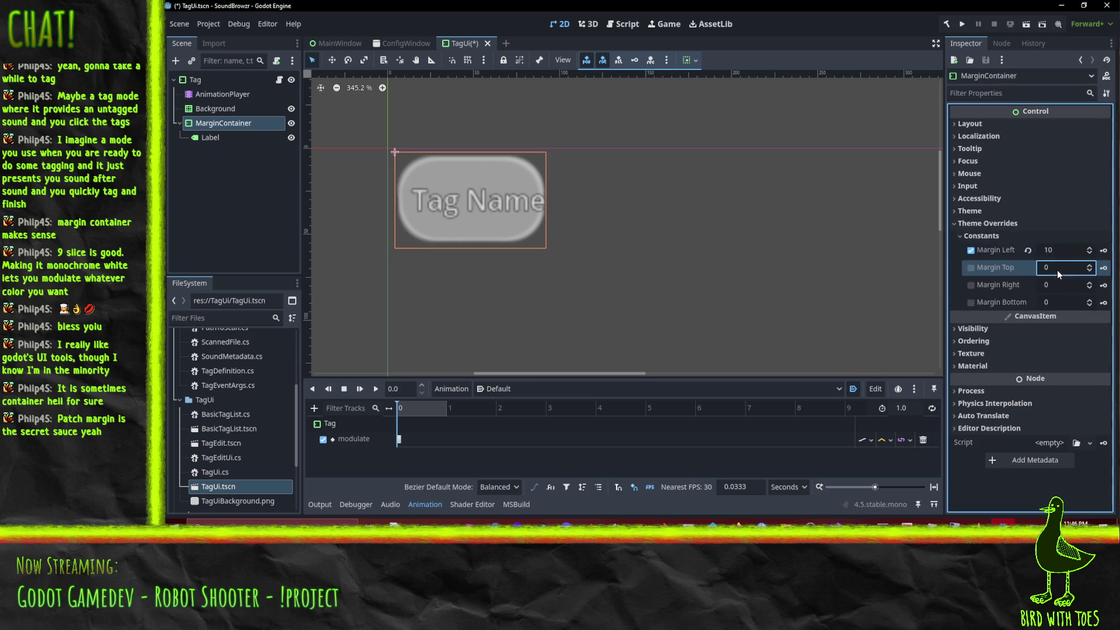
click(1052, 289)
text(10)
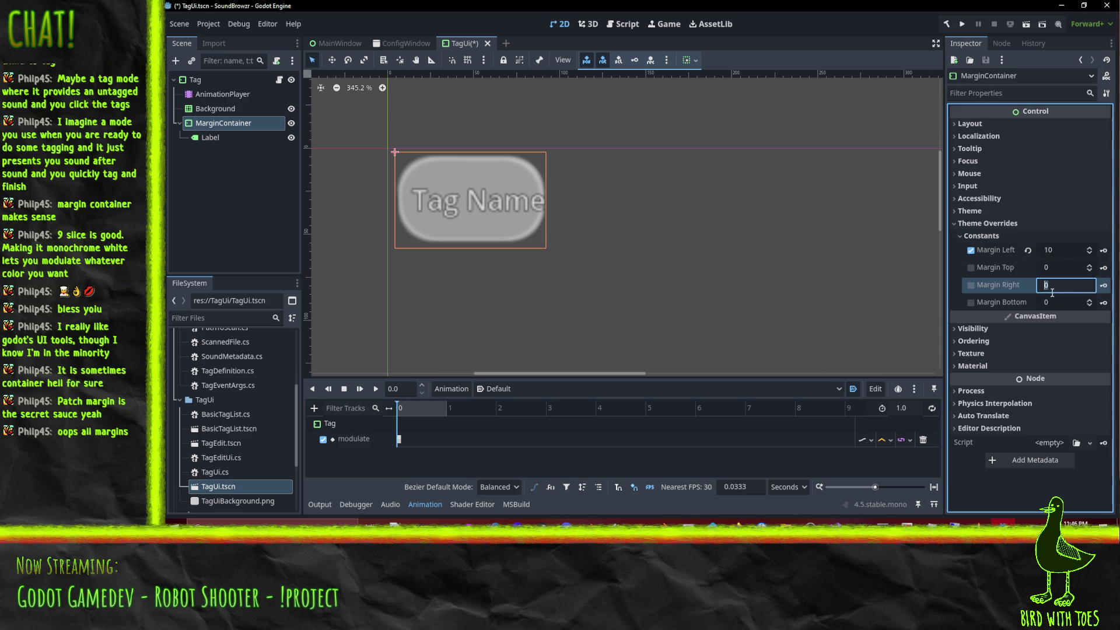
key(Return)
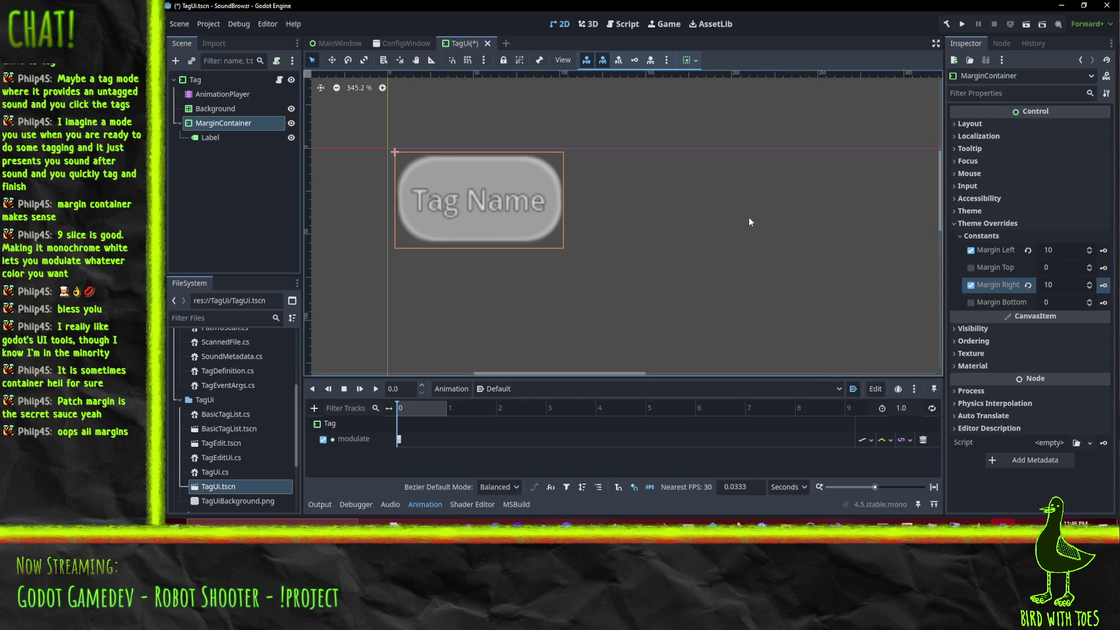
scroll(603, 220, down, 4)
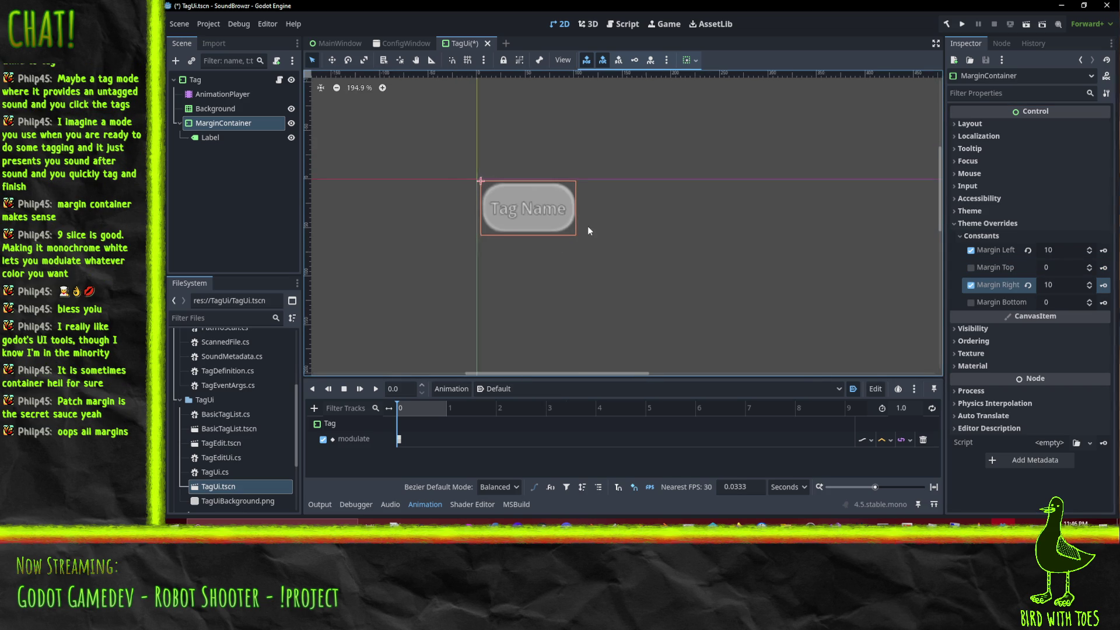
Save the TagUi scene and open the Tag node's TagUi.cs script in Visual Studio.
key(ctrl+s)
click(193, 80)
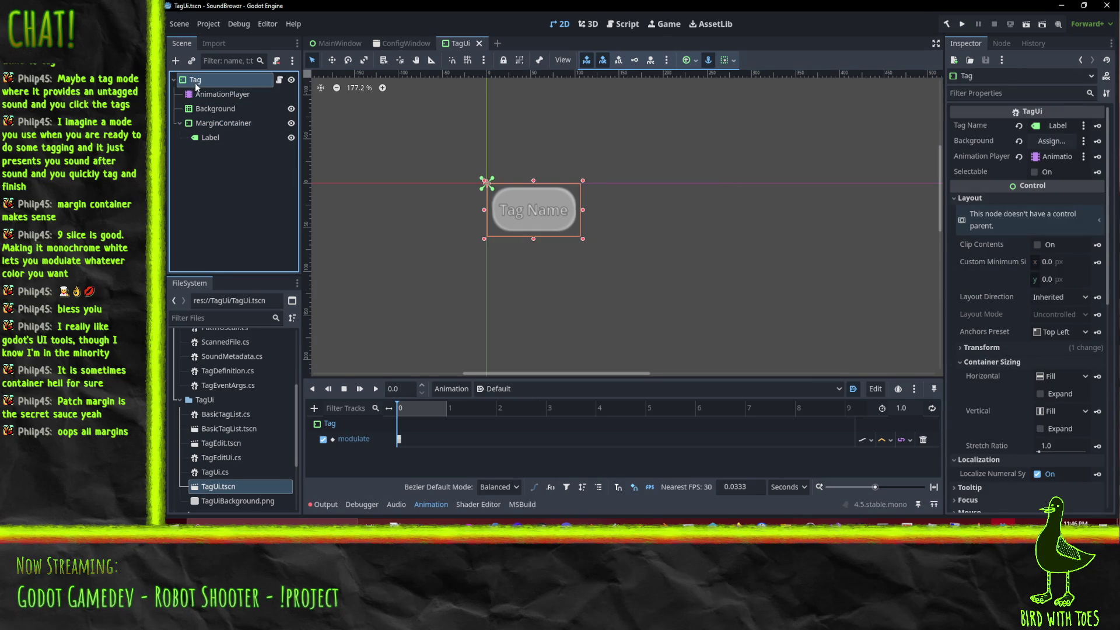
scroll(1030, 350, down, 10)
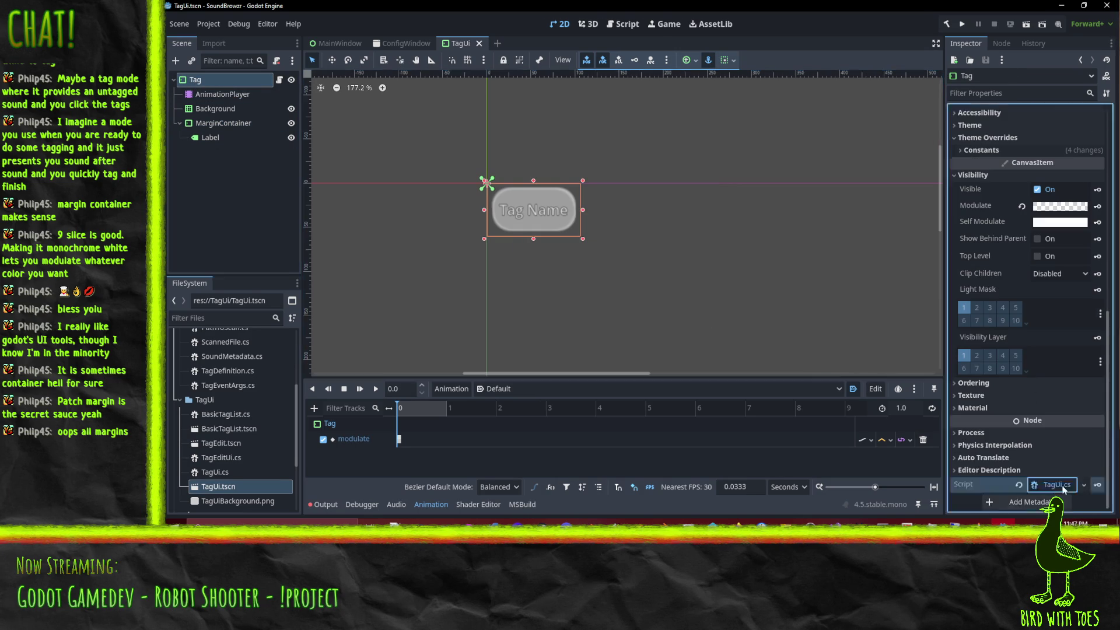
click(1057, 485)
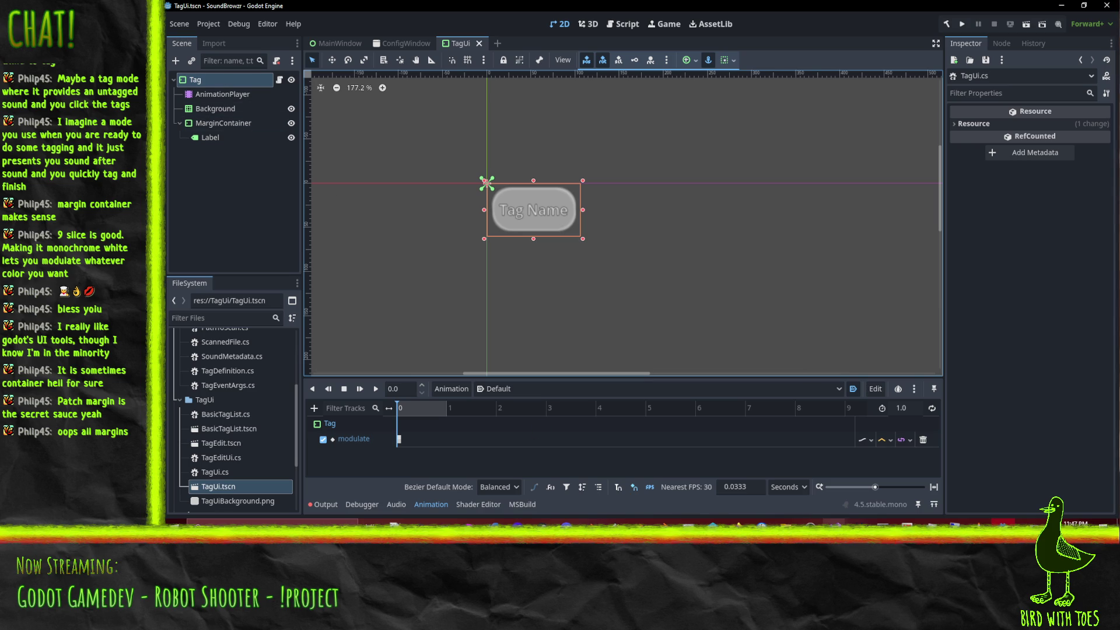
click(890, 485)
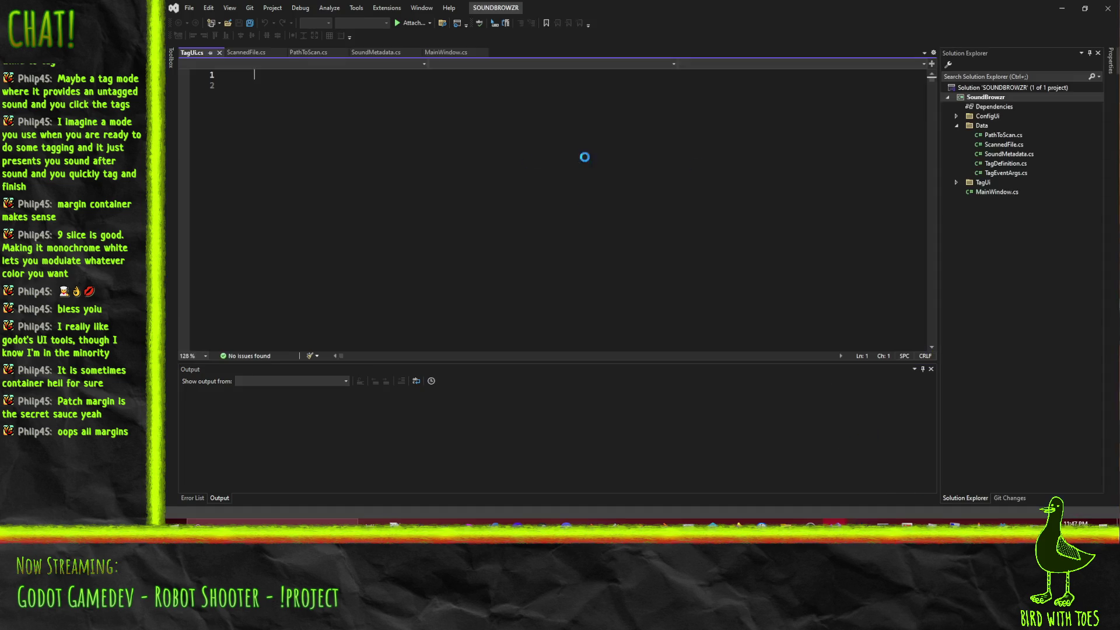
Review TagUi.cs's TagName and Background exports and the Background.SelfModulate tint, then minimize Visual Studio.
click(331, 140)
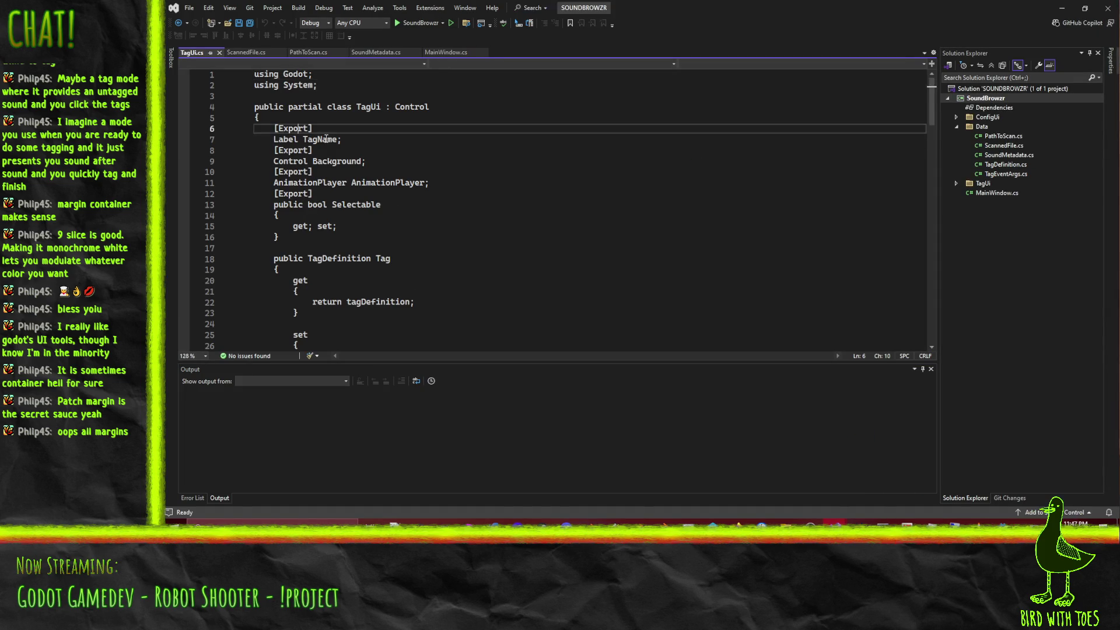
click(346, 169)
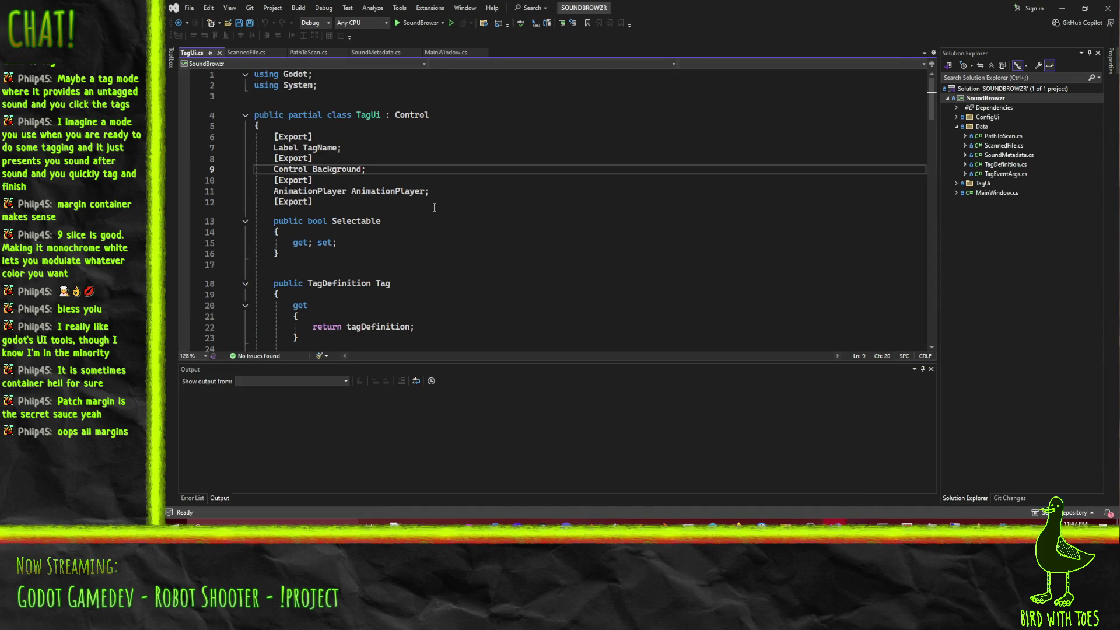
scroll(423, 200, down, 5)
scroll(423, 199, up, 4)
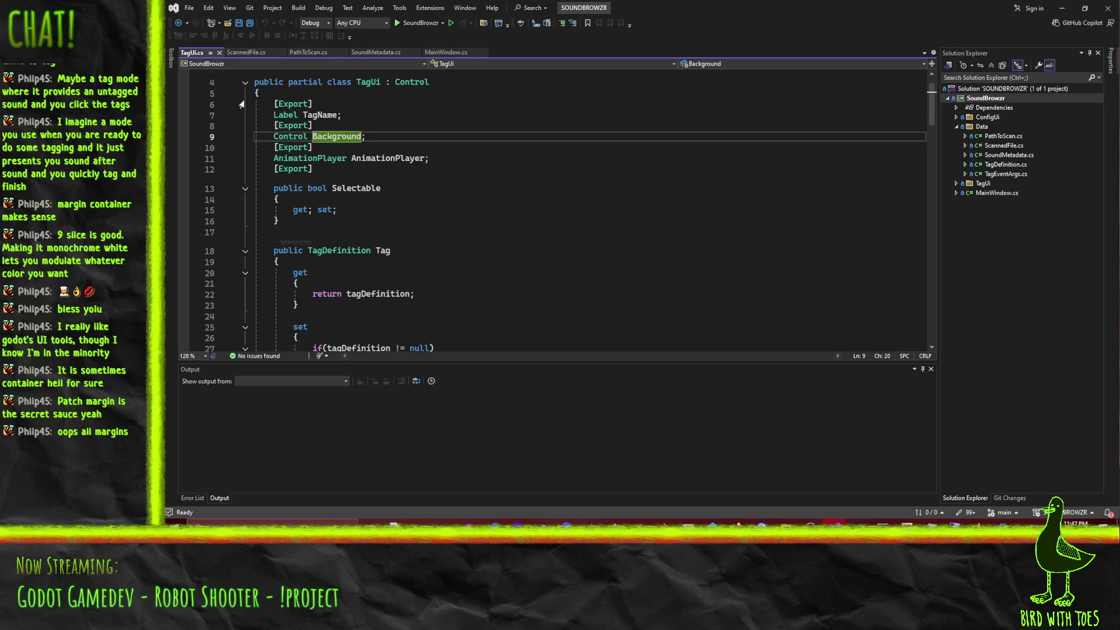
scroll(468, 207, down, 5)
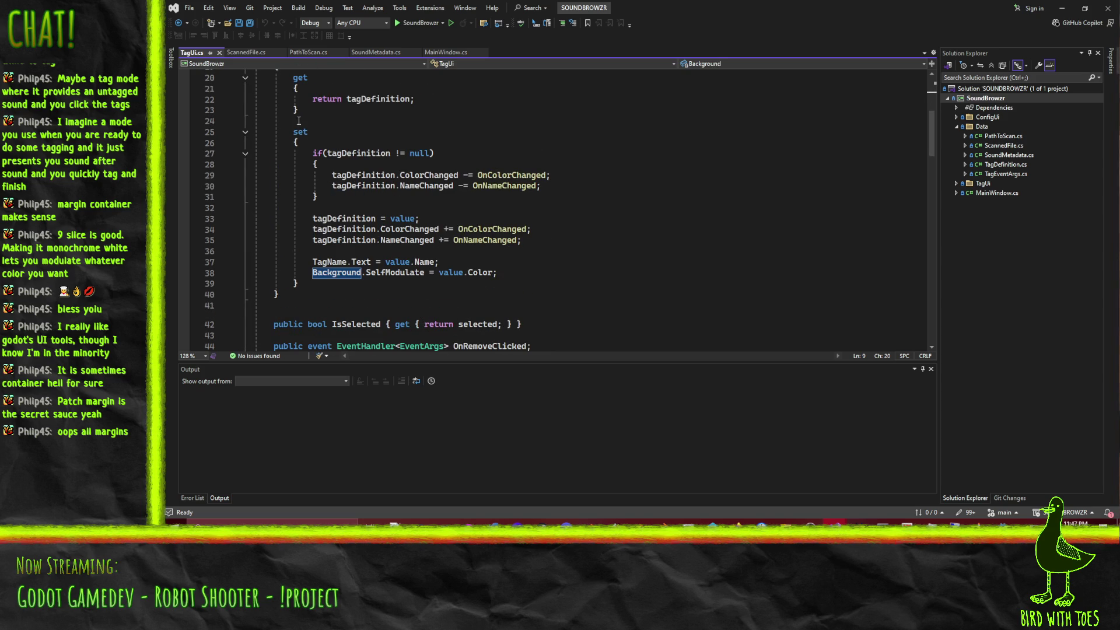
scroll(461, 274, up, 2)
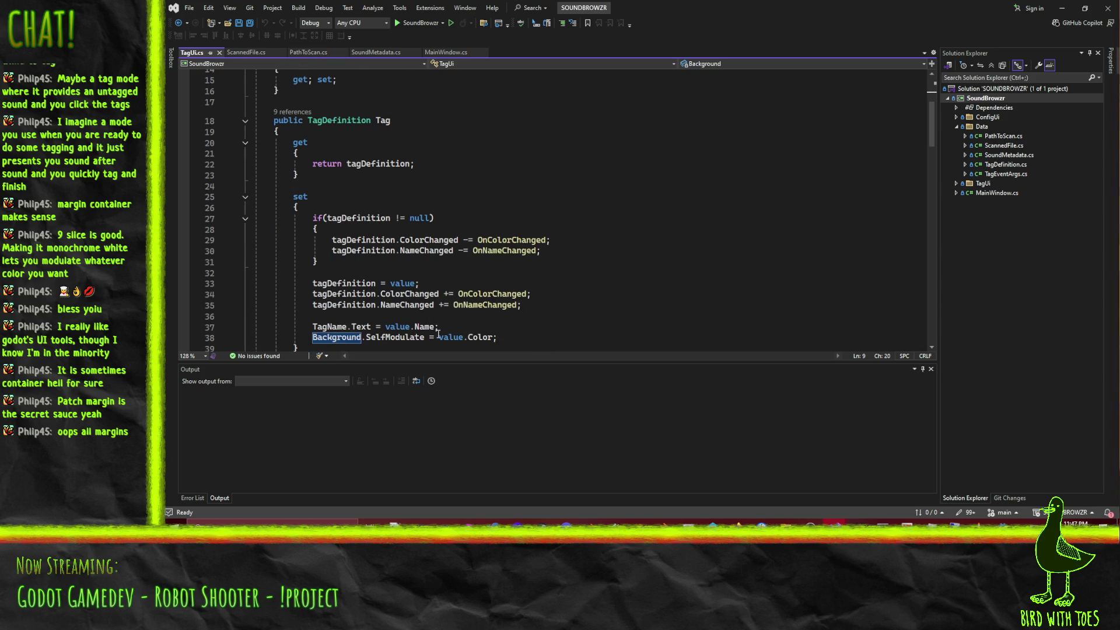
scroll(459, 317, down, 2)
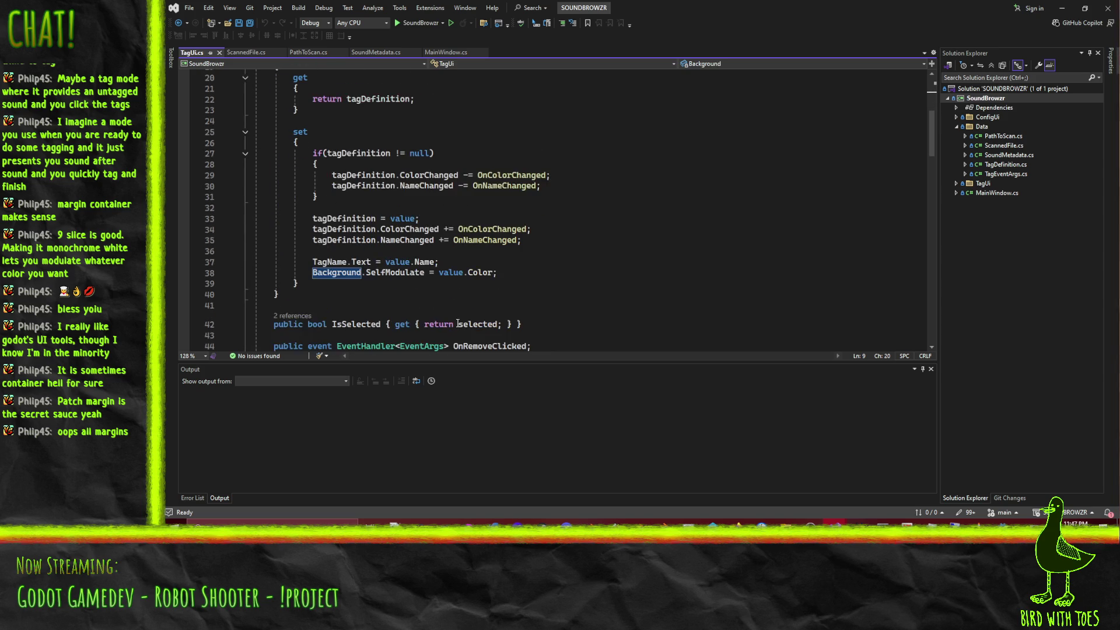
click(1064, 8)
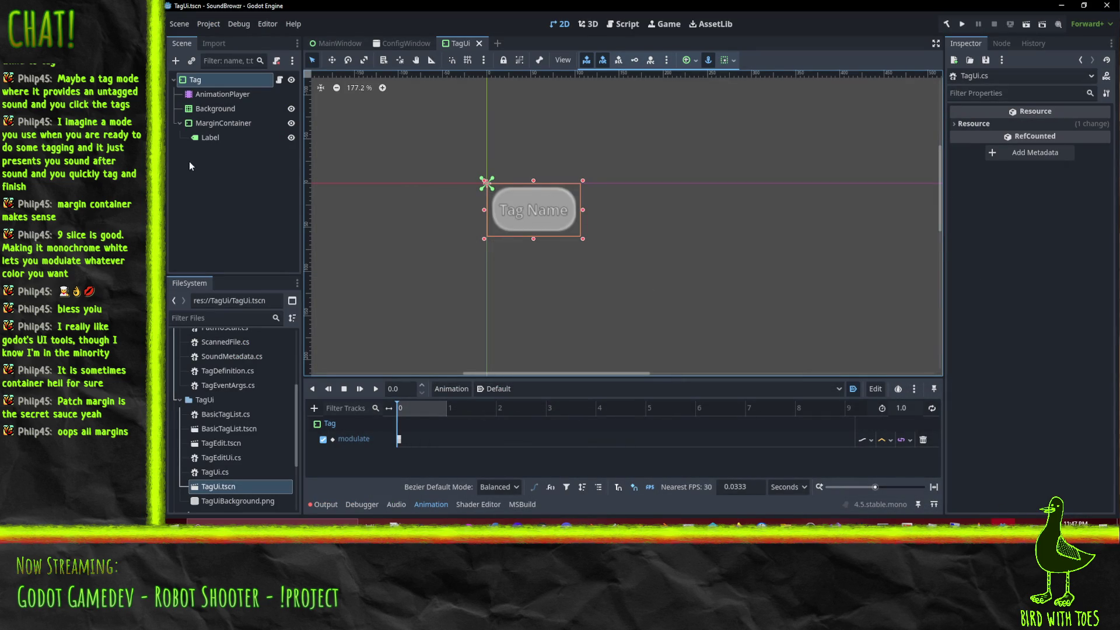
Play the AnimationPlayer's Default animation and move the playhead back.
click(207, 94)
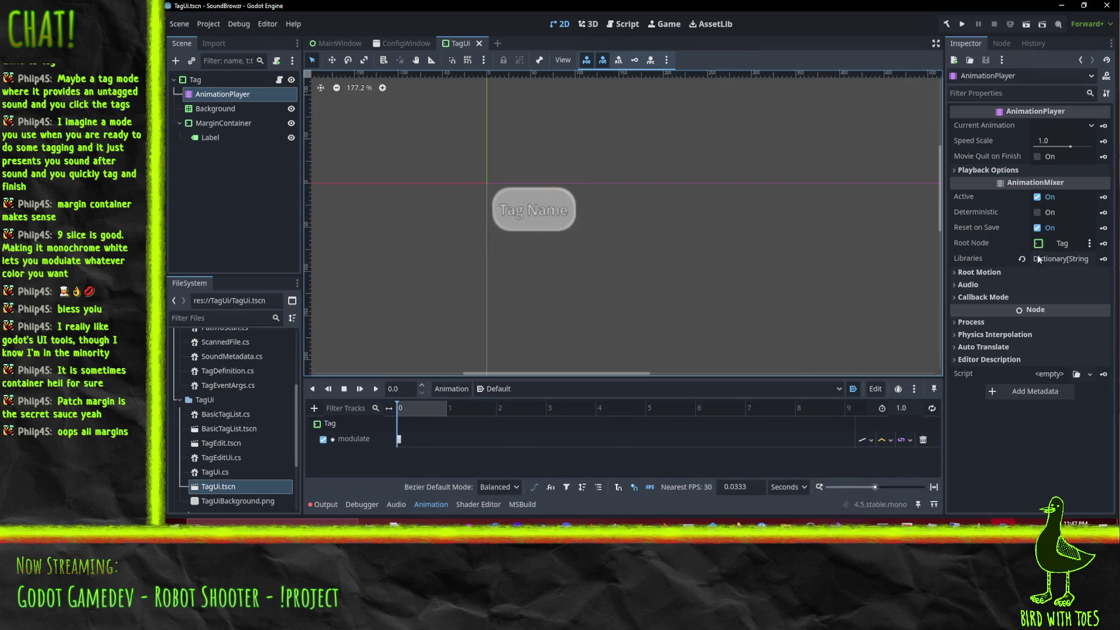
click(376, 388)
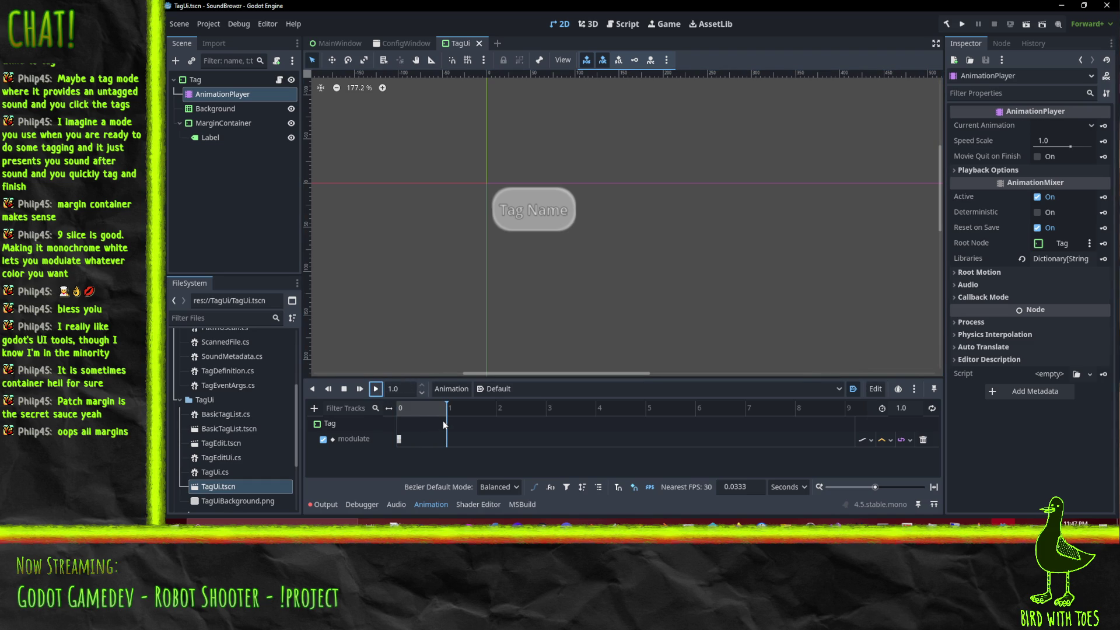
click(431, 409)
click(330, 424)
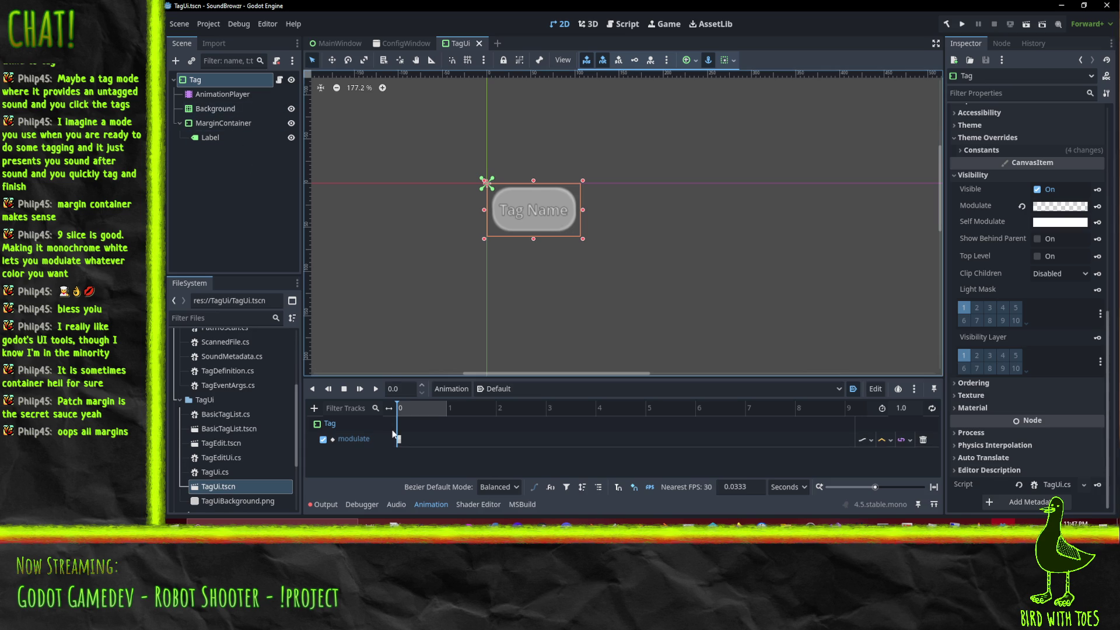
Look through the RESET and Selected animations, then return to Default.
click(528, 391)
click(529, 391)
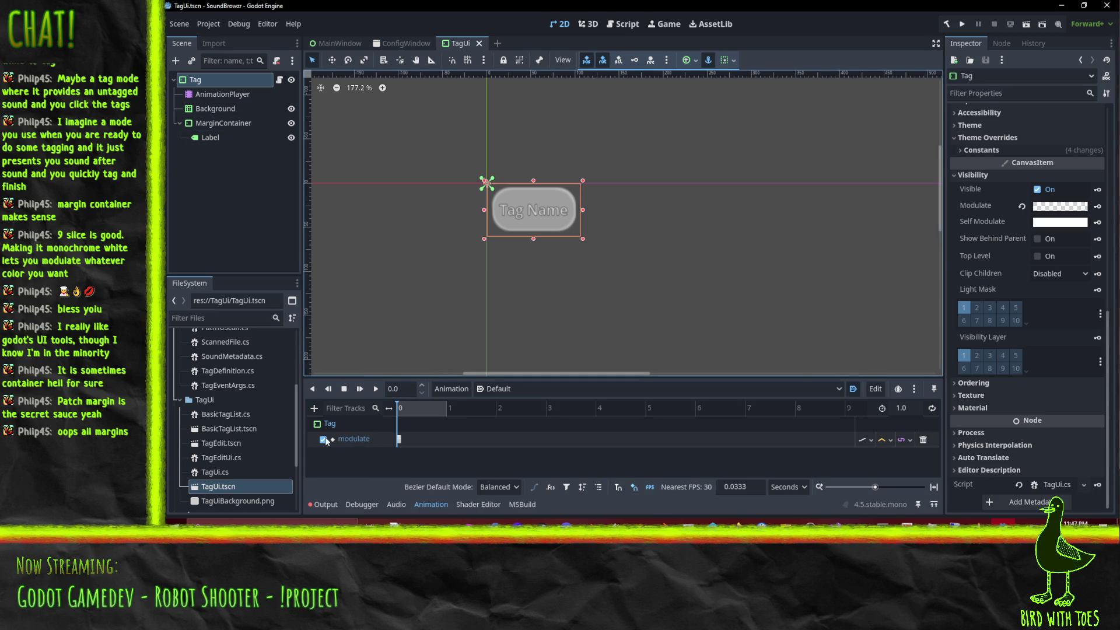
click(531, 388)
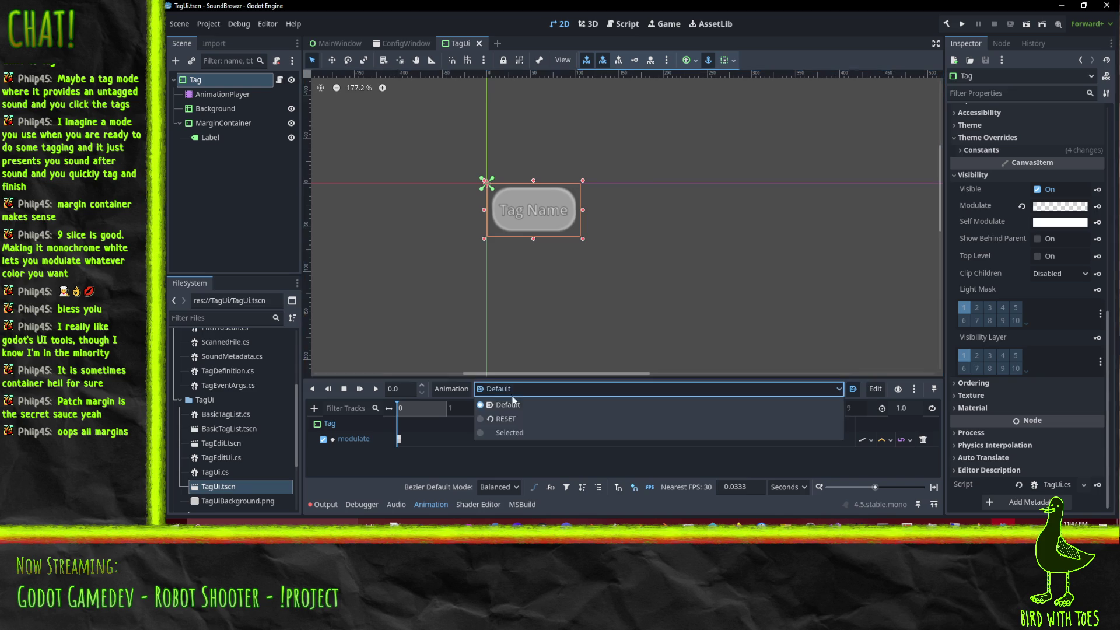
click(518, 420)
click(517, 395)
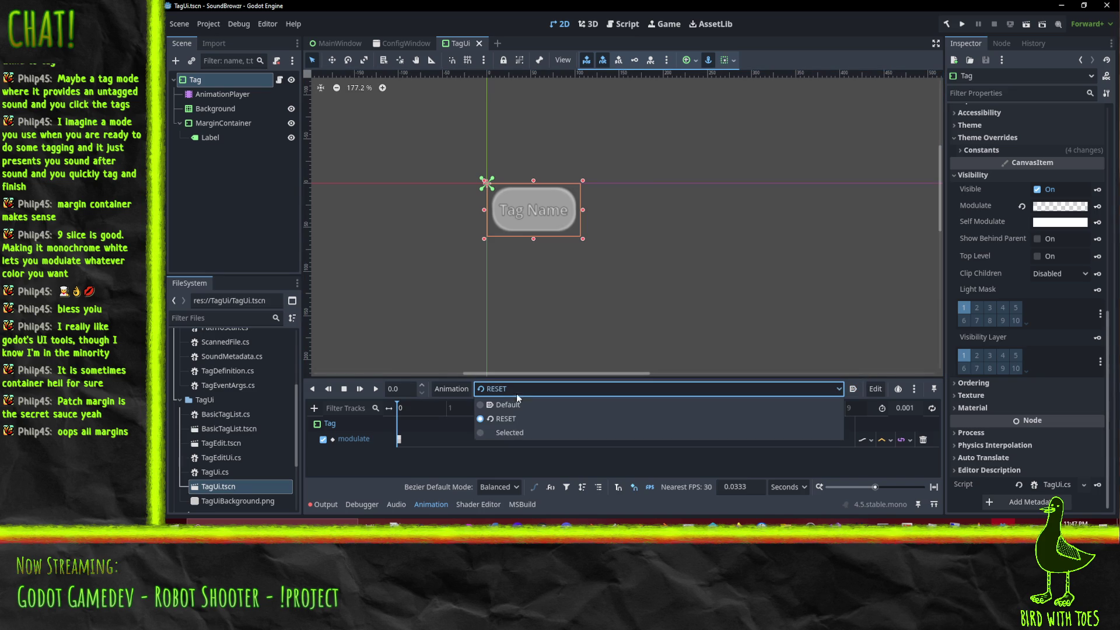
click(516, 434)
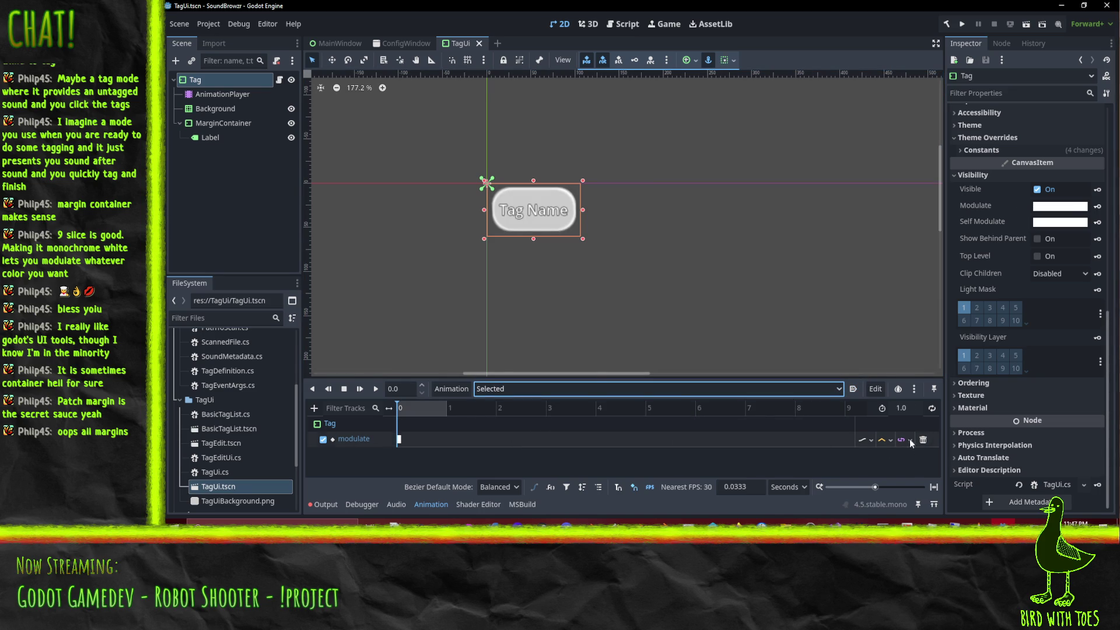
click(576, 389)
click(527, 405)
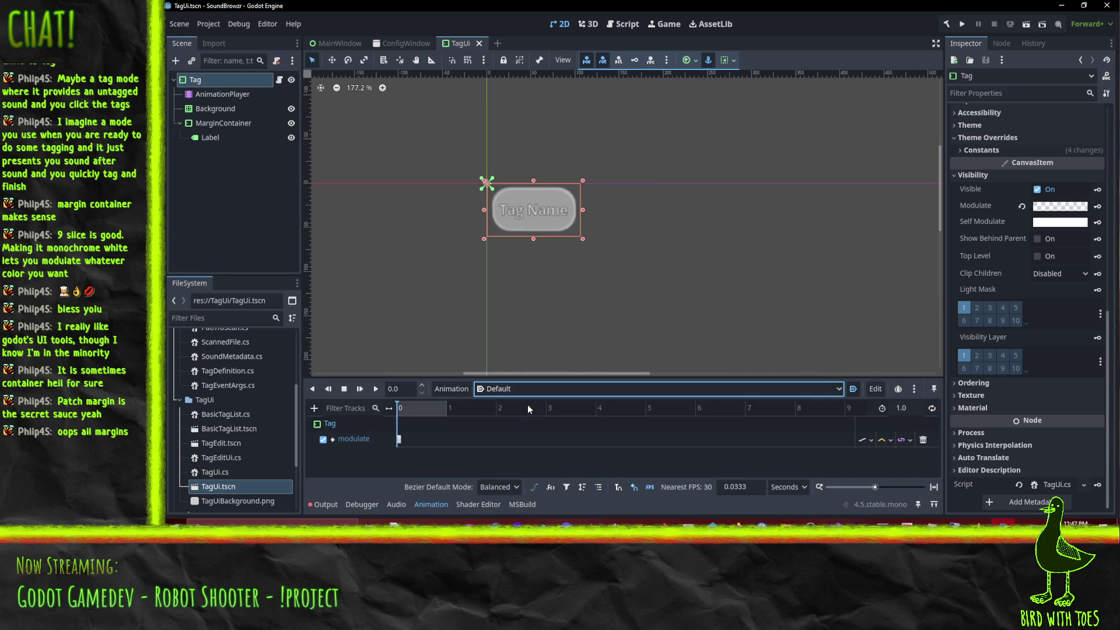
Delete the Tag node's modulate track from Default, leaving it with no tracks.
click(928, 443)
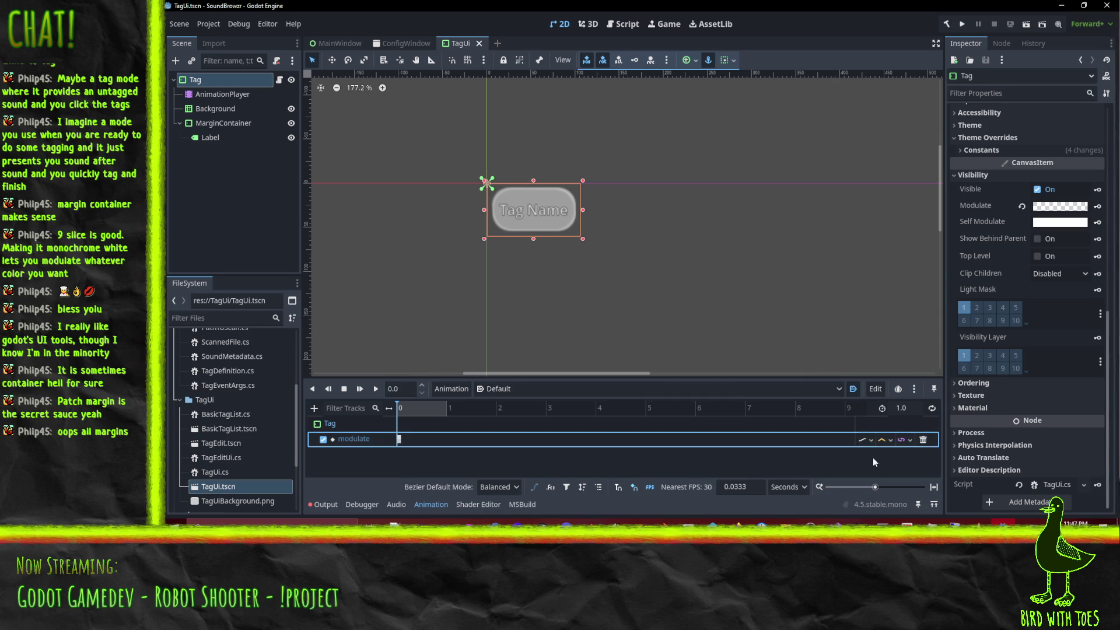
click(923, 440)
click(220, 111)
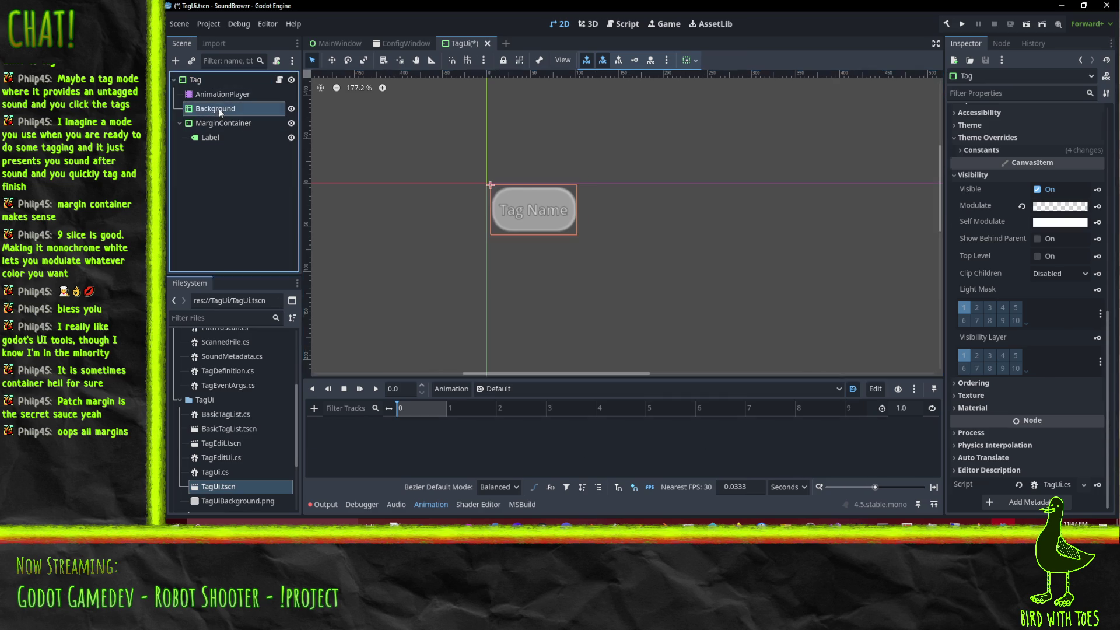
scroll(982, 288, down, 3)
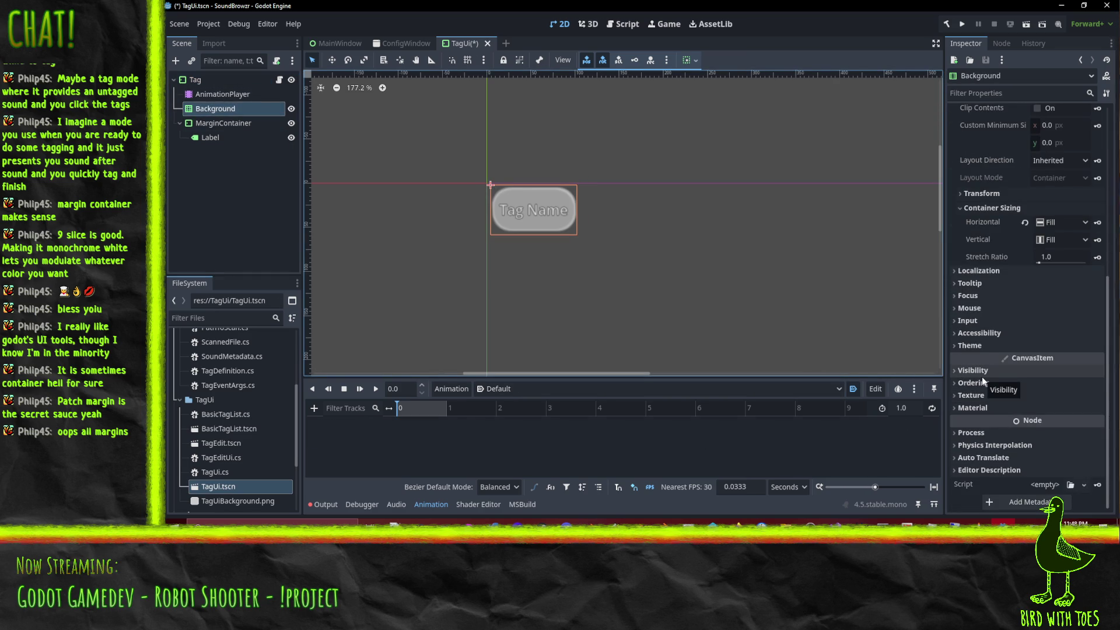
Give the Background a darker grey modulate (brightness 80) and key it as a new track.
click(983, 407)
click(983, 407)
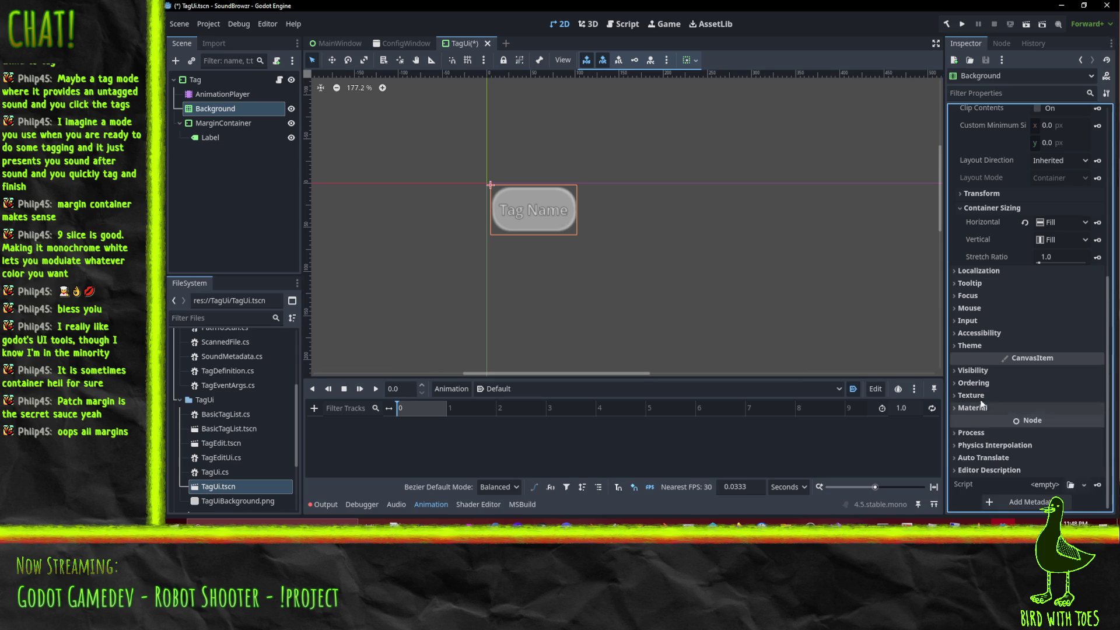
click(974, 370)
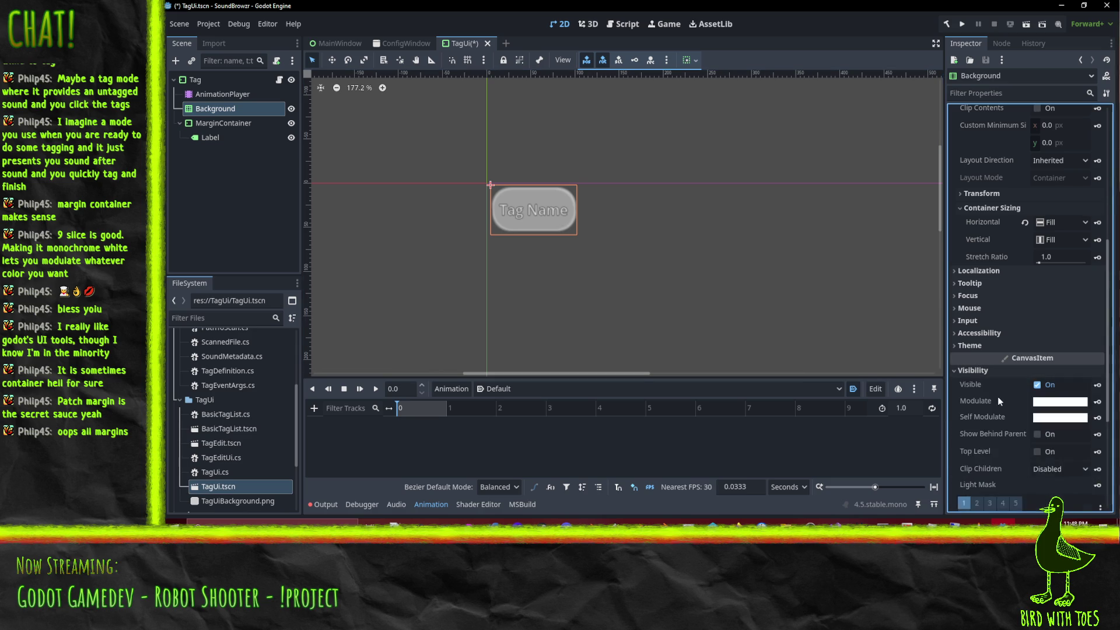
scroll(1029, 334, down, 2)
click(1073, 300)
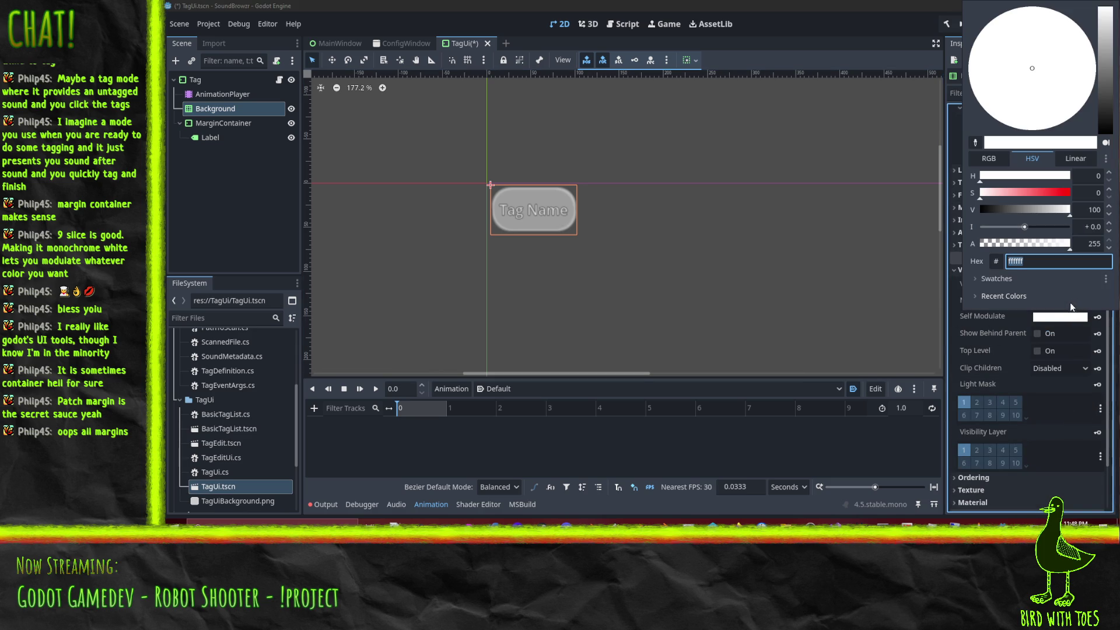
click(1091, 212)
text(80)
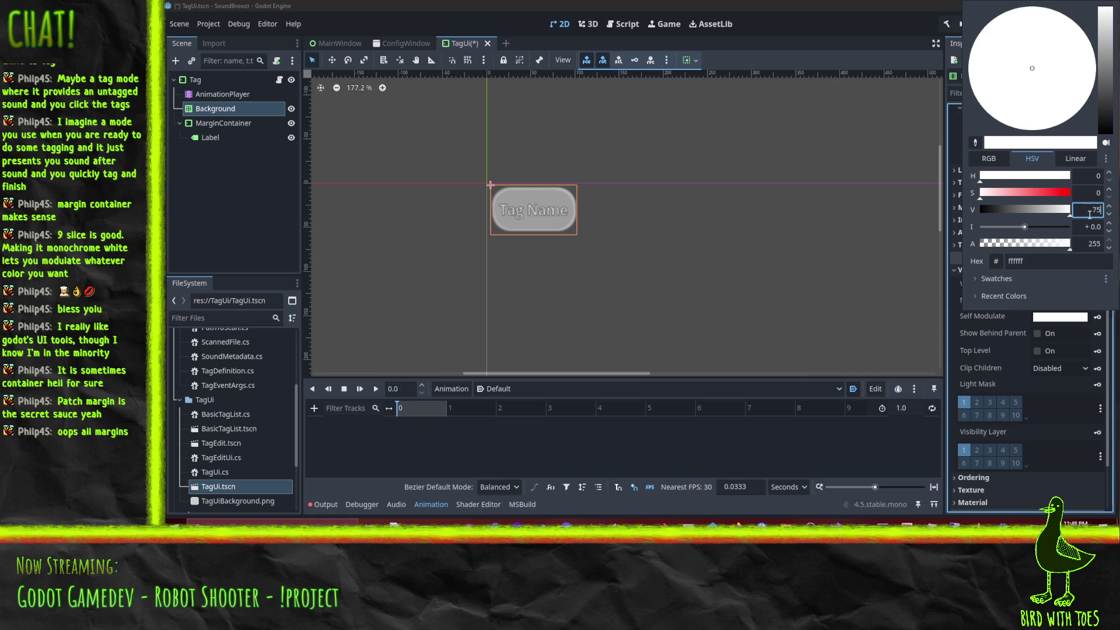
key(Return)
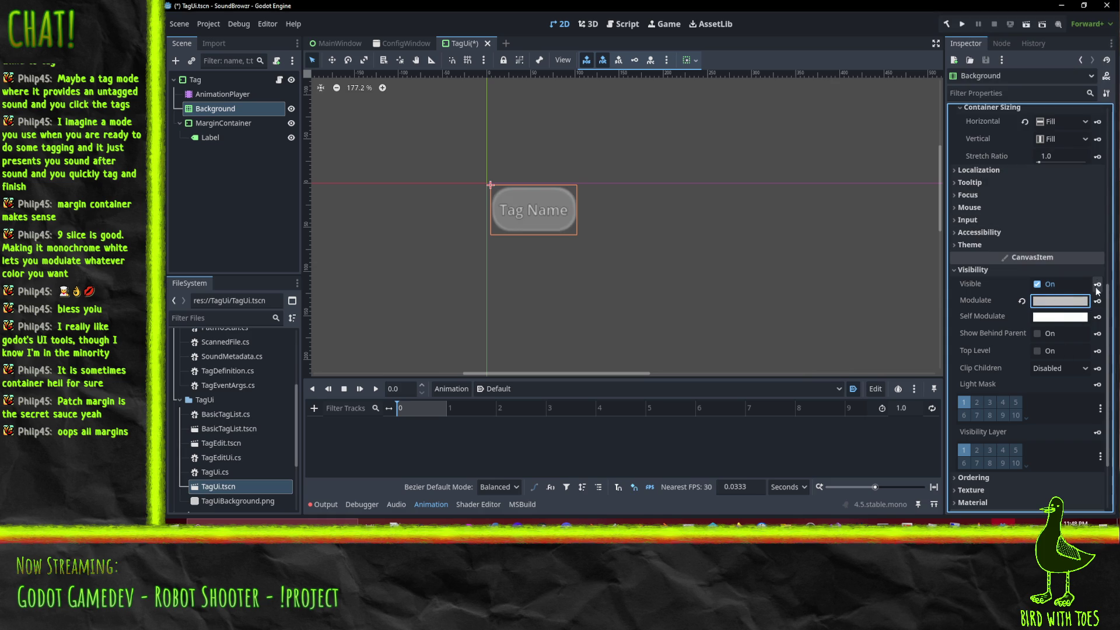
click(1098, 301)
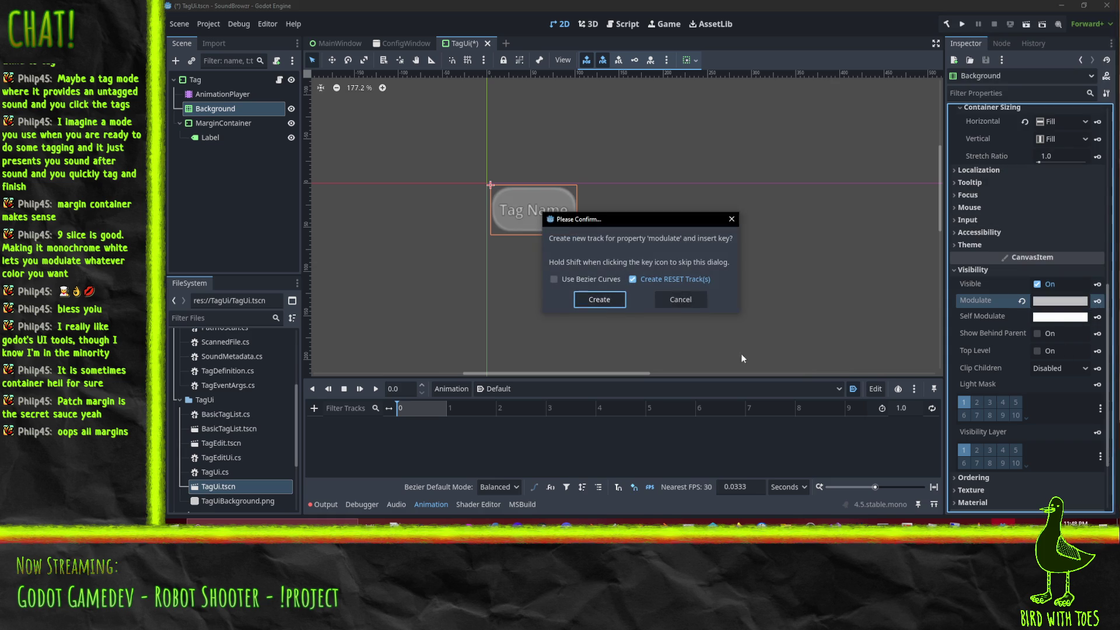
click(600, 300)
In Selected, replace the Tag's modulate track with a Background modulate track, resetting Tag to white.
click(520, 388)
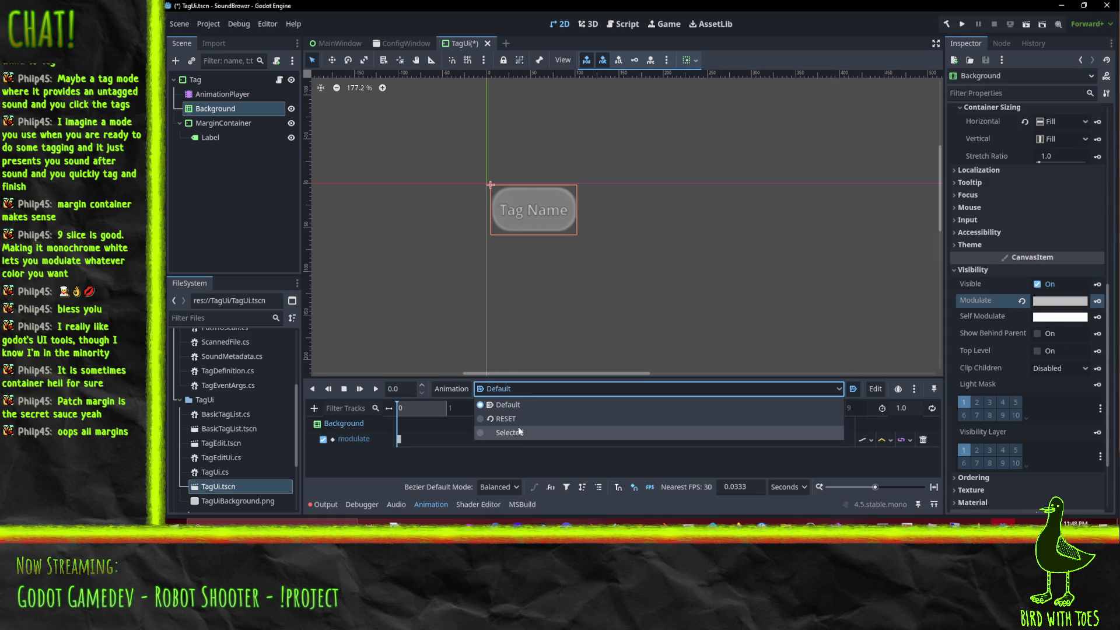
click(545, 432)
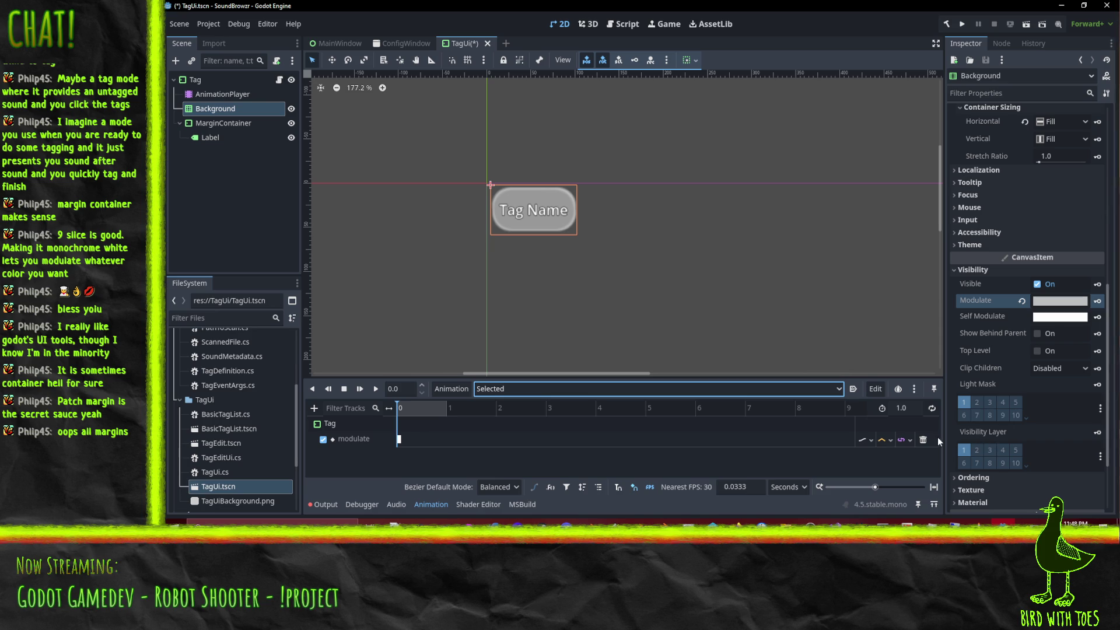
click(923, 439)
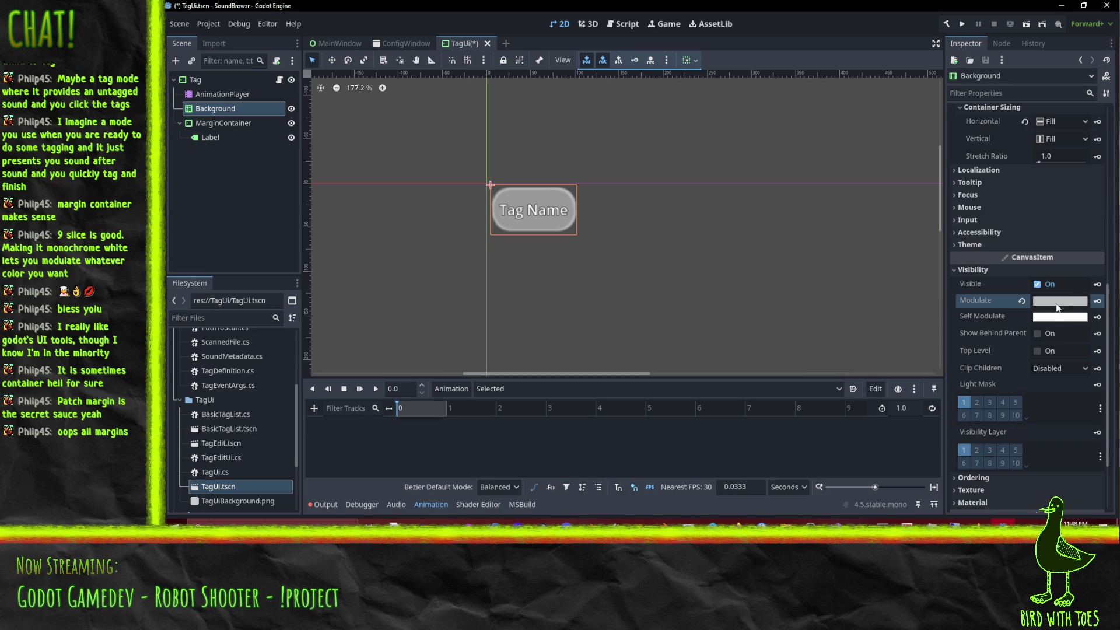
mouse_move(1058, 307)
click(1022, 300)
click(1098, 301)
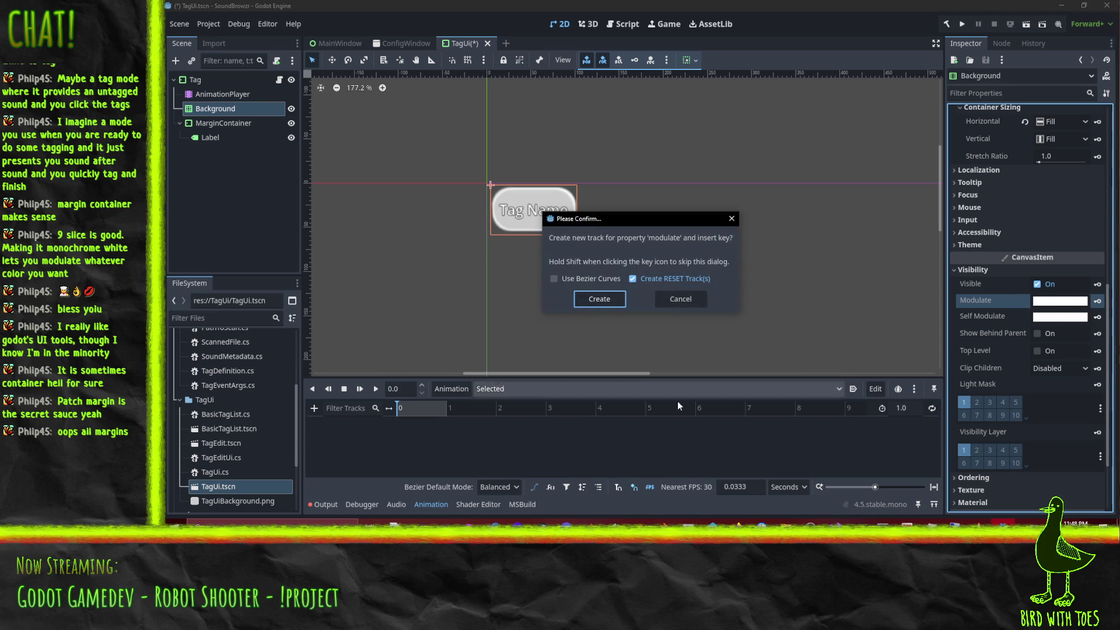
click(611, 303)
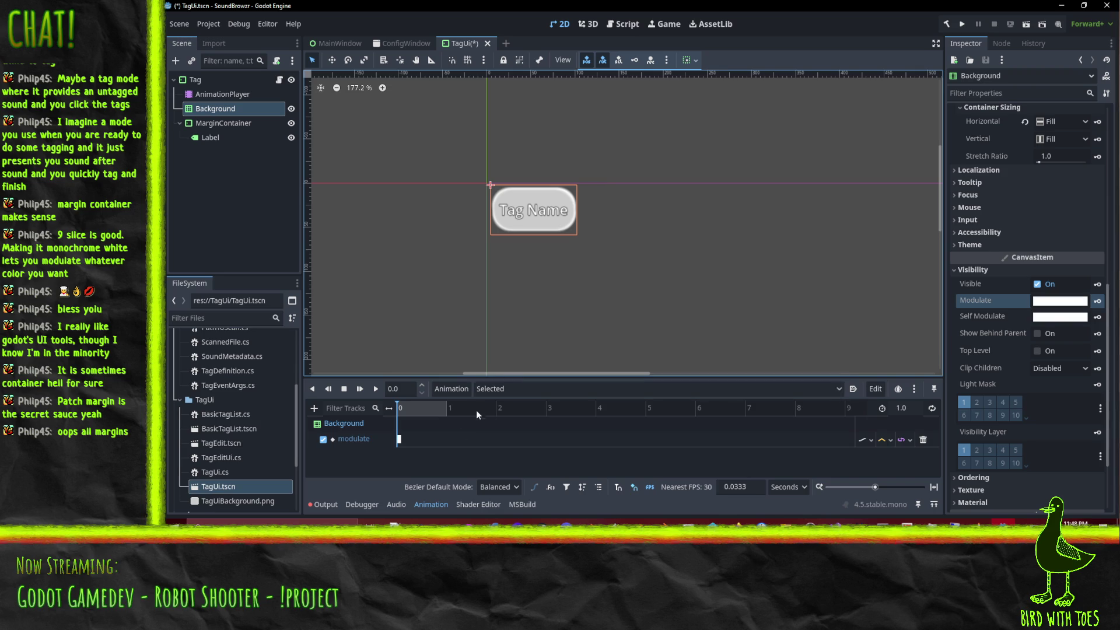
Check the RESET, Default and Selected animations, then save the TagUi scene.
click(543, 389)
click(519, 418)
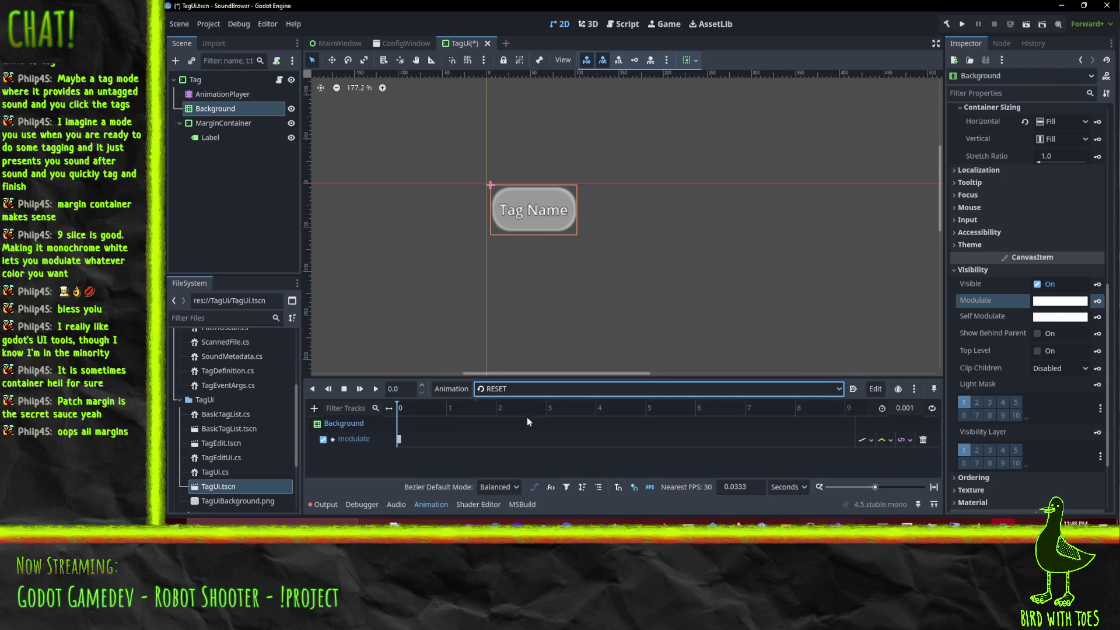
click(399, 441)
click(525, 462)
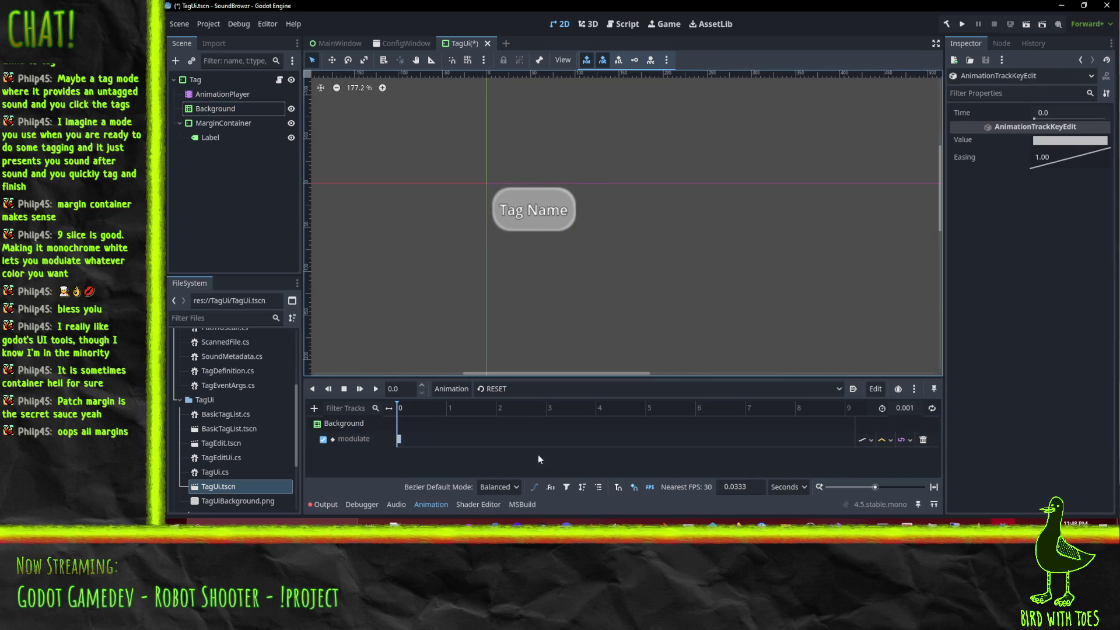
click(435, 420)
click(251, 80)
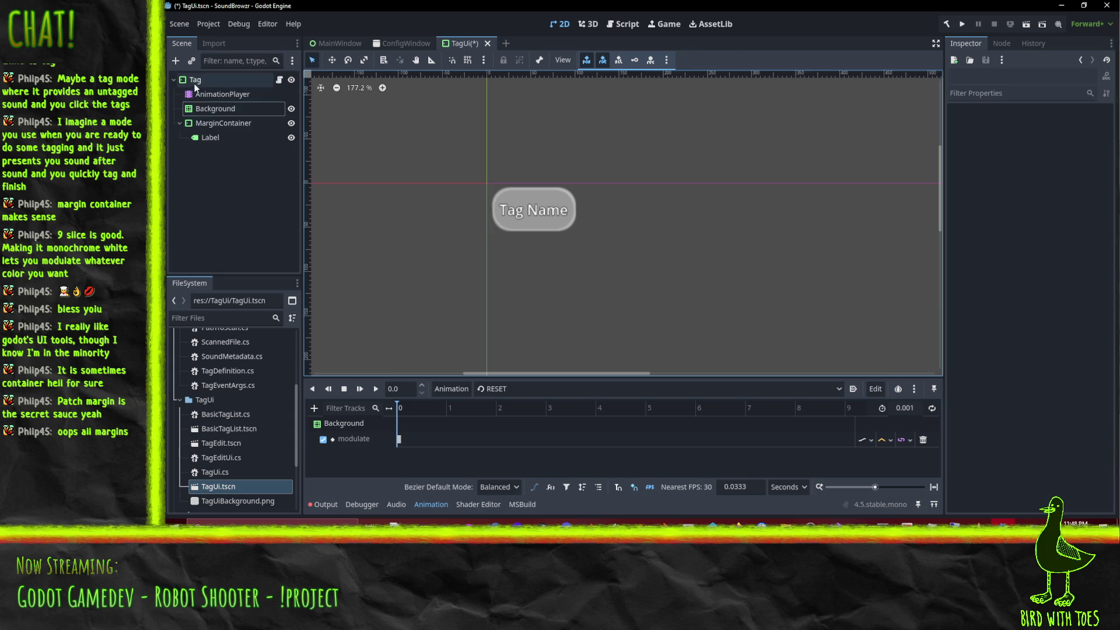
click(506, 388)
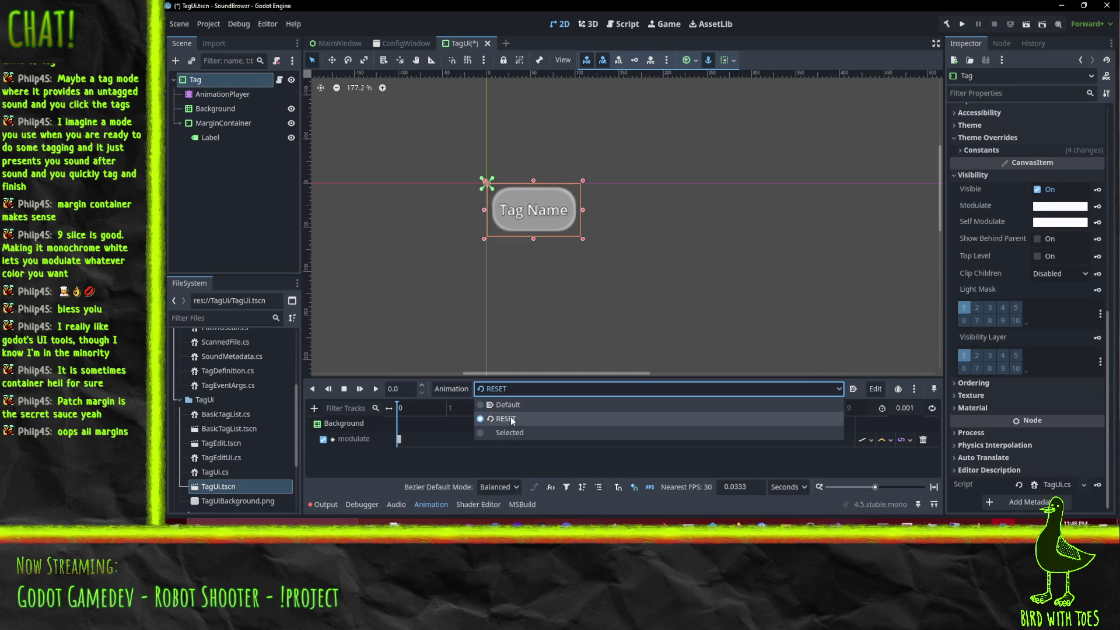
click(521, 405)
click(515, 390)
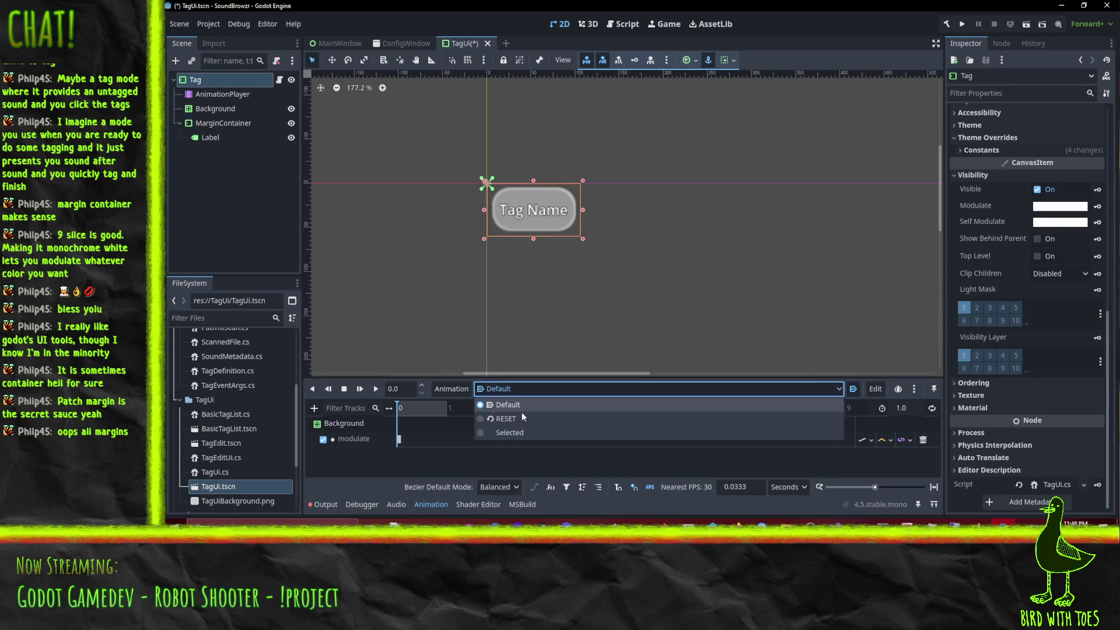
click(527, 430)
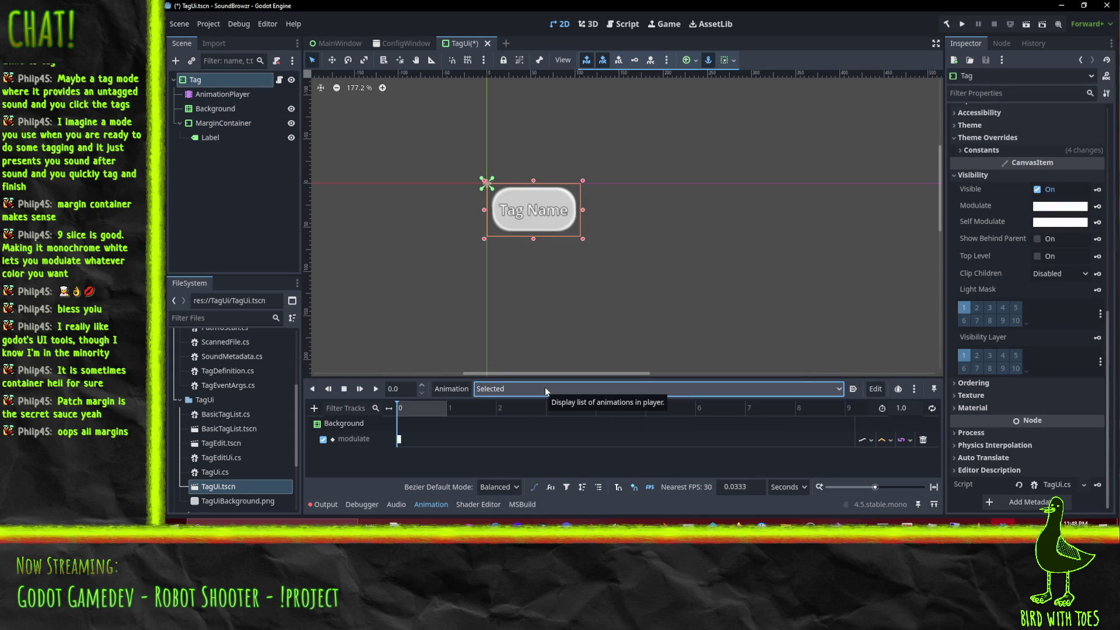
key(ctrl+s)
Run SoundBrowser from MainWindow, close it, and inspect the NullReferenceException in TagUi.set_Tag.
click(335, 43)
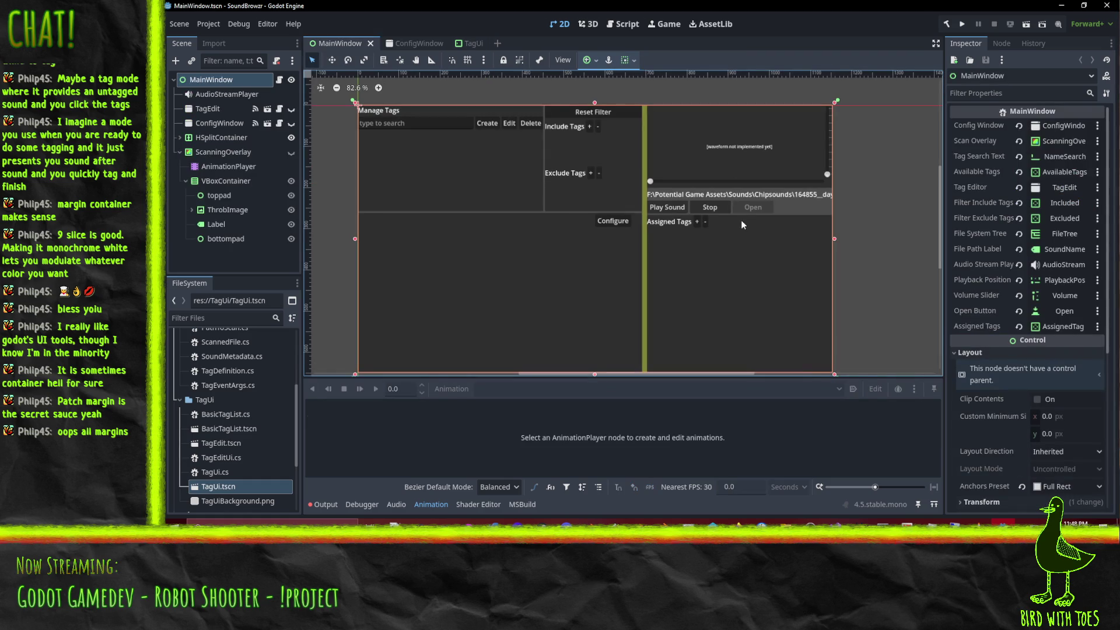
click(962, 25)
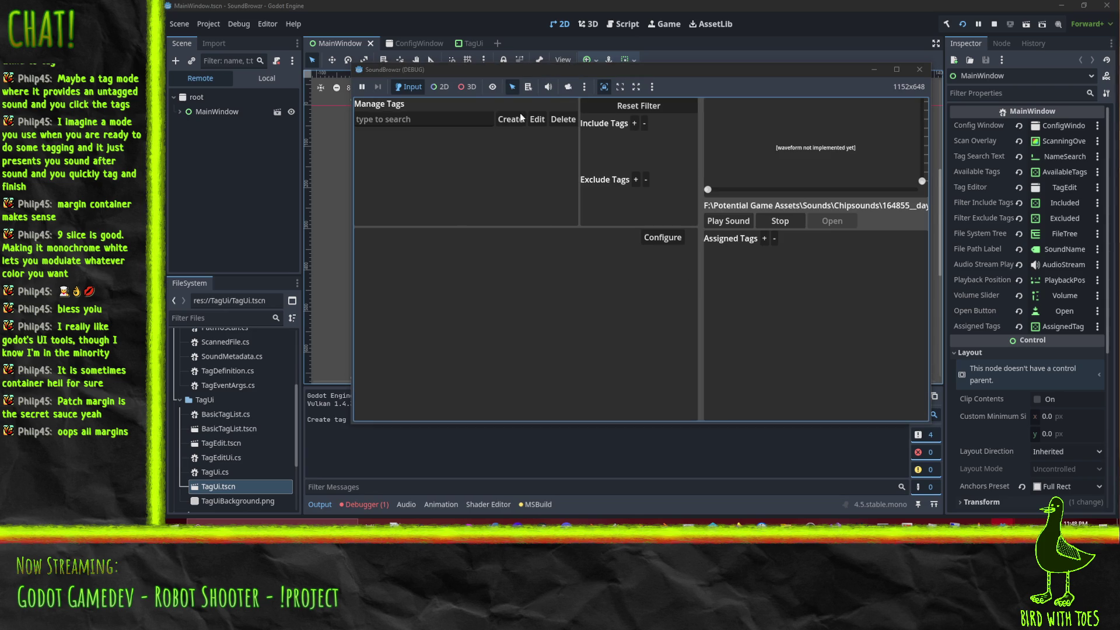
click(921, 70)
click(365, 504)
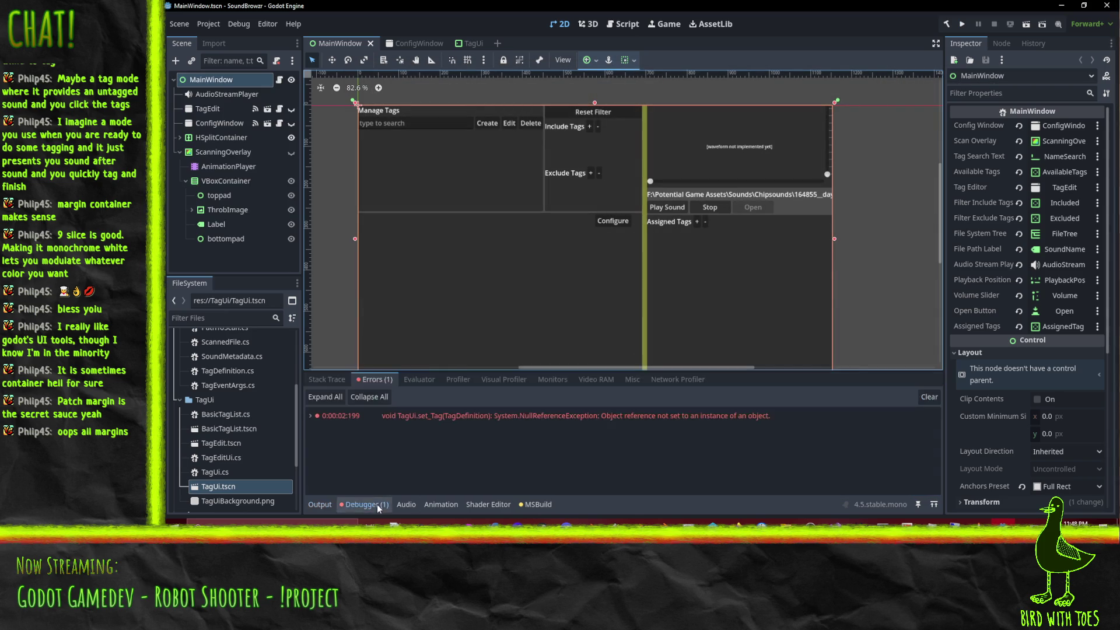
click(374, 380)
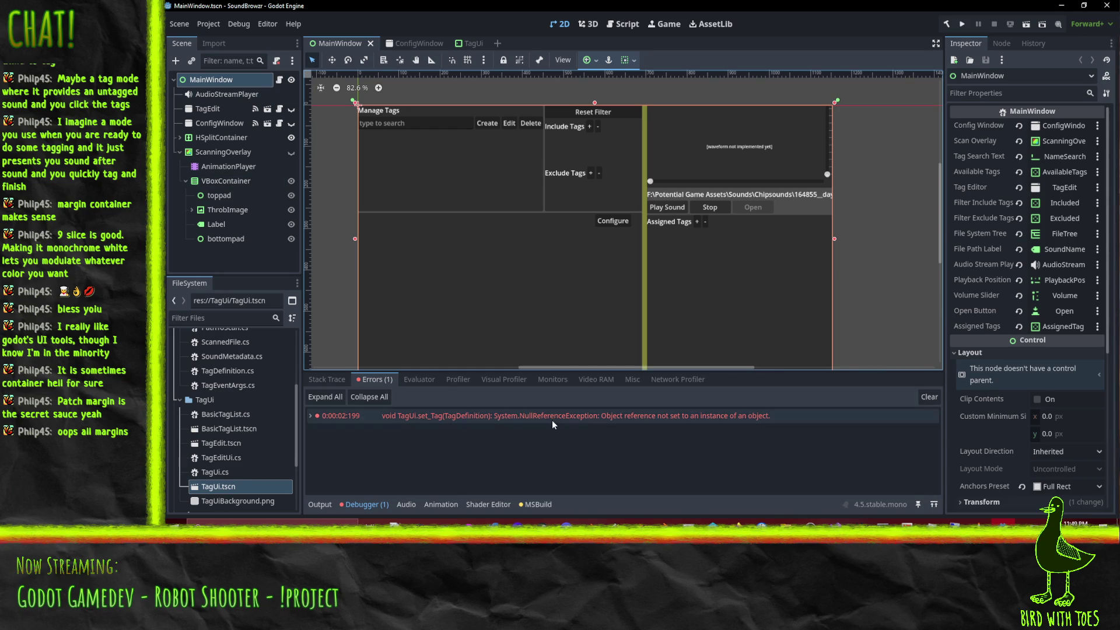
click(469, 43)
Assign the Background node to TagUi's Background export, save, and run to confirm the tinted tags.
scroll(1009, 129, up, 10)
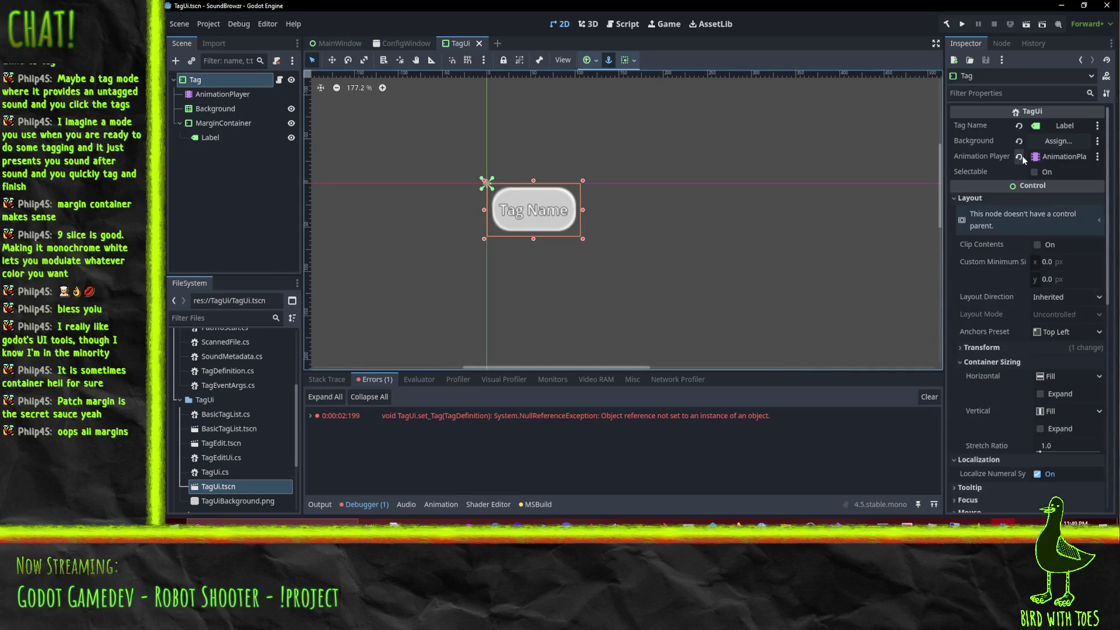
mouse_move(213, 108)
mouse_down()
mouse_move(642, 134)
mouse_move(1060, 141)
mouse_up()
key(ctrl+s)
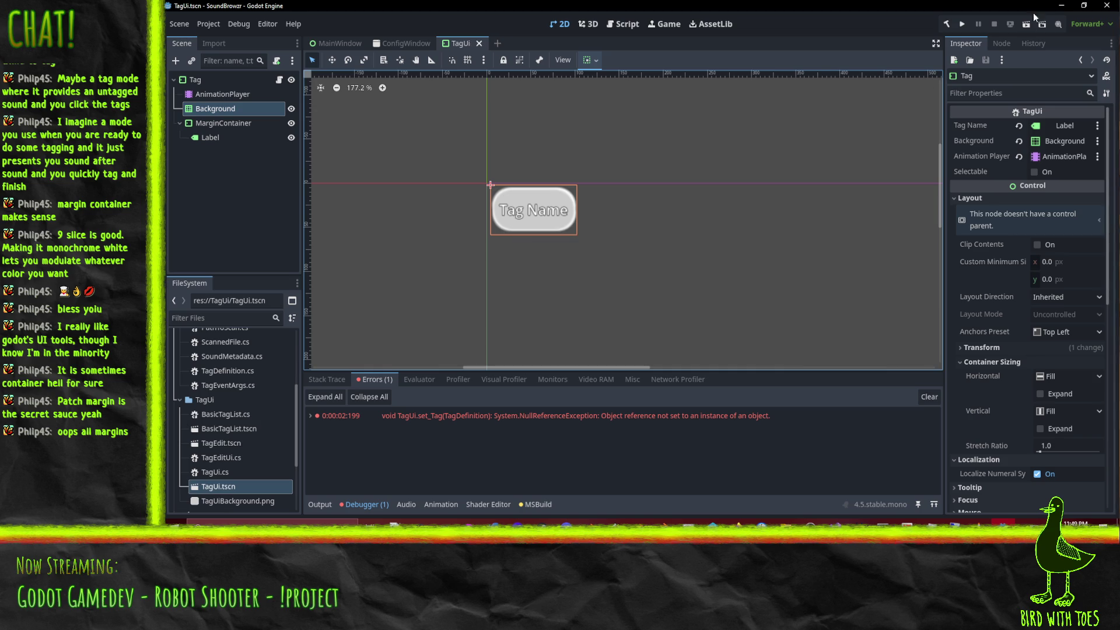
click(964, 23)
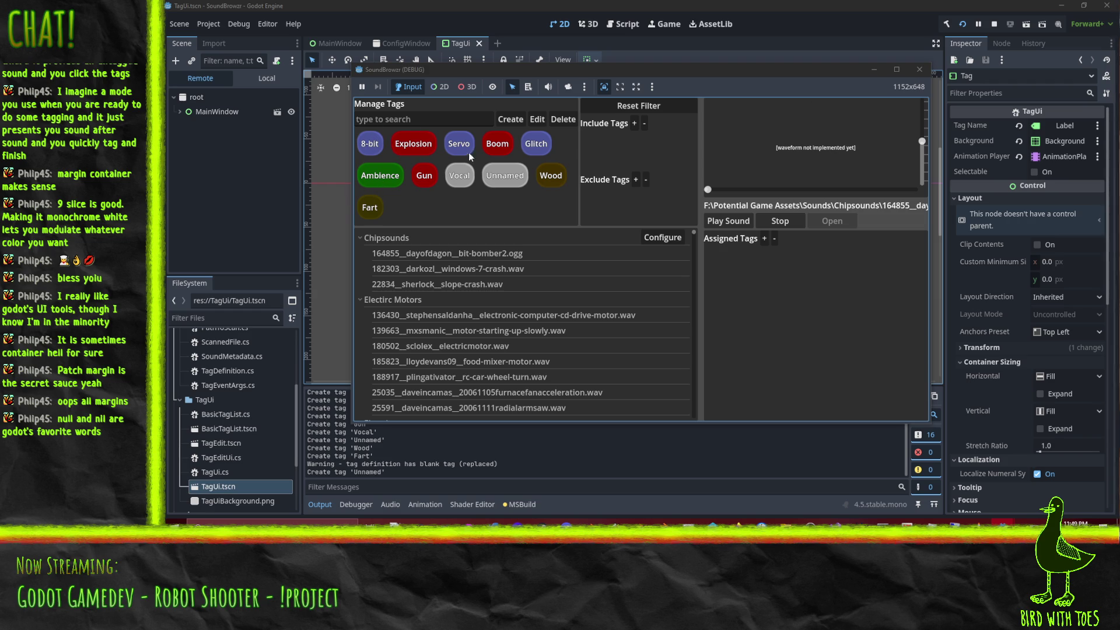
click(923, 72)
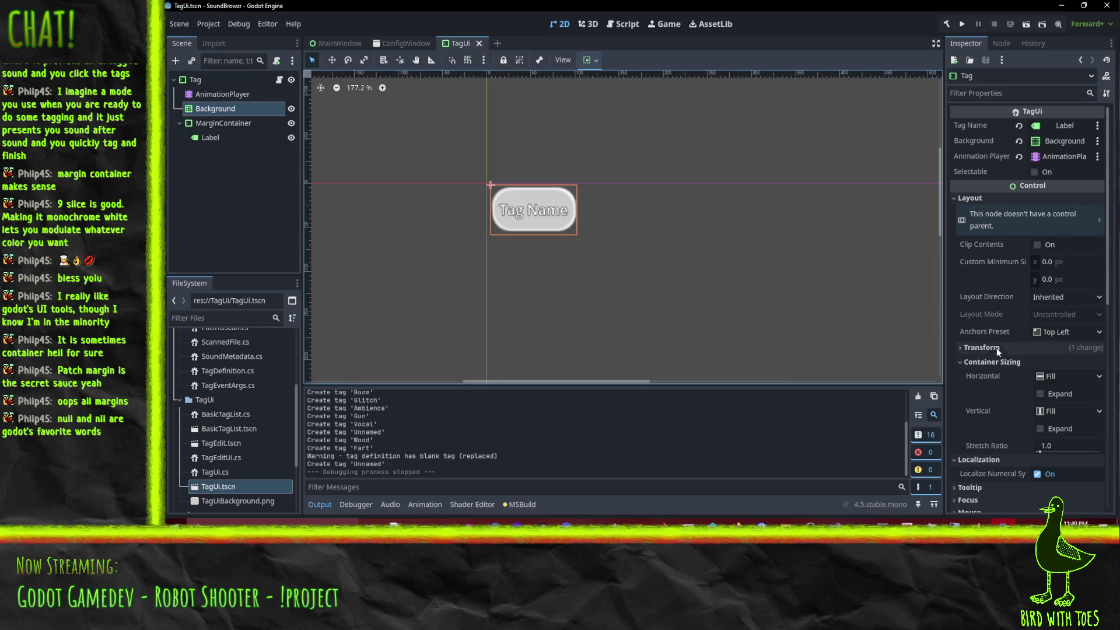
Set the Tag root to 60 px tall, with Horizontal and Vertical Expand both unchecked.
click(1041, 395)
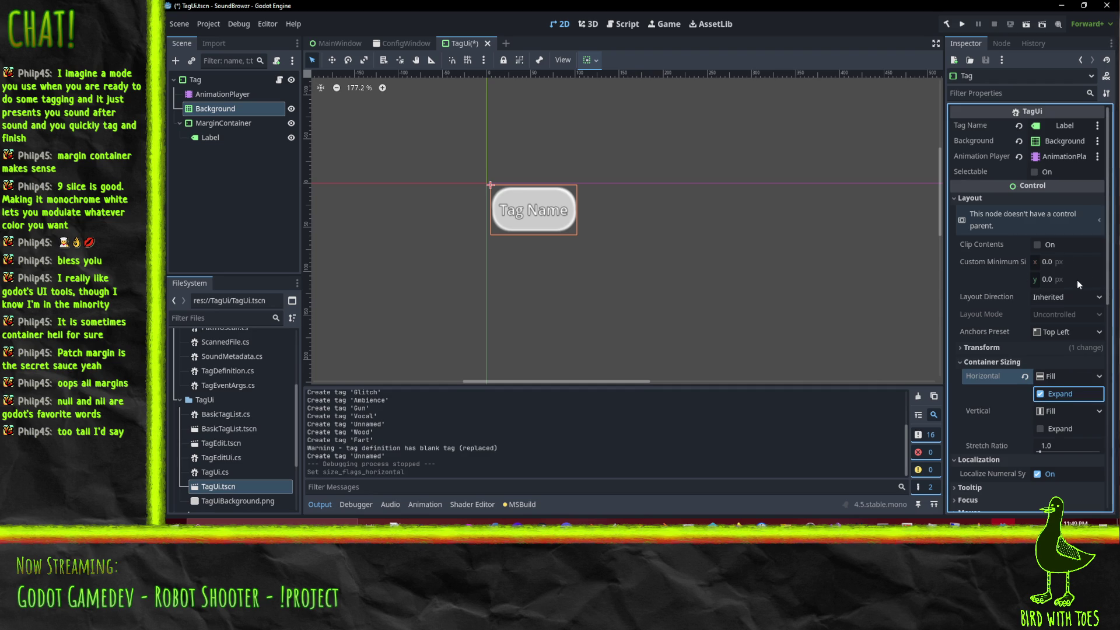
click(1017, 345)
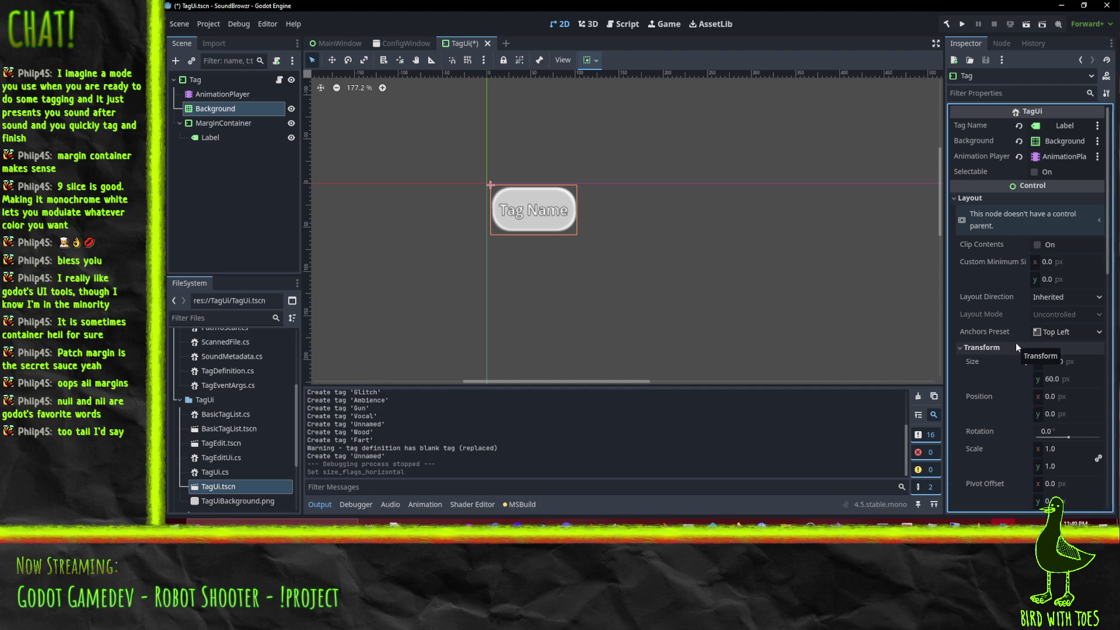
key(Return)
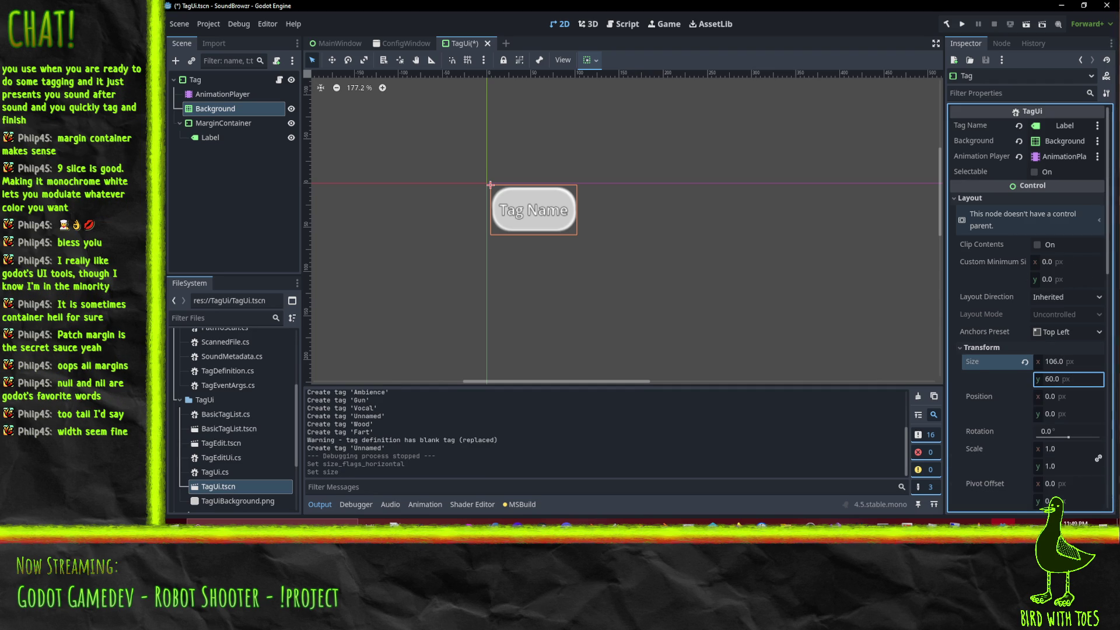
click(986, 345)
click(1040, 394)
click(1040, 429)
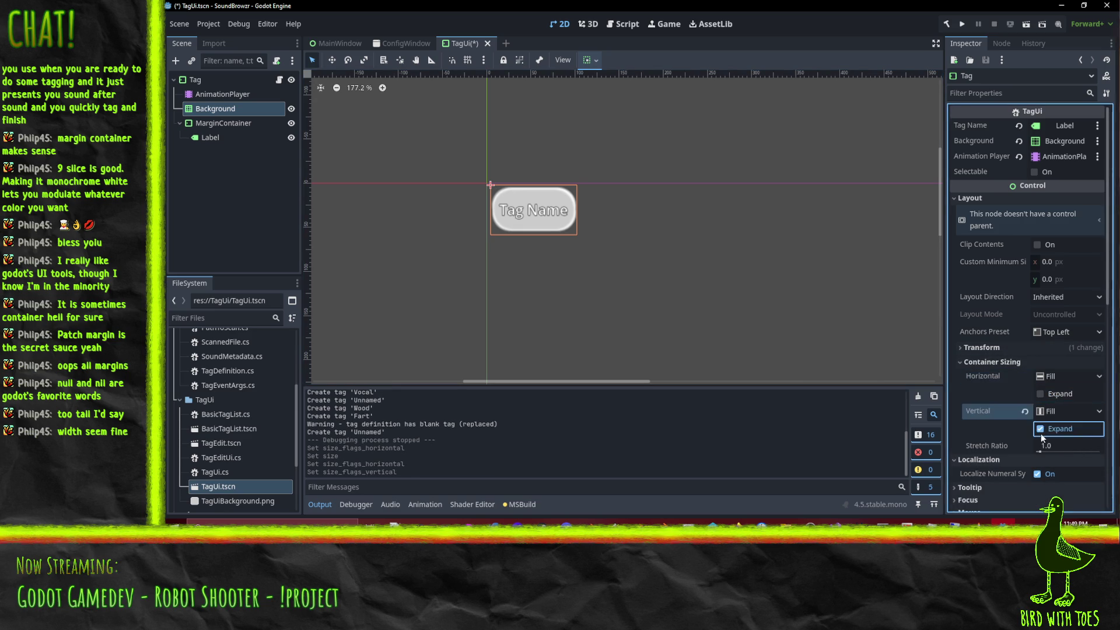
click(1040, 429)
scroll(1038, 435, down, 1)
scroll(1039, 439, down, 2)
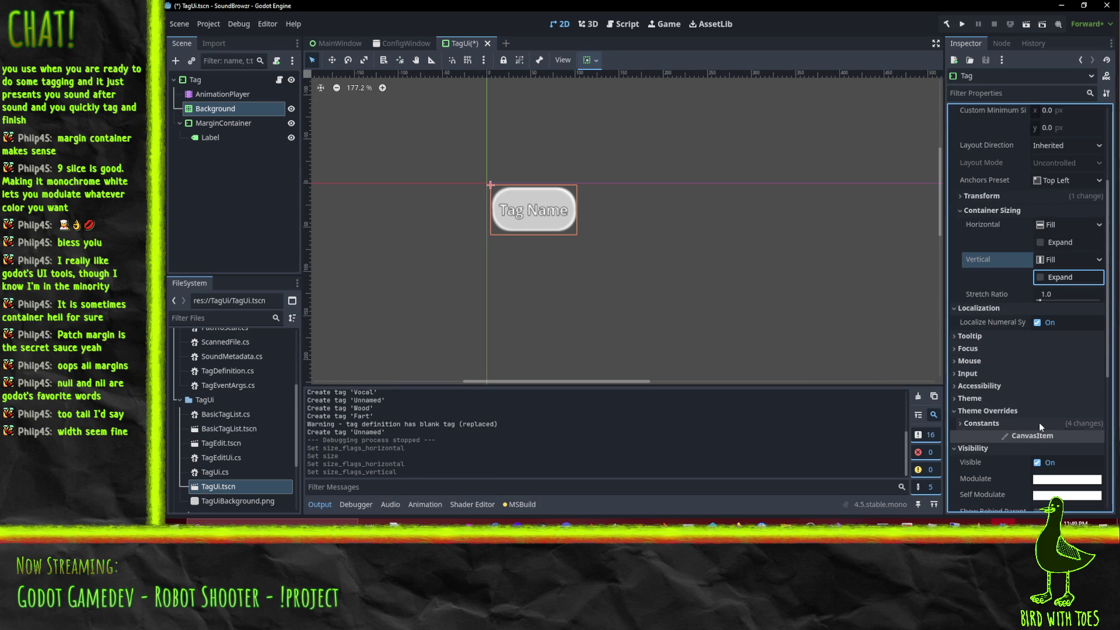
scroll(775, 270, right, 3)
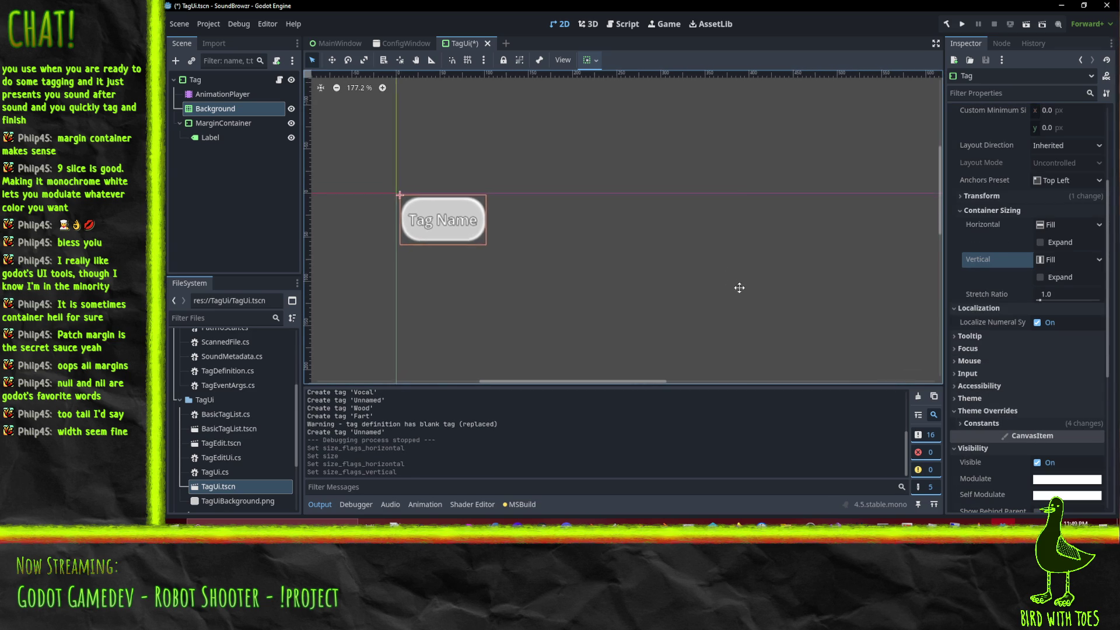
scroll(971, 306, up, 3)
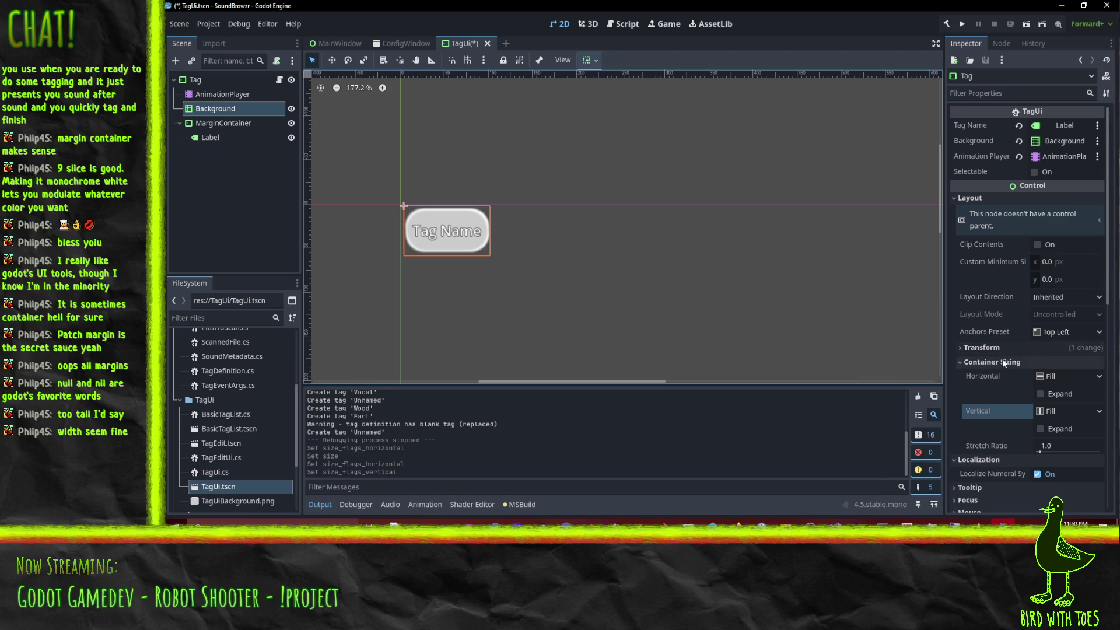
mouse_move(461, 523)
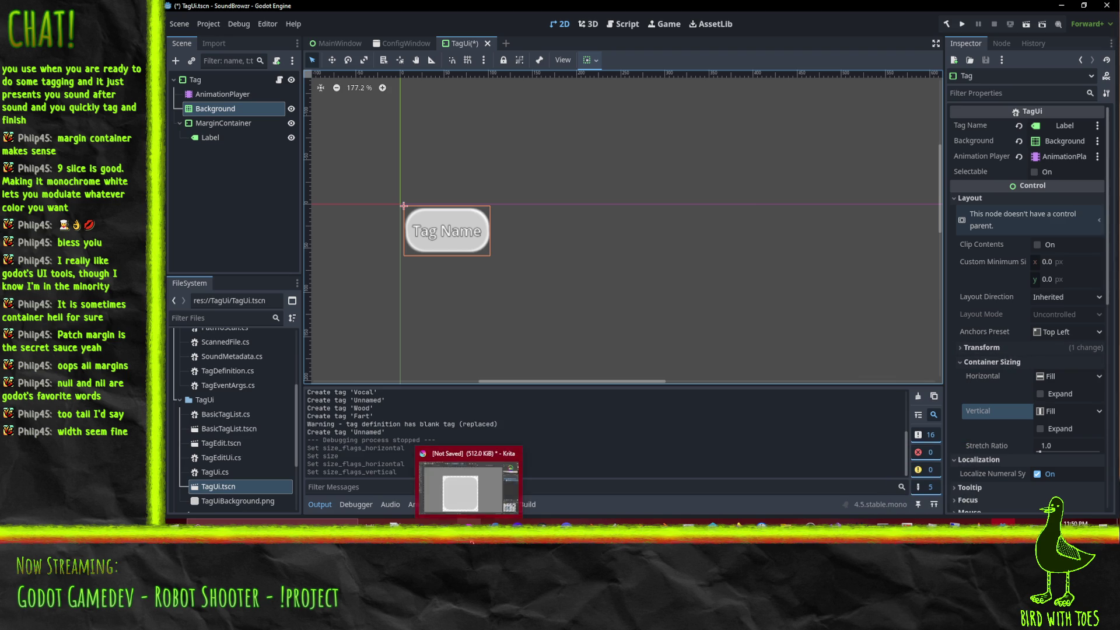
scroll(457, 251, up, 6)
drag(515, 284, 551, 313)
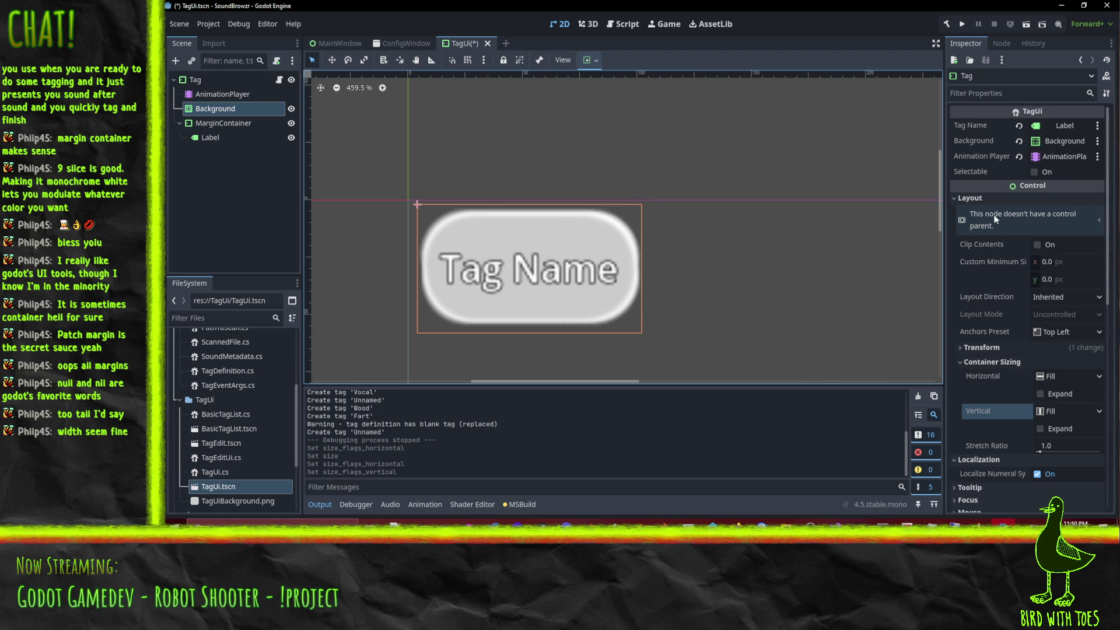
click(974, 197)
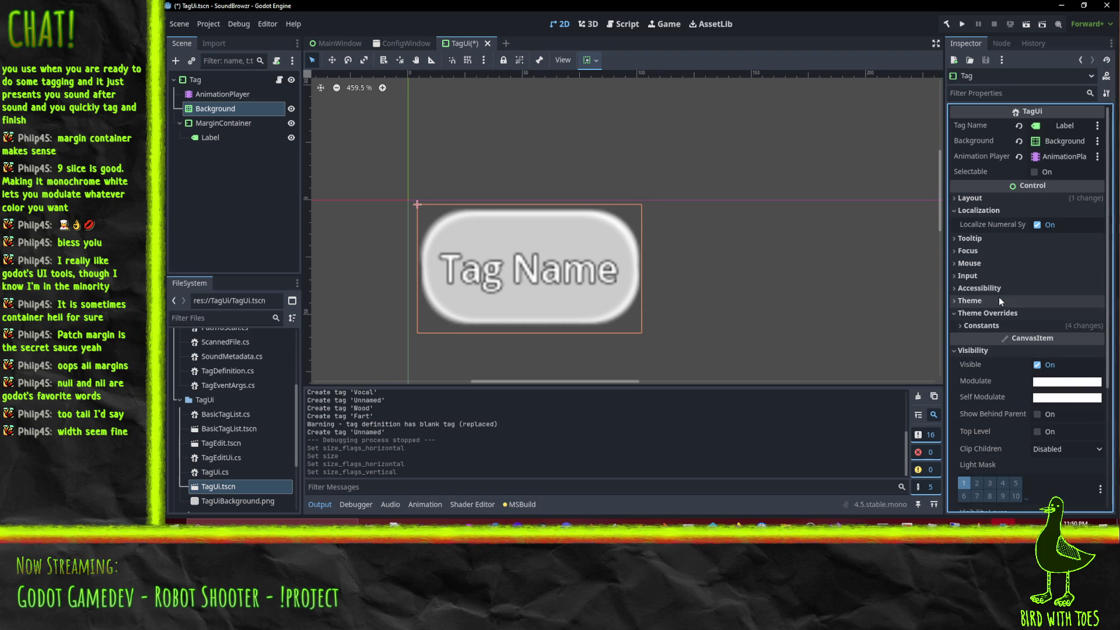
click(216, 110)
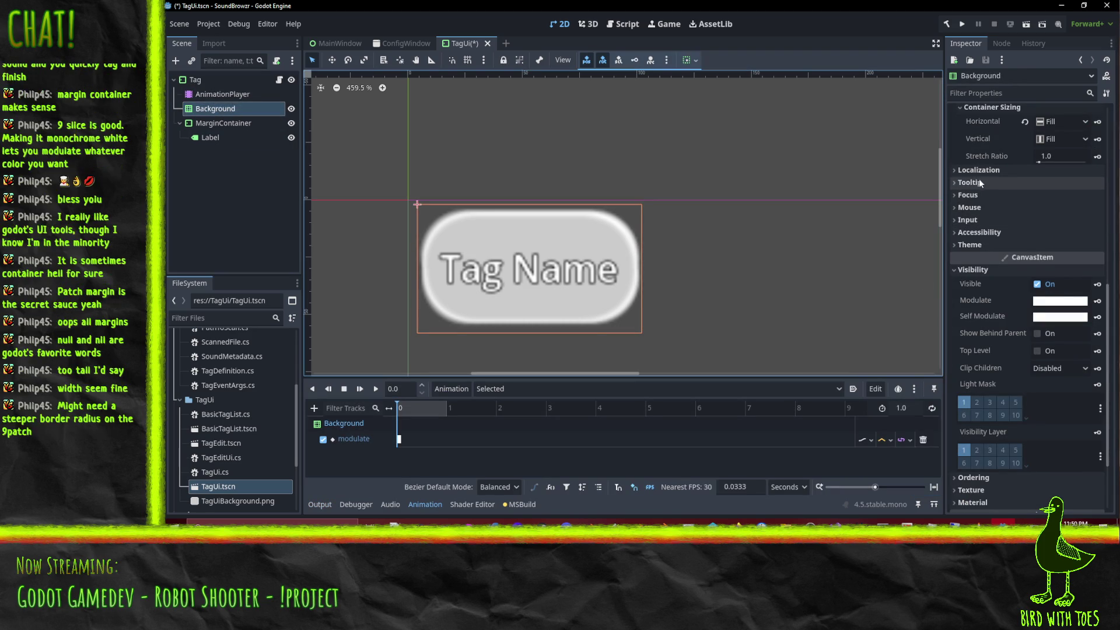
double_click(981, 172)
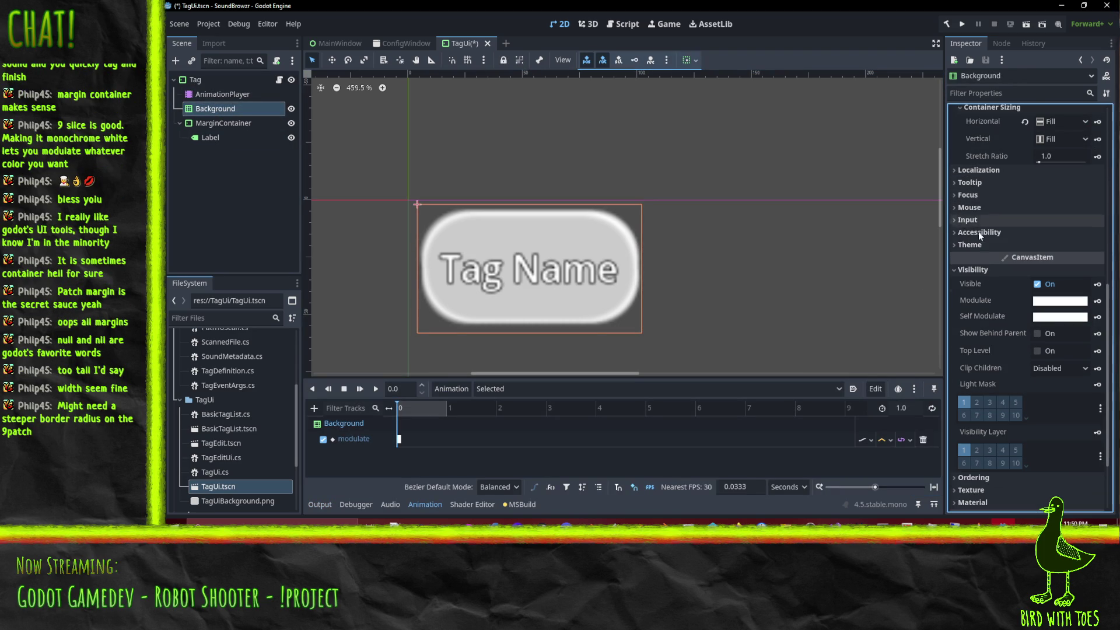
scroll(1007, 174, up, 5)
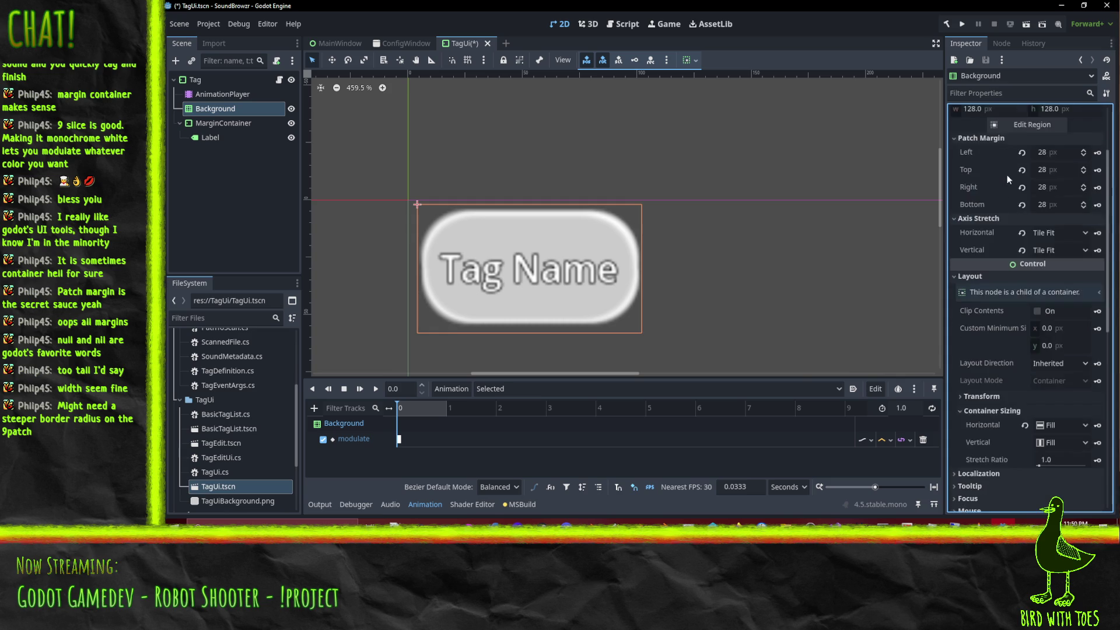
scroll(1027, 361, up, 4)
click(1044, 283)
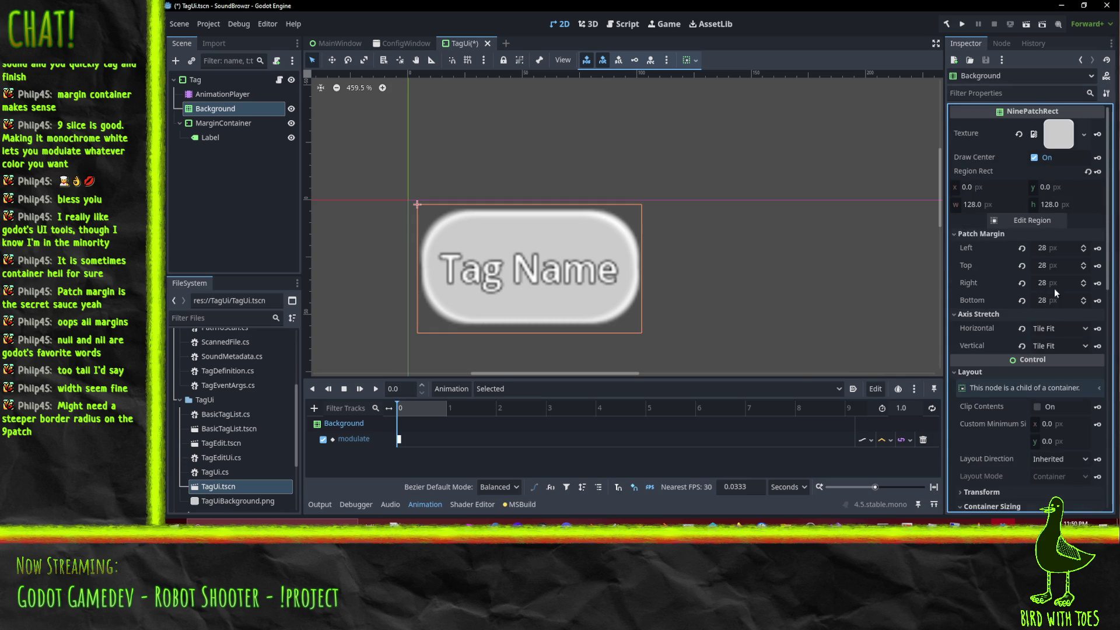
text(128)
key(Return)
mouse_move(1044, 283)
mouse_down()
mouse_move(1074, 283)
mouse_move(1015, 283)
mouse_move(1074, 301)
mouse_move(1036, 300)
mouse_move(1056, 299)
mouse_up()
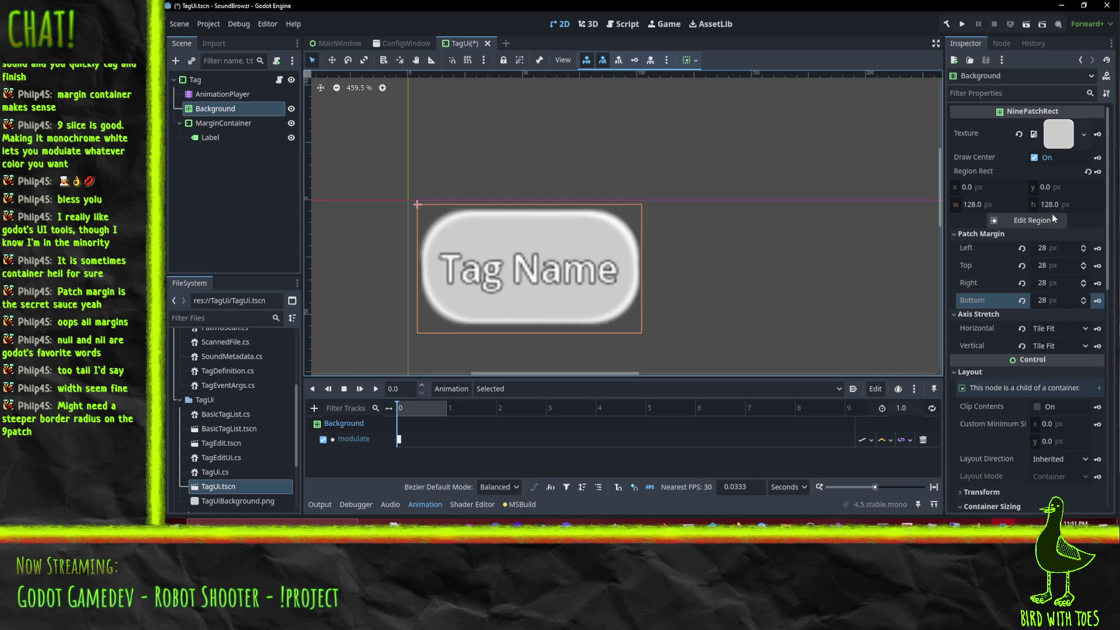
scroll(1051, 217, down, 2)
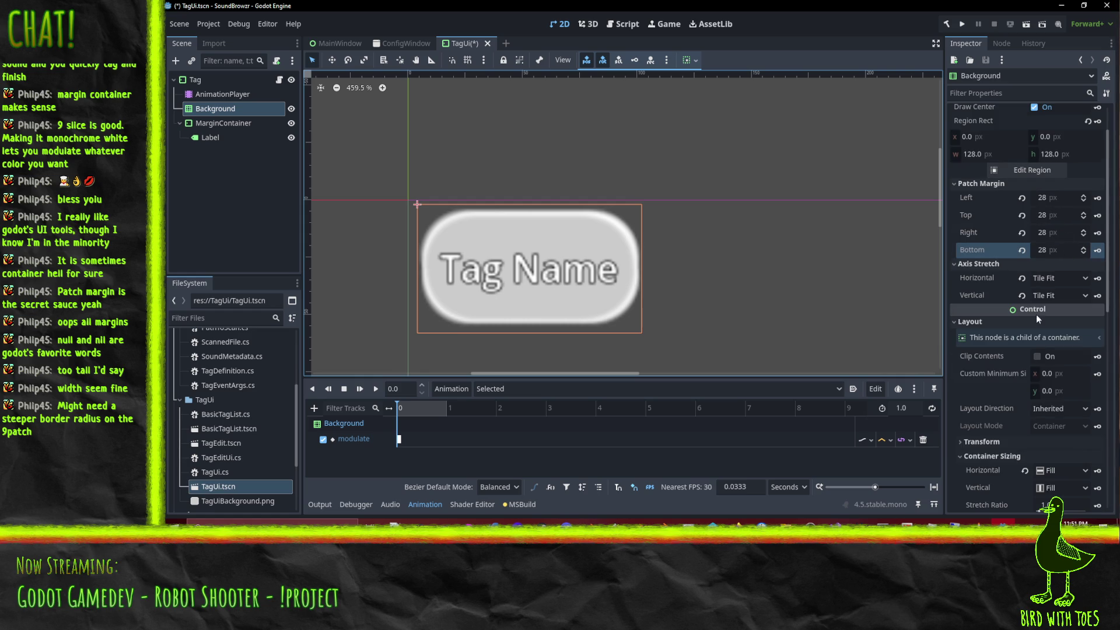
click(1054, 278)
click(1051, 295)
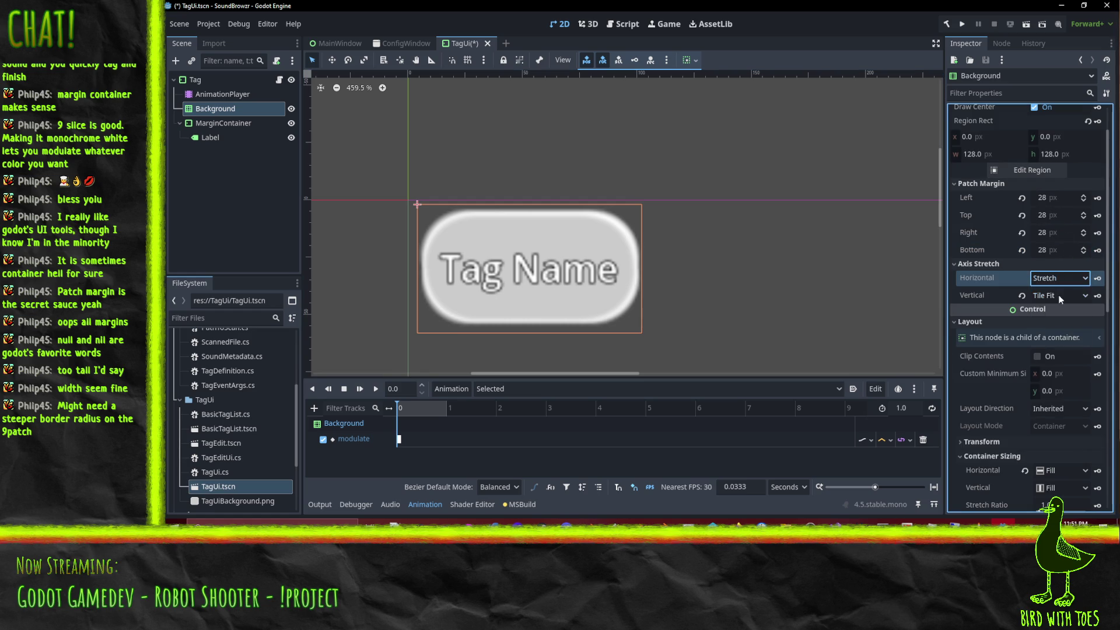
click(1056, 295)
click(1055, 312)
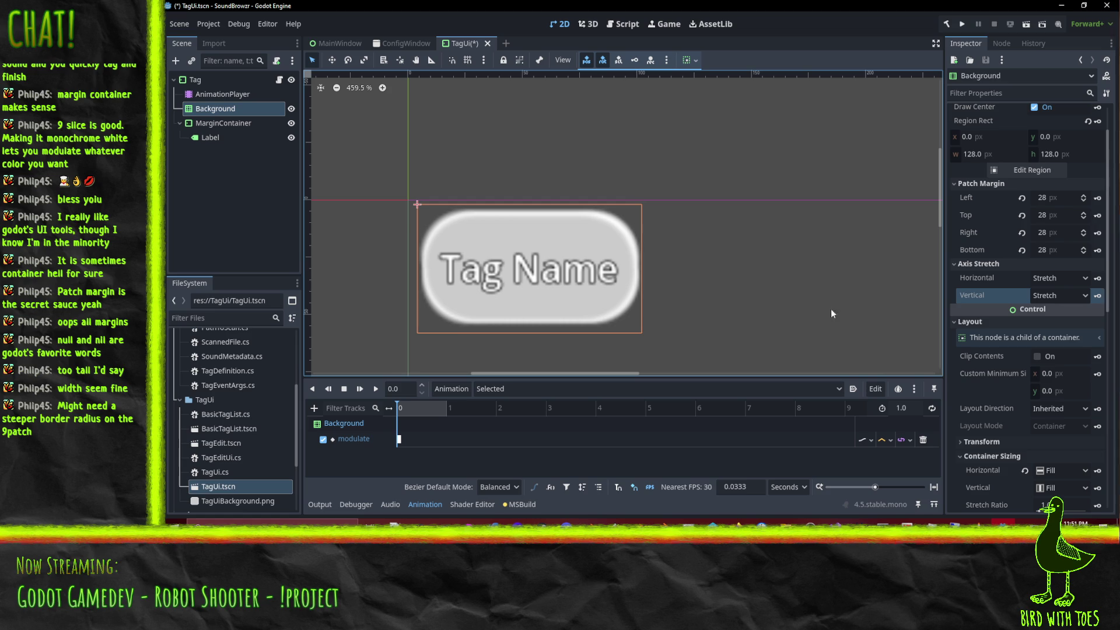
click(1057, 295)
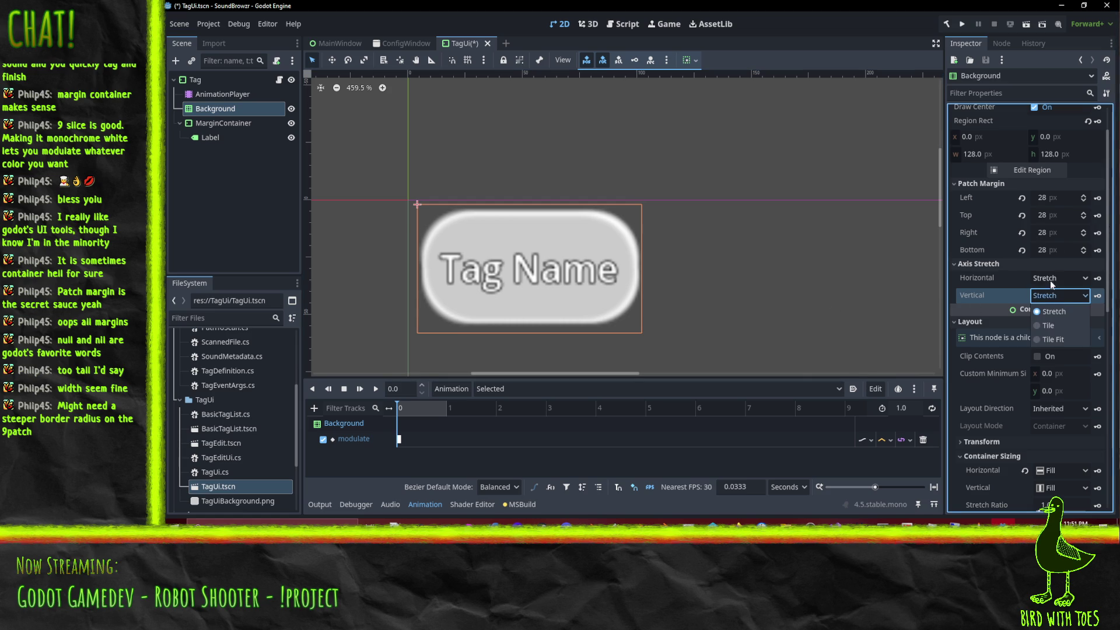
click(1053, 339)
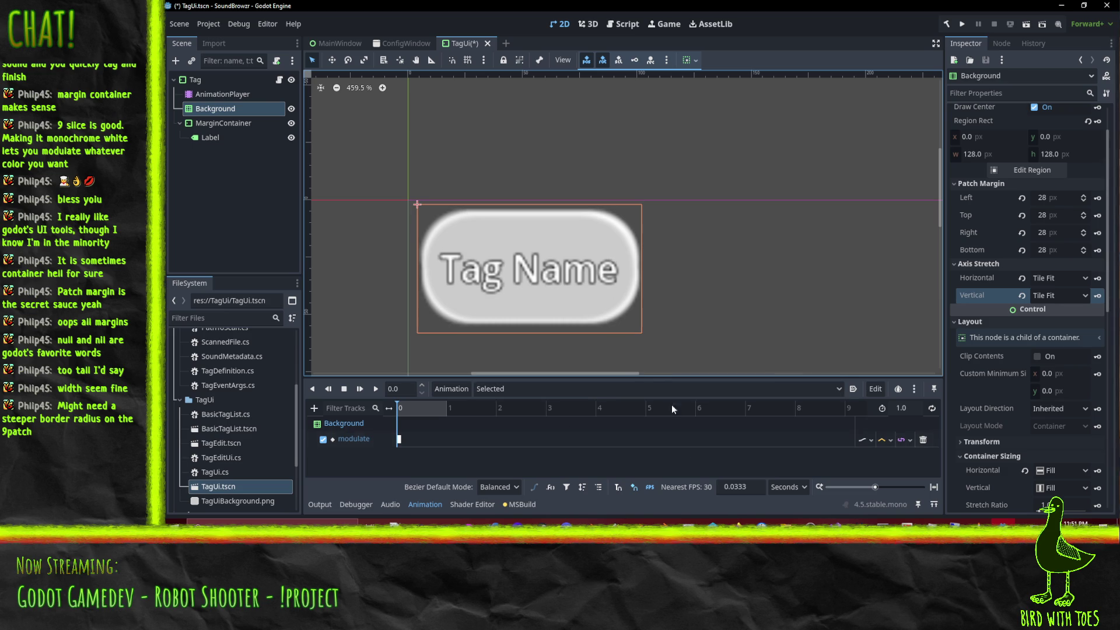
click(451, 544)
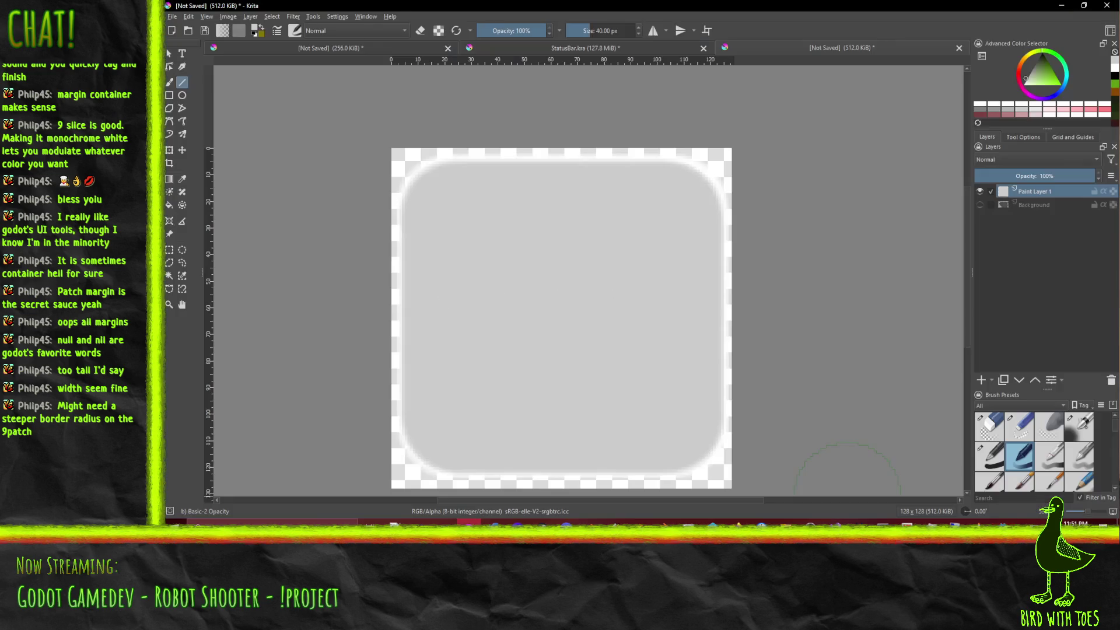
Scale the rounded tag image down to 80×80 pixels.
mouse_move(580, 342)
mouse_down()
mouse_move(569, 282)
mouse_move(583, 260)
mouse_move(593, 293)
mouse_up()
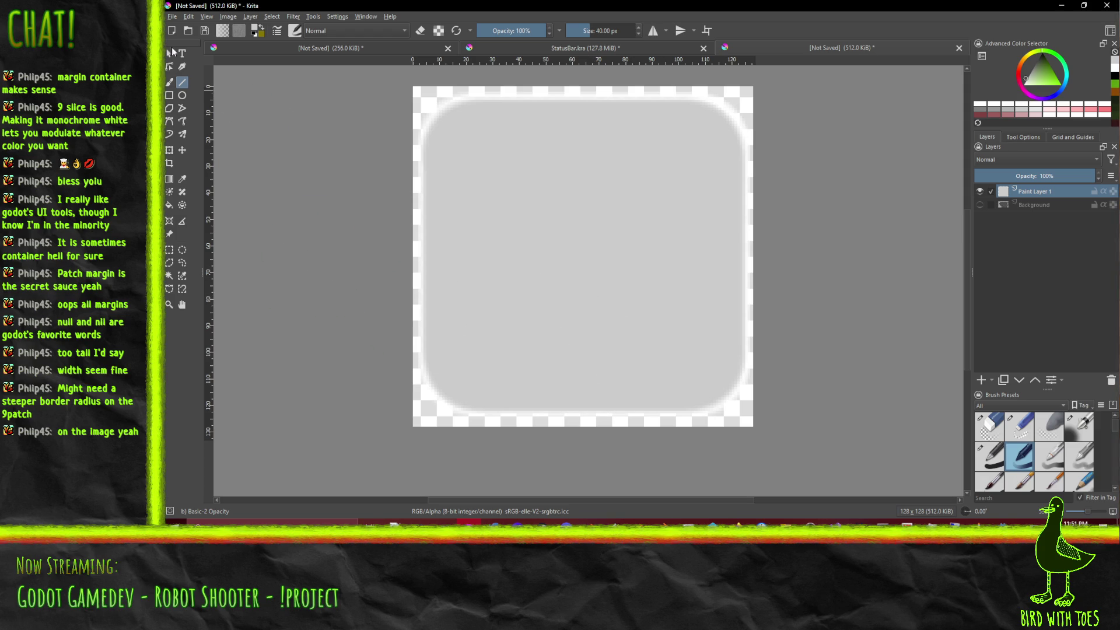
click(228, 16)
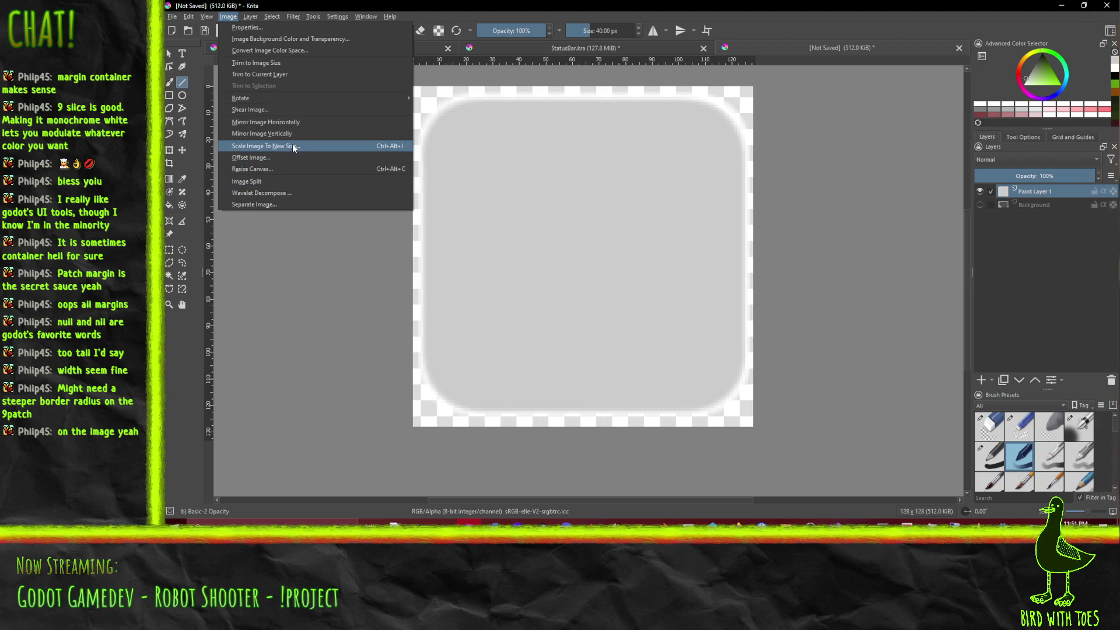
click(286, 146)
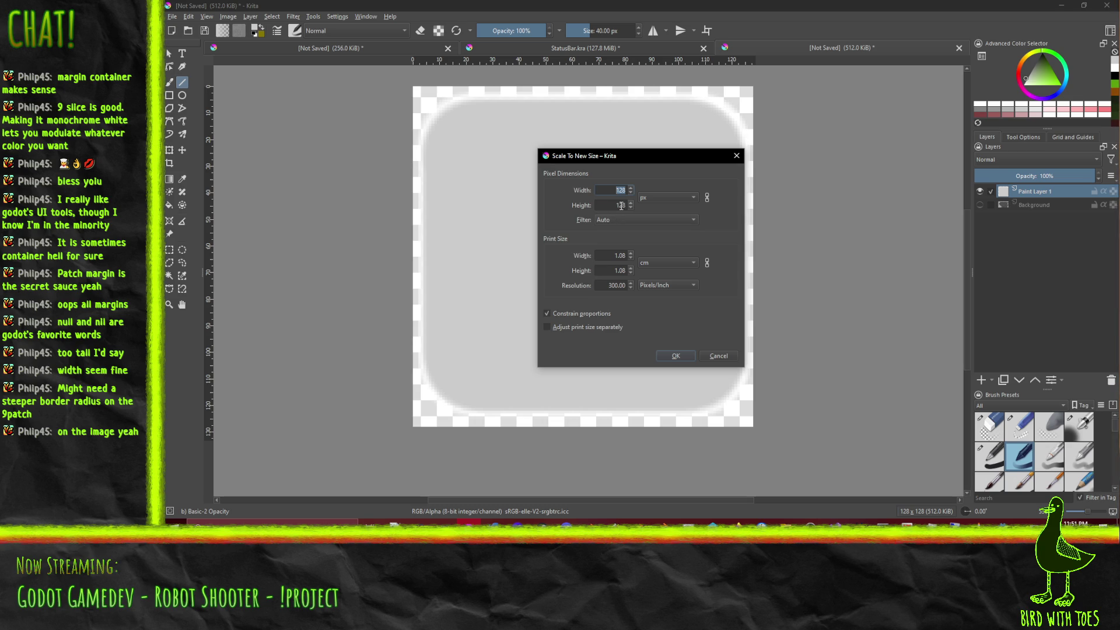
text(80)
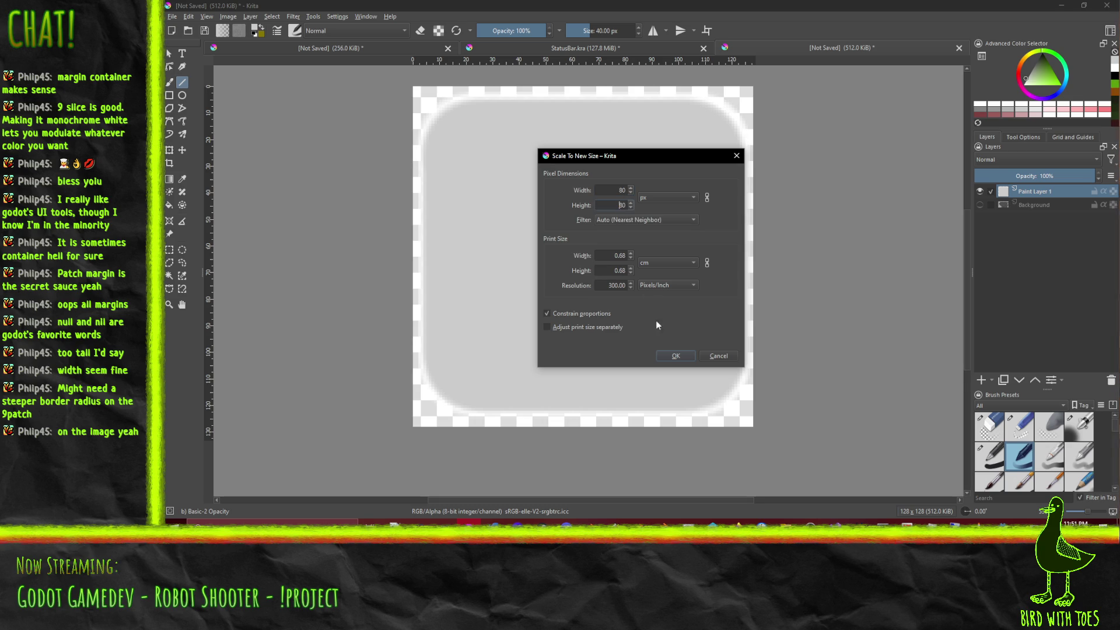
click(673, 356)
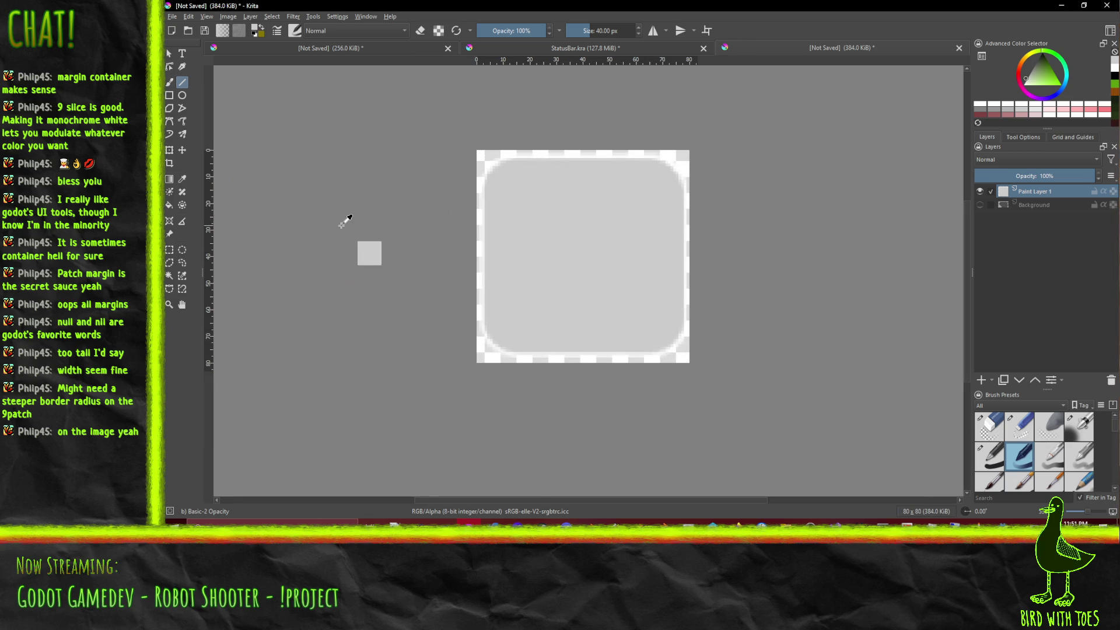
Export it over TagUiBackground.png in the TagUi folder and minimize Krita.
click(172, 16)
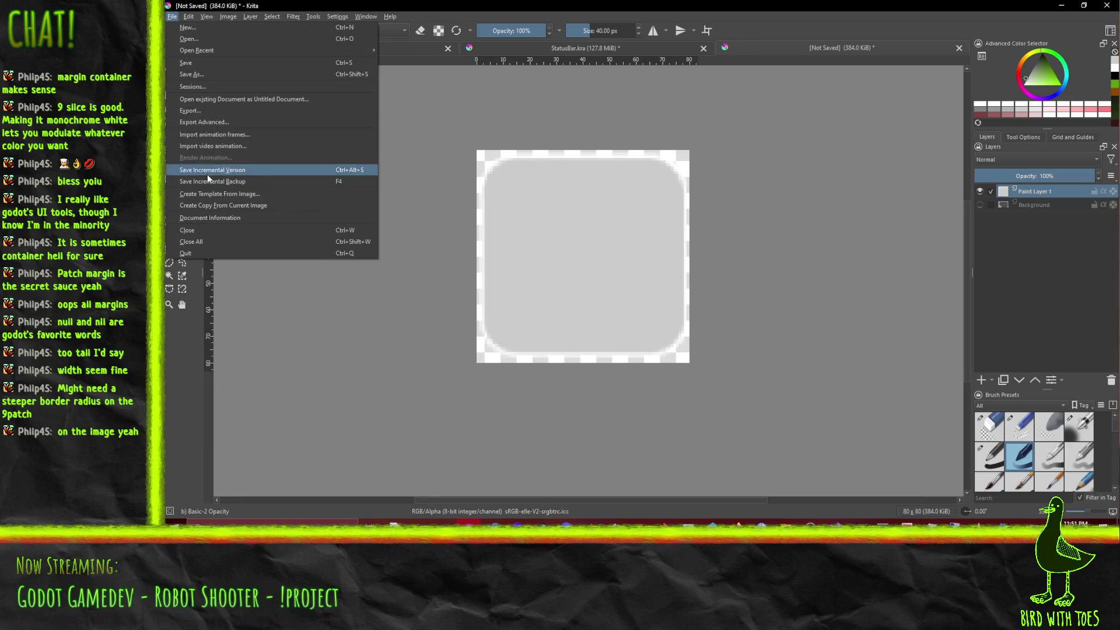
click(219, 122)
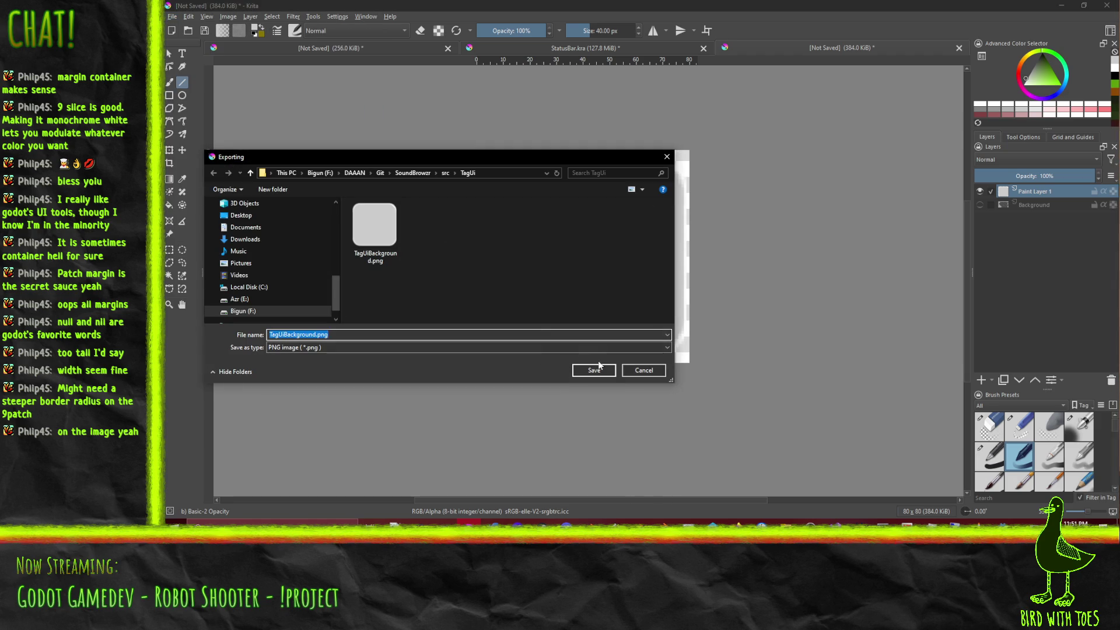
click(594, 370)
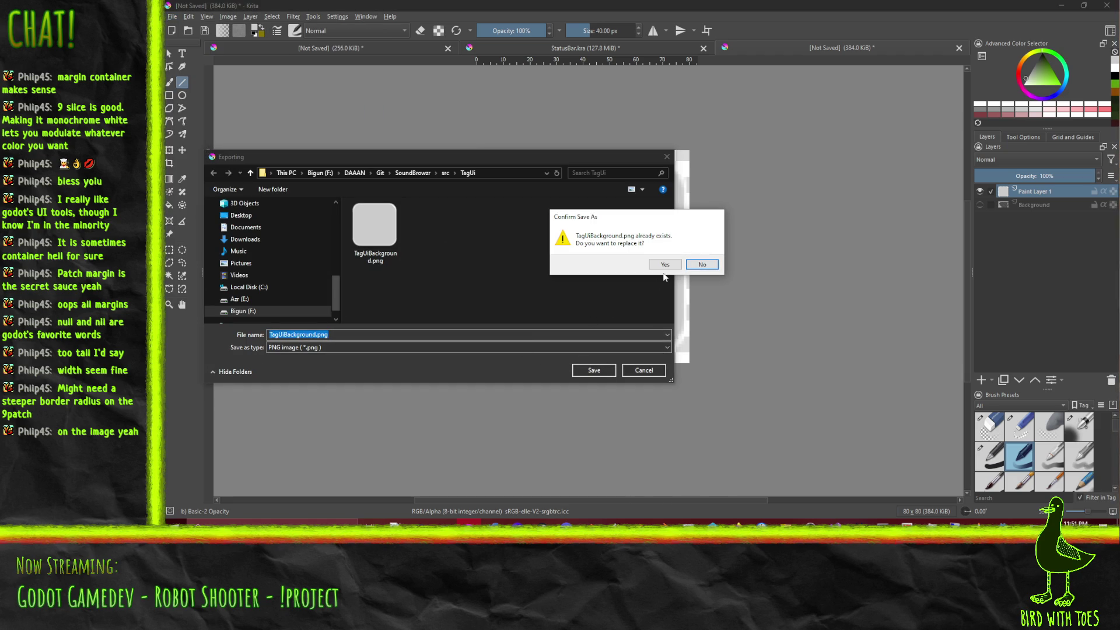
click(665, 265)
key(Return)
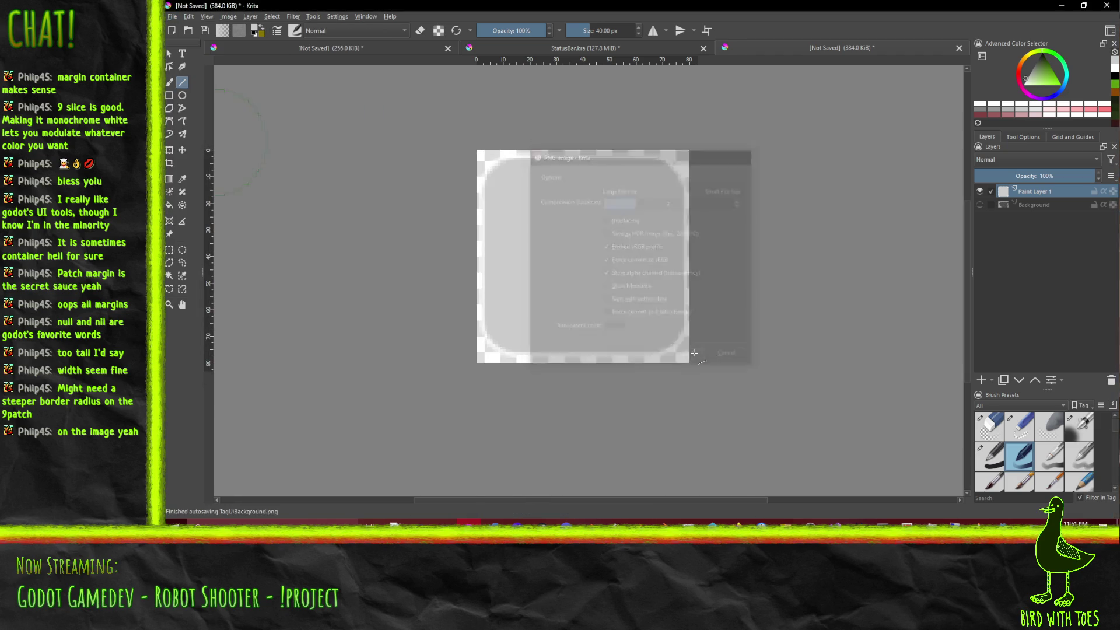
click(1062, 6)
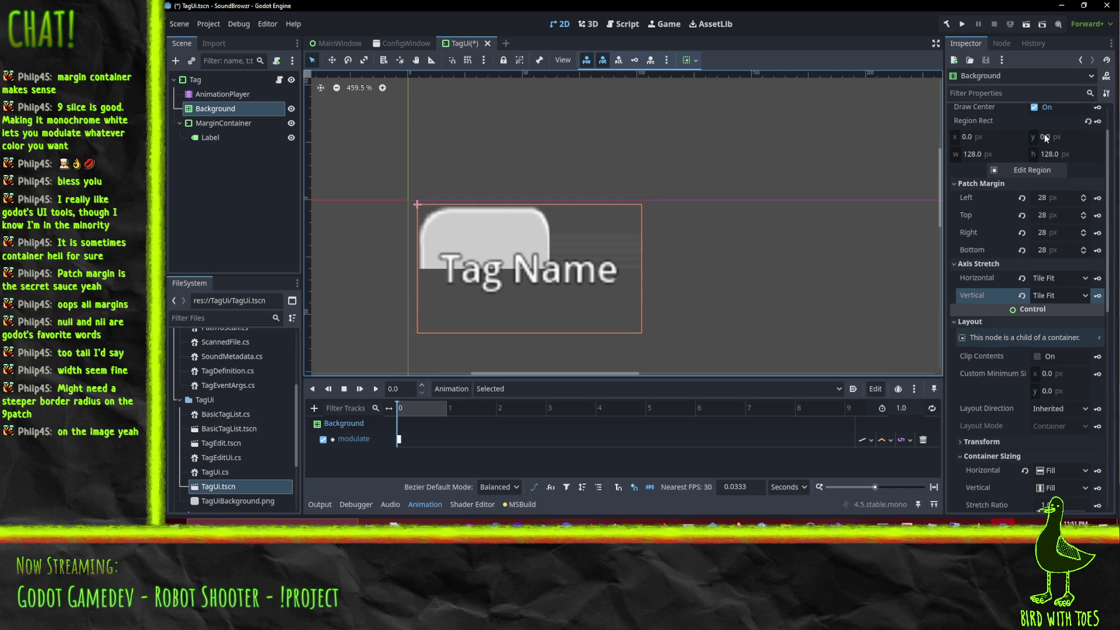
Set the Background's Region Rect to 80×80 and all four patch margins to 10.
click(988, 154)
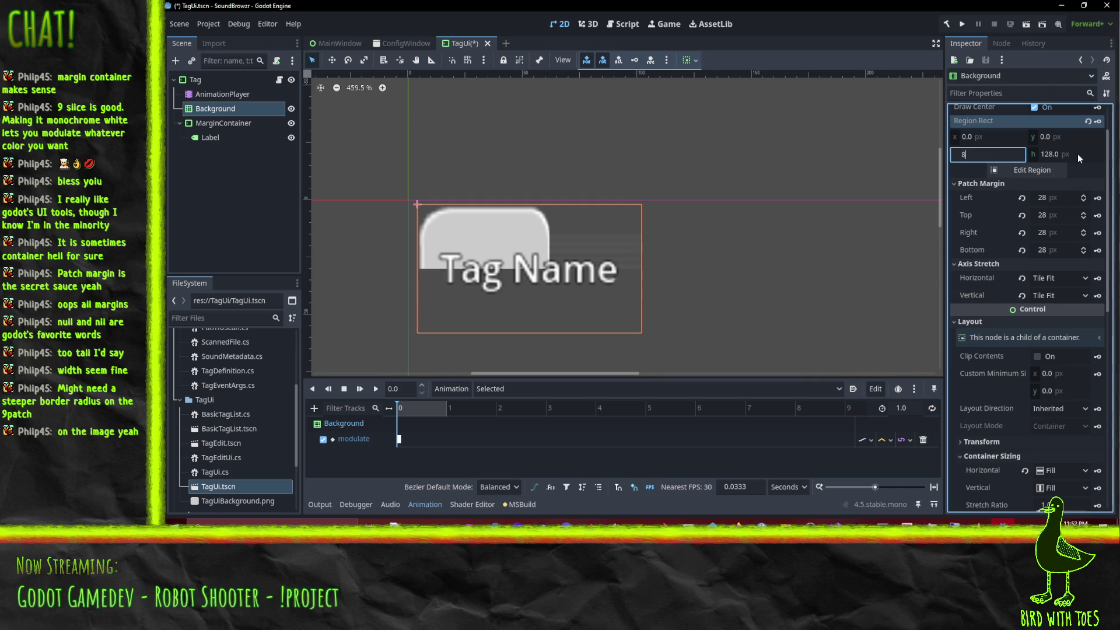
click(1046, 155)
click(1044, 199)
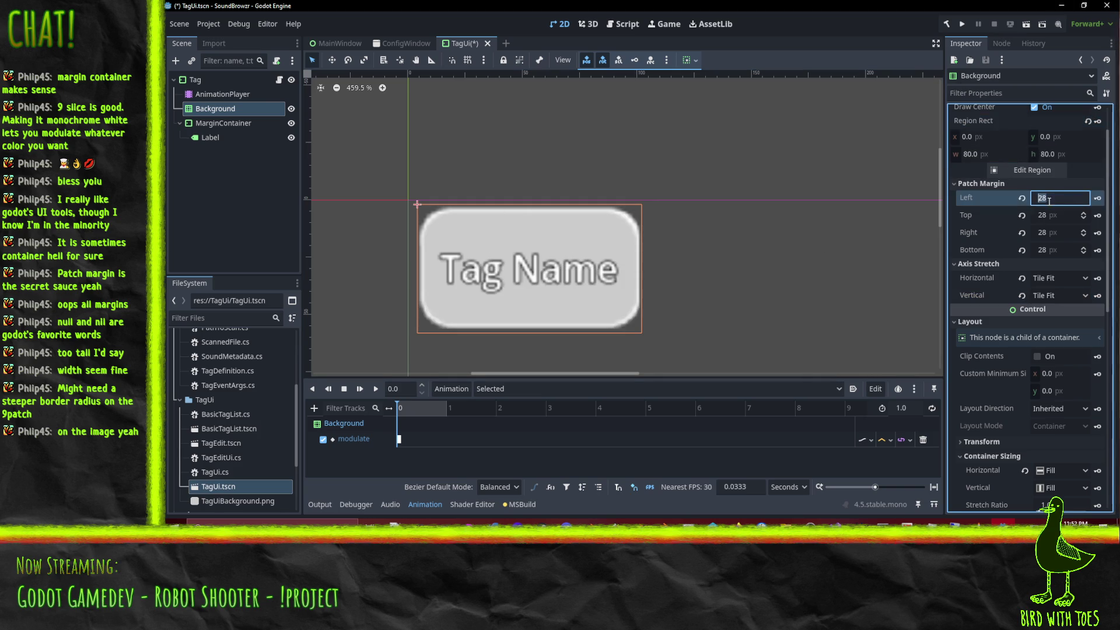
key(Return)
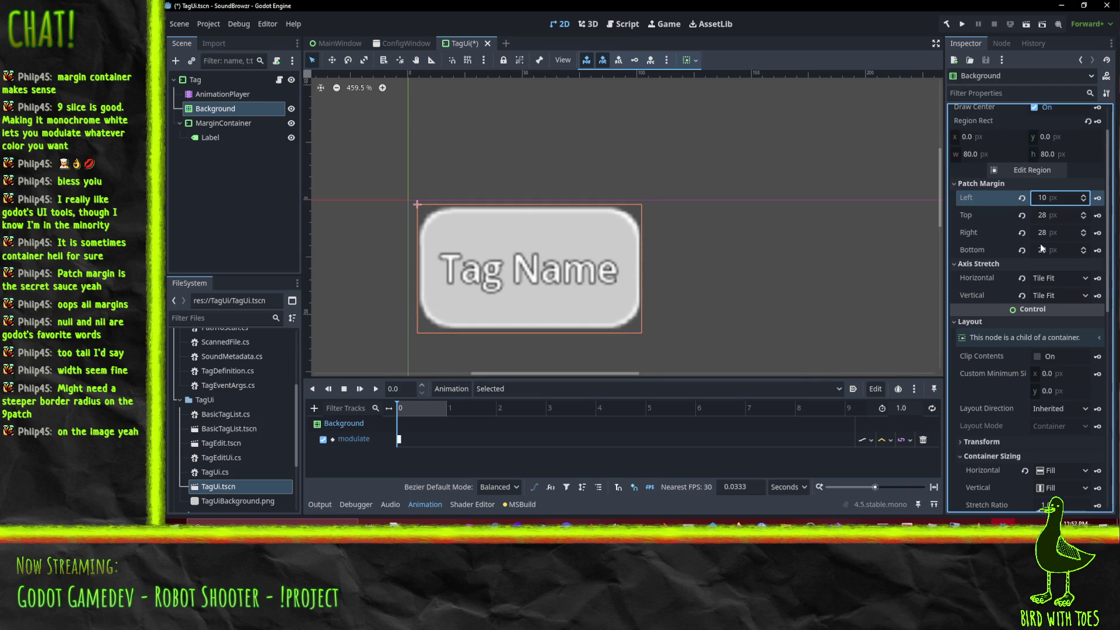
click(1052, 216)
text(10)
click(1063, 234)
text(10)
click(1061, 251)
text(1)
key(Return)
Change the bottom patch margin, trying 25 and then settling on 20.
scroll(723, 268, down, 1)
scroll(750, 269, down, 1)
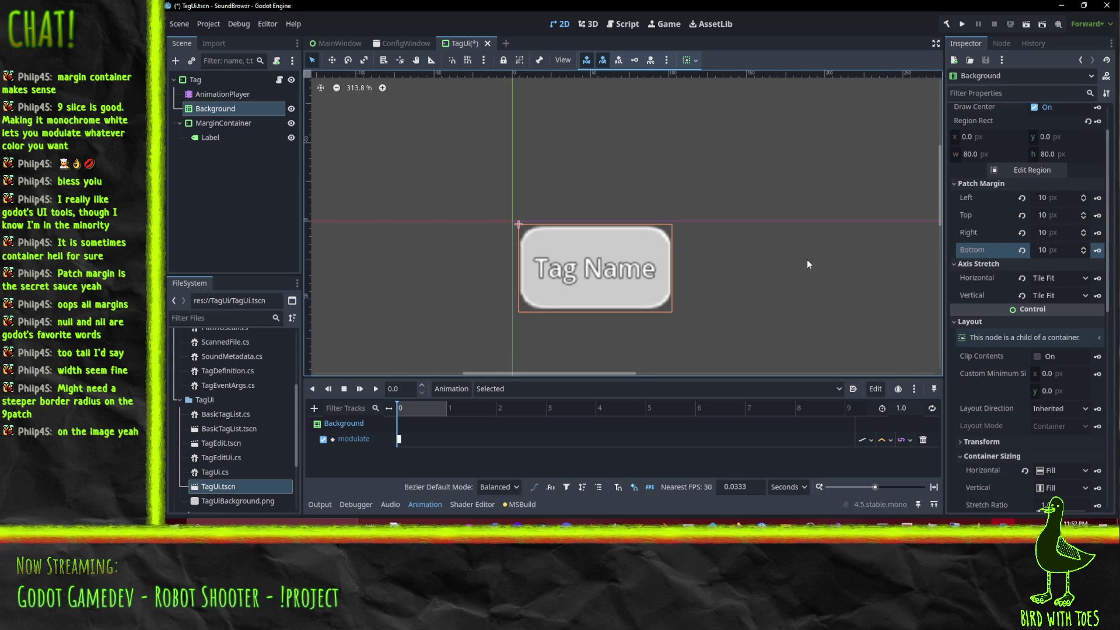
scroll(807, 260, up, 1)
mouse_move(807, 261)
mouse_down()
mouse_move(743, 292)
mouse_move(733, 275)
mouse_up()
click(1059, 251)
text(0)
key(BackSpace)
text(25)
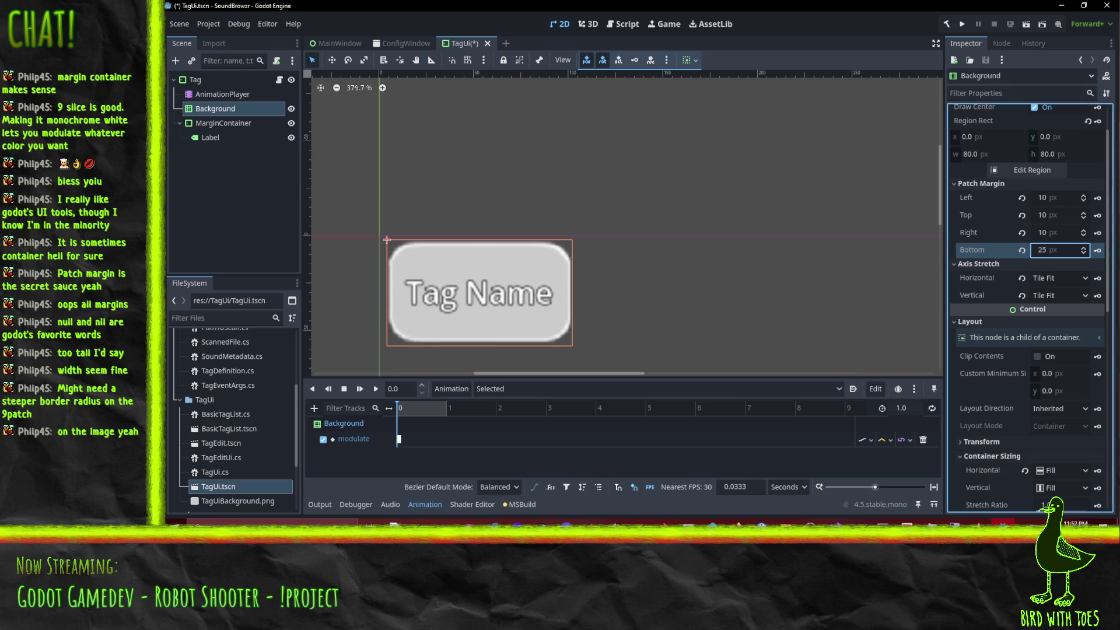
key(BackSpace)
key(BackSpace)
text(20)
click(1059, 251)
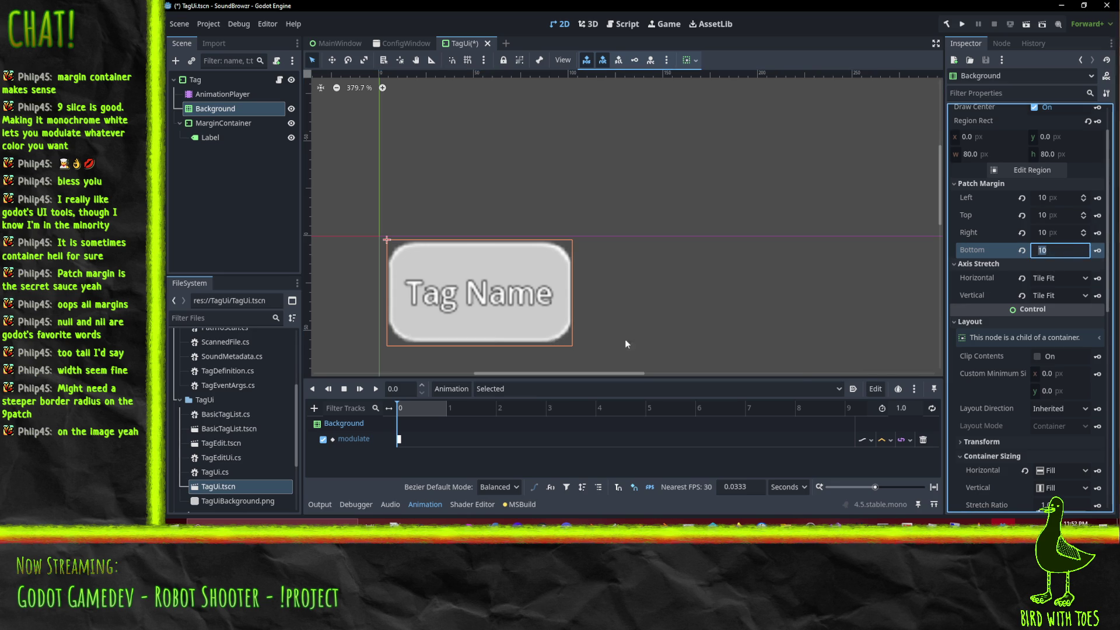
scroll(506, 324, down, 4)
click(490, 280)
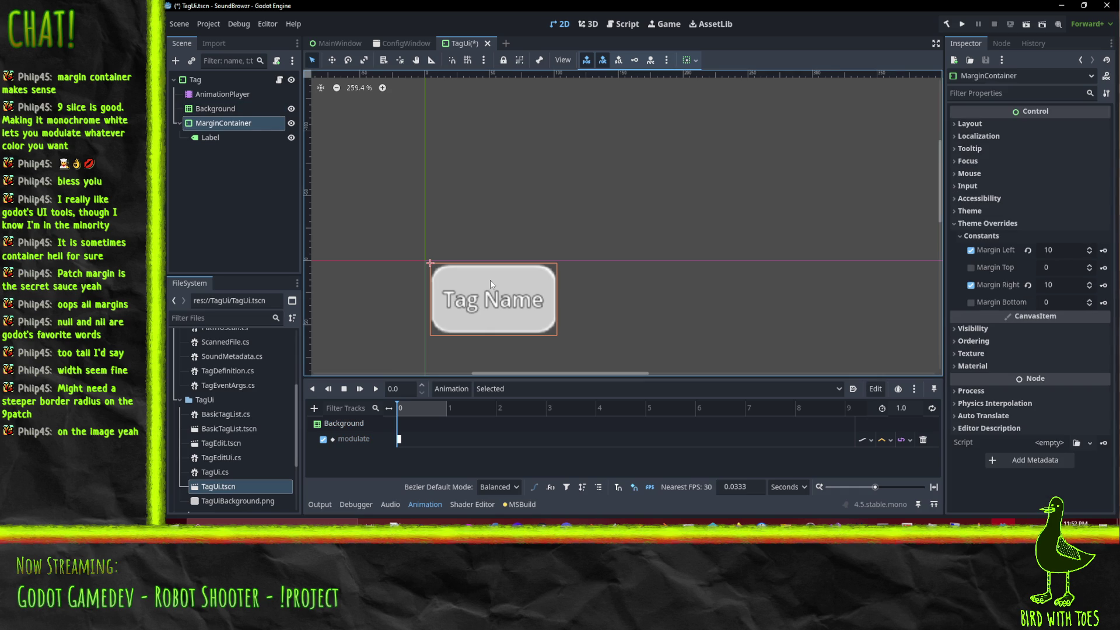
click(226, 110)
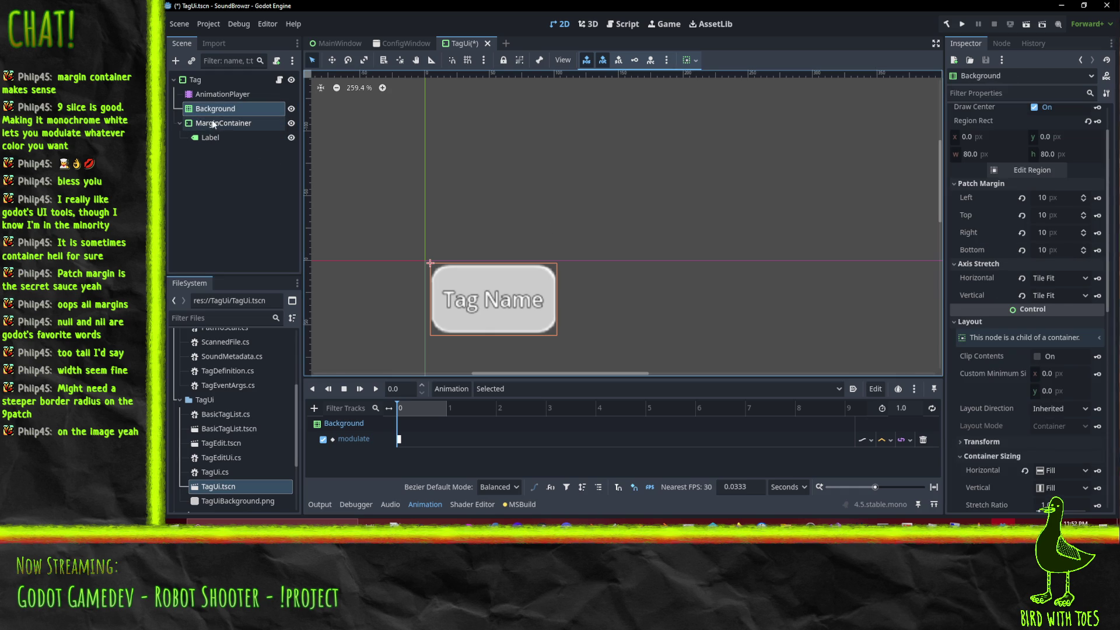
click(222, 124)
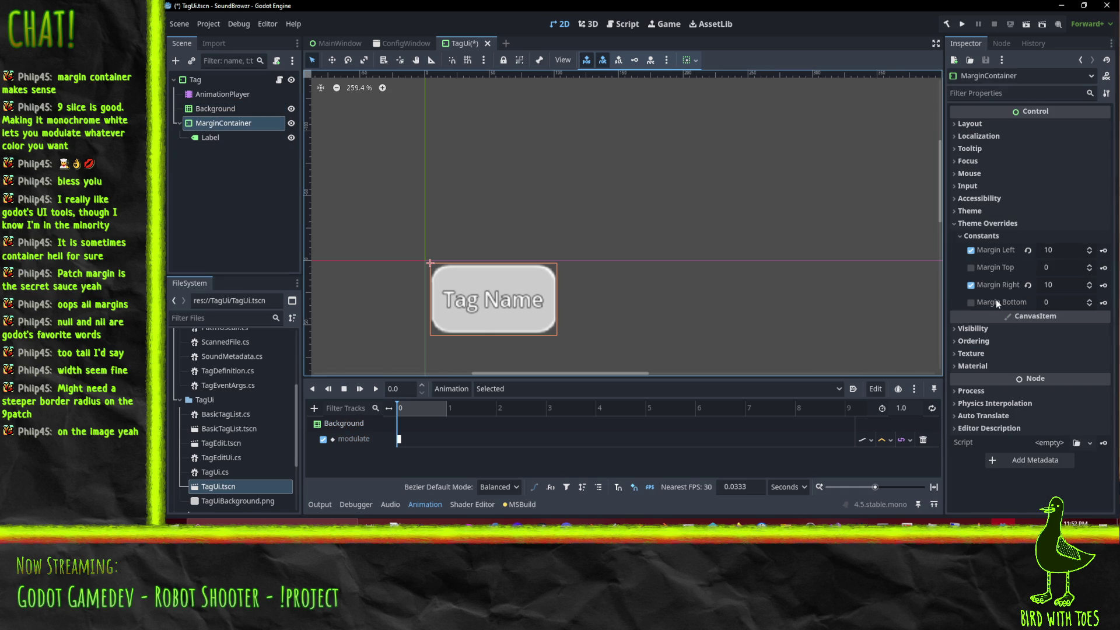
mouse_move(1039, 268)
mouse_down()
mouse_move(1004, 268)
mouse_move(1041, 268)
mouse_up()
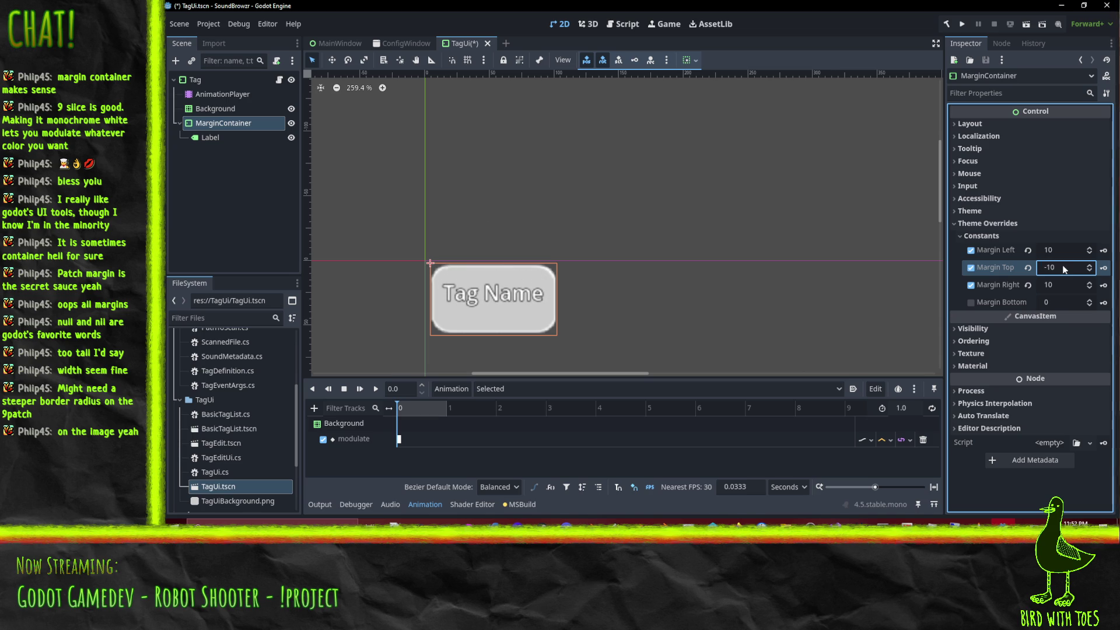
mouse_move(1051, 302)
mouse_down()
mouse_move(1027, 302)
mouse_move(1041, 303)
mouse_up()
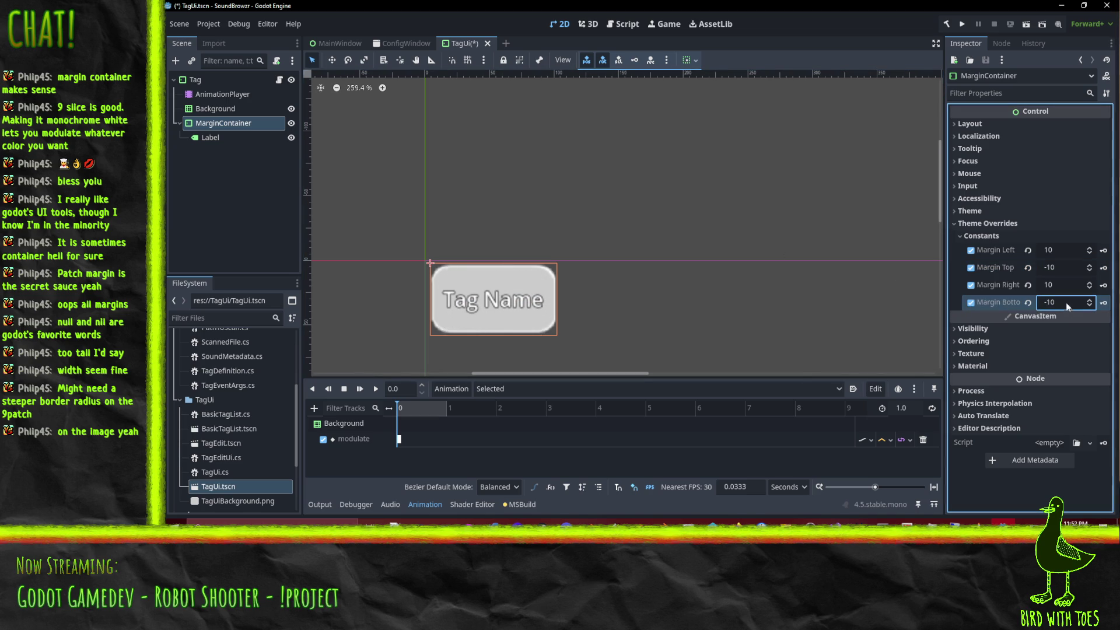
key(ctrl+z)
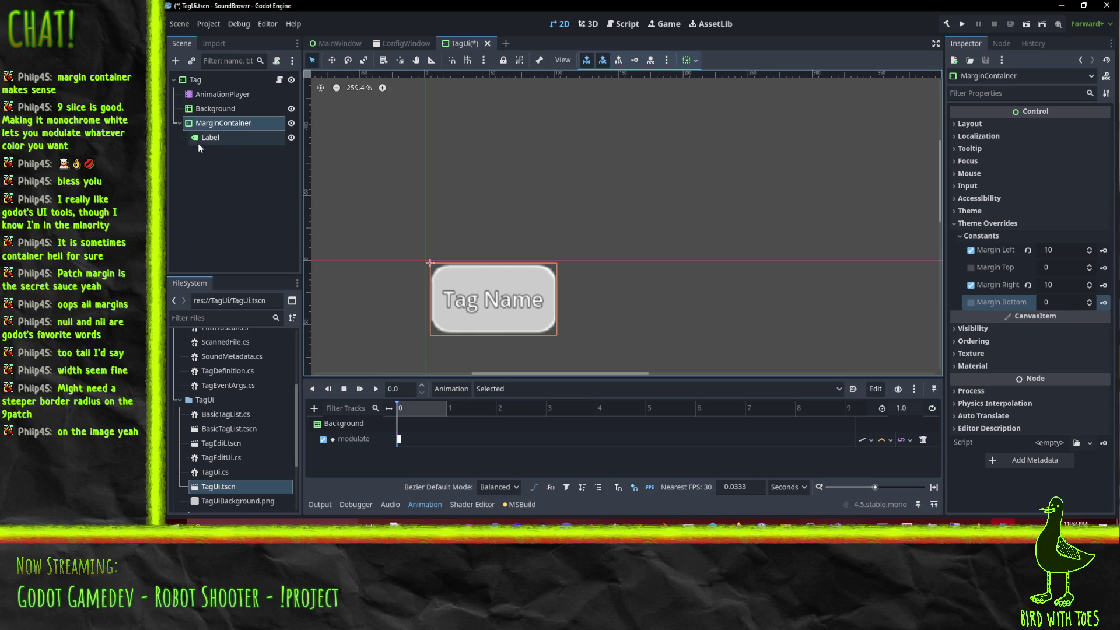
click(216, 108)
Resize the Tag box's height, gather its anchors at the top-left corner, and save.
click(196, 80)
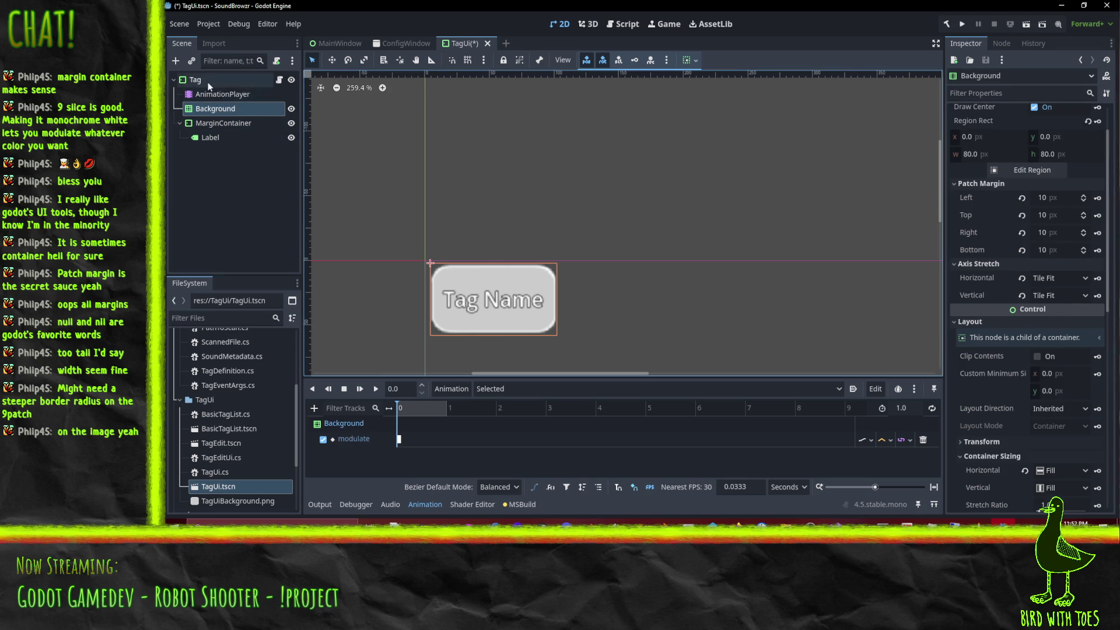
mouse_move(494, 334)
mouse_down()
mouse_move(494, 304)
mouse_move(494, 337)
mouse_move(495, 314)
mouse_up()
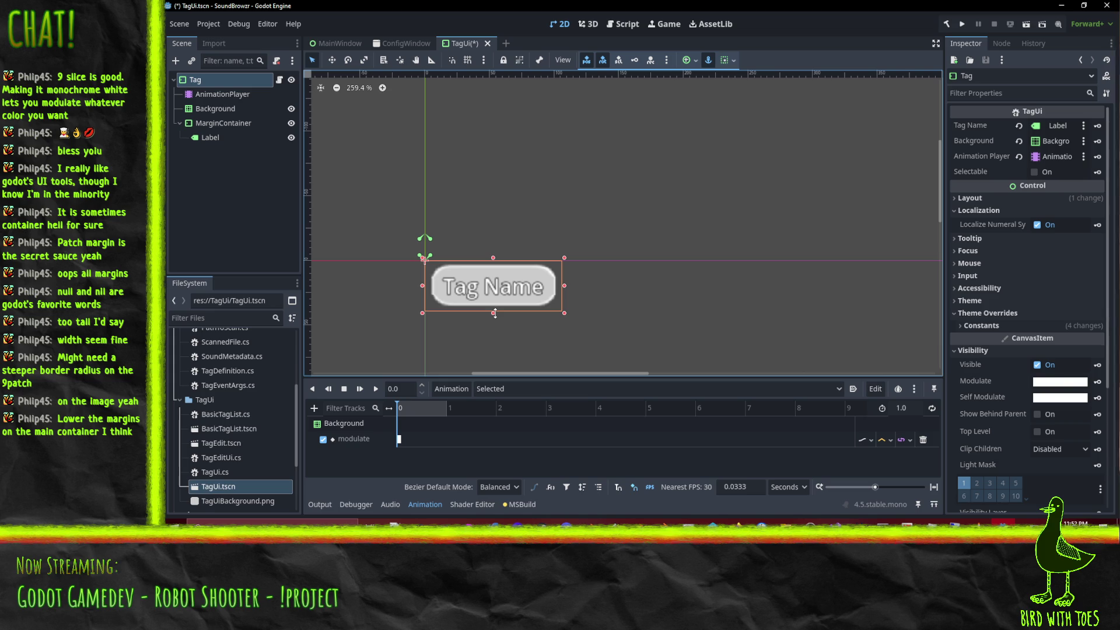
drag(425, 239, 425, 261)
key(ctrl+s)
drag(493, 194, 564, 166)
Select the Background node and run the SoundBrowser project to preview the tags.
click(245, 109)
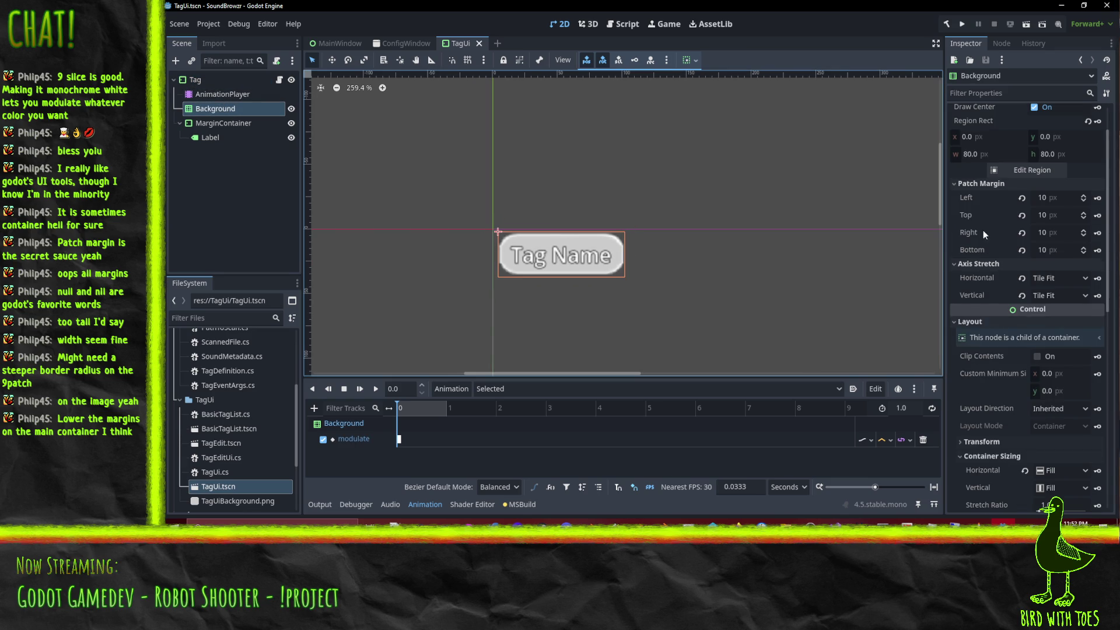
scroll(997, 238, up, 2)
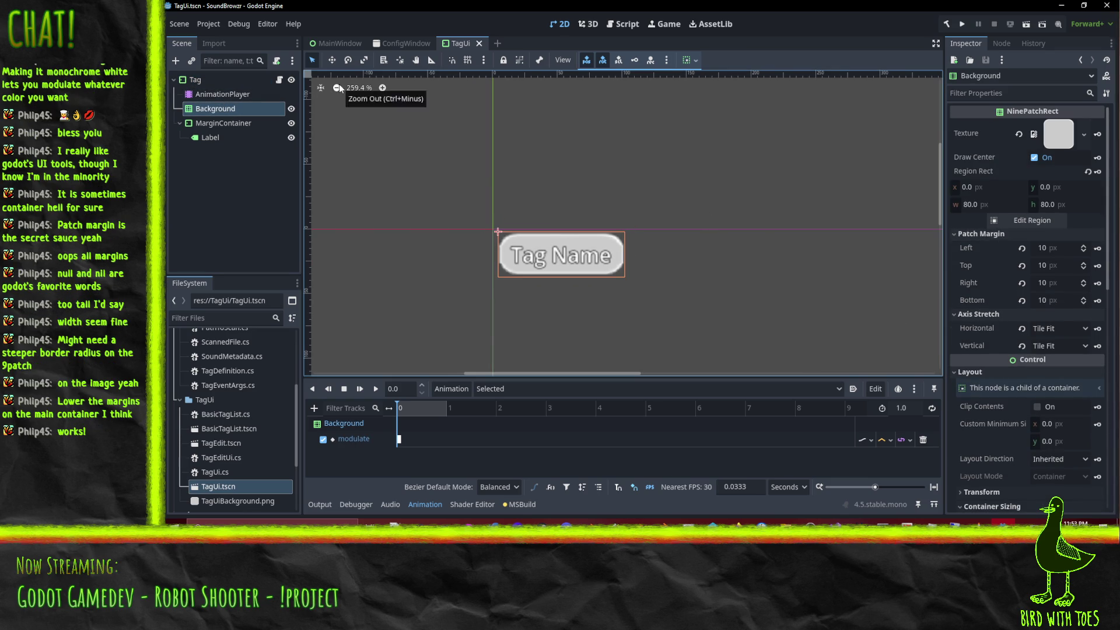
click(962, 23)
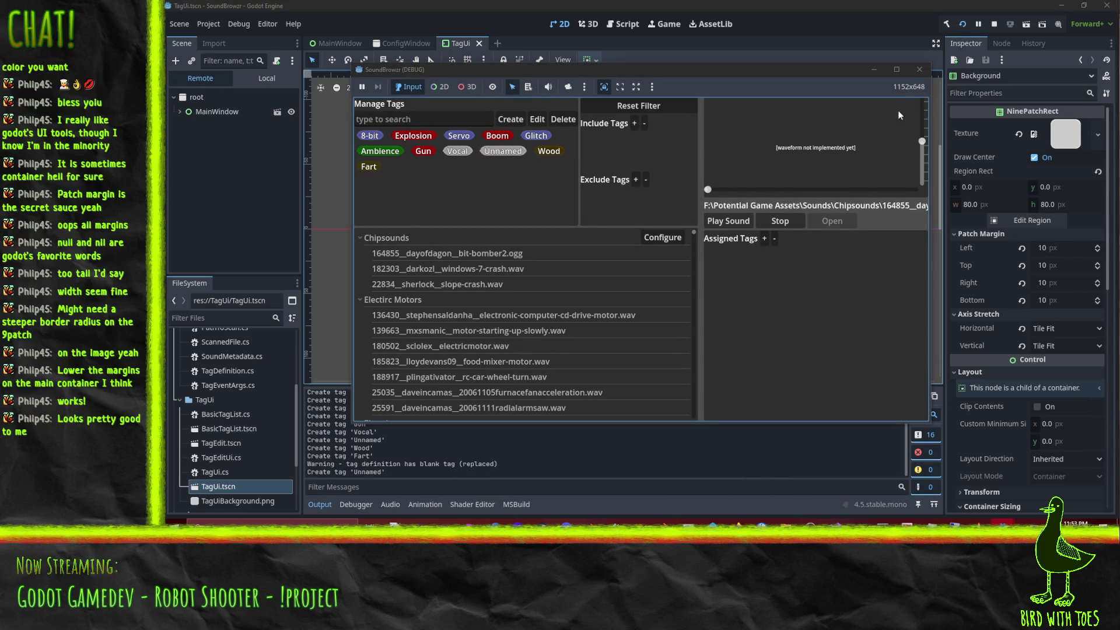
Make the Tag control slightly taller, re-anchor it top-left, save, and run a preview.
click(919, 70)
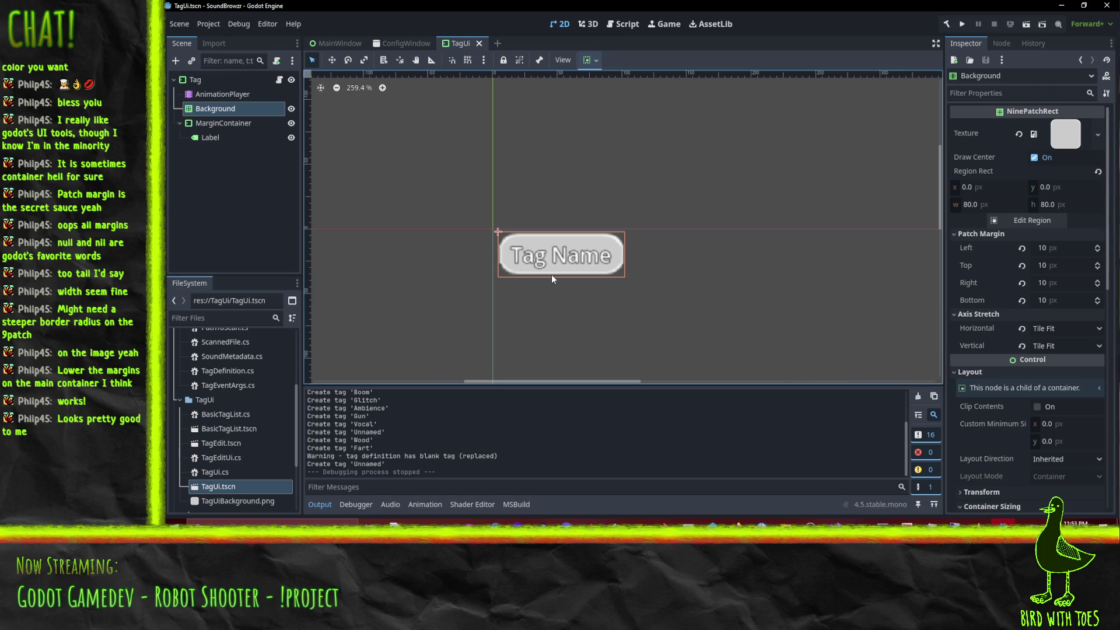
click(205, 83)
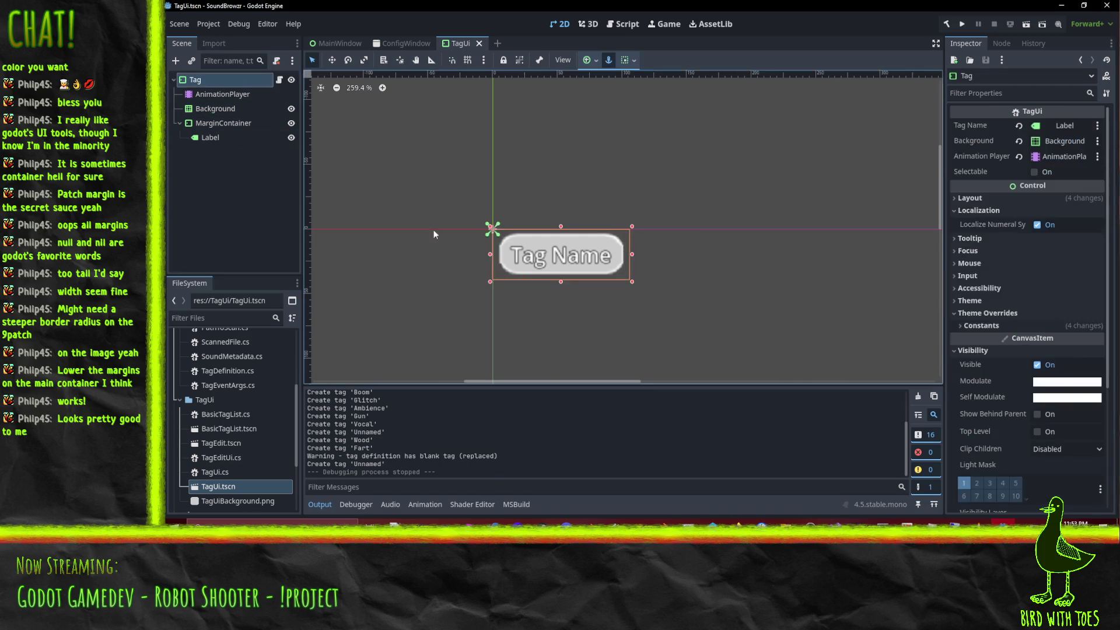
drag(562, 286, 562, 293)
drag(497, 242, 493, 230)
key(ctrl+s)
click(962, 24)
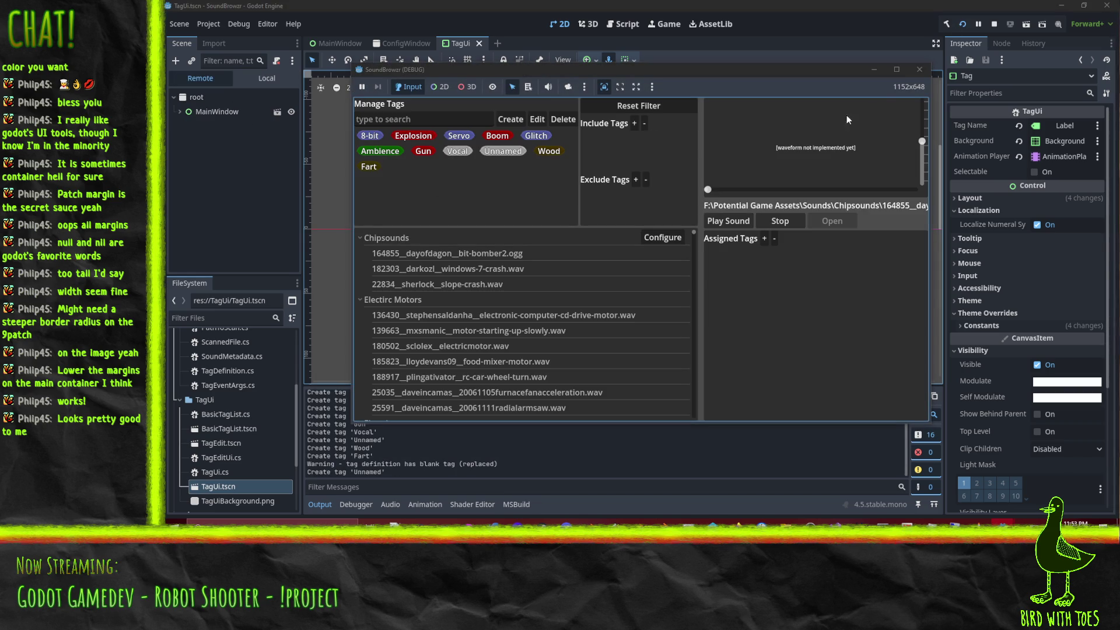
Stretch the Tag taller again, save, and test the Unnamed, Explosion, Ambience, 8-bit and Fart tags.
click(919, 70)
drag(561, 288, 560, 297)
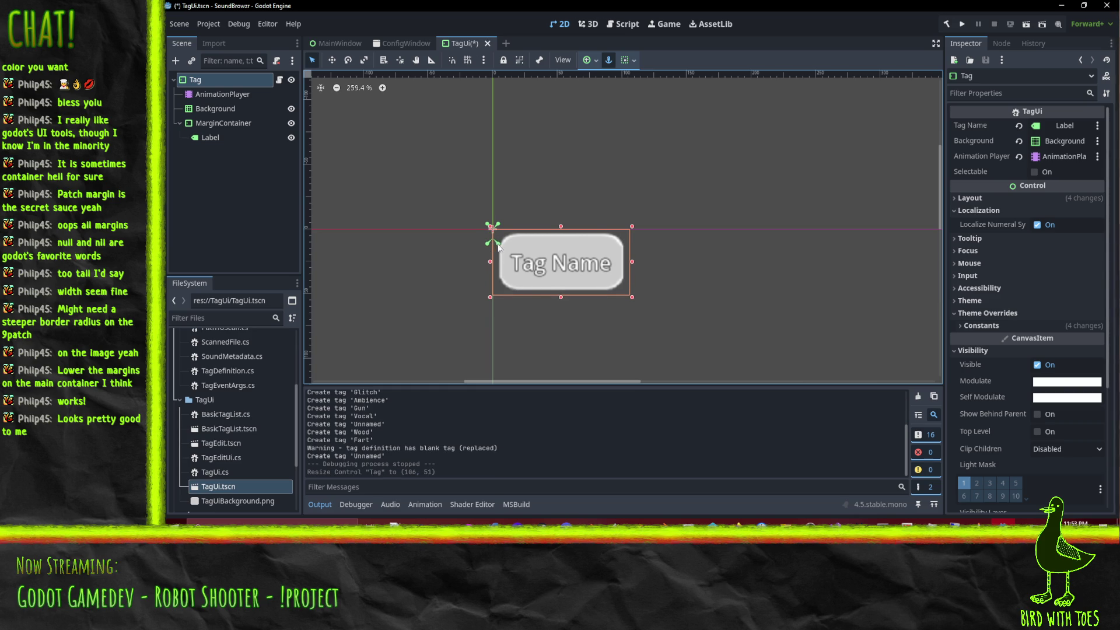
drag(498, 247, 493, 231)
key(ctrl+s)
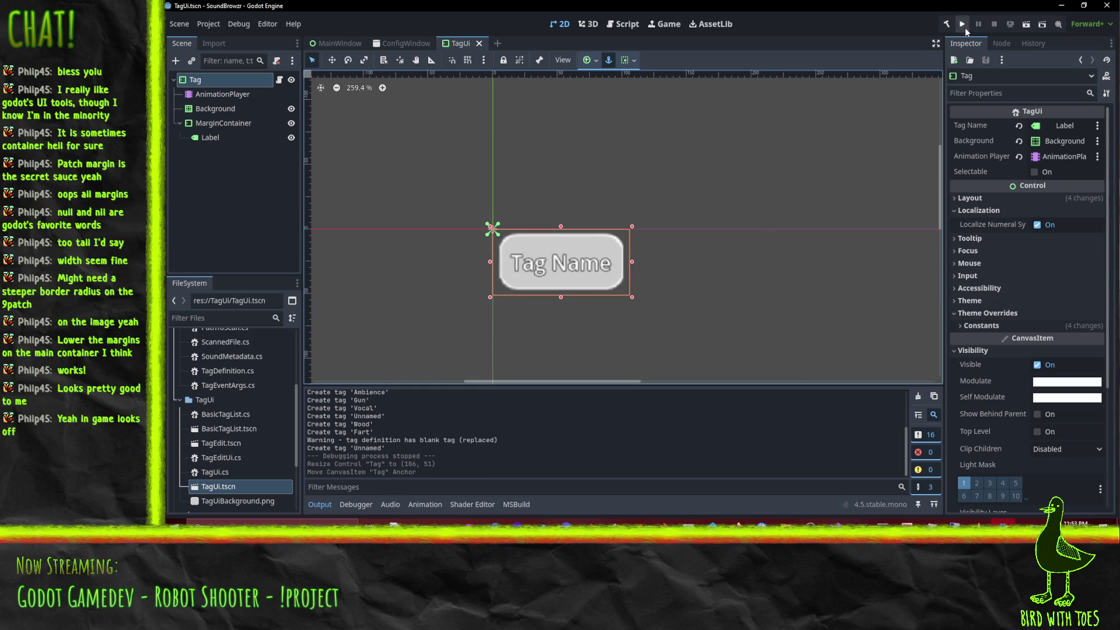
click(963, 25)
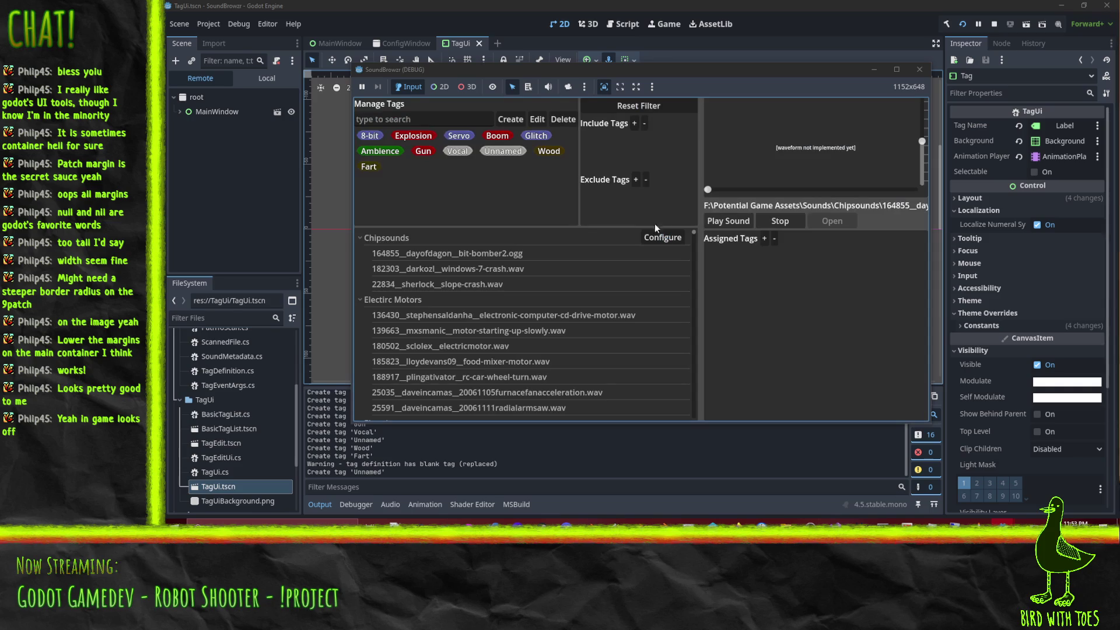
click(501, 153)
click(383, 153)
click(404, 137)
click(369, 138)
click(368, 167)
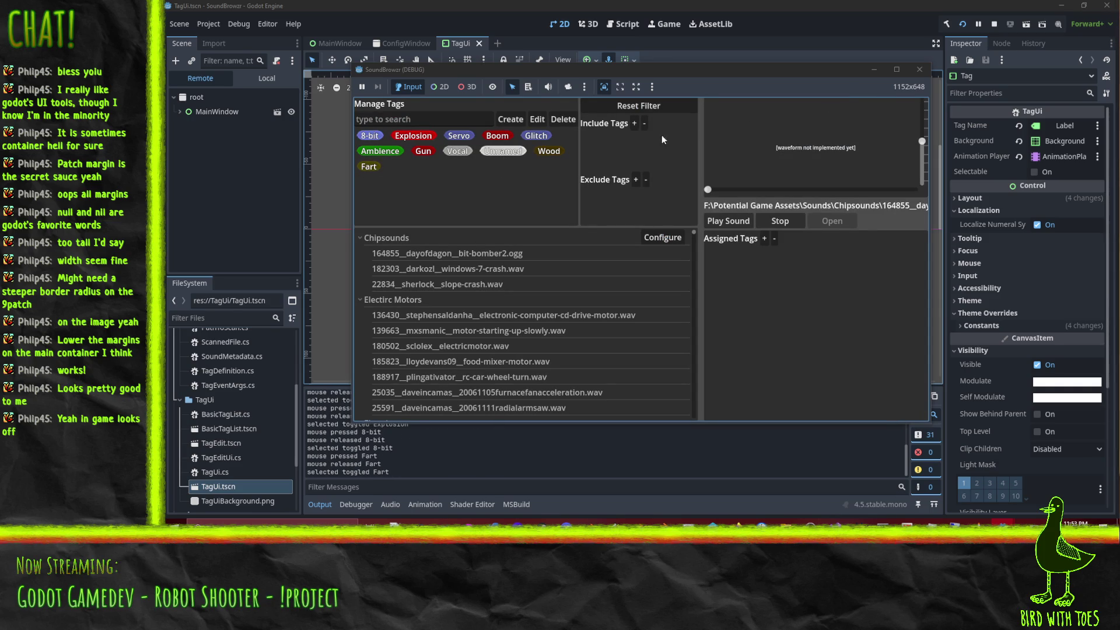
Preview a much taller 106 × 77 Tag, then undo that oversized resize.
click(920, 69)
drag(562, 297, 558, 328)
drag(498, 269, 493, 229)
key(ctrl+s)
click(962, 24)
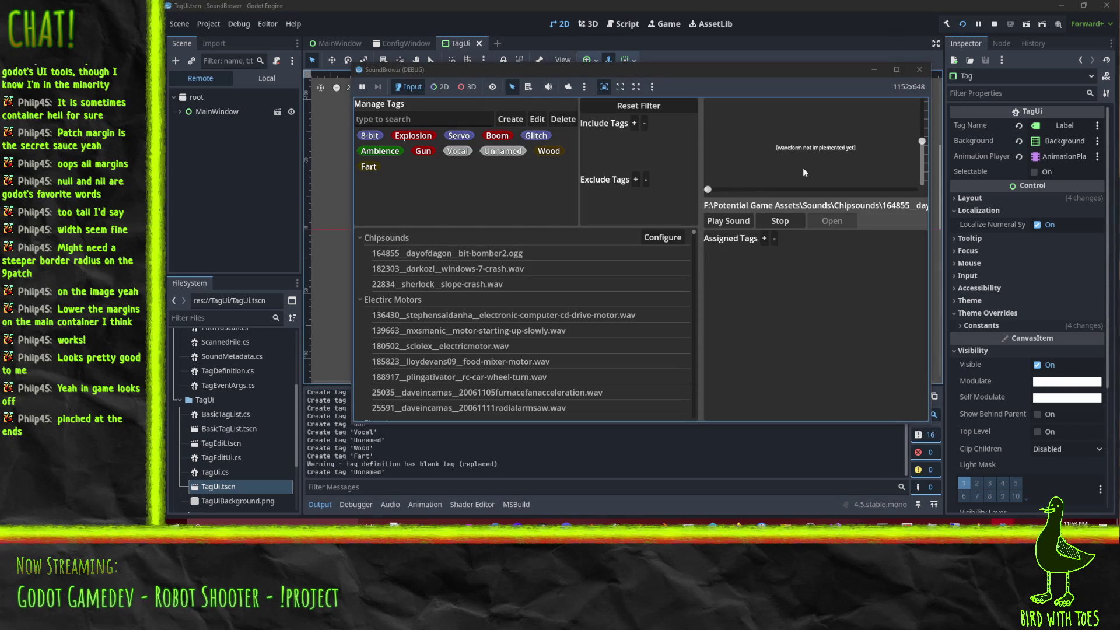
click(919, 69)
key(ctrl+z)
key(ctrl+z)
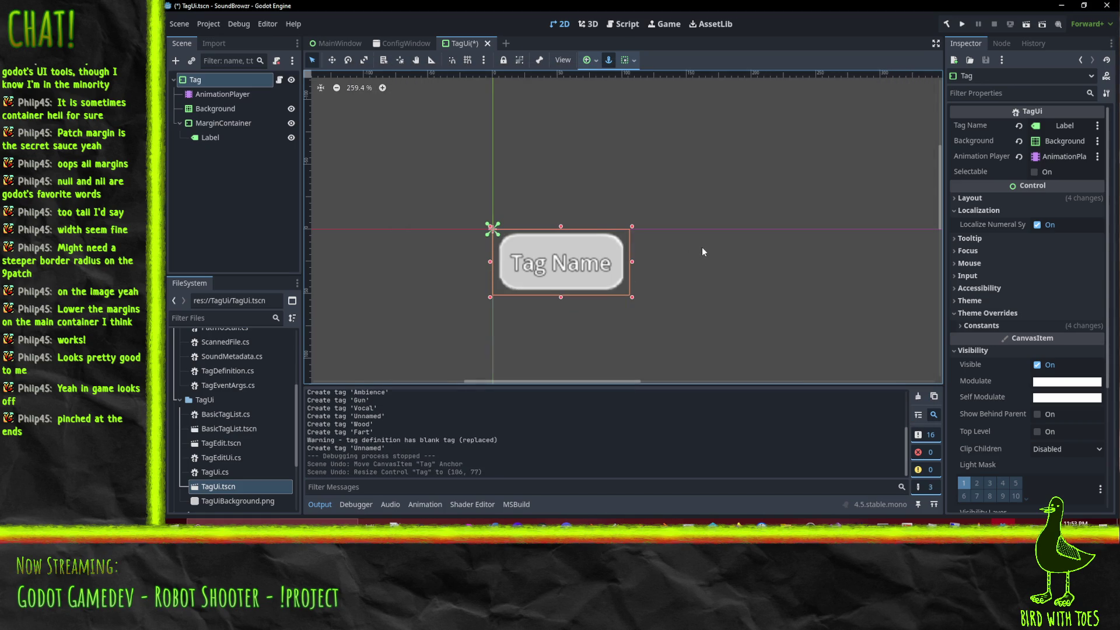
Set the Background's left, top, right and bottom patch margins to 12.
click(227, 110)
click(1061, 248)
text(12)
click(1067, 265)
text(12)
click(1065, 282)
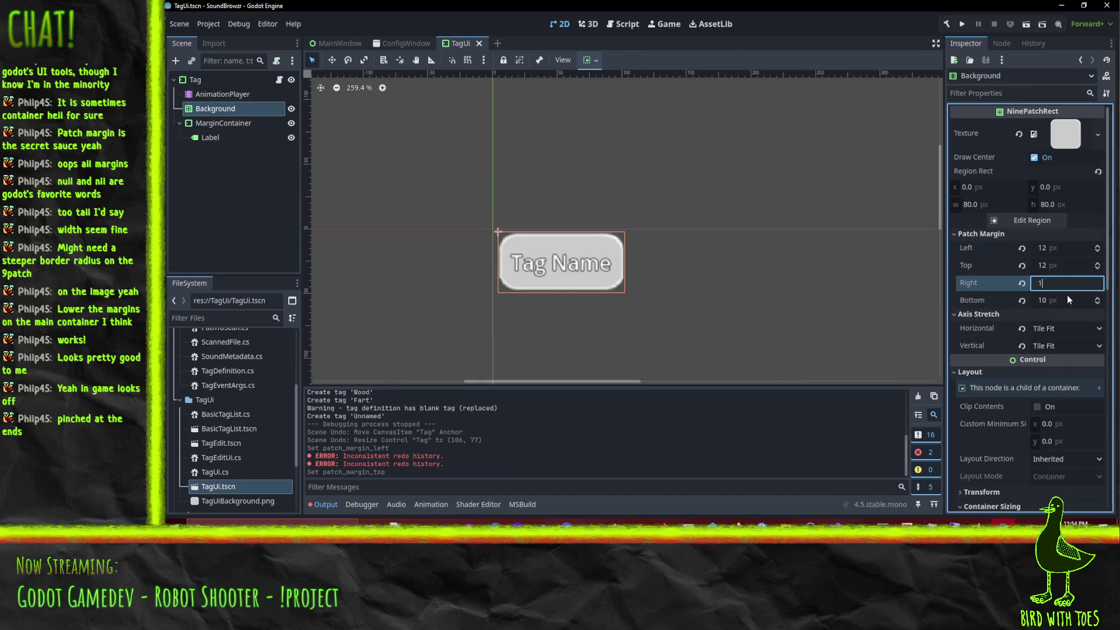
text(12)
click(1066, 299)
text(12)
click(814, 233)
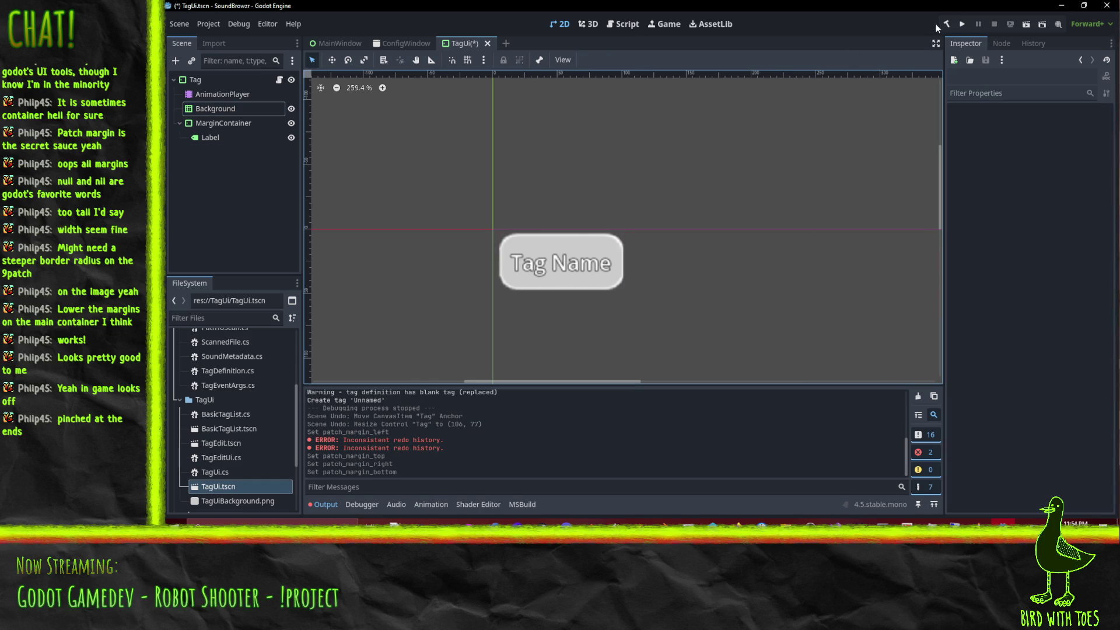
Preview the 12 px margins in SoundBrowser, then reselect Background's left patch margin.
click(964, 27)
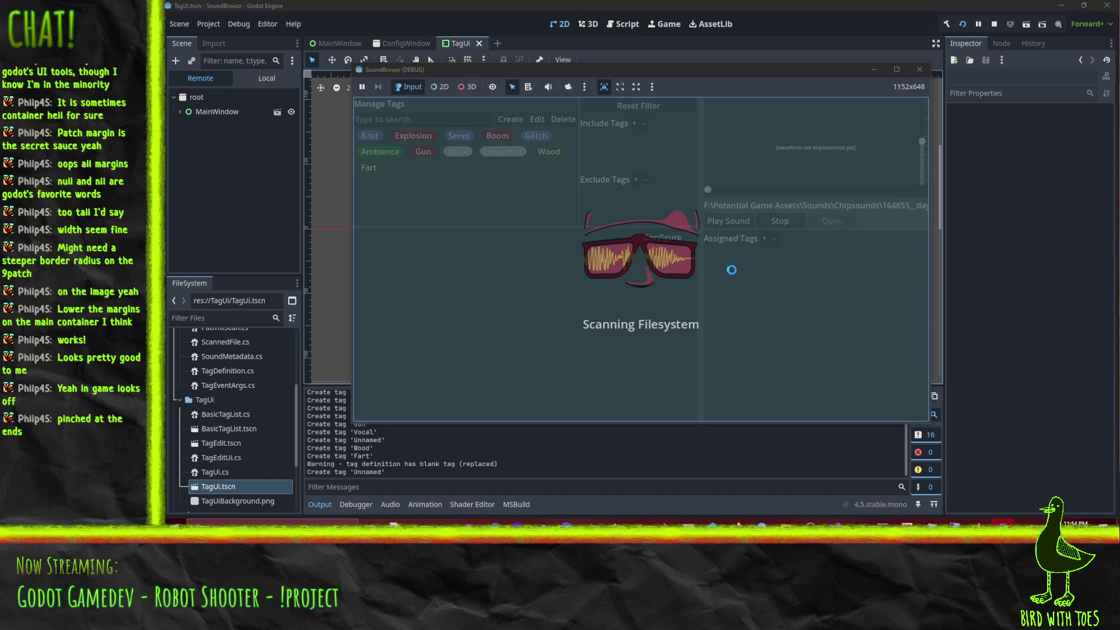
click(919, 69)
click(236, 108)
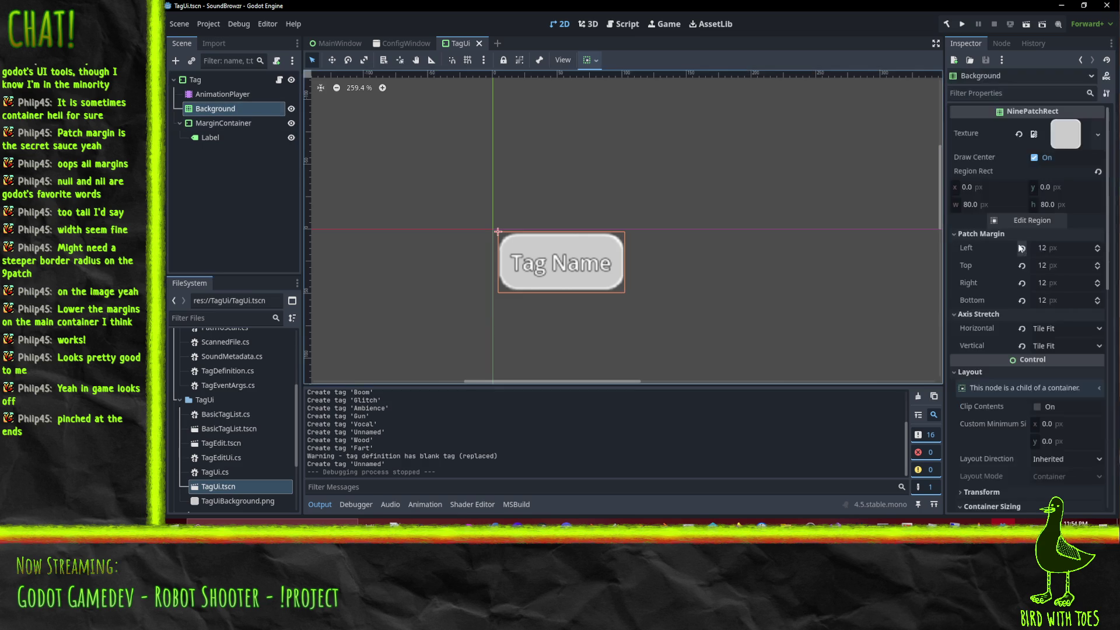
click(1059, 248)
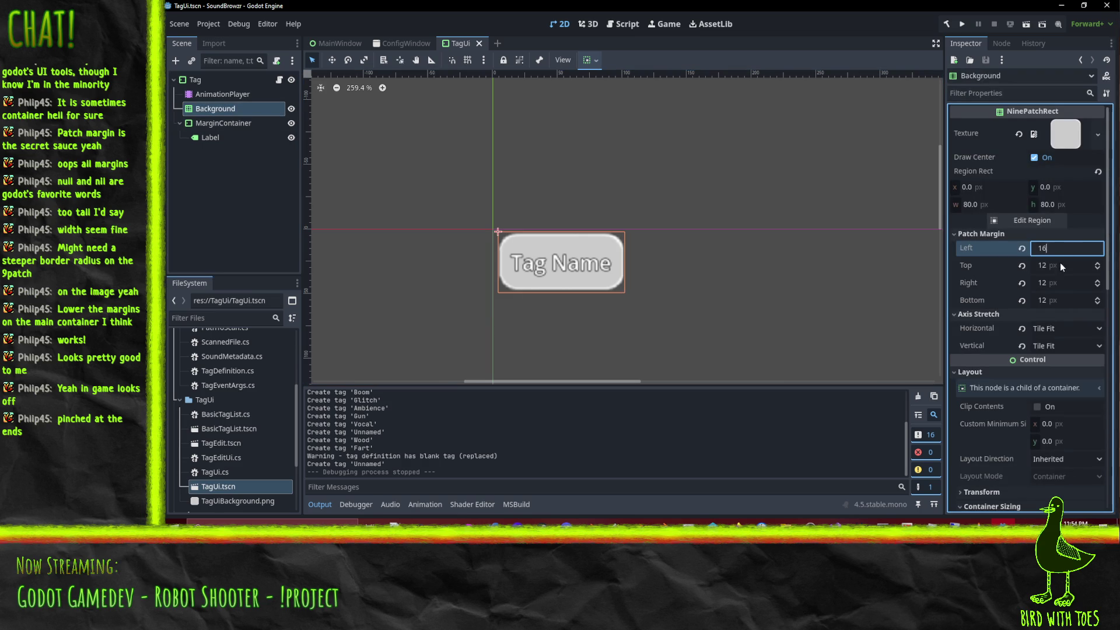
Set the patch margins to 16 px and preview them in the running SoundBrowser.
text(16)
key(Tab)
text(16)
key(Tab)
text(16)
key(Tab)
text(16)
click(963, 24)
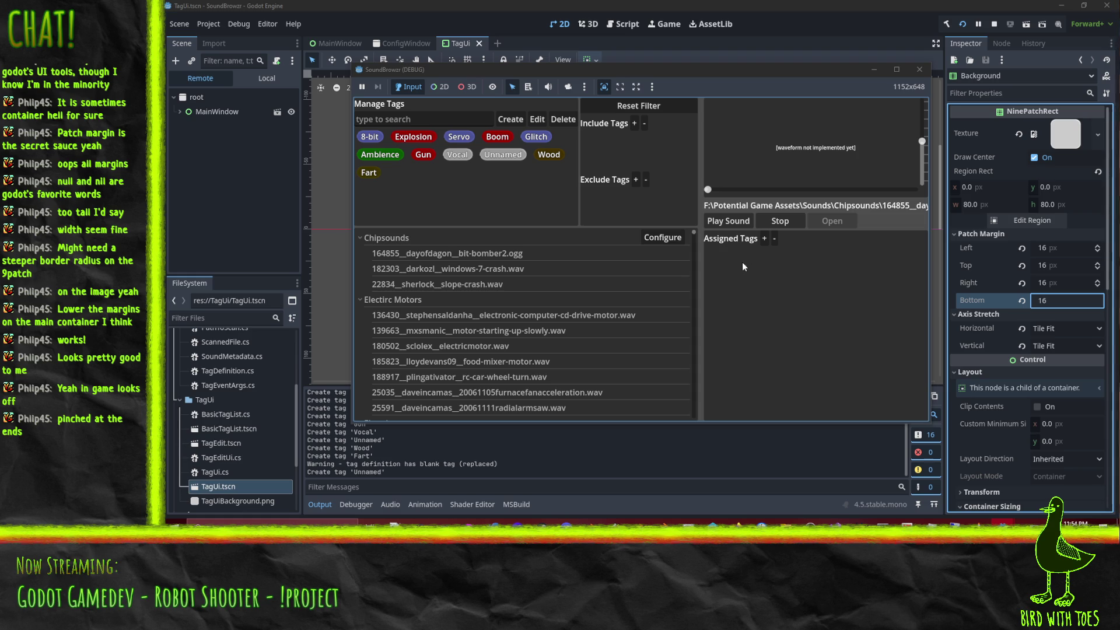
click(920, 69)
key(Return)
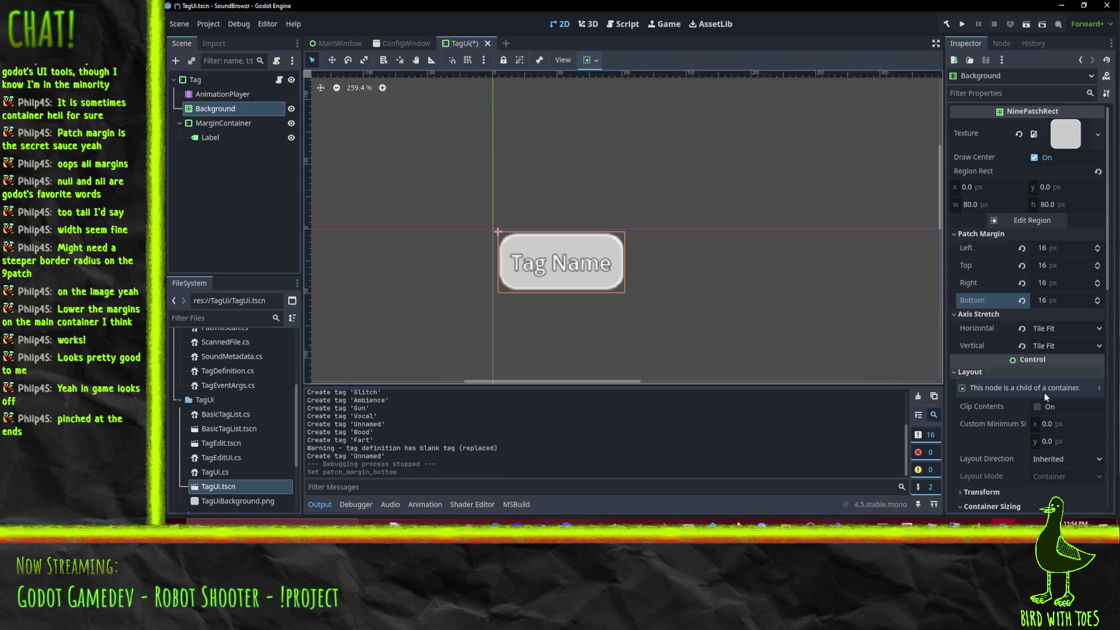
Raise the top and bottom patch margins to 18 px and preview the result.
click(1071, 301)
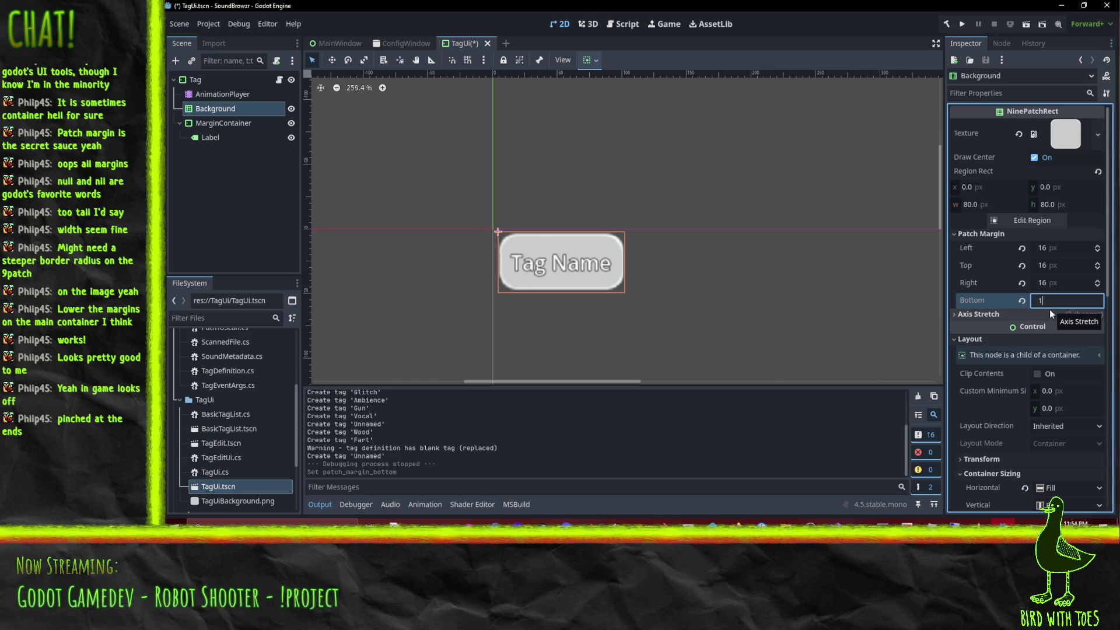
text(18)
click(1062, 267)
text(18)
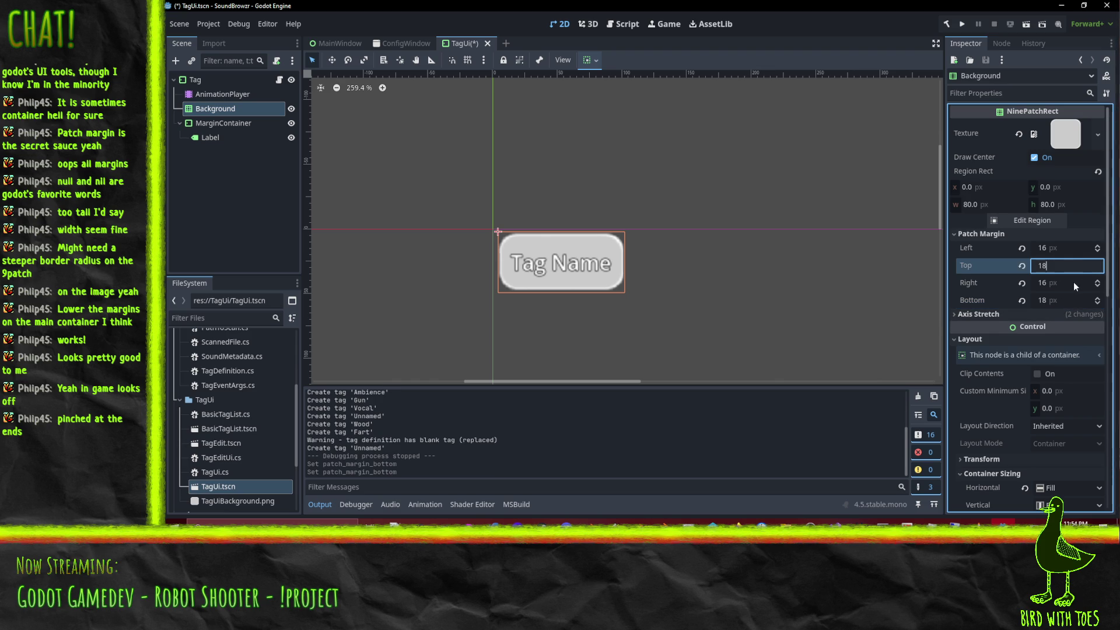
click(1074, 282)
click(959, 25)
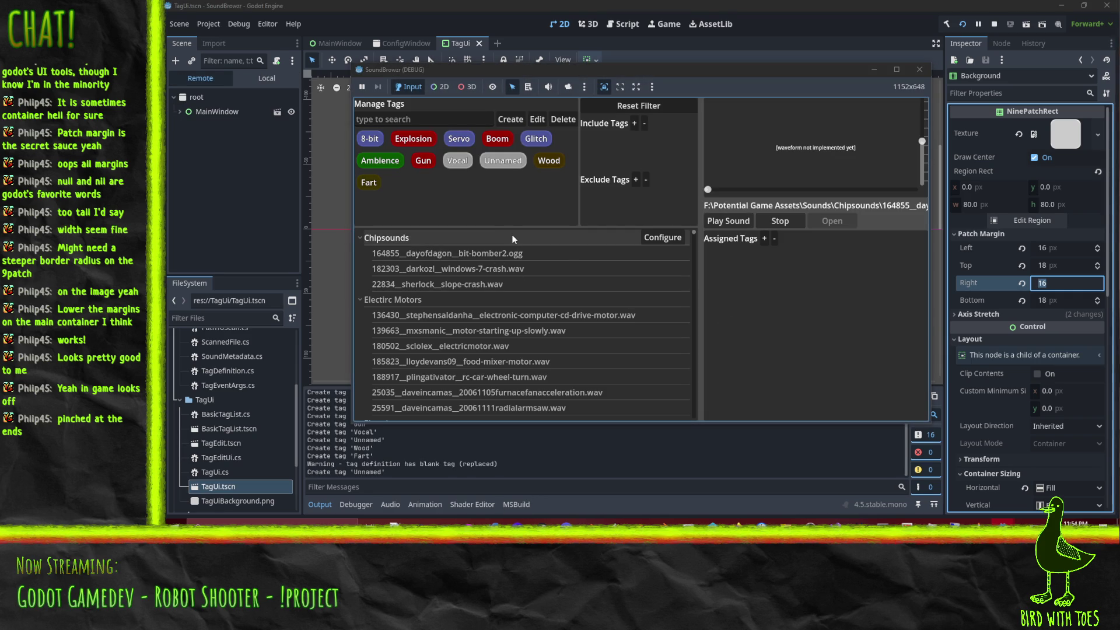
click(919, 68)
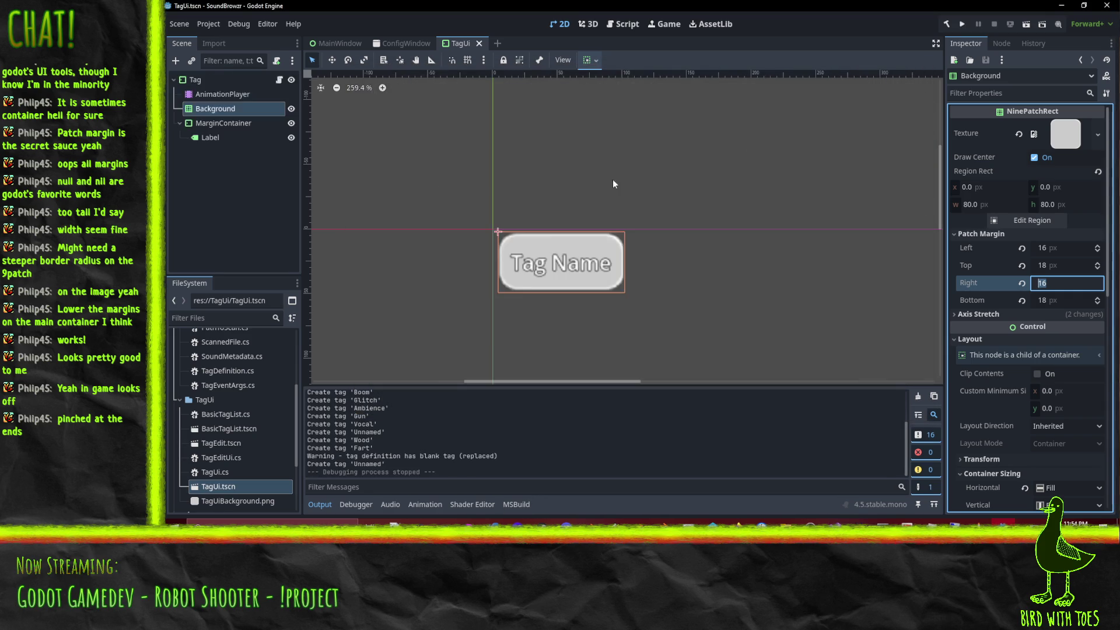
click(196, 84)
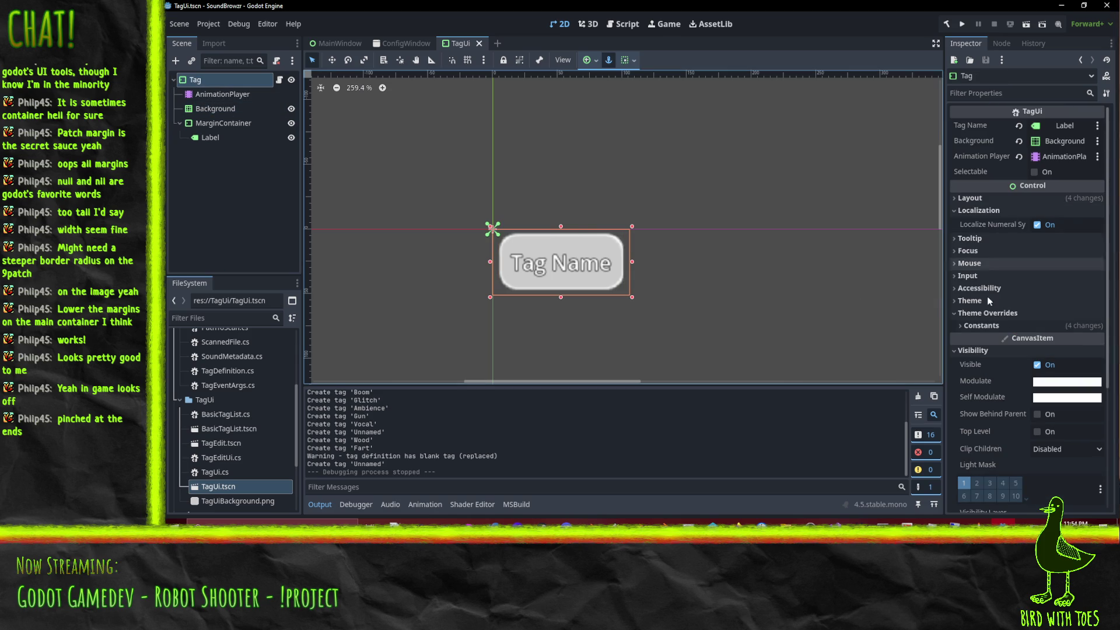
Set the Tag's Margin Left and Margin Right constant overrides to 1, then run the project.
click(972, 198)
click(972, 198)
click(987, 327)
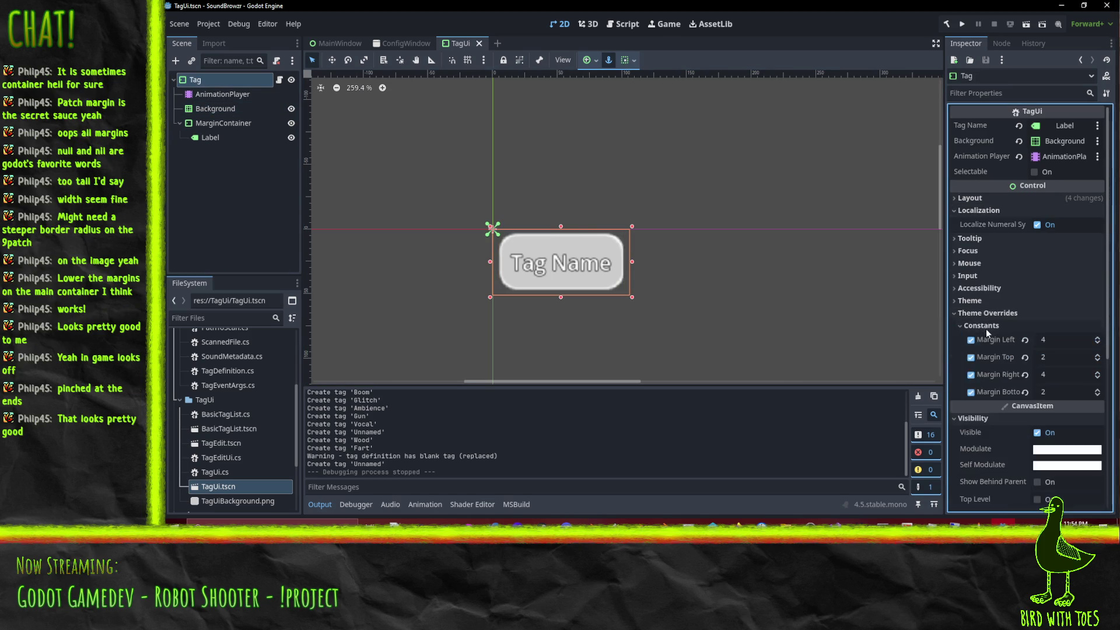
click(1057, 342)
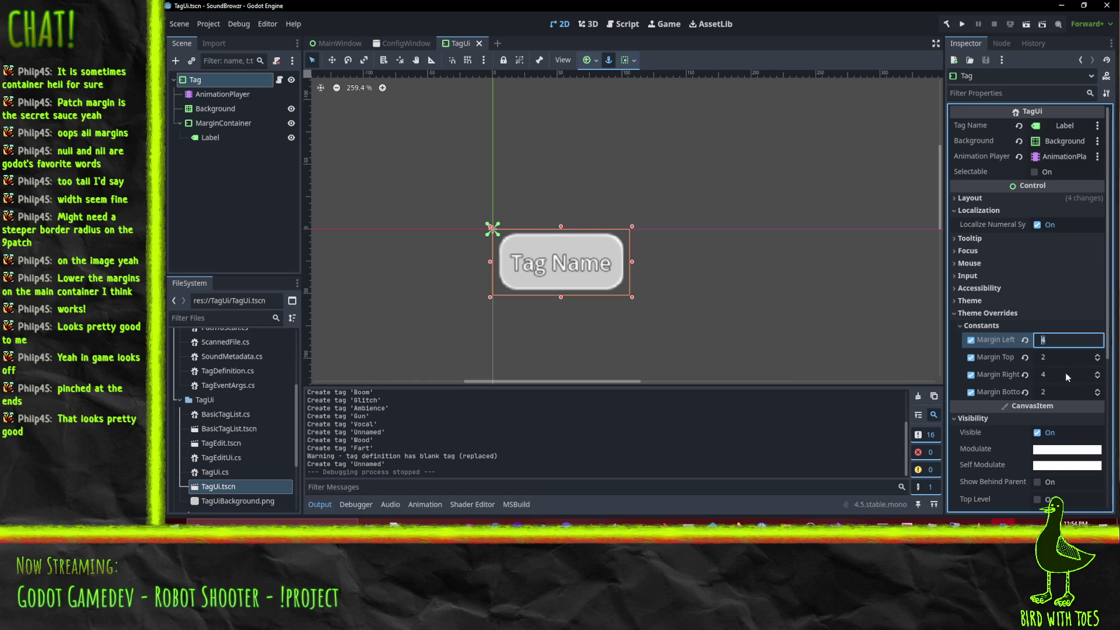
text(1)
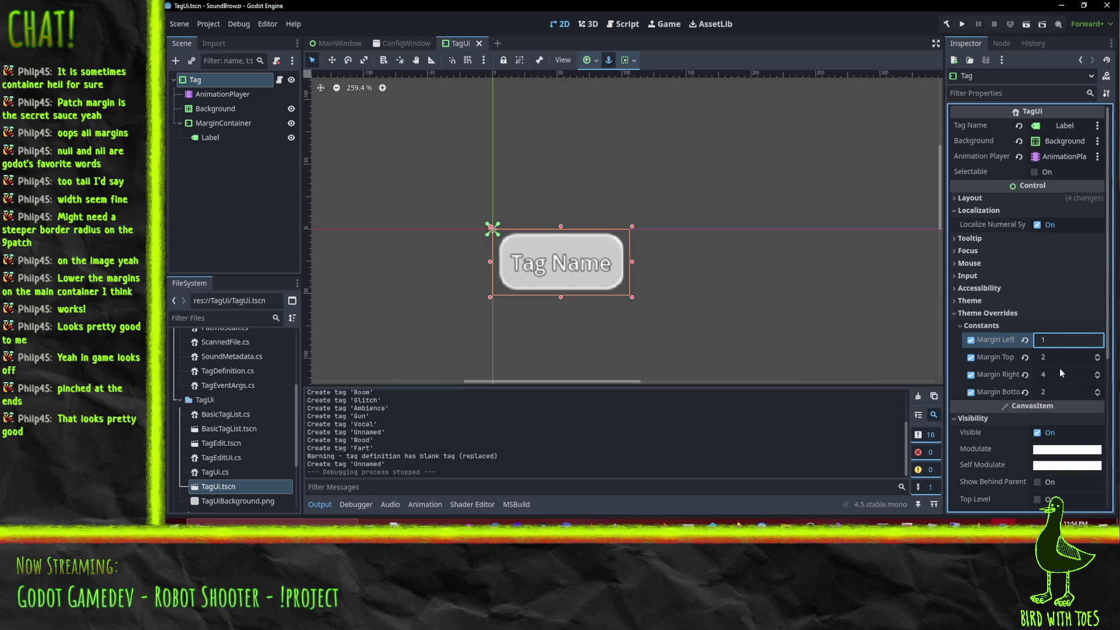
click(1061, 373)
text(1)
key(Return)
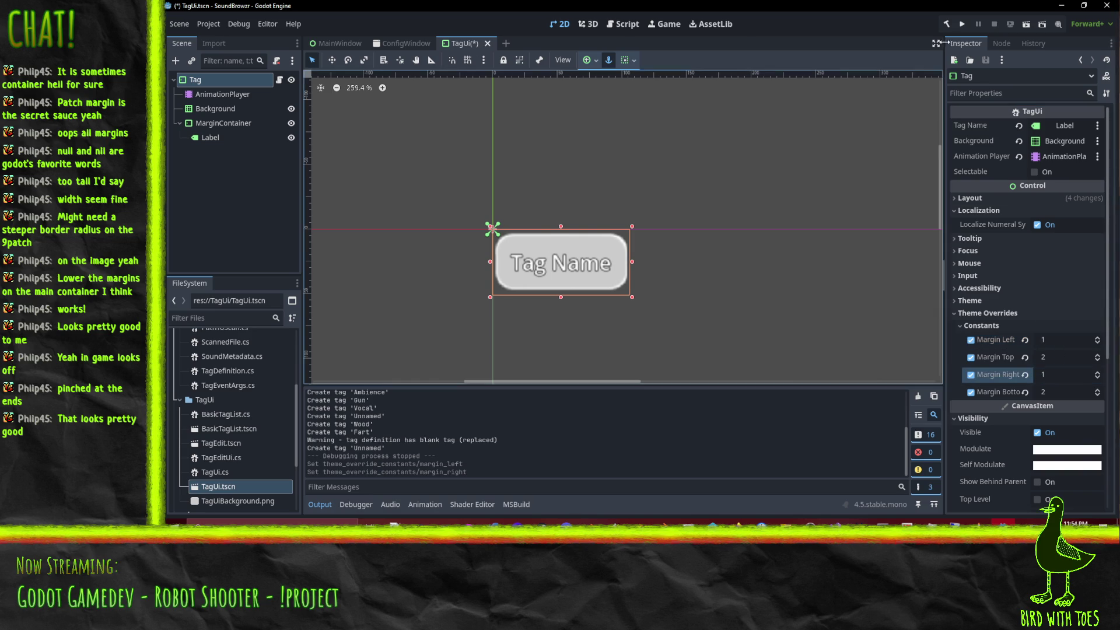
click(962, 24)
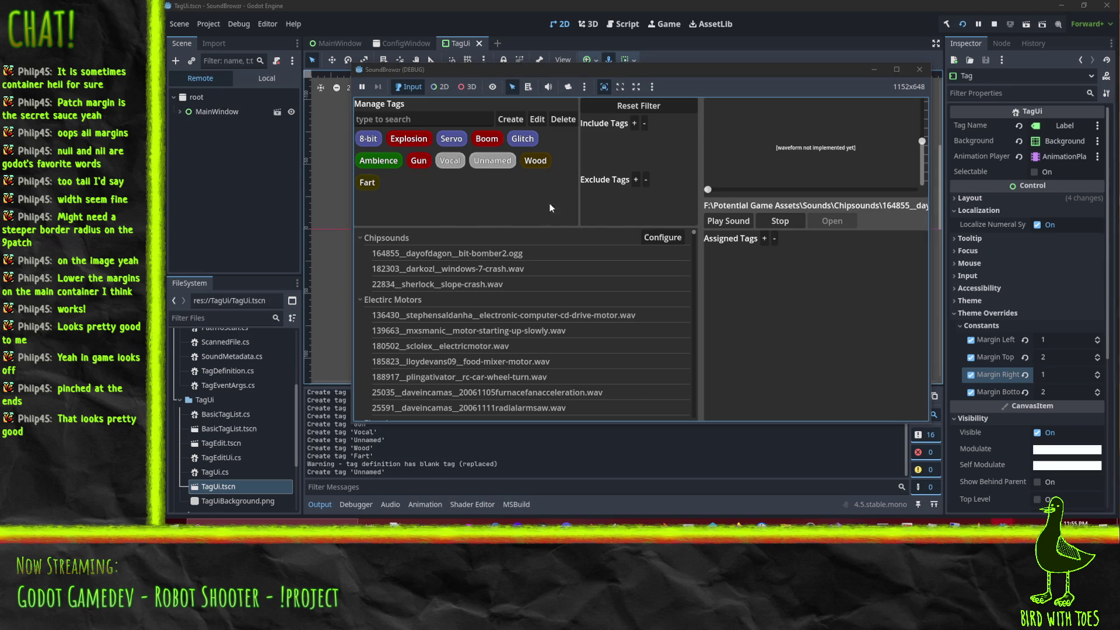
Toggle the Vocal, Unnamed and Gun tags, adding and removing them from the include filter.
click(452, 162)
click(634, 123)
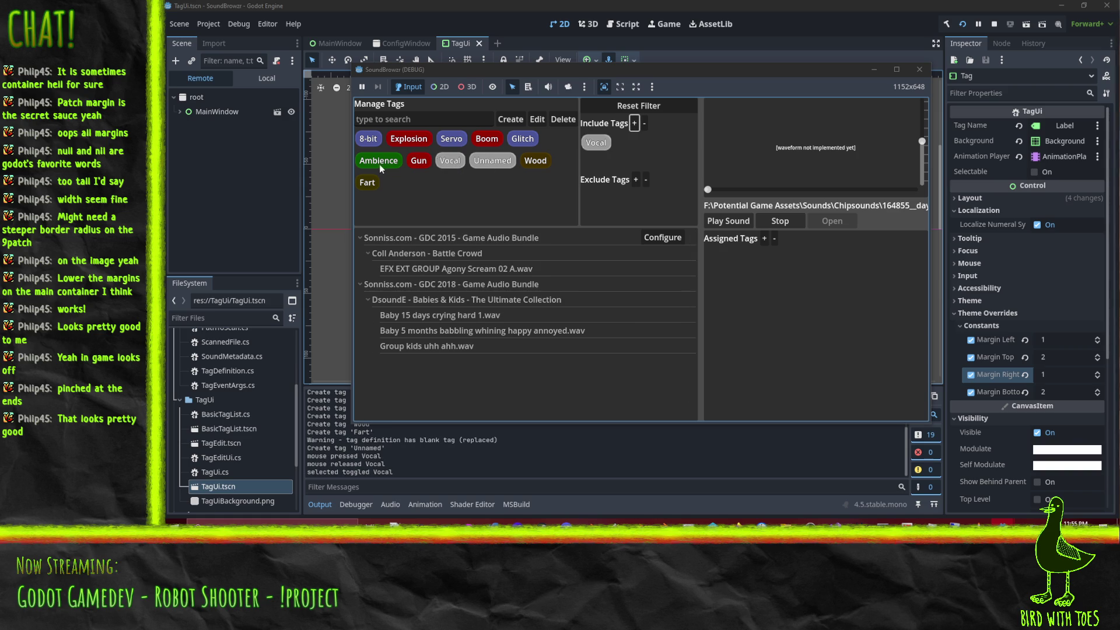
click(507, 164)
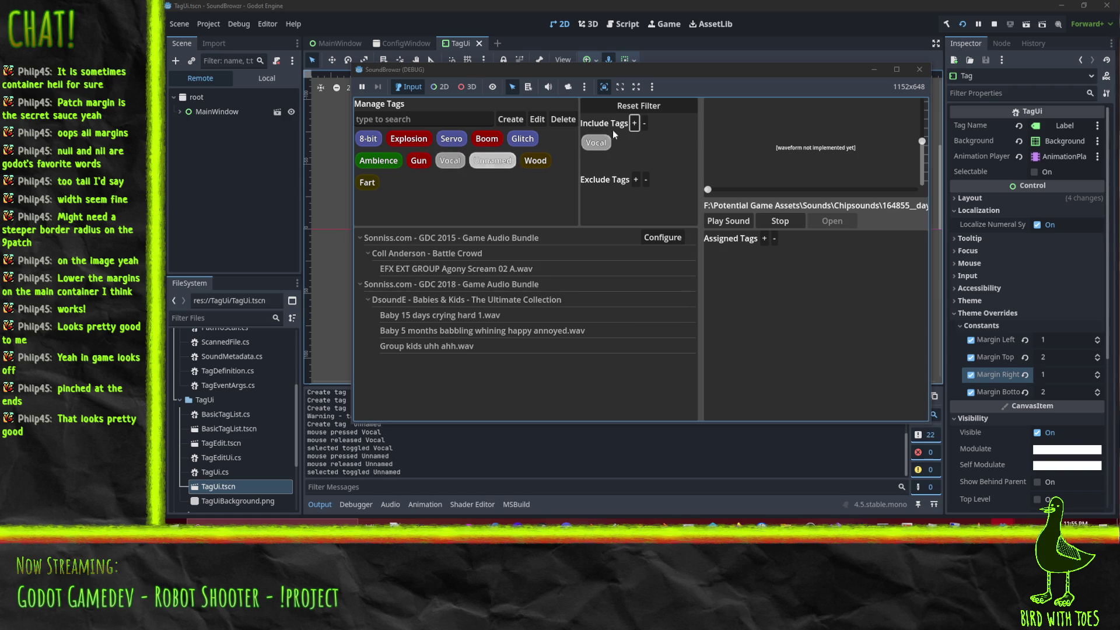
key(space)
click(645, 146)
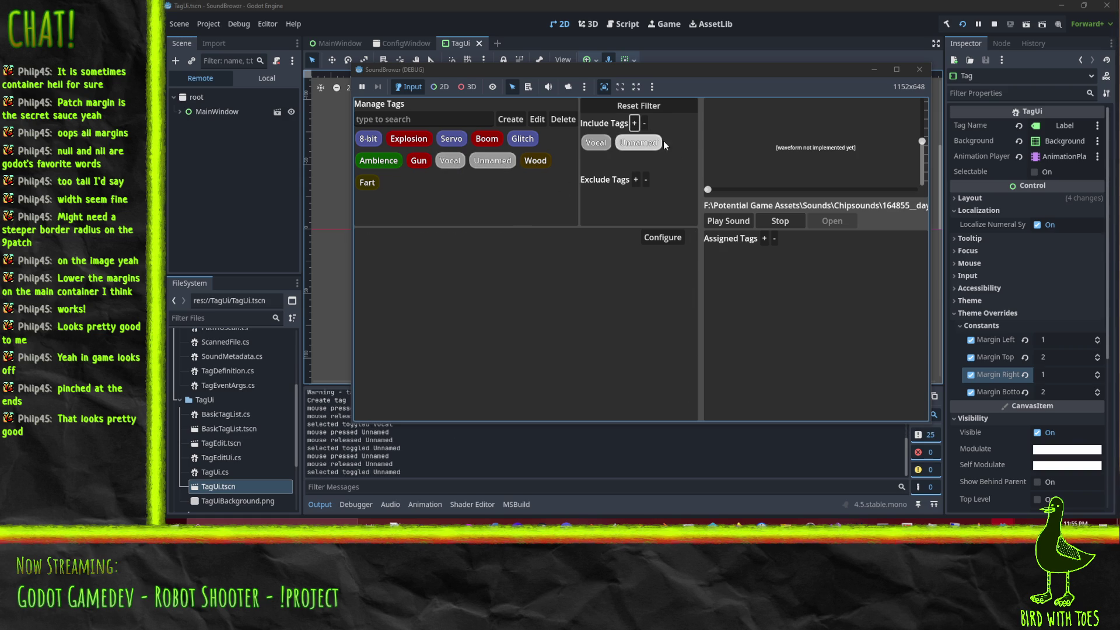
click(645, 123)
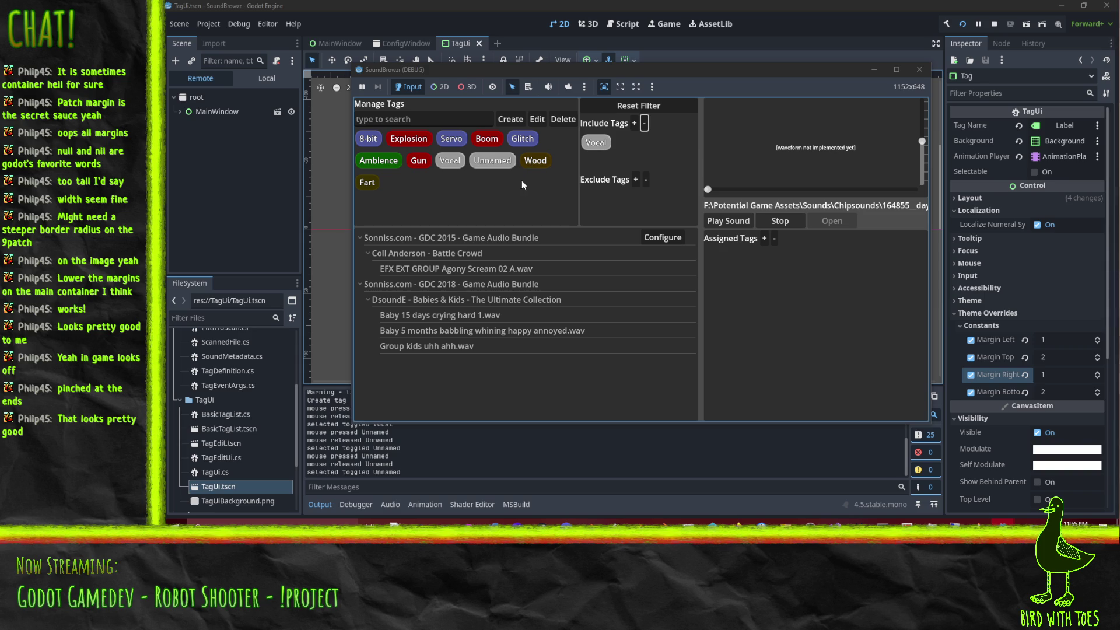
click(495, 167)
click(449, 164)
click(415, 161)
click(414, 163)
click(449, 164)
click(489, 163)
Toggle the Boom, Servo, Explosion, 8-bit, Ambience and Unnamed tags, then close the SoundBrowser.
click(488, 143)
click(442, 141)
click(442, 141)
click(415, 141)
click(415, 141)
click(374, 141)
click(377, 160)
click(368, 138)
click(377, 160)
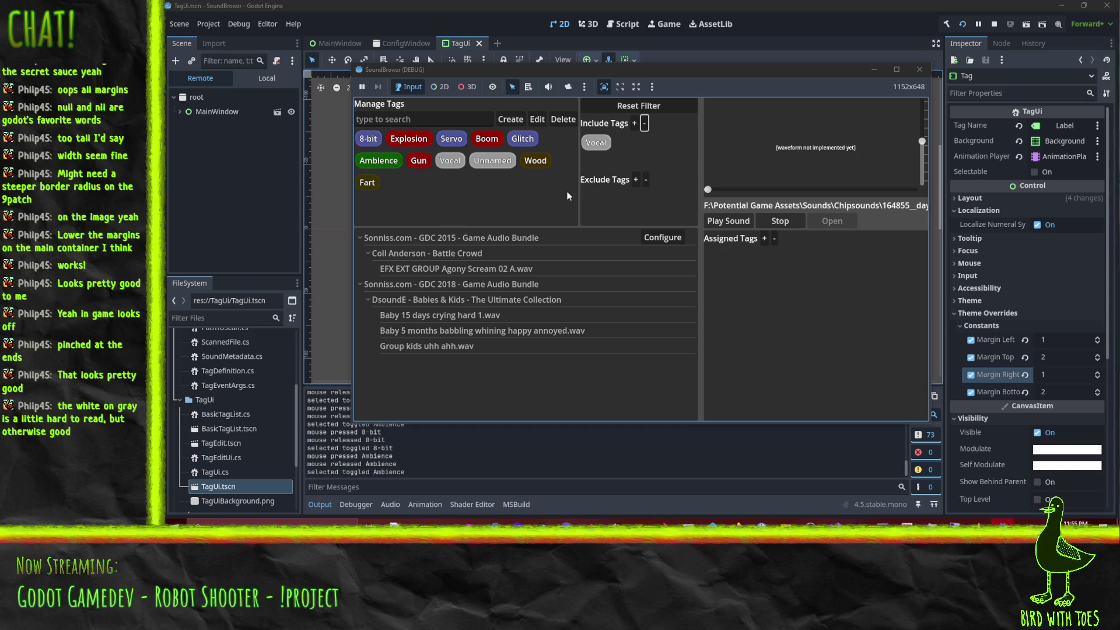
click(491, 164)
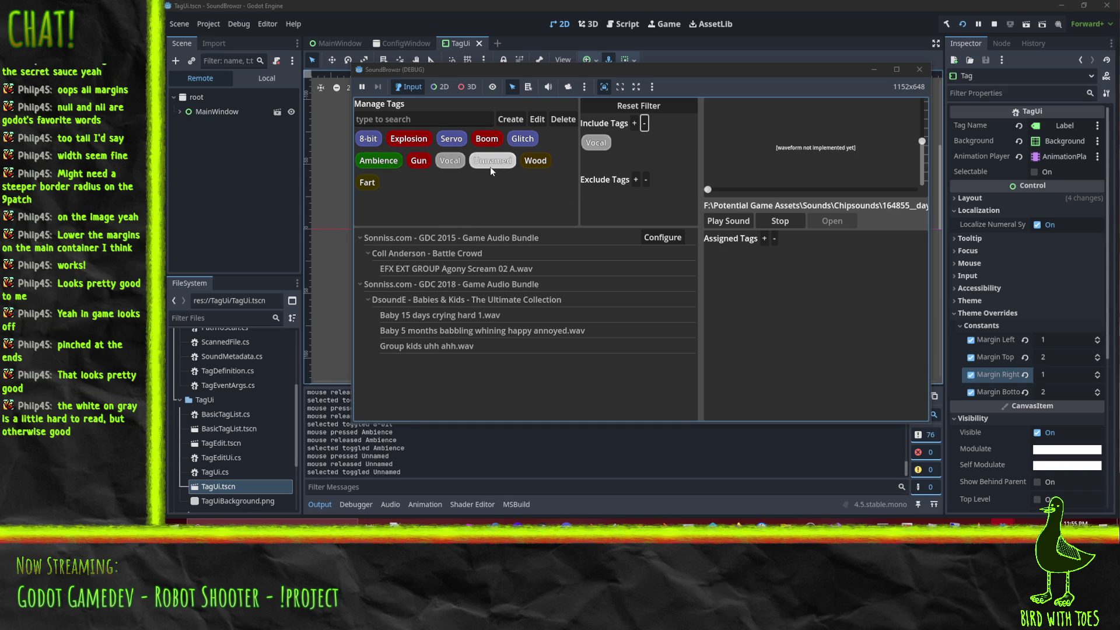
click(490, 166)
drag(642, 69, 636, 71)
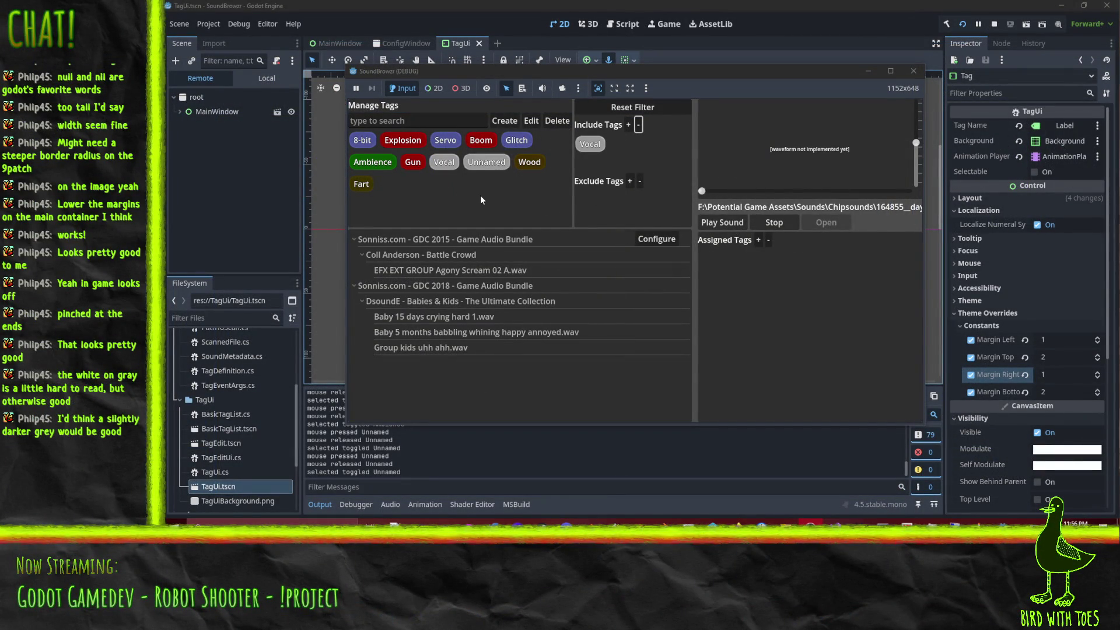
click(914, 71)
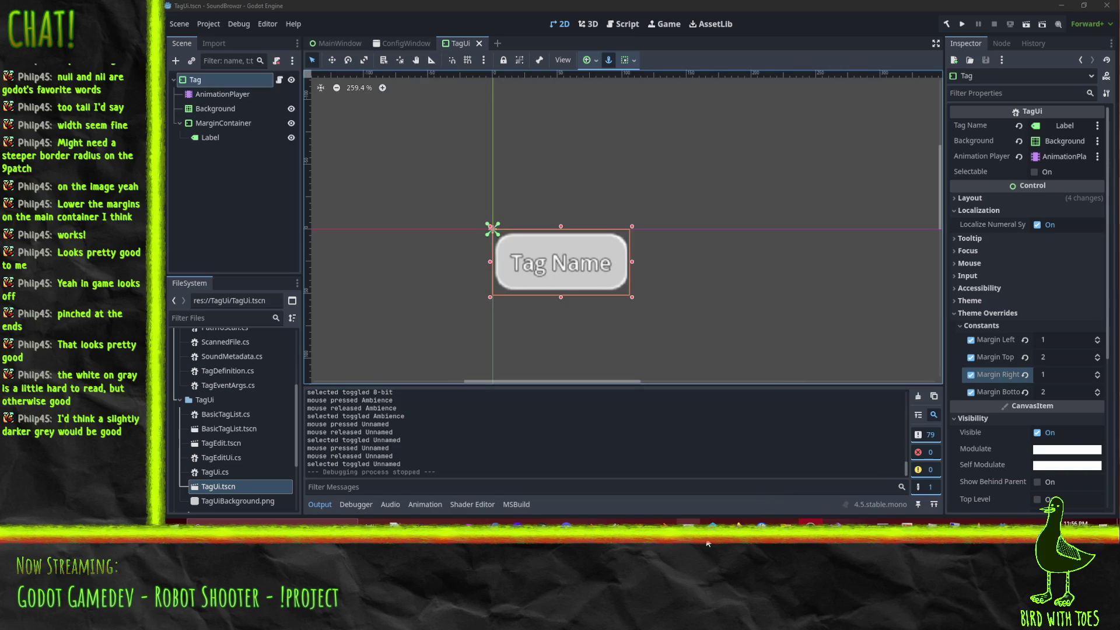
In Krita, try a darker grey bucket fill on the tag interior, then undo it.
key(alt+Tab)
scroll(558, 340, up, 5)
mouse_move(557, 340)
mouse_down()
mouse_move(512, 325)
mouse_move(508, 306)
mouse_up()
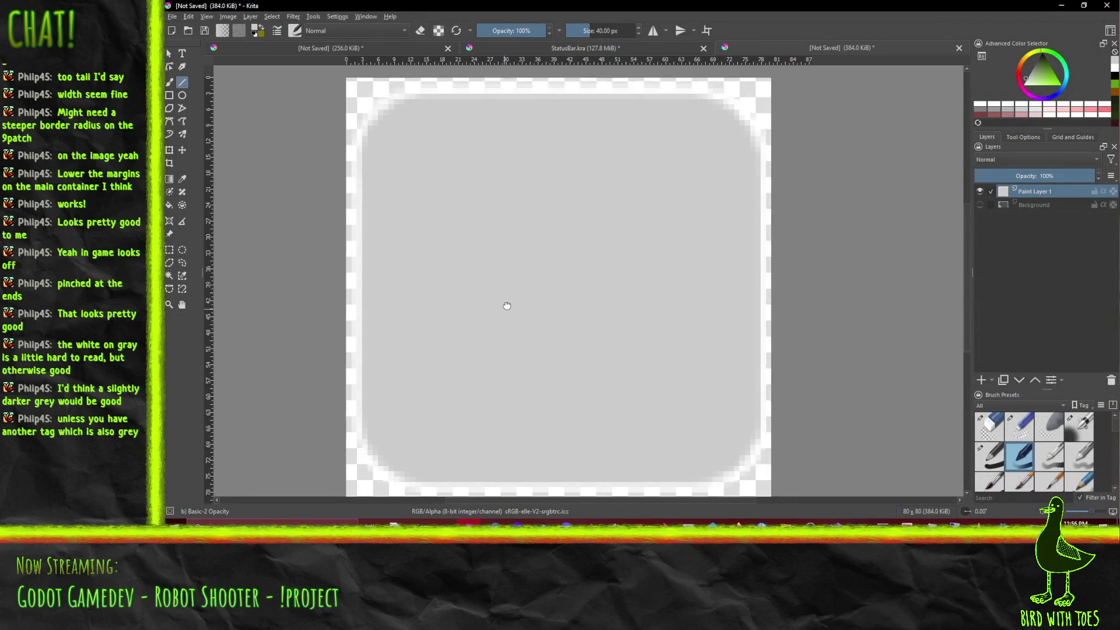
click(169, 205)
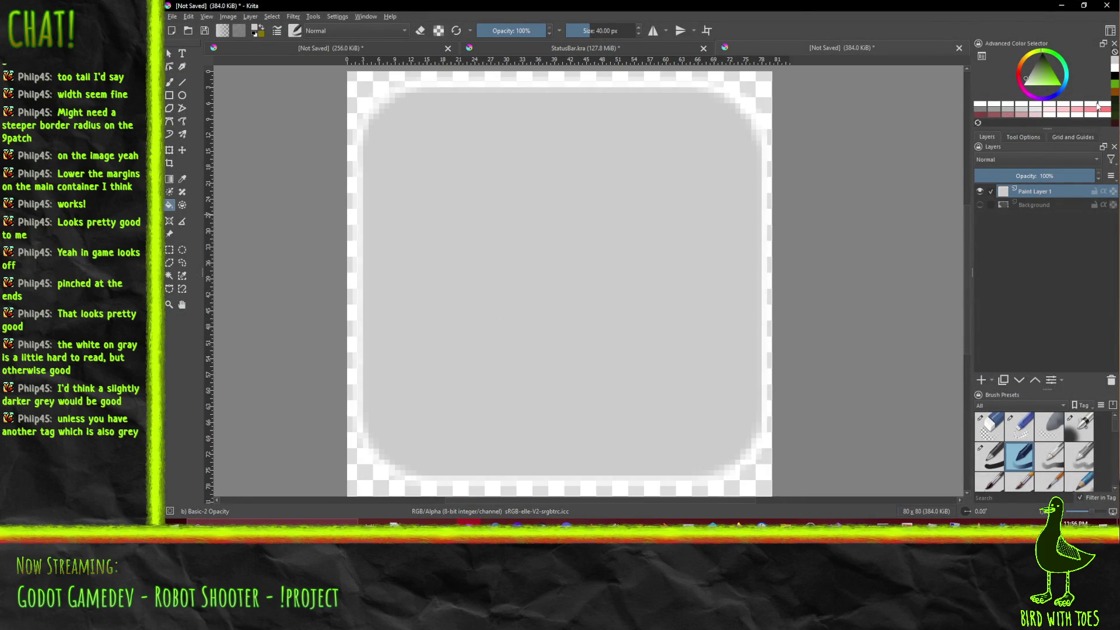
click(1010, 114)
click(584, 239)
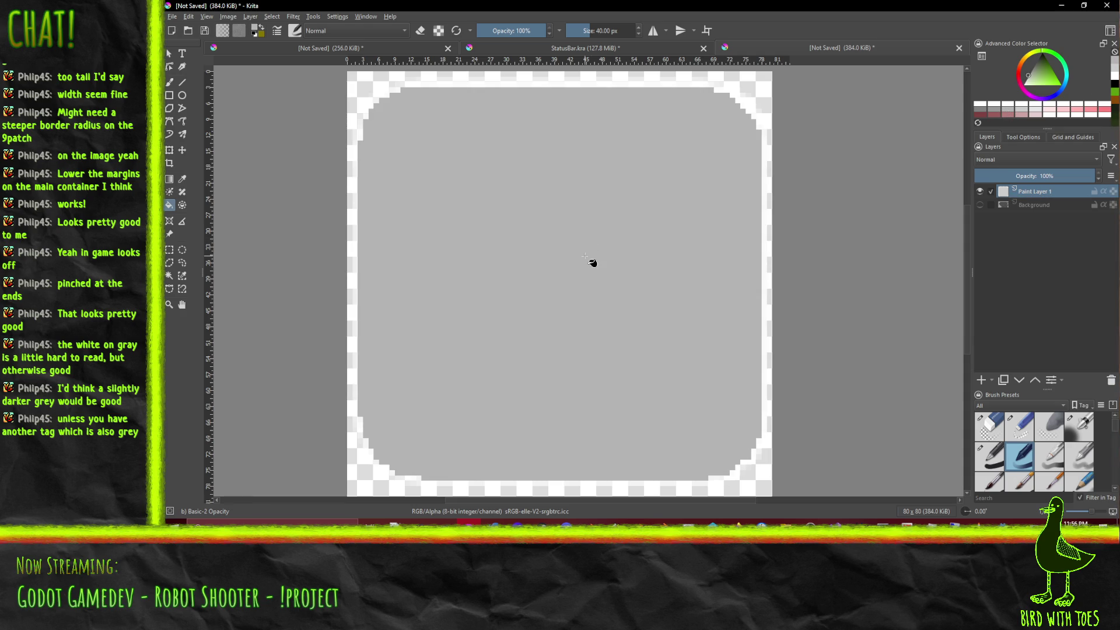
key(ctrl+z)
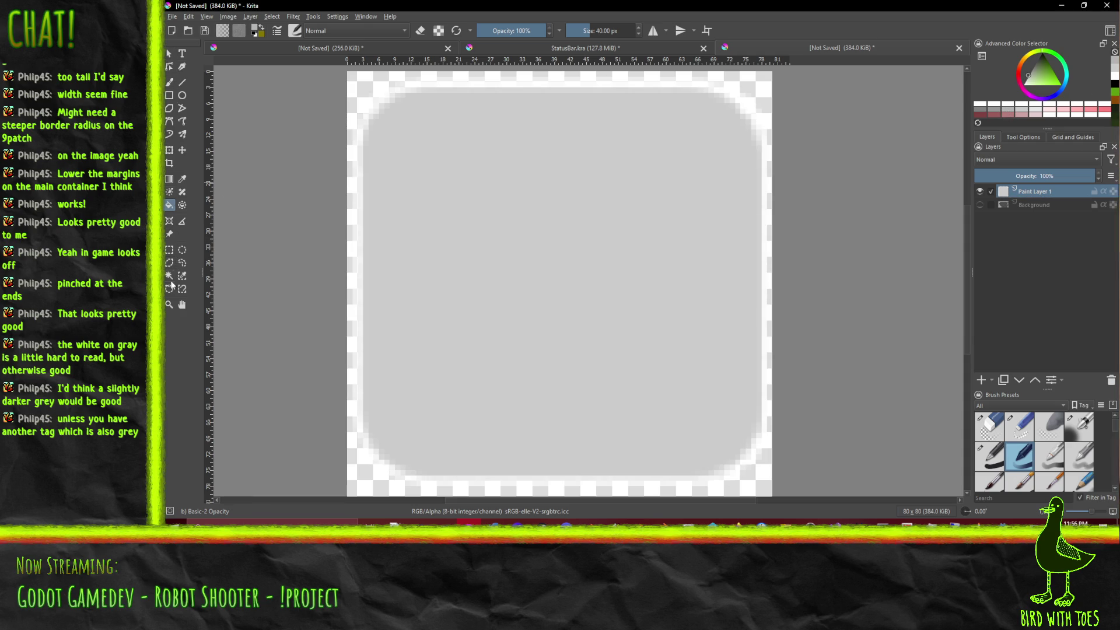
Magic-wand the grey interior, shrink and feather the selection, and fill it with darker grey.
click(169, 275)
click(510, 220)
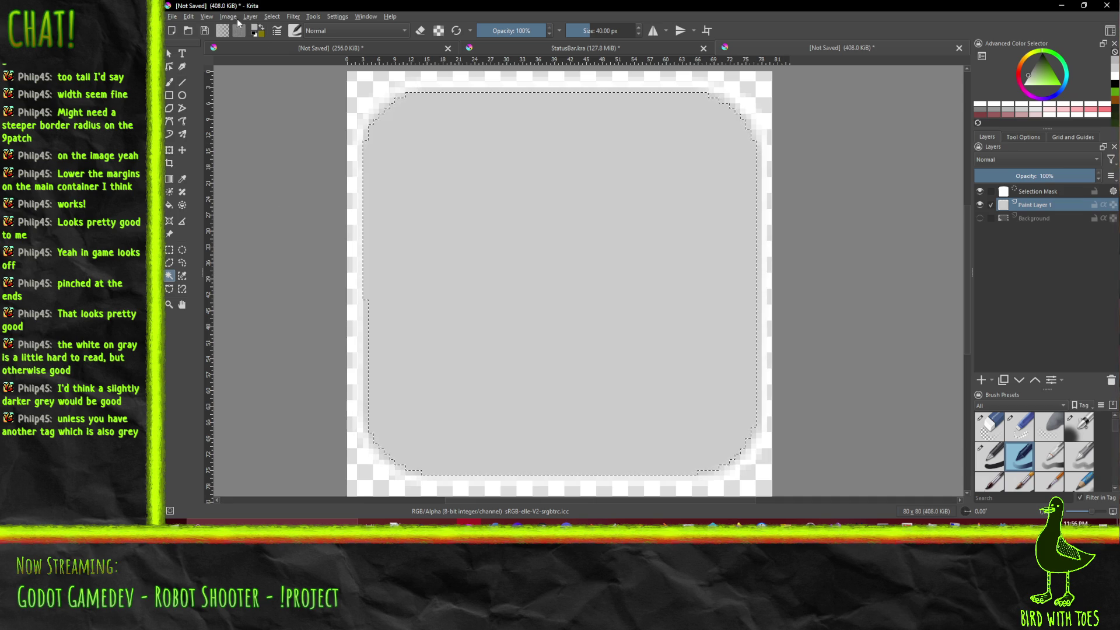
click(271, 20)
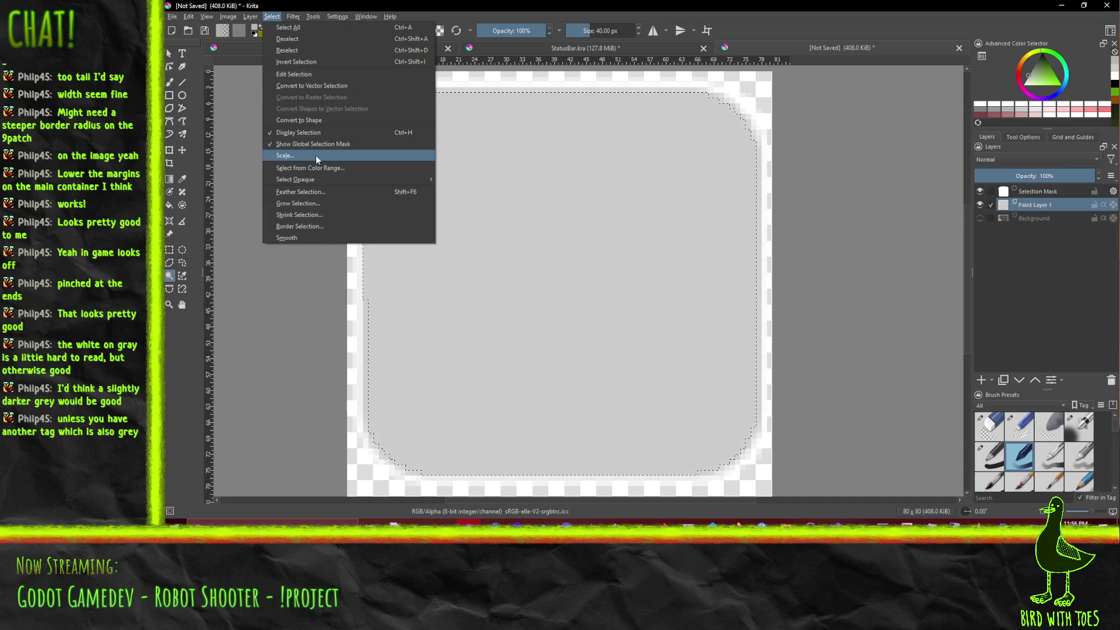
click(327, 213)
key(Return)
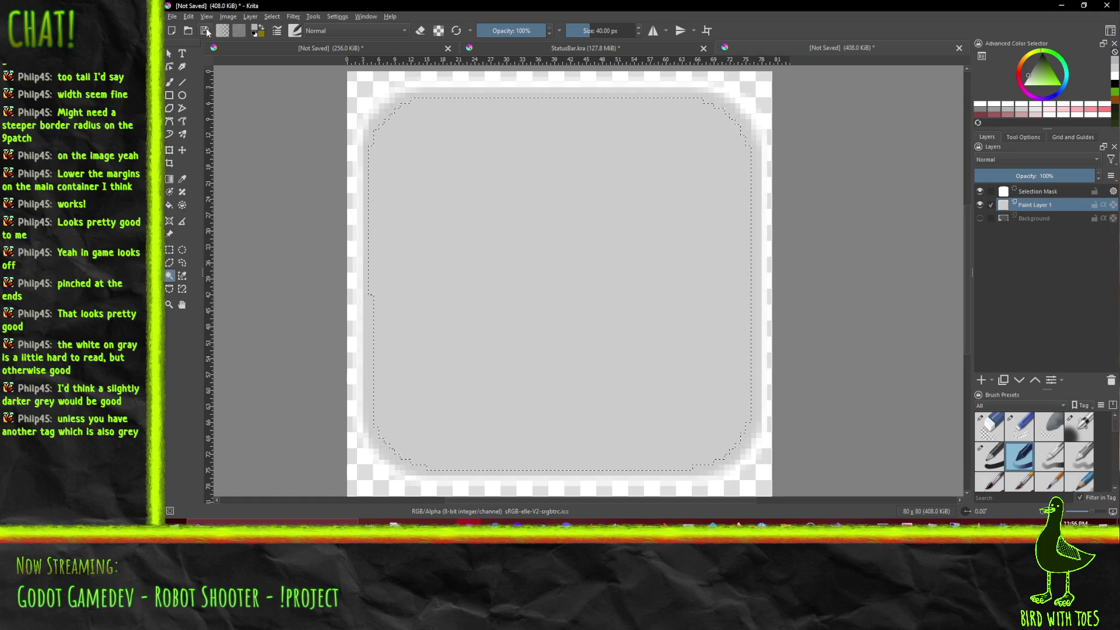
click(272, 16)
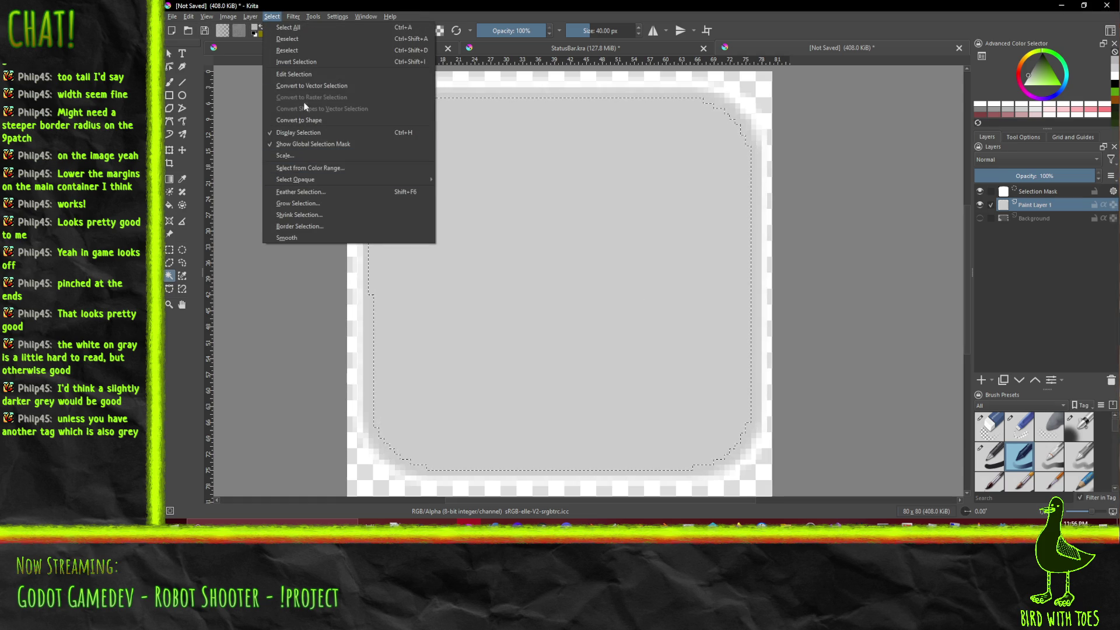
click(300, 192)
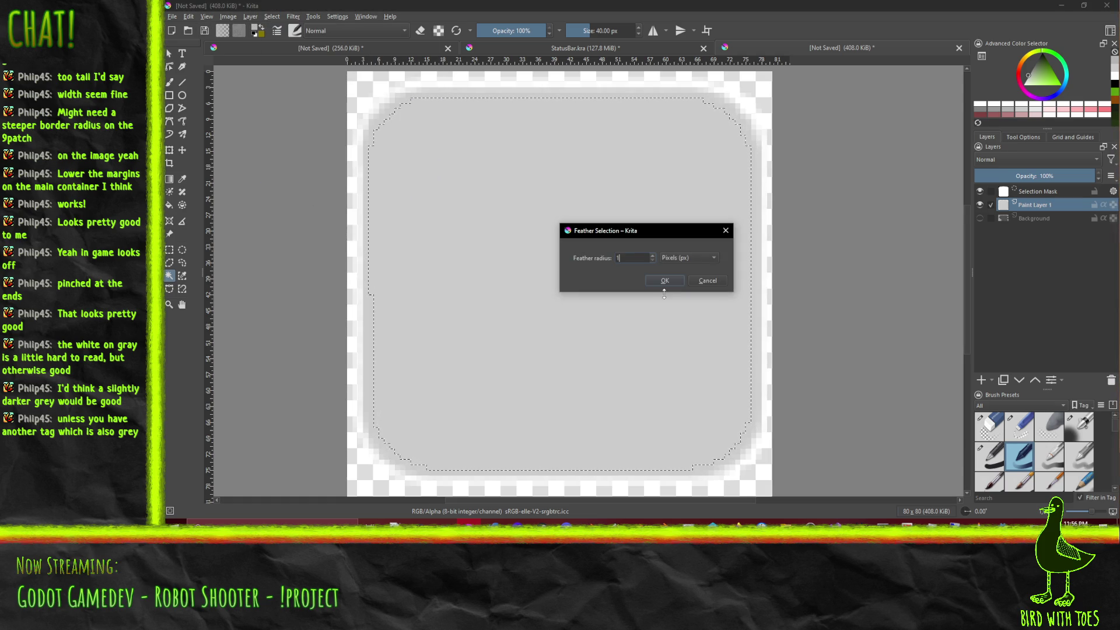
click(665, 281)
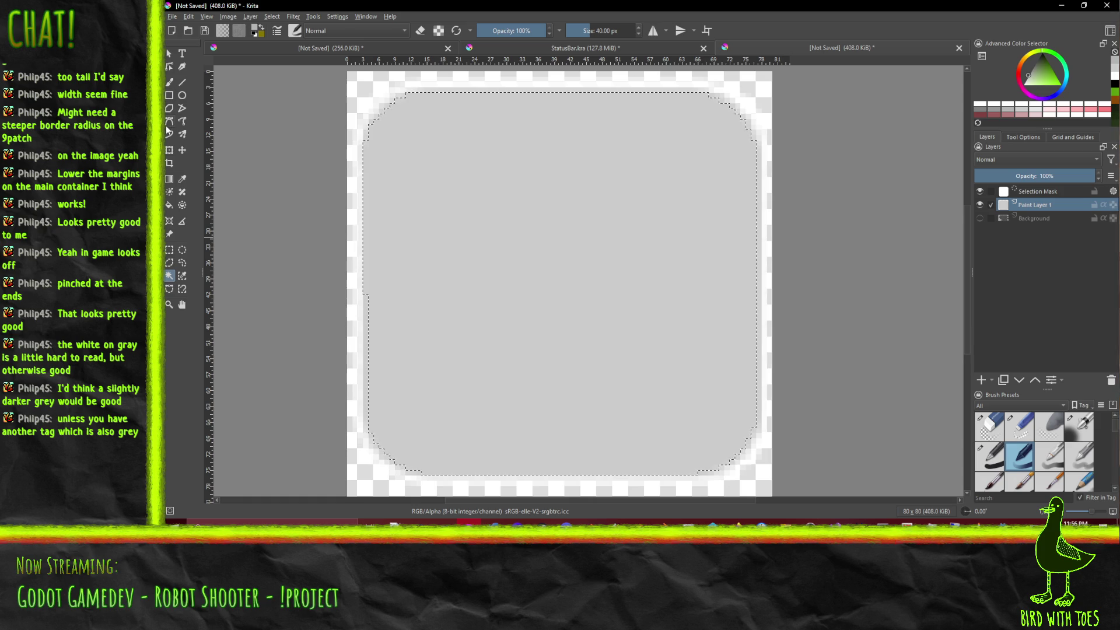
click(169, 205)
click(435, 218)
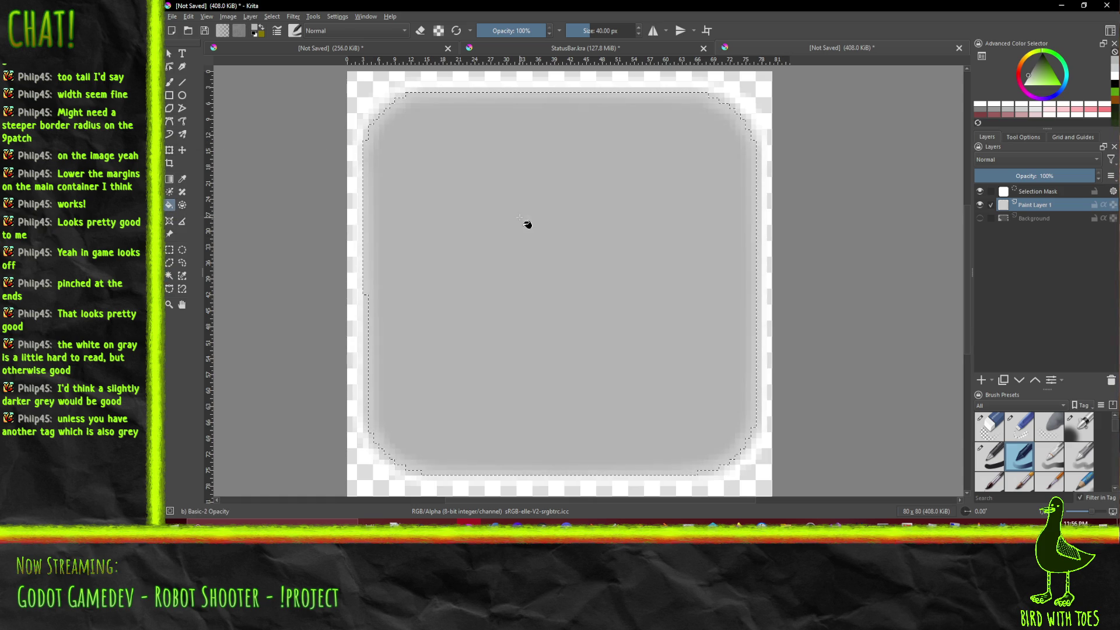
Export the image as PNG over TagUiBackground.png and minimize Krita.
click(172, 17)
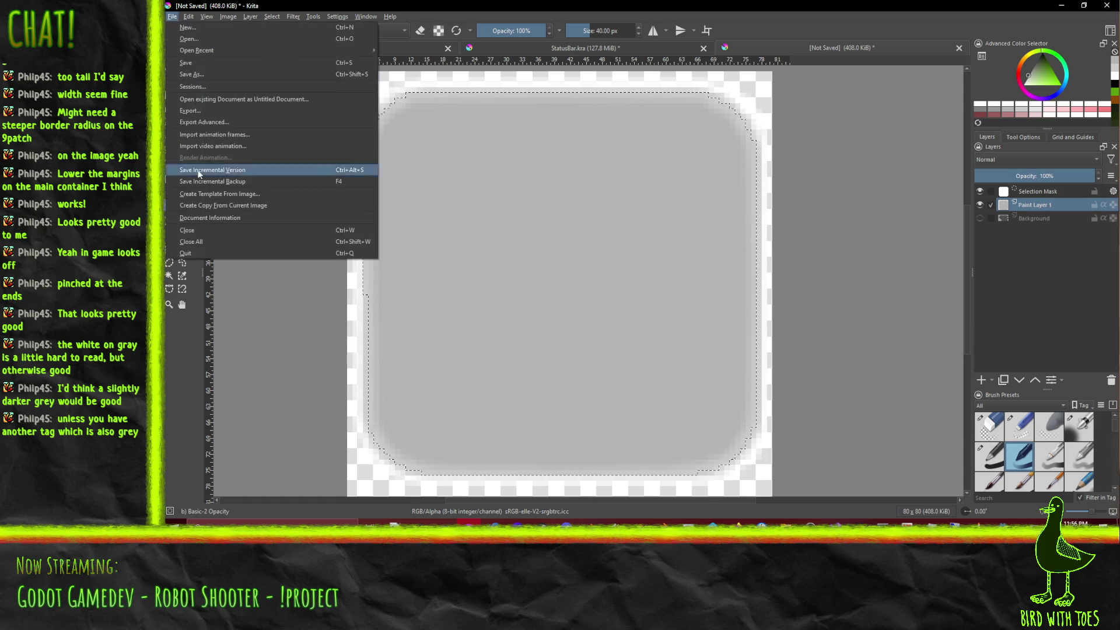
click(198, 111)
click(594, 370)
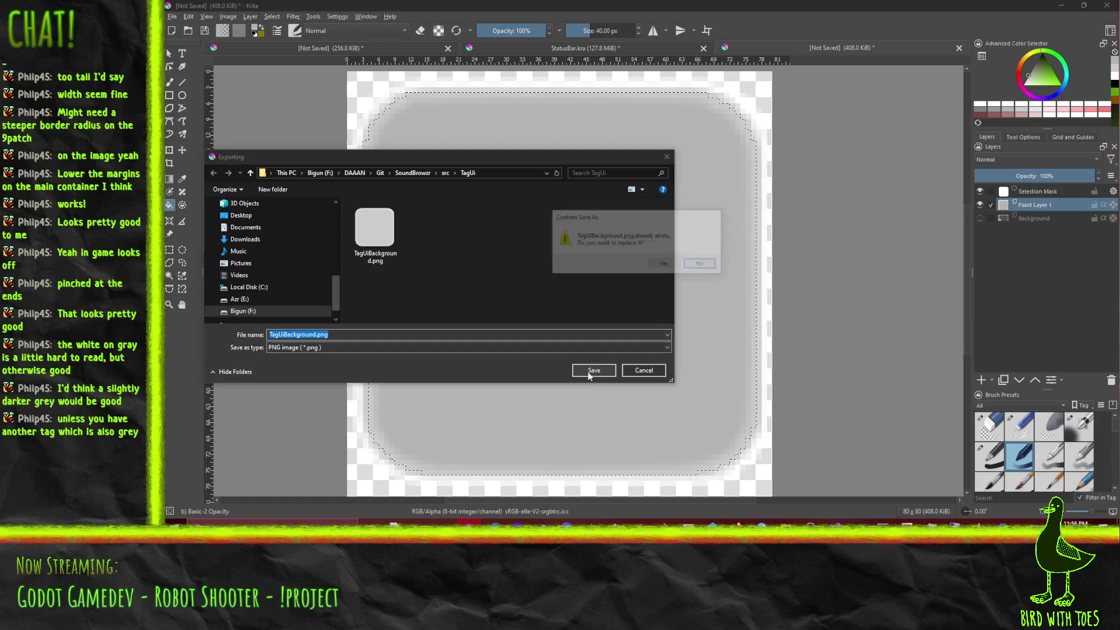
click(665, 266)
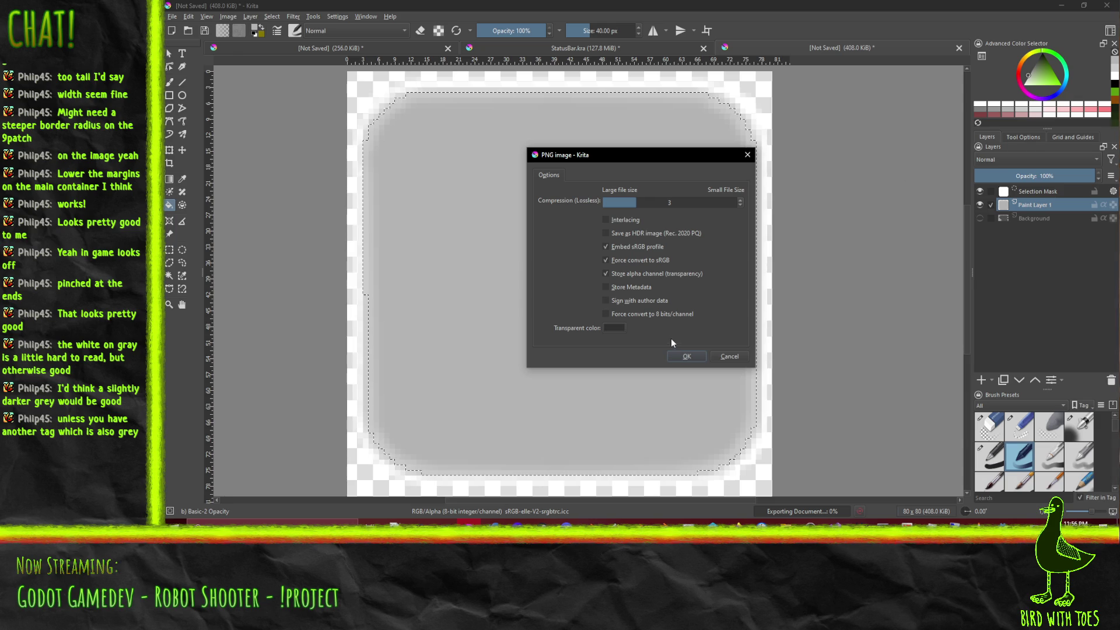
click(687, 355)
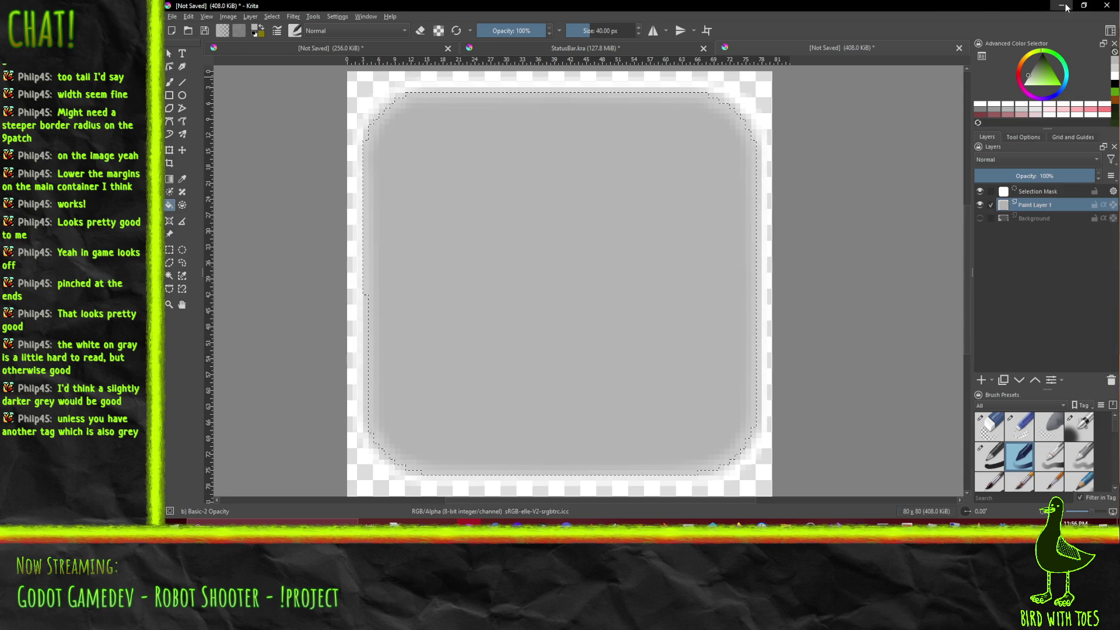
click(1063, 5)
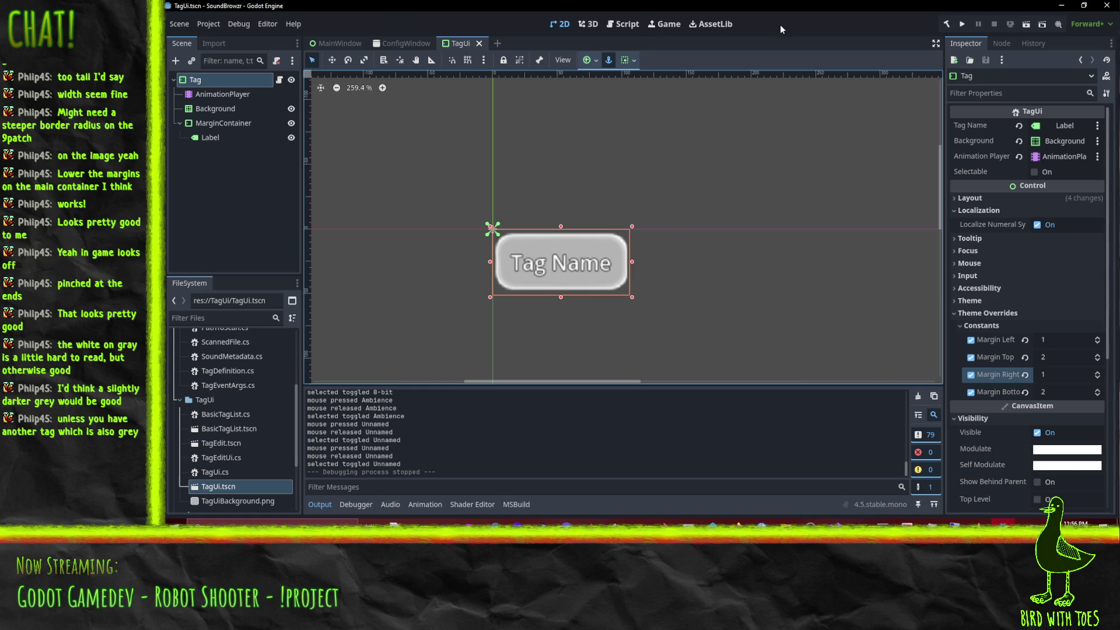
Run the project and toggle the Vocal, Unnamed, Gun, Ambience, Fart, Wood and Glitch tags.
click(962, 24)
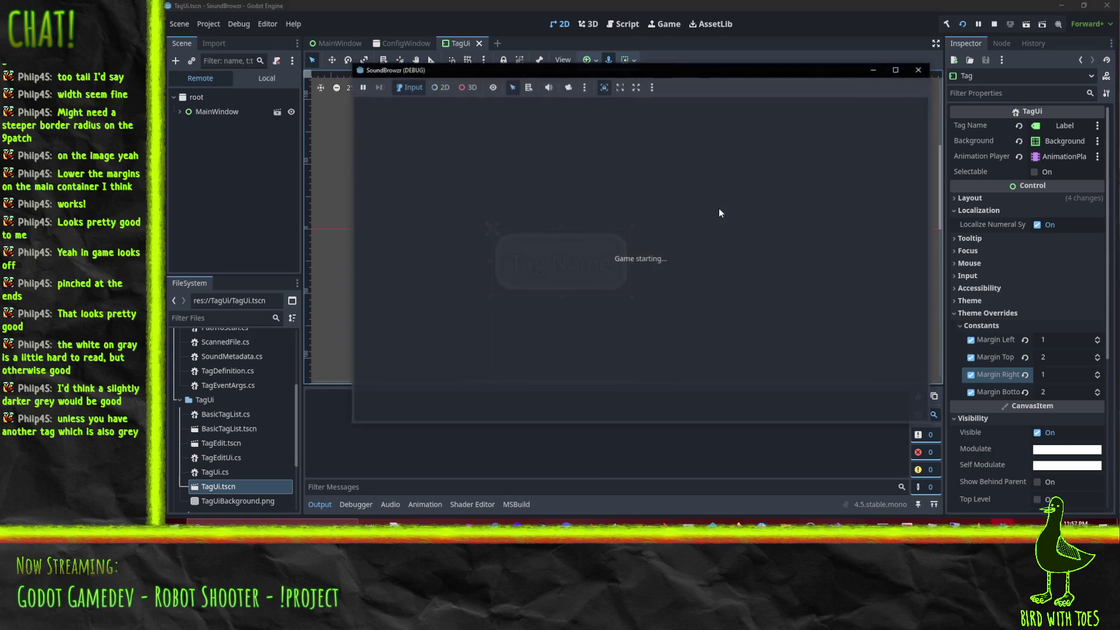
click(450, 161)
click(484, 164)
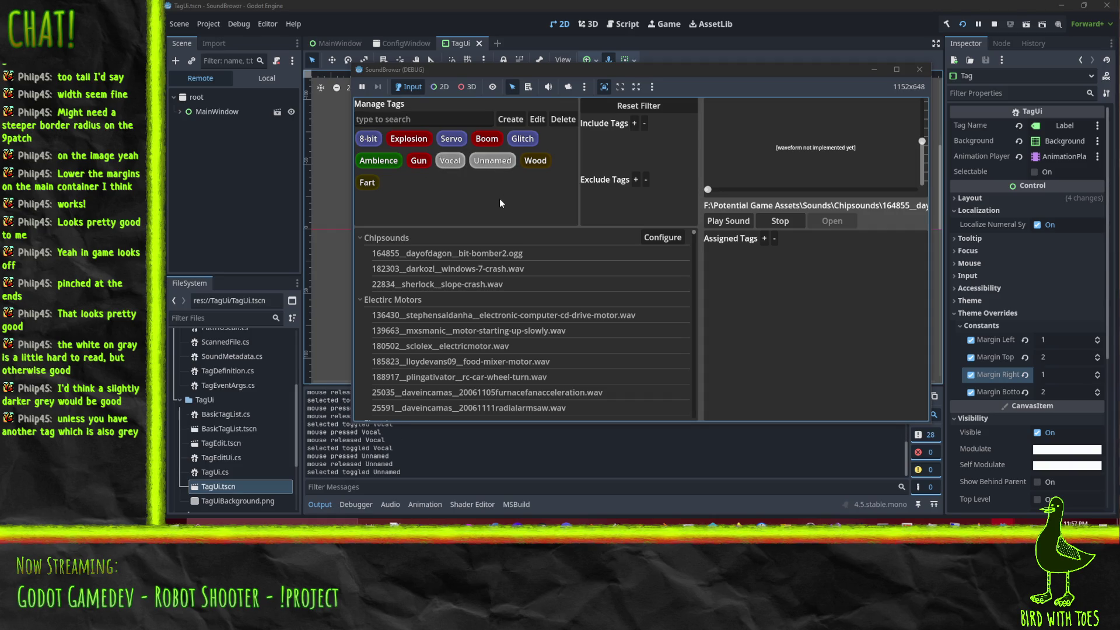
click(419, 160)
click(423, 162)
click(366, 164)
click(365, 165)
click(369, 185)
click(368, 184)
click(535, 162)
click(520, 141)
click(521, 142)
Toggle the Boom, Servo, Explosion, 8-bit, Ambience, Gun, Vocal, Unnamed and Wood tags on and off.
click(474, 142)
click(475, 141)
click(446, 142)
click(446, 141)
click(410, 143)
click(410, 143)
click(361, 143)
click(361, 143)
click(379, 162)
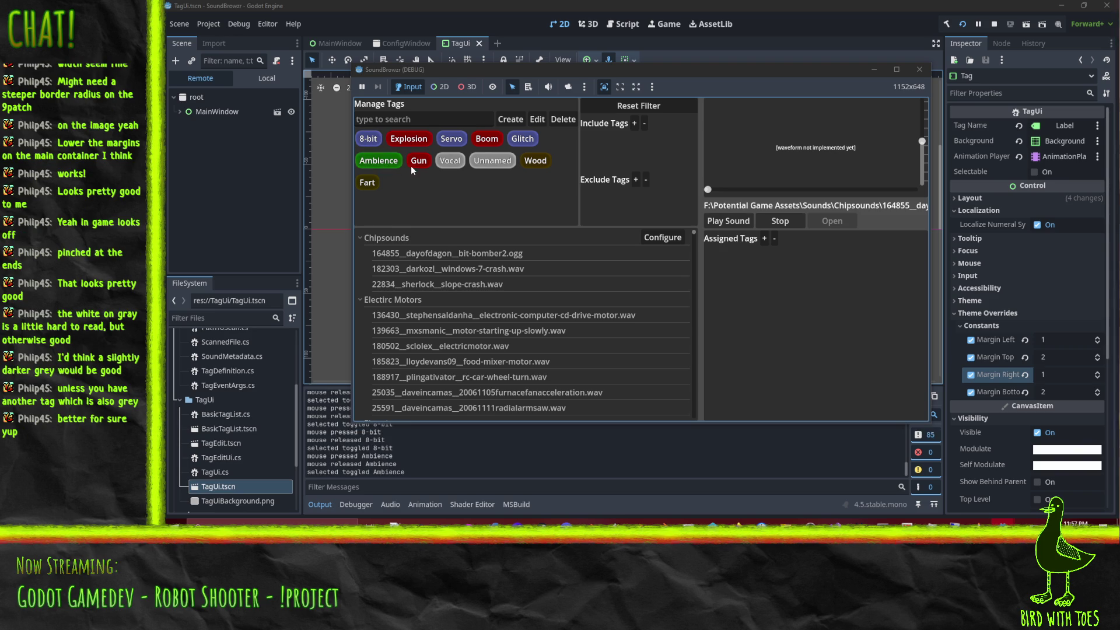
click(383, 163)
click(418, 163)
click(418, 163)
click(452, 163)
click(493, 163)
click(492, 164)
click(538, 161)
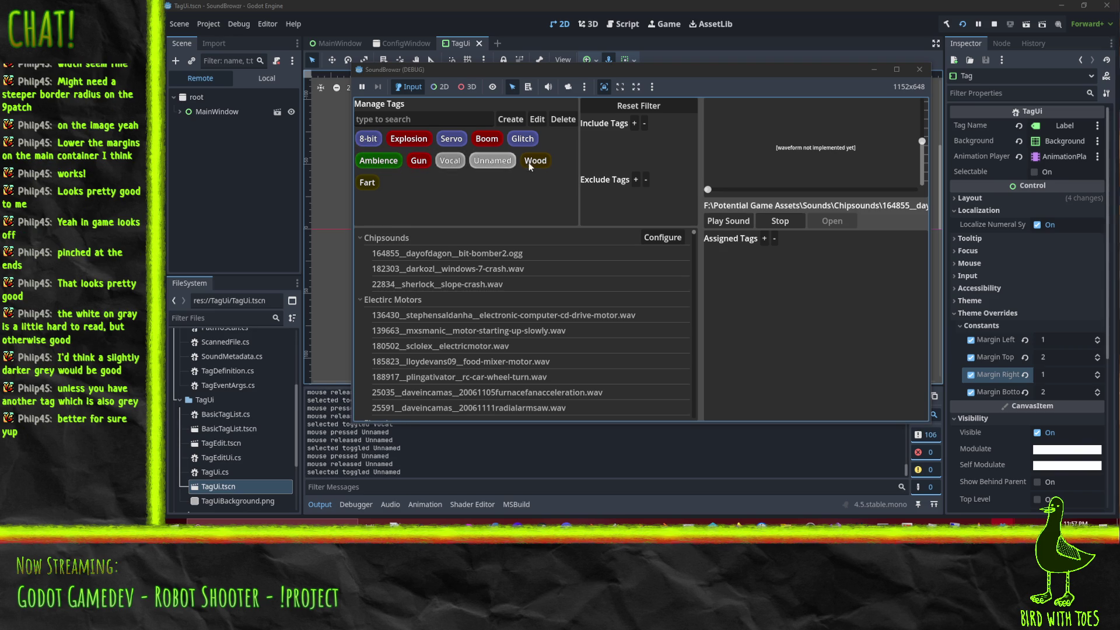
click(535, 163)
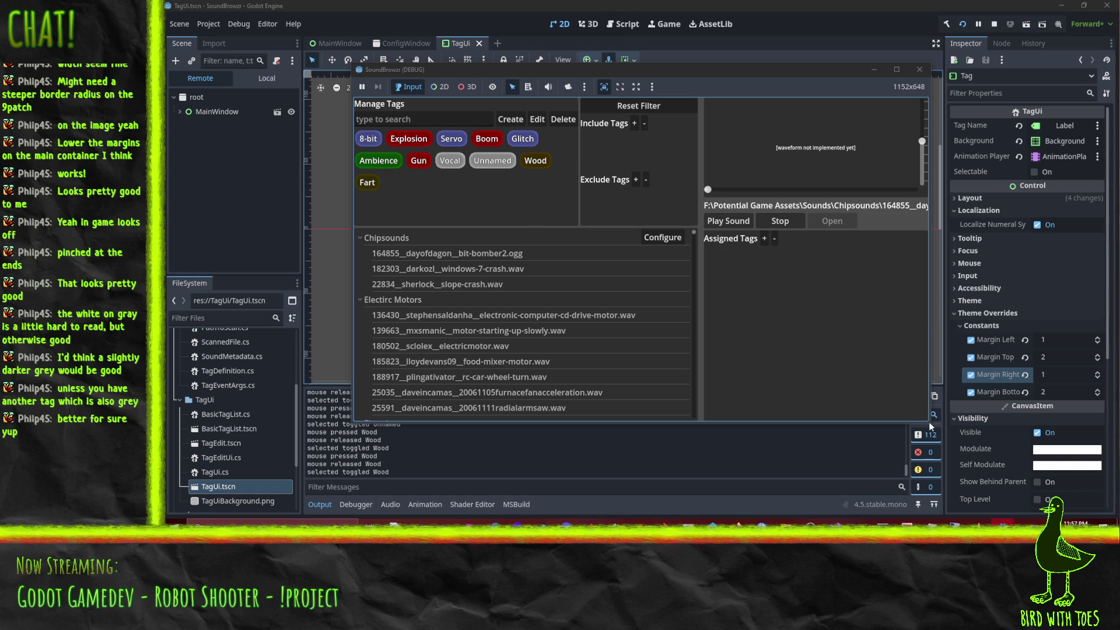
Enlarge the running SoundBrowzr window, float the game view, and narrow then widen the sound list panel.
drag(928, 423, 1078, 511)
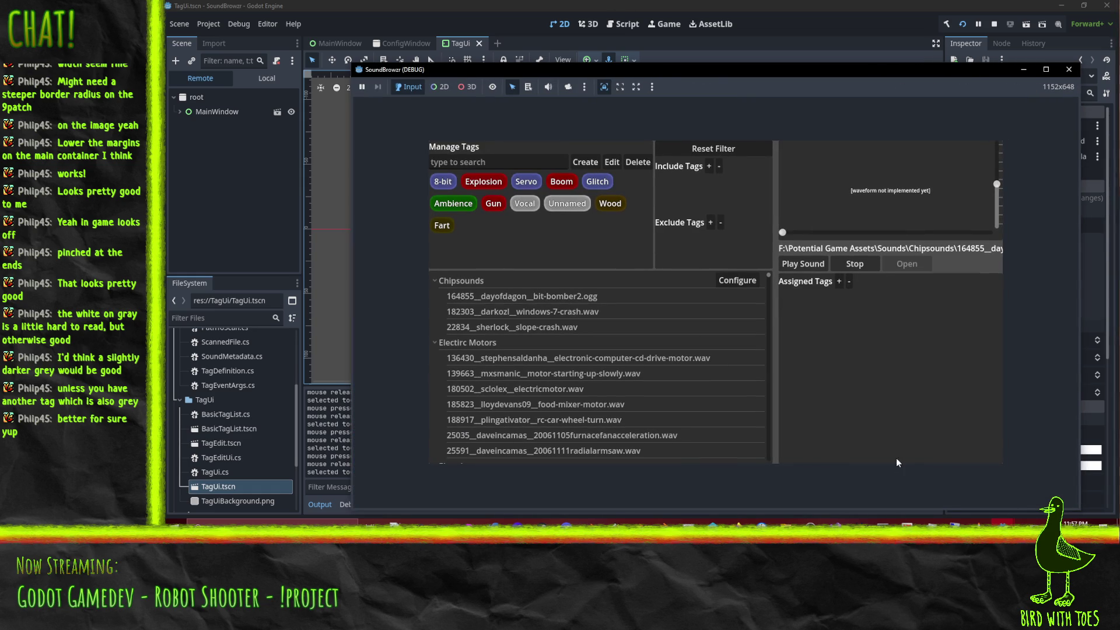
click(630, 92)
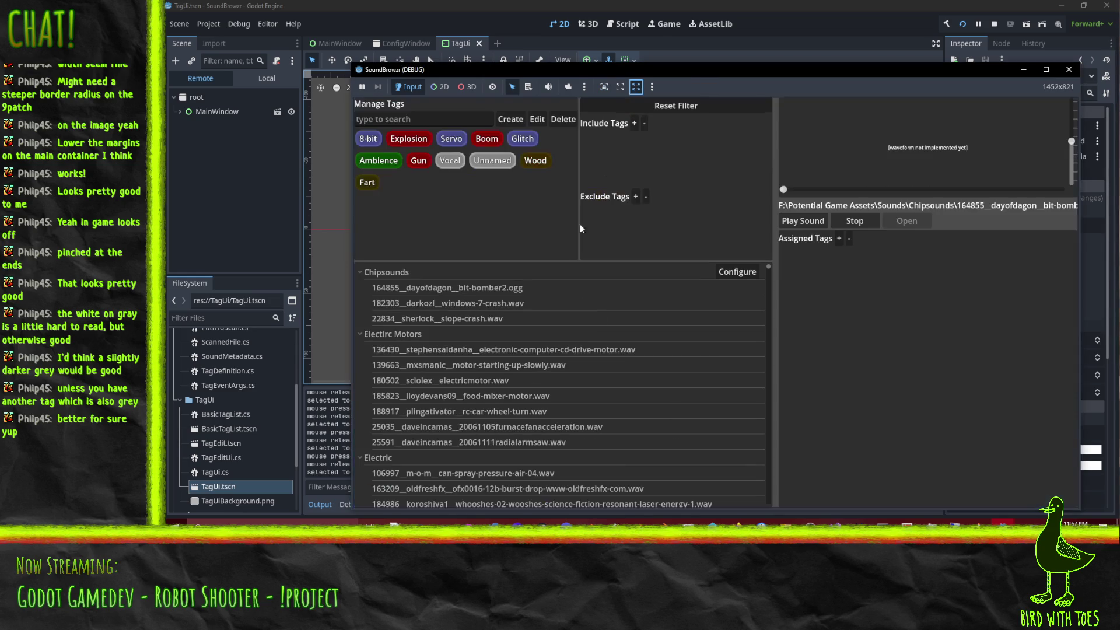
mouse_move(449, 71)
mouse_down()
mouse_move(362, 9)
mouse_move(332, 10)
mouse_up()
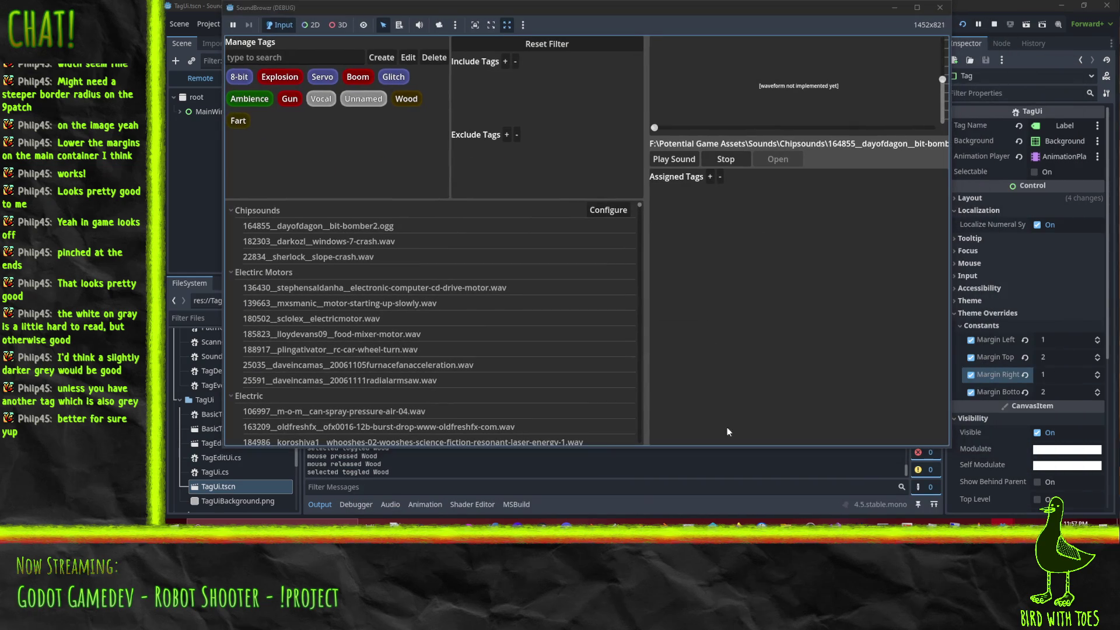
drag(645, 205, 518, 205)
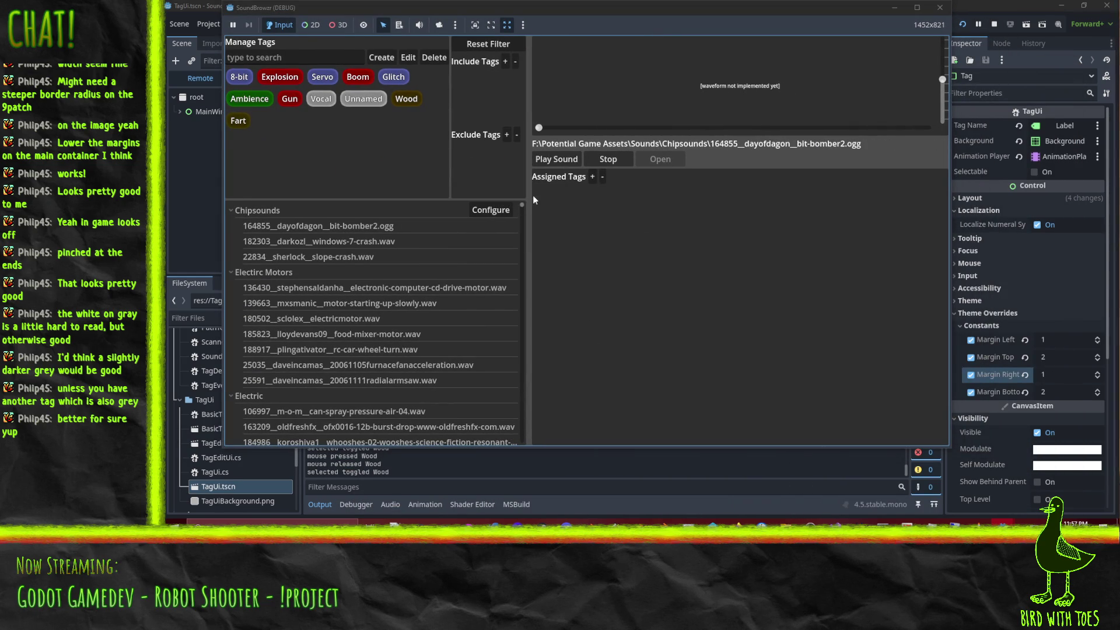
mouse_move(377, 194)
mouse_down()
mouse_move(747, 213)
mouse_move(525, 224)
mouse_move(671, 236)
mouse_move(468, 244)
mouse_move(770, 239)
mouse_move(560, 240)
mouse_move(586, 241)
mouse_up()
Try narrower, taller and shorter SoundBrowzr window sizes, then close the running game.
mouse_move(951, 222)
mouse_down()
mouse_move(523, 247)
mouse_move(854, 268)
mouse_move(630, 270)
mouse_move(956, 274)
mouse_up()
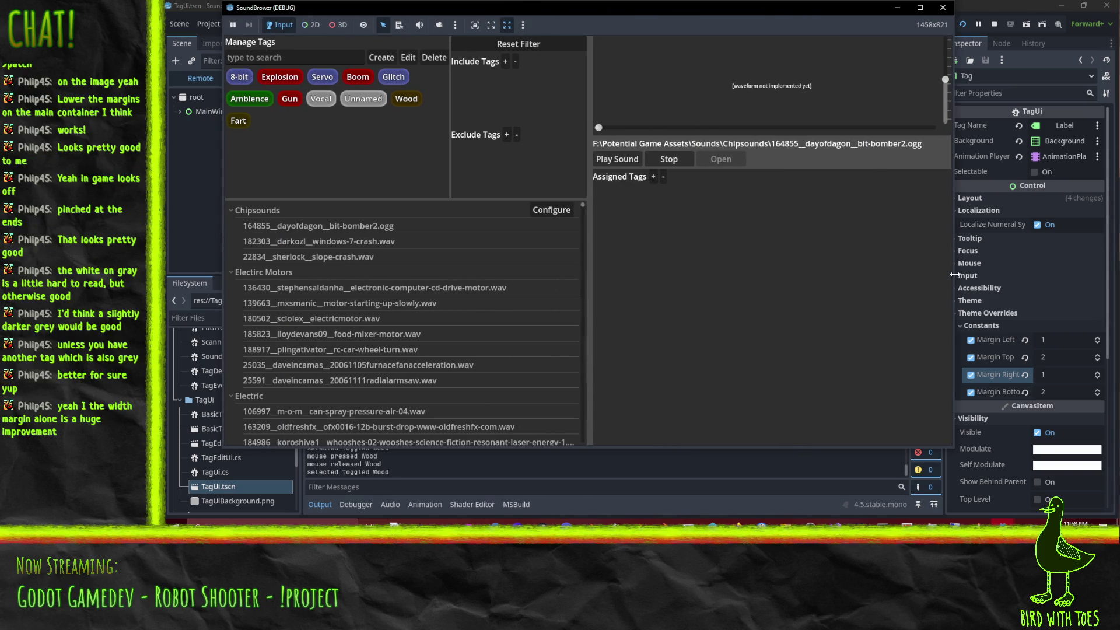
mouse_move(638, 451)
mouse_down()
mouse_move(642, 298)
mouse_move(649, 500)
mouse_up()
mouse_move(655, 330)
mouse_down()
mouse_move(647, 164)
mouse_move(665, 71)
mouse_move(678, 182)
mouse_move(674, 481)
mouse_move(677, 460)
mouse_up()
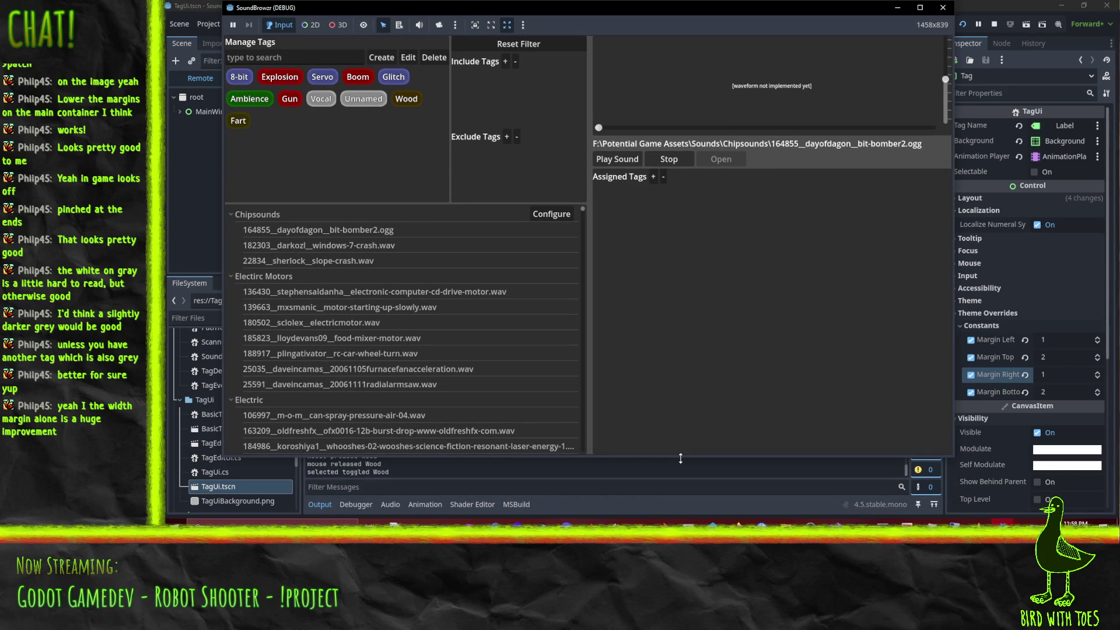
click(944, 7)
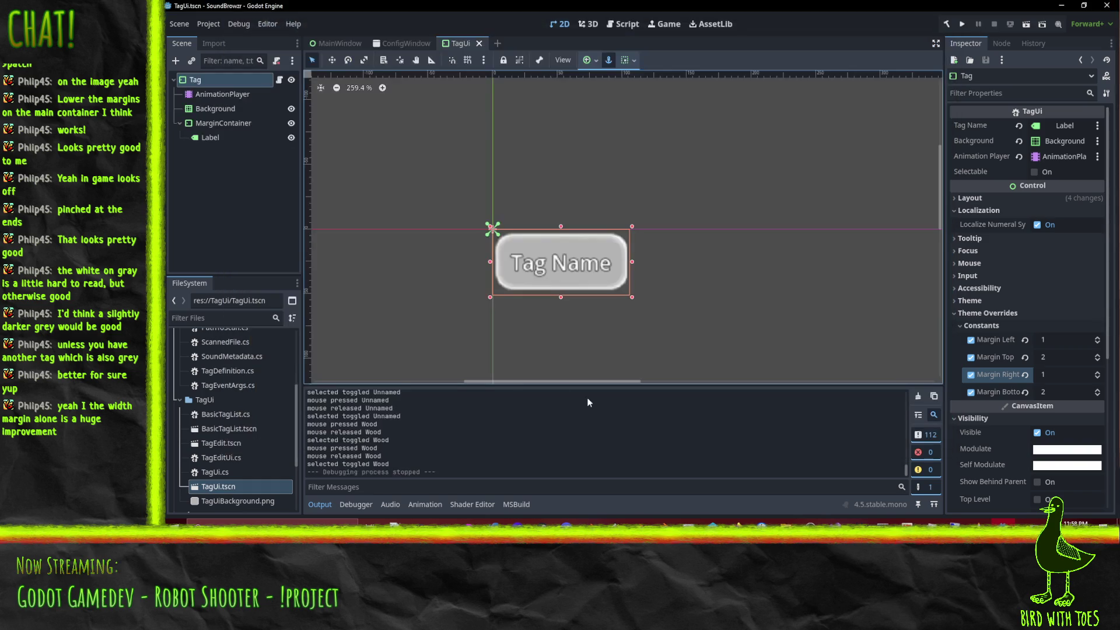
Set the MainWindow scene's Custom Minimum Size height to 300 px.
click(339, 43)
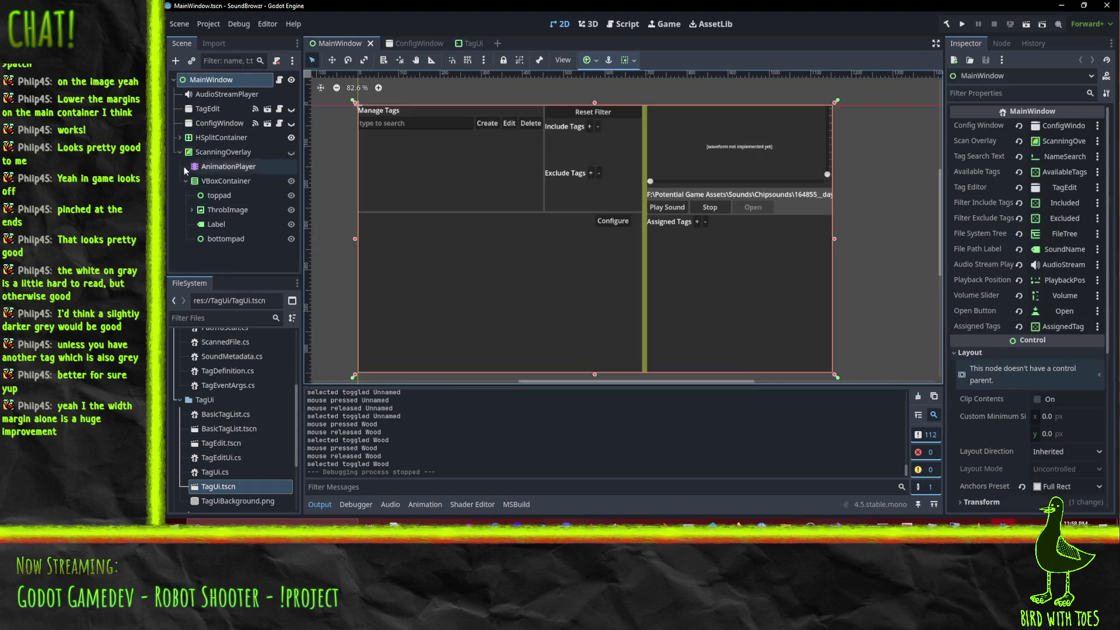
scroll(989, 474, down, 2)
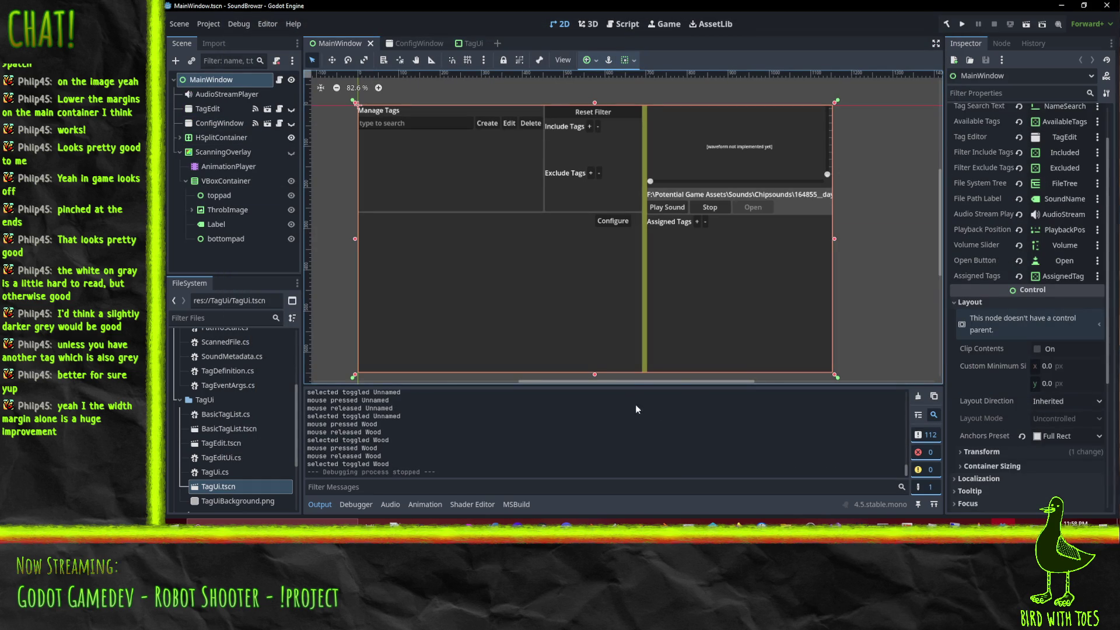
click(1047, 384)
text(300)
key(Return)
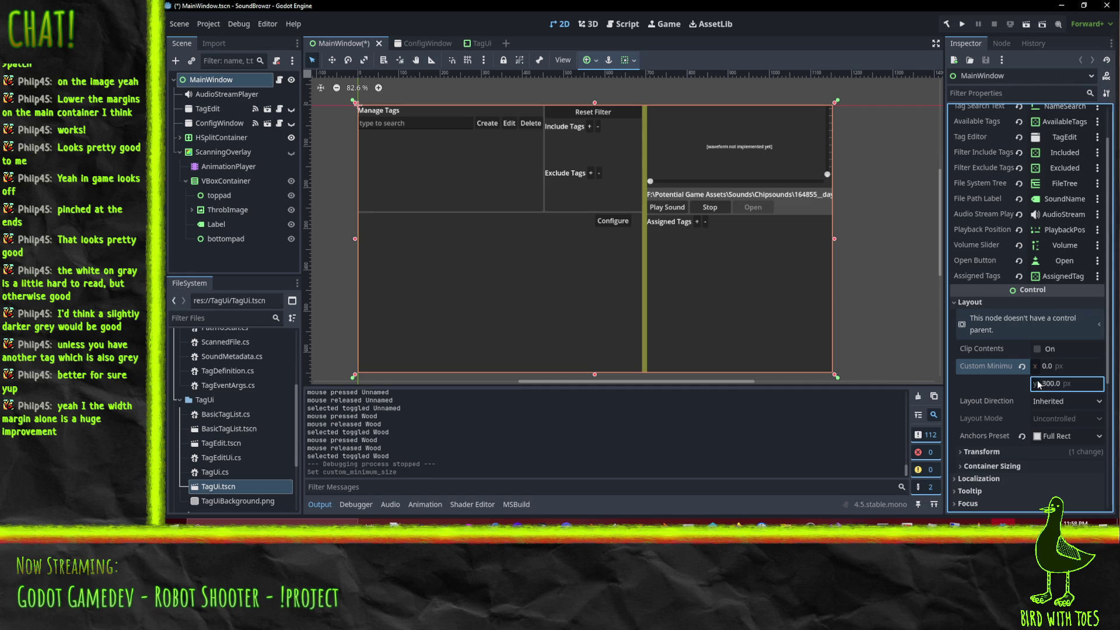
Run the project, shrink the game window to test the 300 px minimum, then stop it.
click(962, 24)
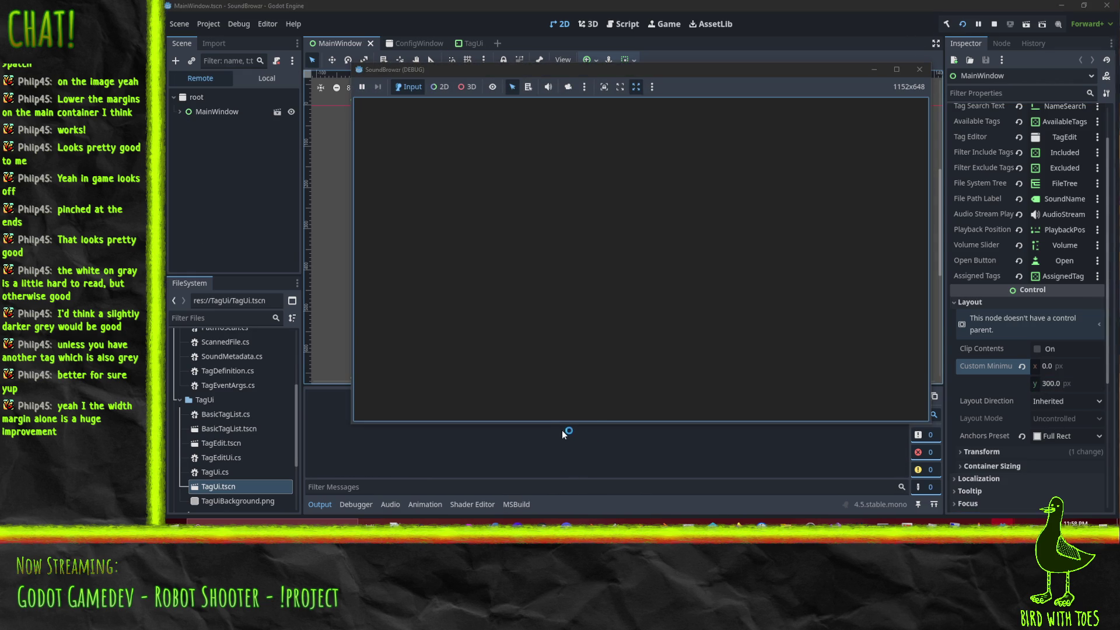
mouse_move(635, 425)
mouse_down()
mouse_move(603, 102)
mouse_move(605, 411)
mouse_up()
click(920, 69)
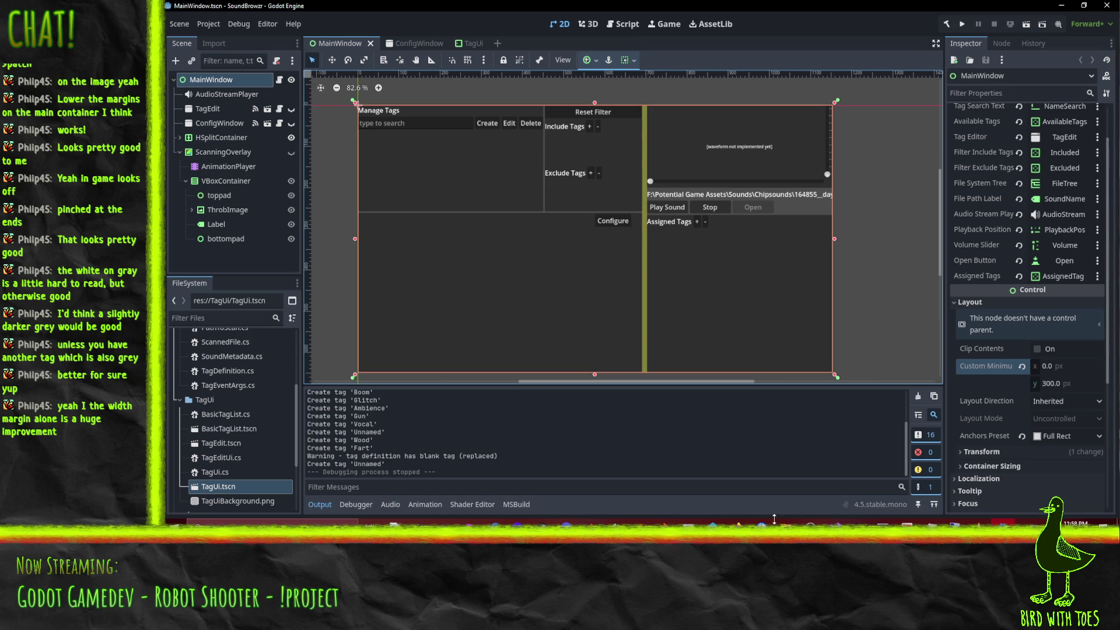
click(884, 522)
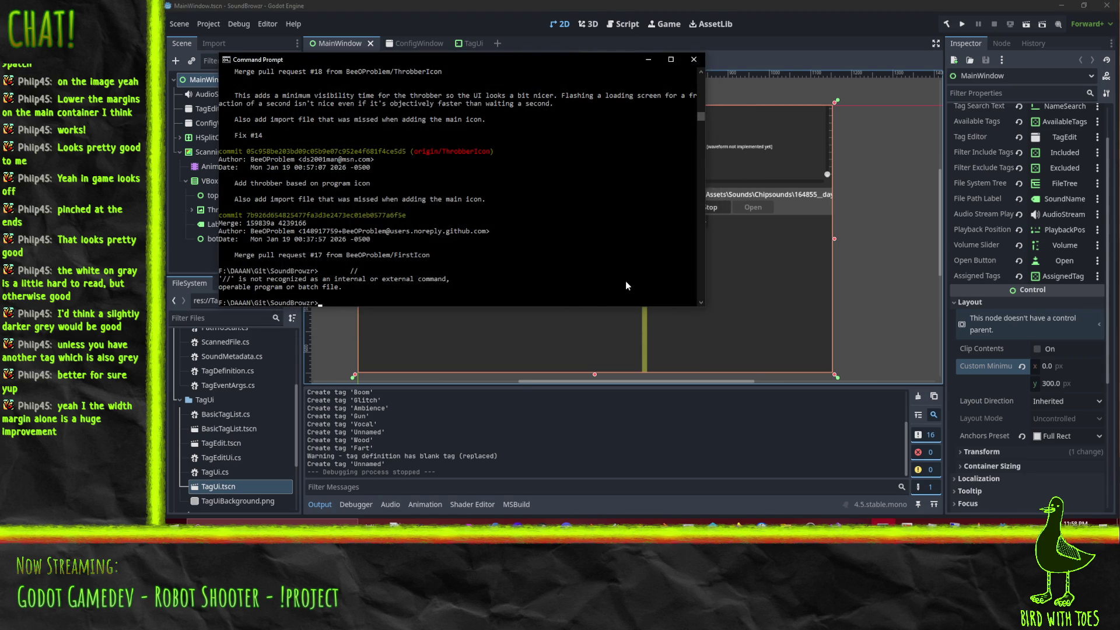
Change into the src folder and list the repository's current changes with git status.
text(d src)
key(Return)
text(ghi)
text( status)
key(Return)
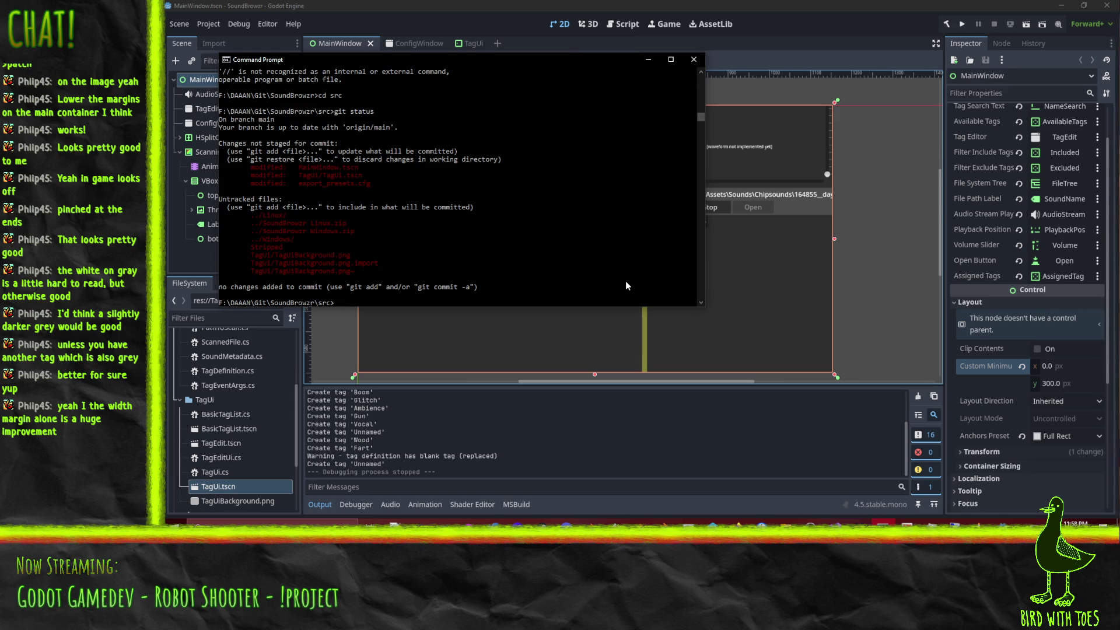
Stage the TagUi folder and MainWindow.cs, then recheck the git status.
text(git add TagUi)
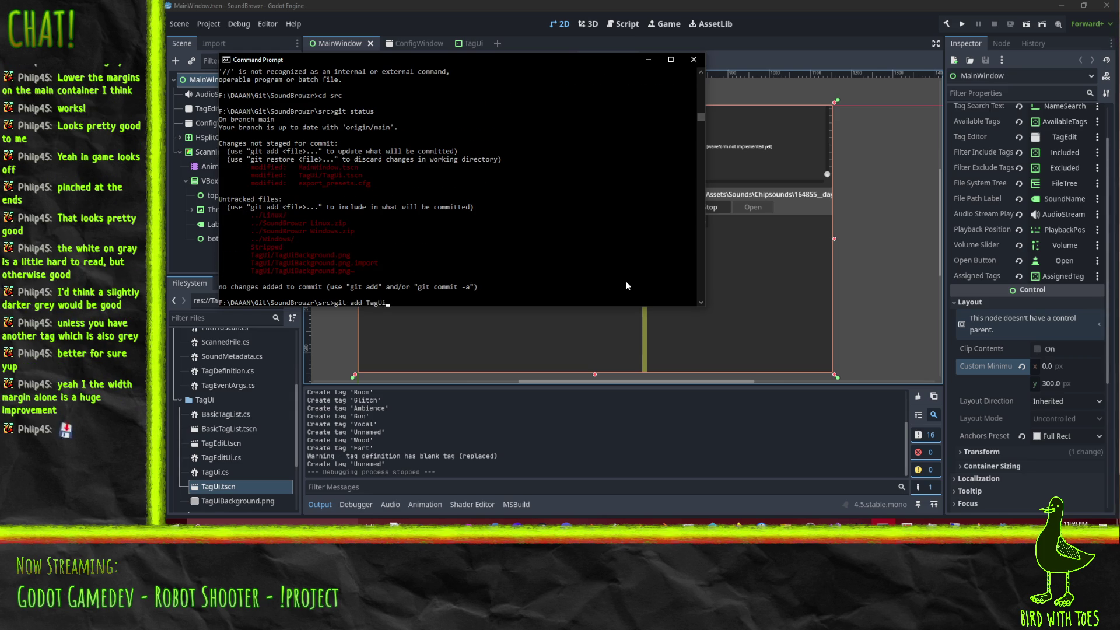
key(Return)
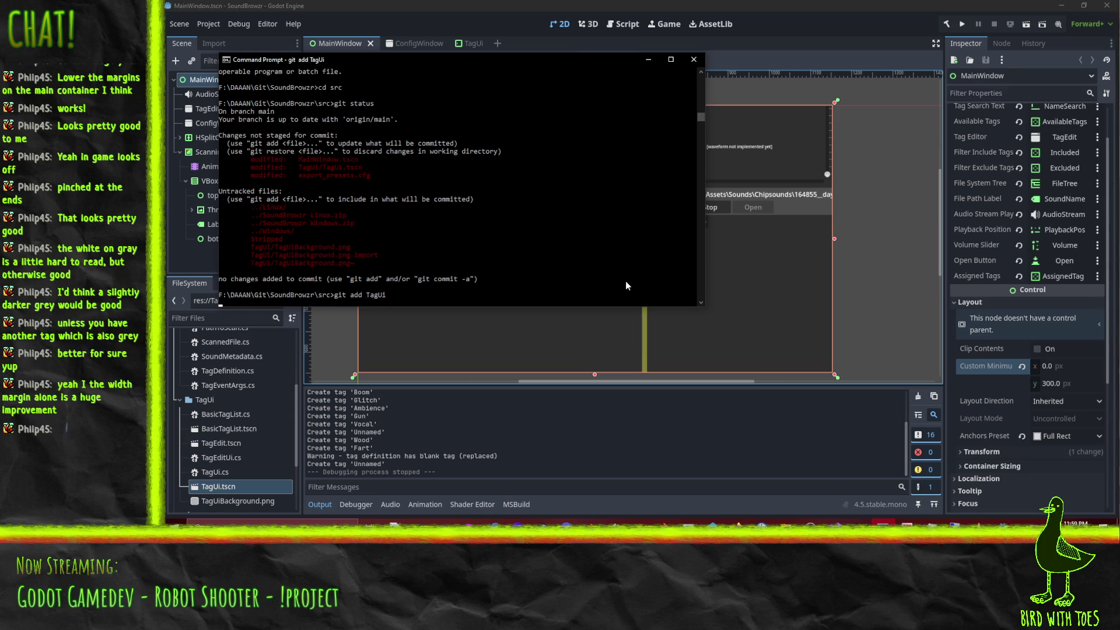
text(git add MainWindow.cs)
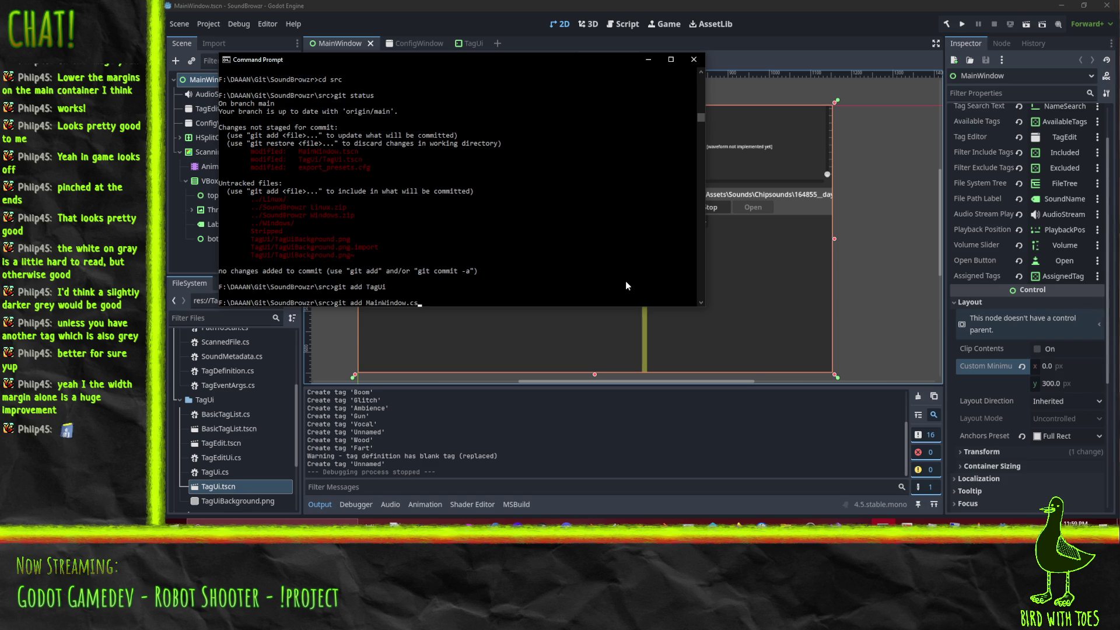
key(Return)
text(git status)
key(Return)
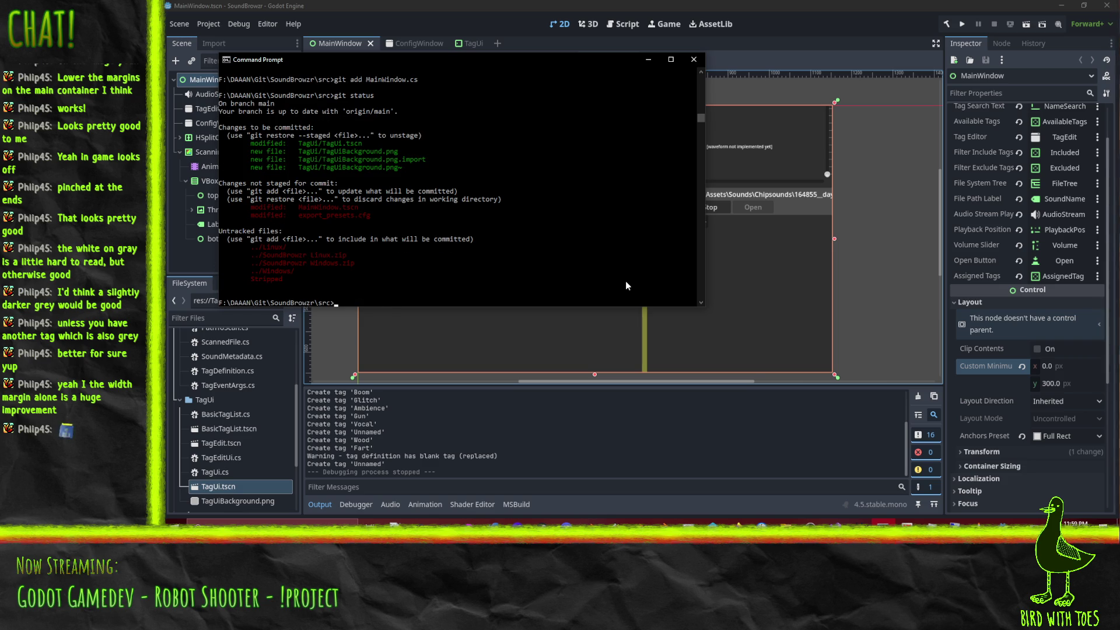
Unstage the stray TagUiBackground.png~ backup file with git reset and check the status again.
text(git rm )
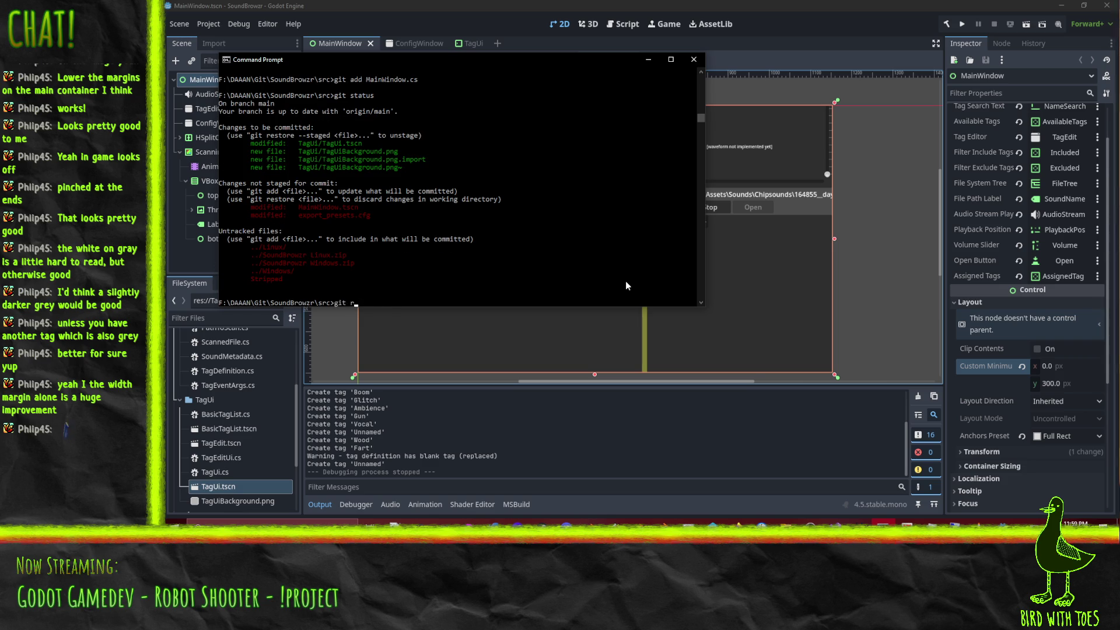
text(TagUiTag)
key(BackSpace)
key(BackSpace)
key(BackSpace)
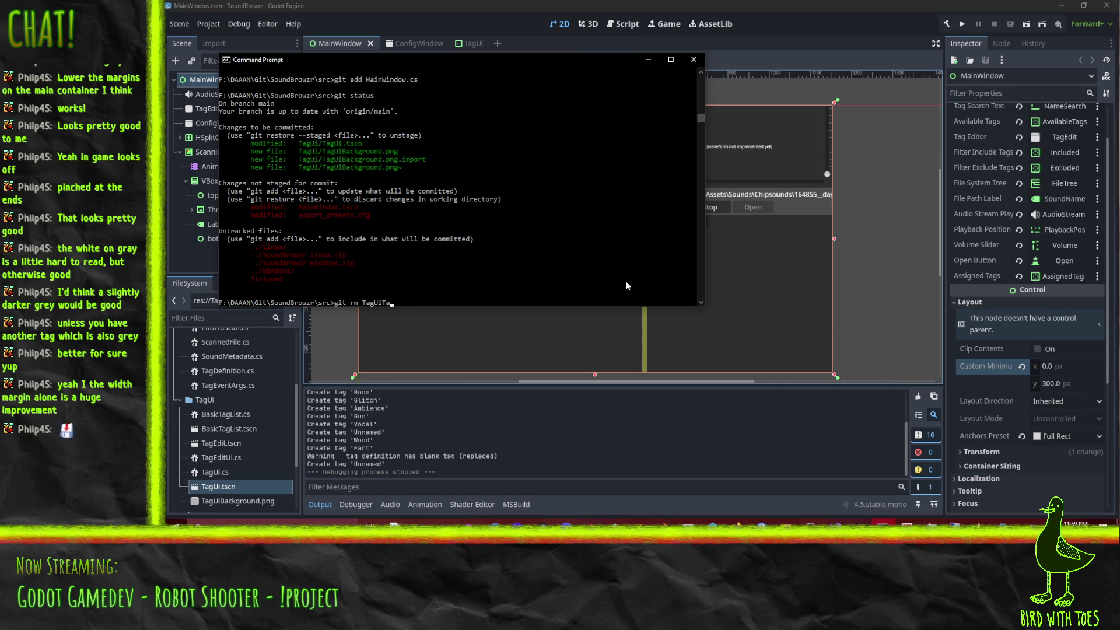
text(TagUiBackground.png~)
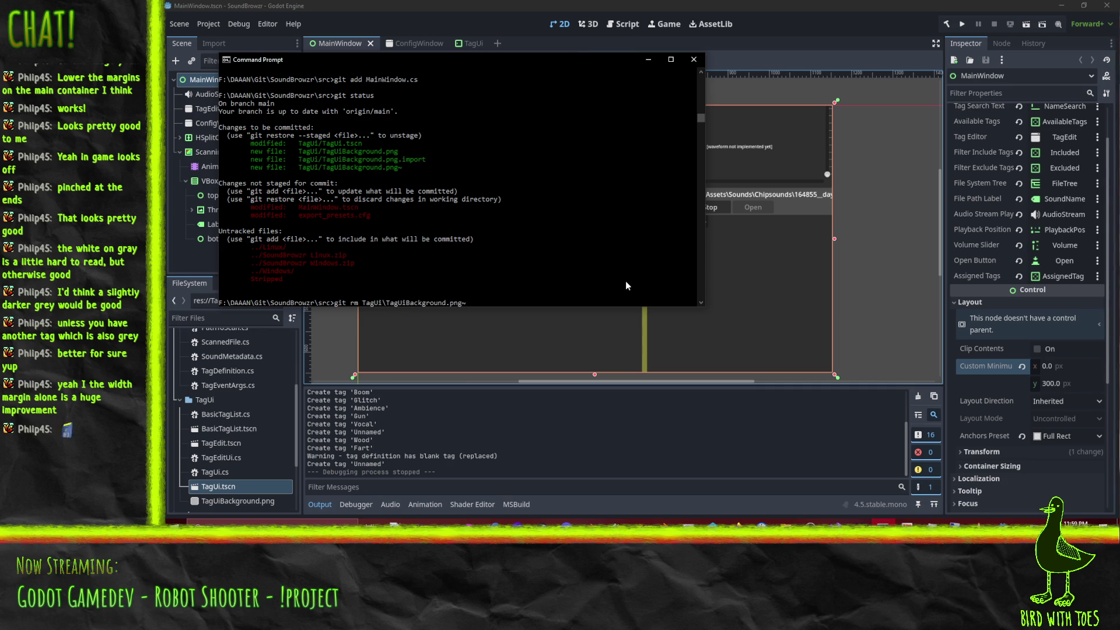
key(Delete)
key(Delete)
text(reset)
key(Return)
text(git status)
key(Return)
Review the export_presets.cfg diff with git diff and quit the pager.
text(git diff ex)
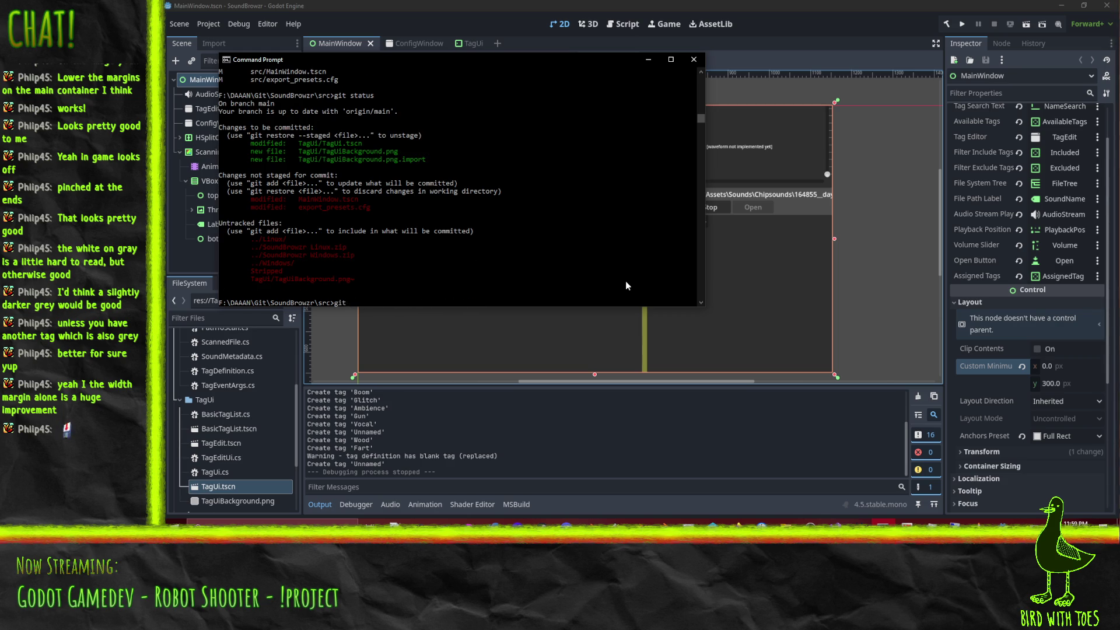
key(Tab)
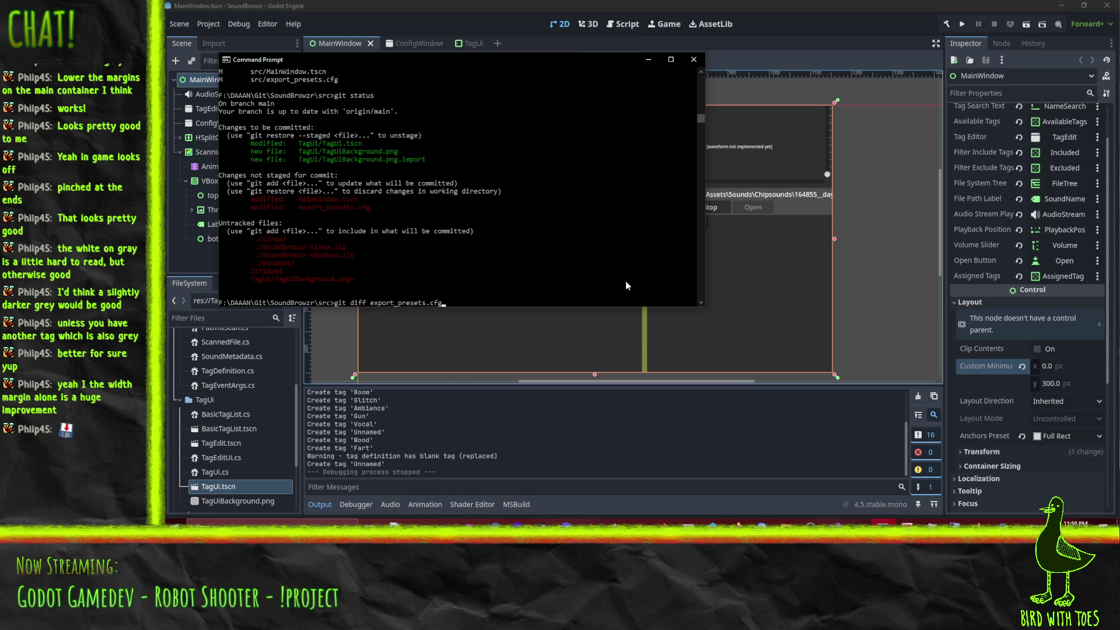
key(Return)
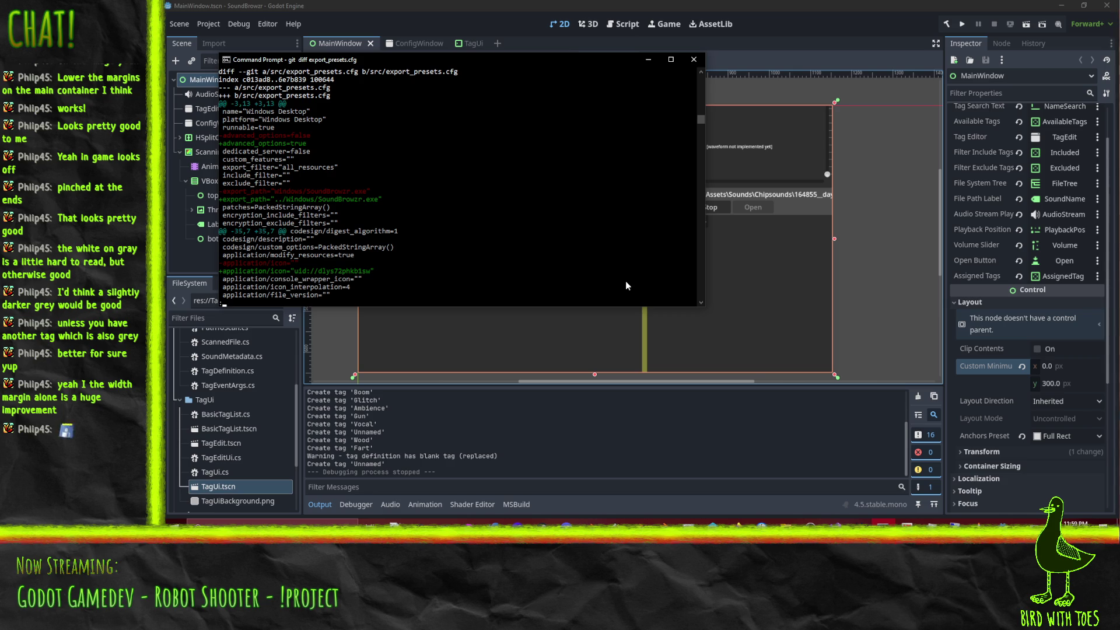
key(space)
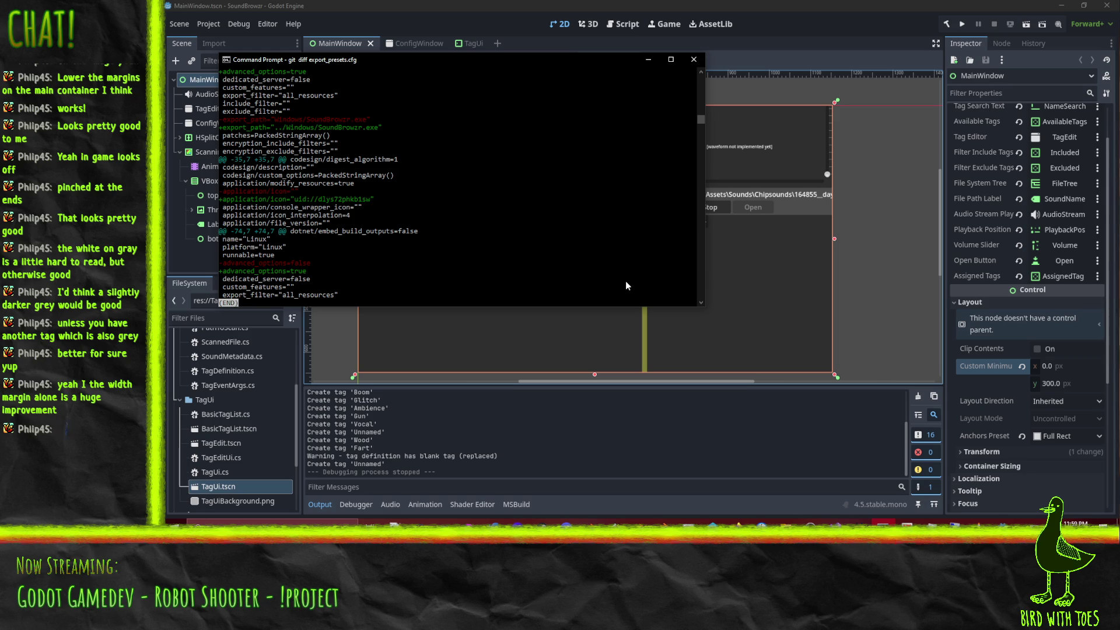
key(q)
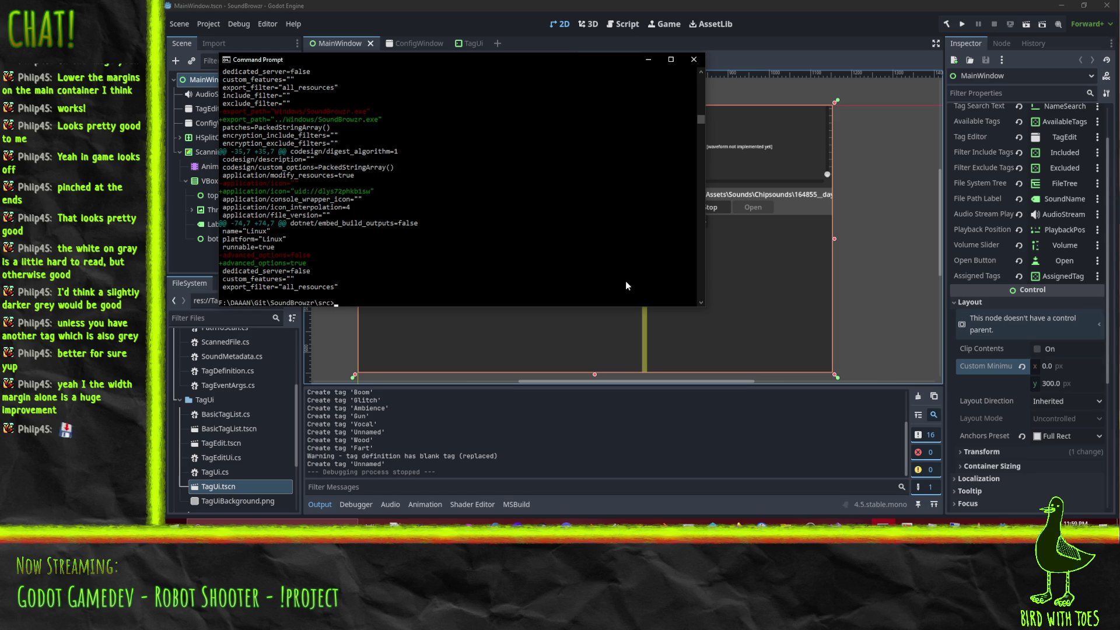
Start a git commit and write the message 'New graphics for tags. Looks nicer methinks'.
text(git commit)
key(Return)
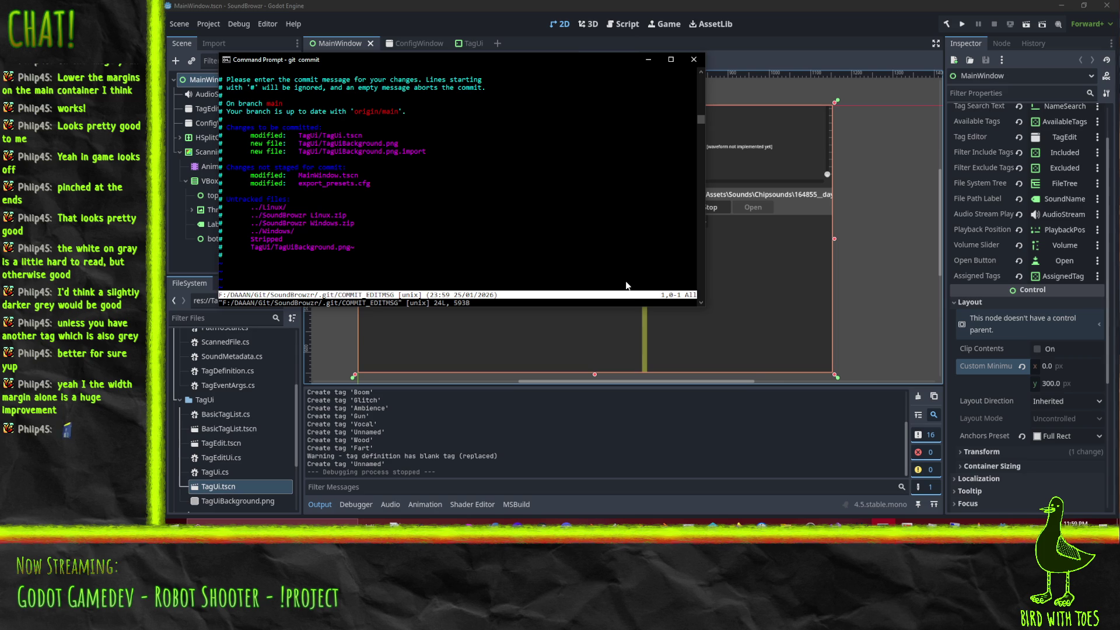
key(N)
key(x)
key(k)
key(N)
text(ki)
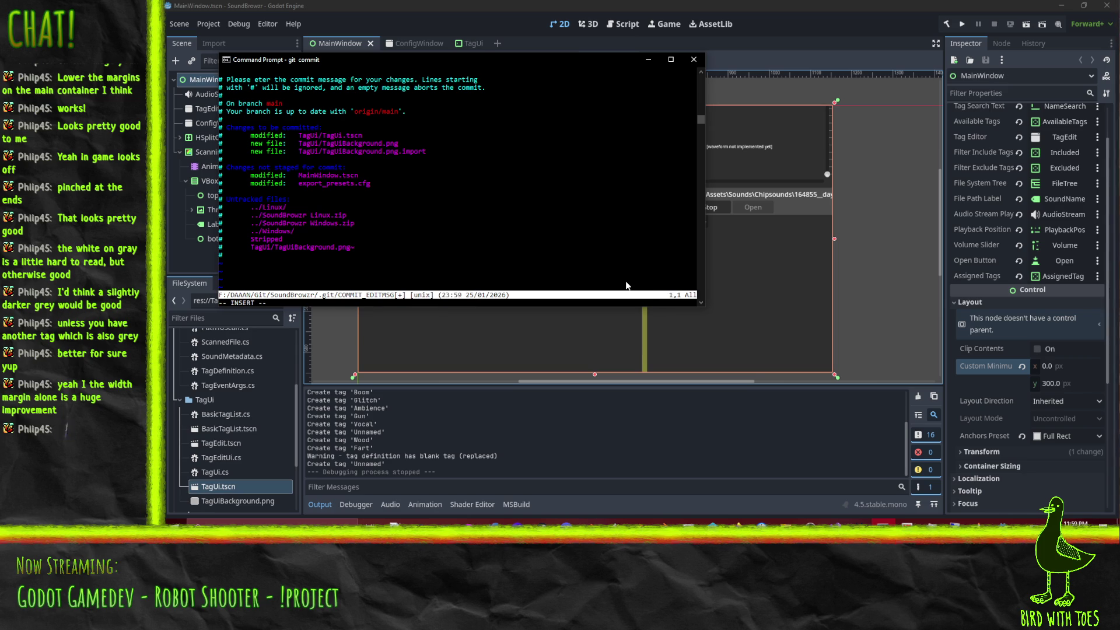
text(New graphis)
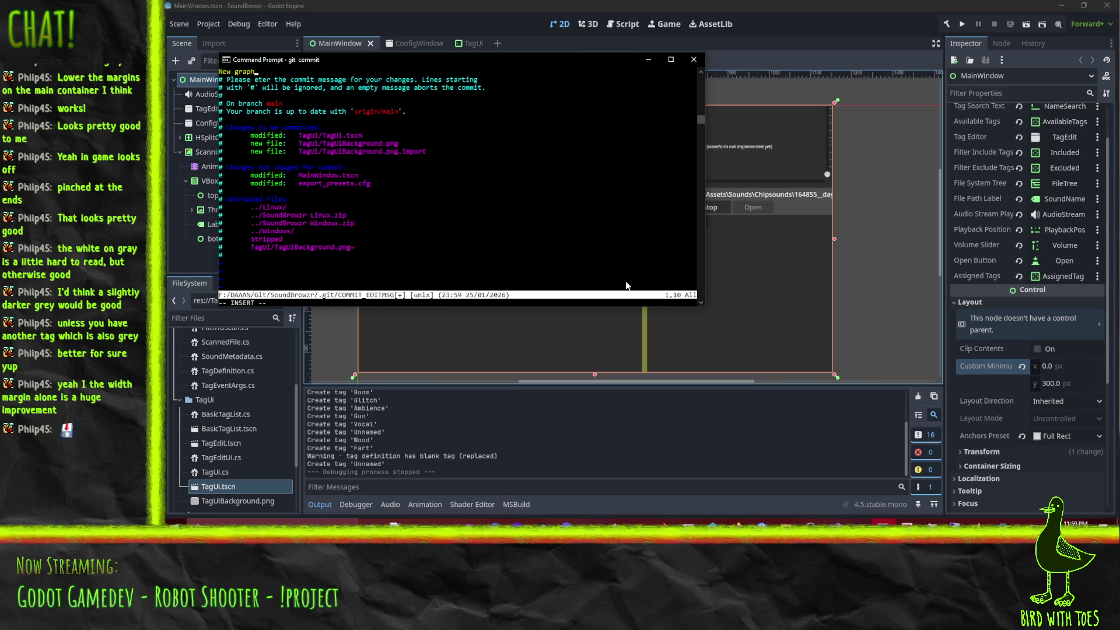
key(BackSpace)
text(cs for )
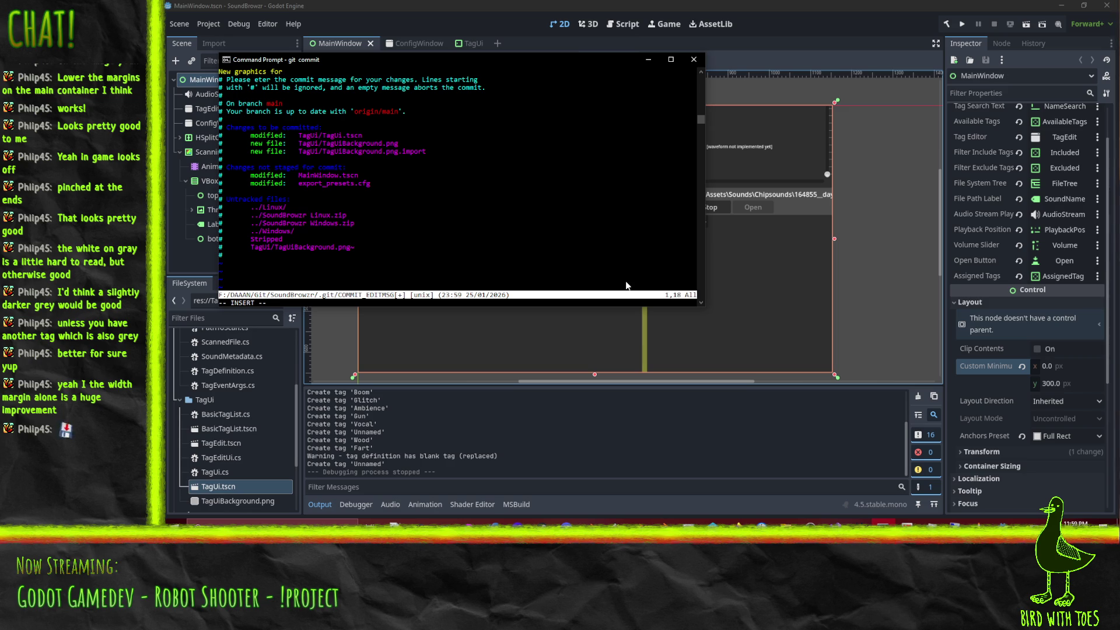
text(tags. )
text(Looks nicer meth)
text(inkg)
Add a 'Ref' line, exit Vim with :wq so the commit aborts, and enter git checkout -b NicerIcon.
key(Return)
key(Return)
key(BackSpace)
key(BackSpace)
key(BackSpace)
text(s)
key(Return)
key(Return)
text(Ref)
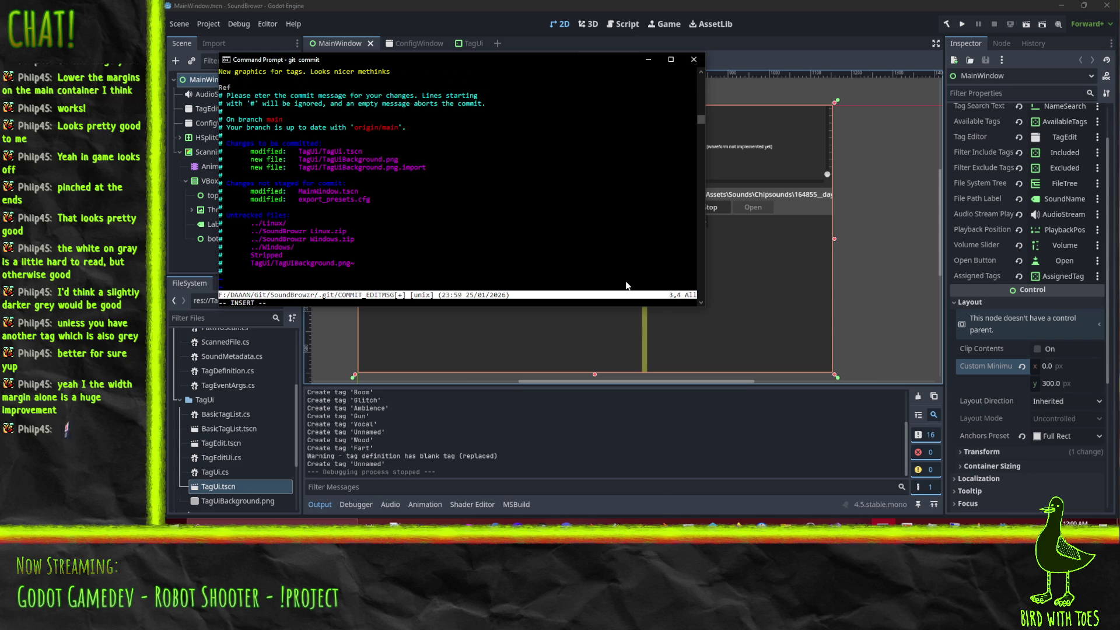
key(Escape)
text(wq)
key(Return)
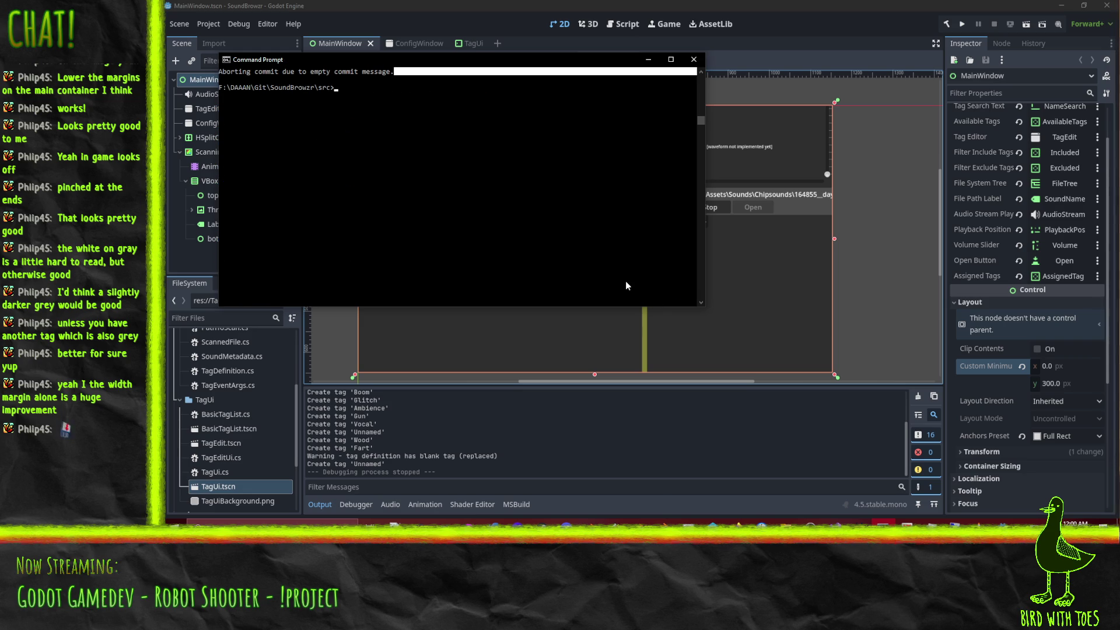
text(git checkout -b )
text(NicerIcon)
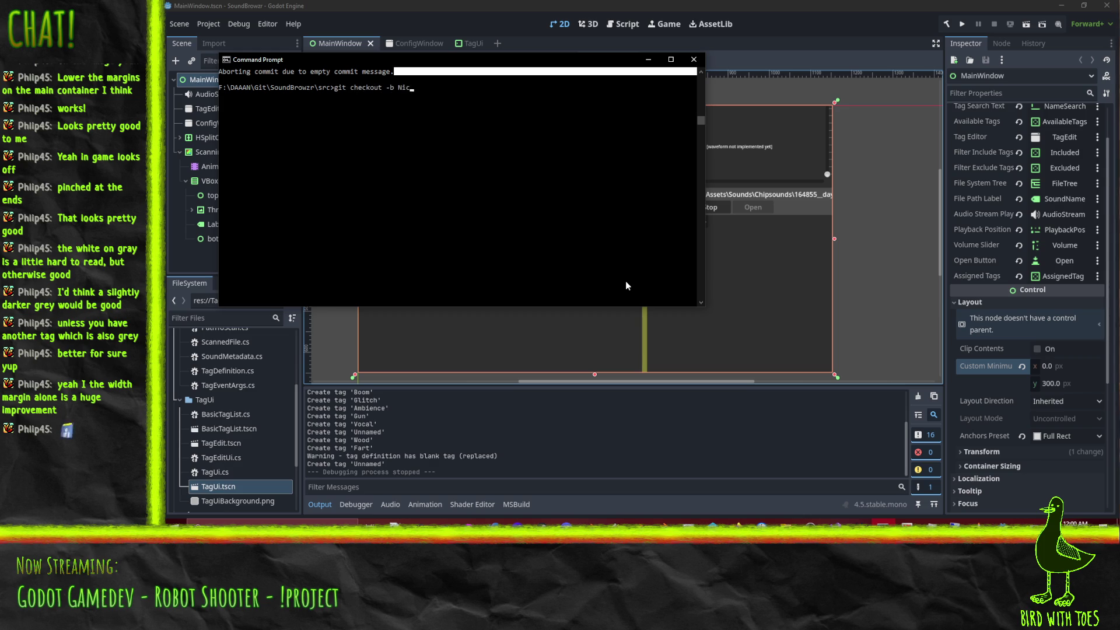
Create the NicerIcon branch and start a commit titled 'Nicer tag graphic' with a 'Fix #' line.
key(Return)
text(git commit)
key(Return)
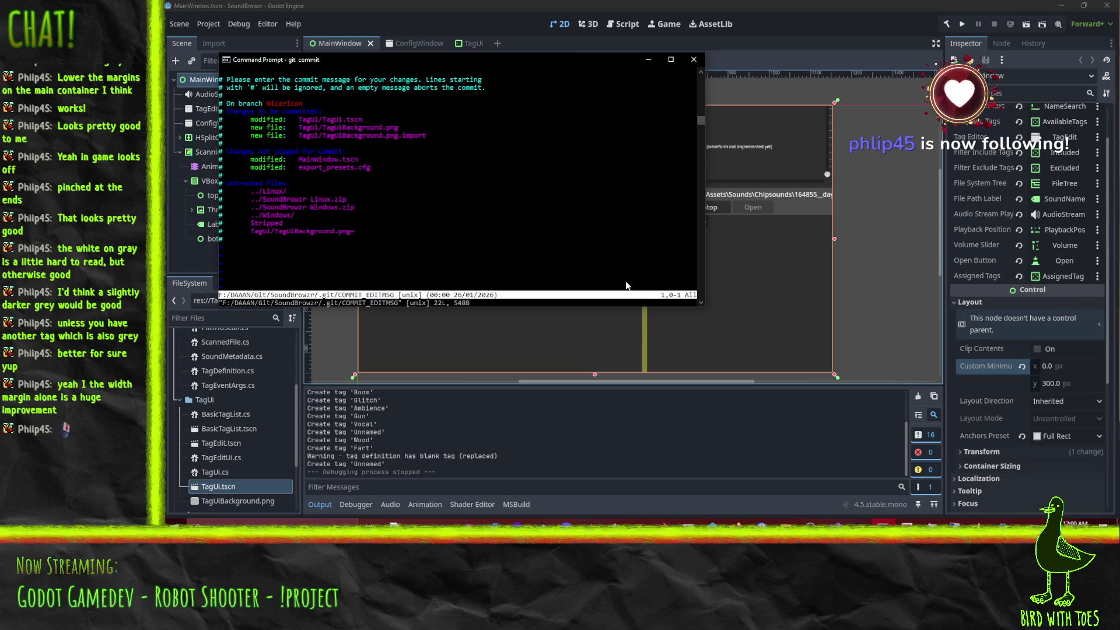
text(i)
text(Nicer tag)
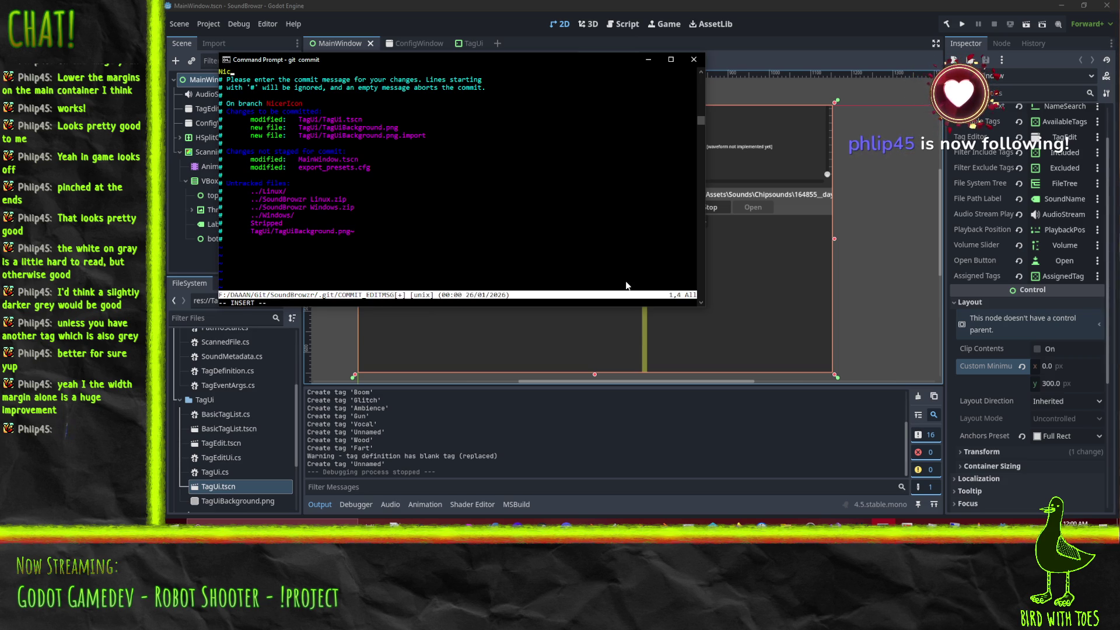
text( graphic)
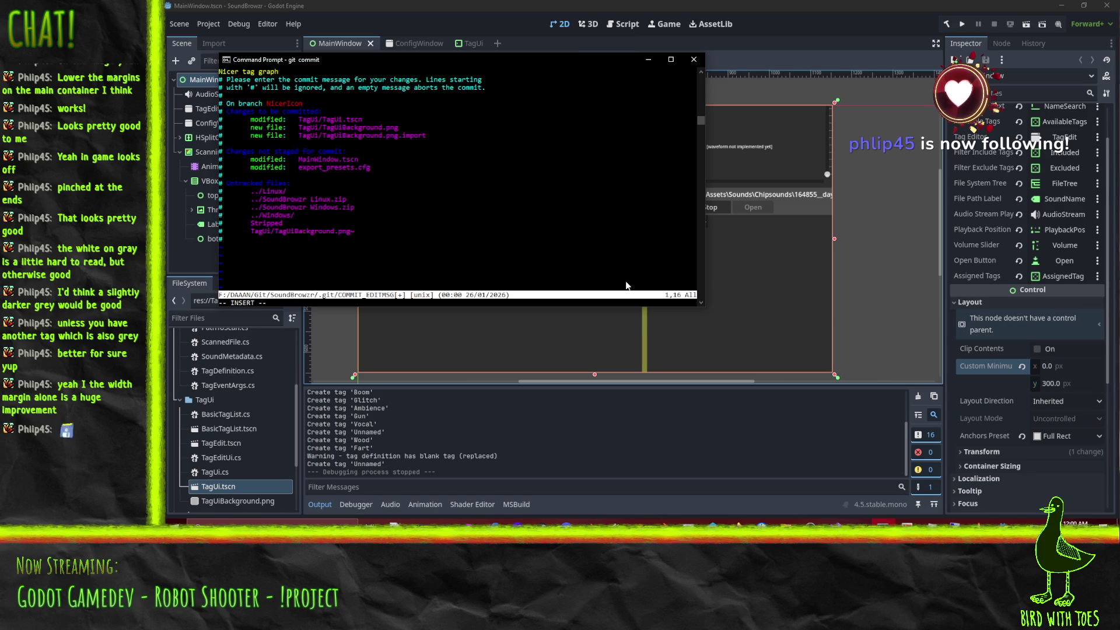
key(Return)
key(Return)
text(Fix #)
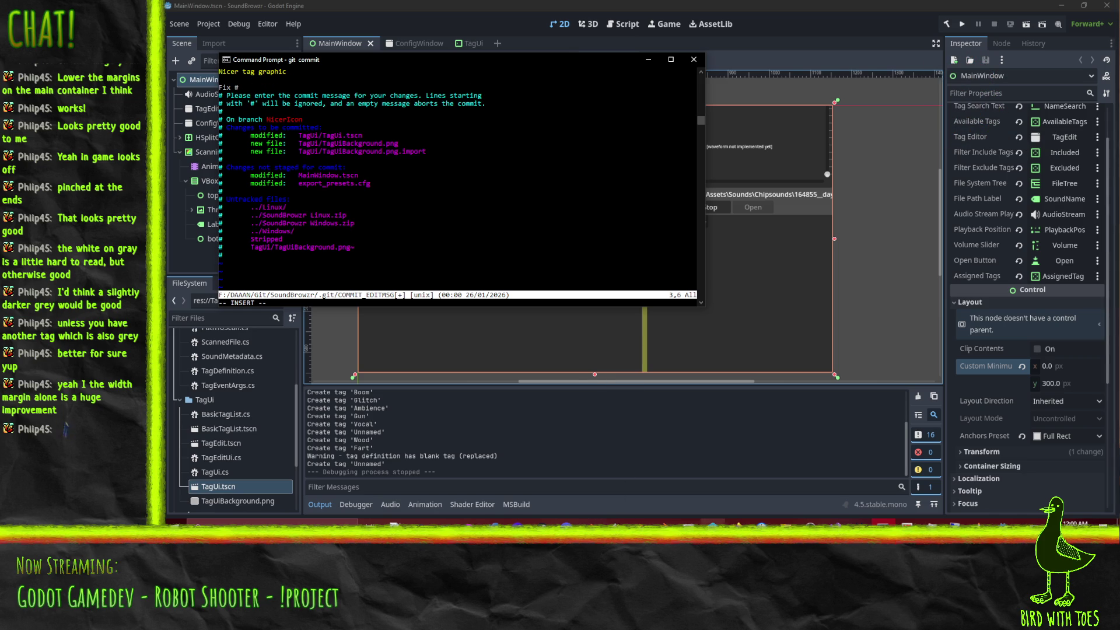
Complete the commit message as 'Fix #8', then save and quit Vim with :wq.
click(738, 522)
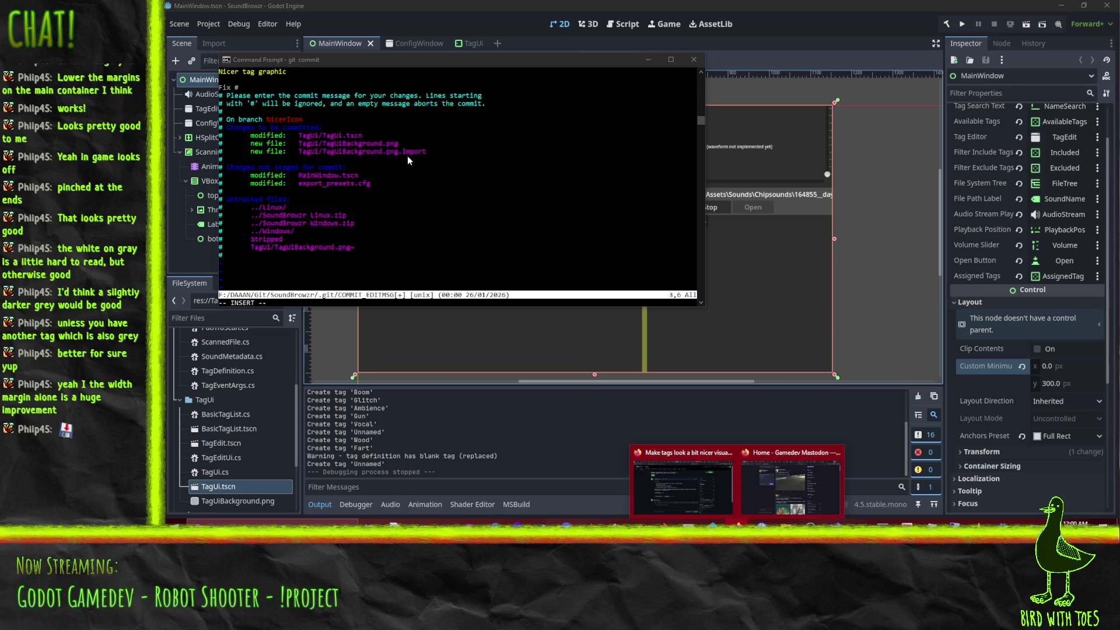
click(292, 92)
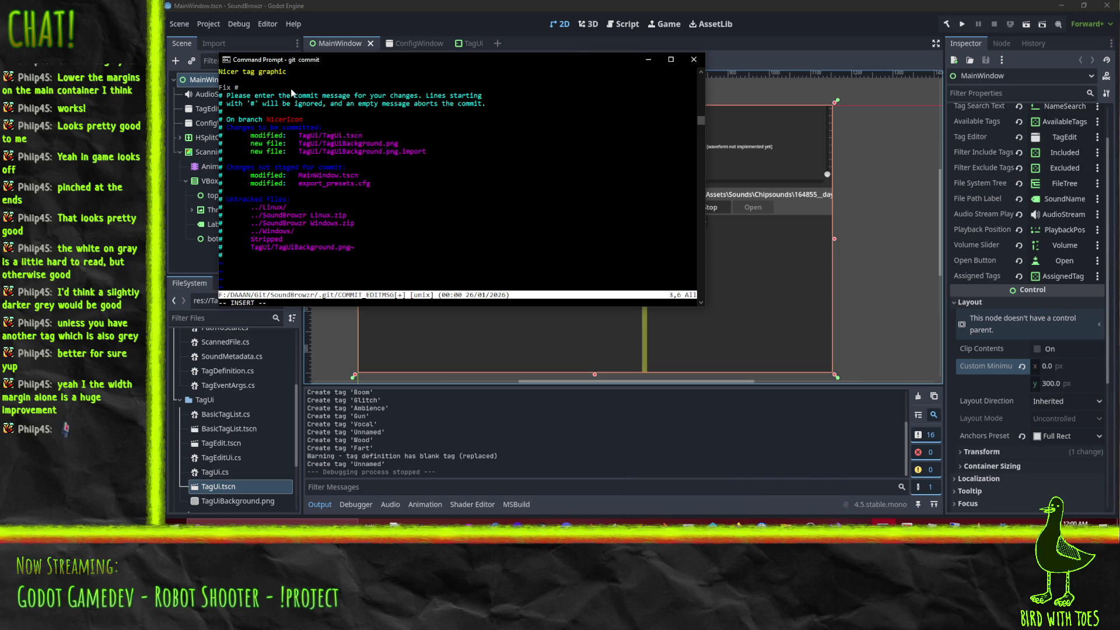
text(8)
key(Escape)
text(:w/f)
key(Return)
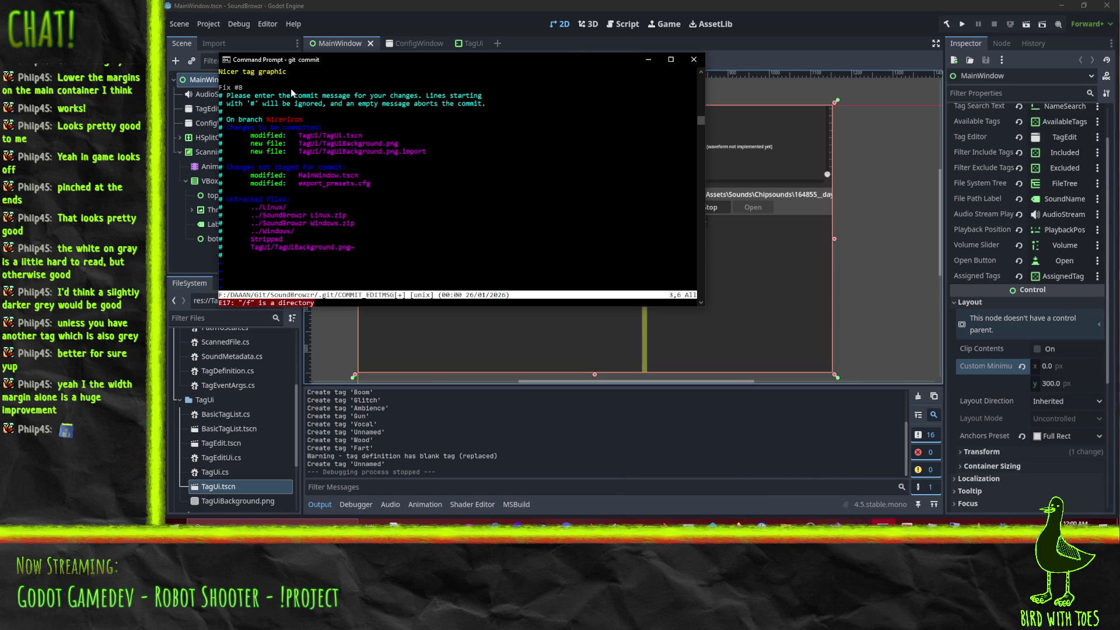
text(:w)
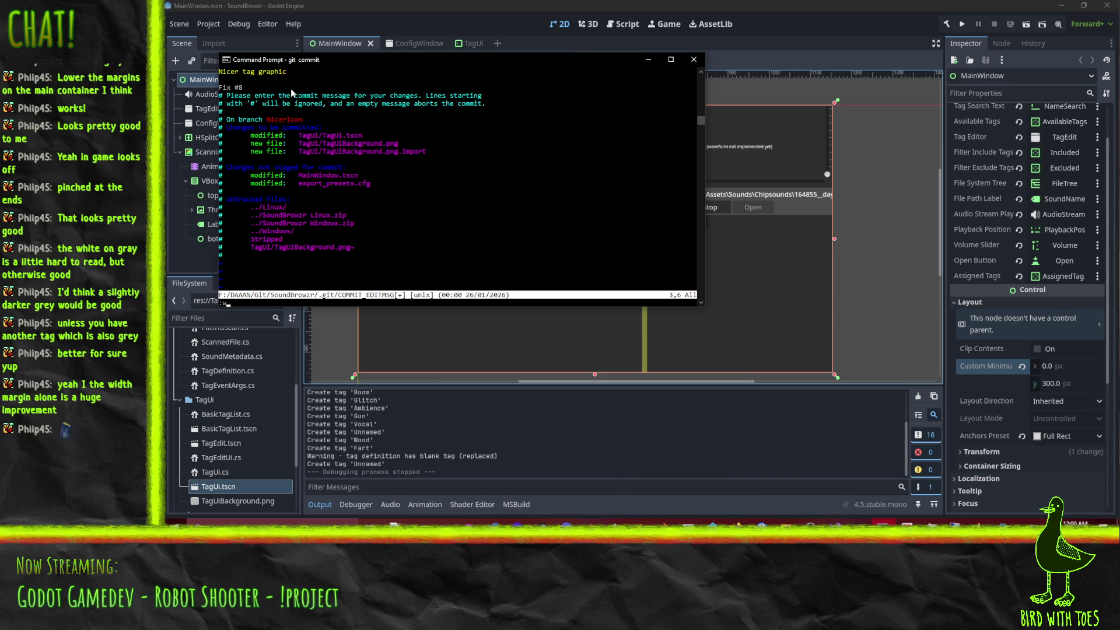
text(q)
key(Return)
Push NicerIcon via git push --set-upstream origin NicerIcon and enter the key passphrase.
text(git push)
key(Return)
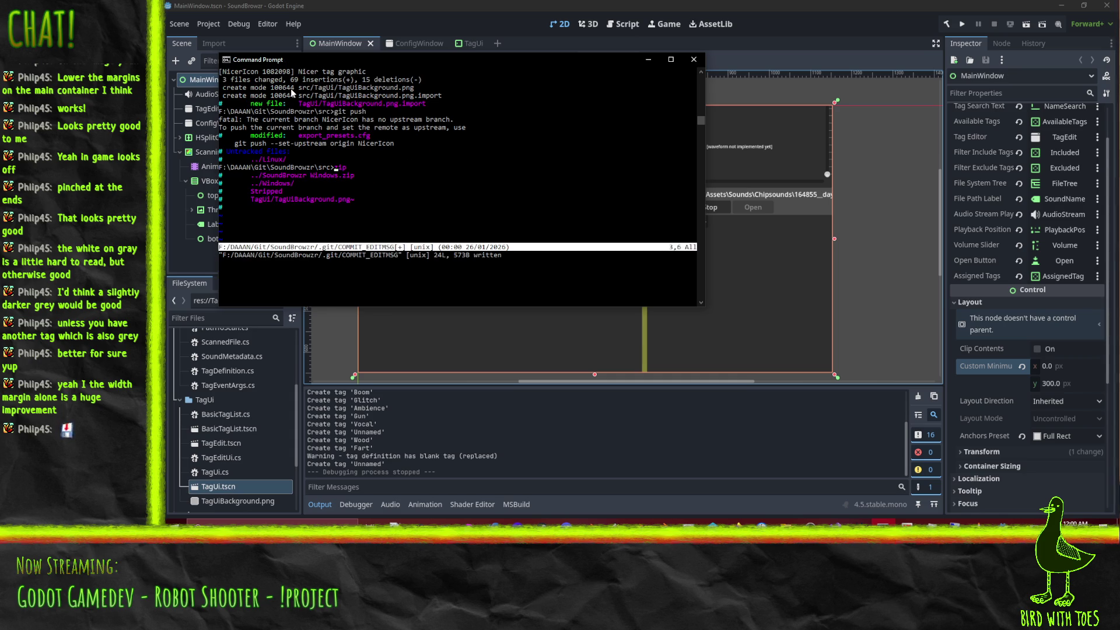
drag(291, 89, 256, 96)
drag(240, 145, 383, 147)
right_click(395, 149)
right_click(417, 172)
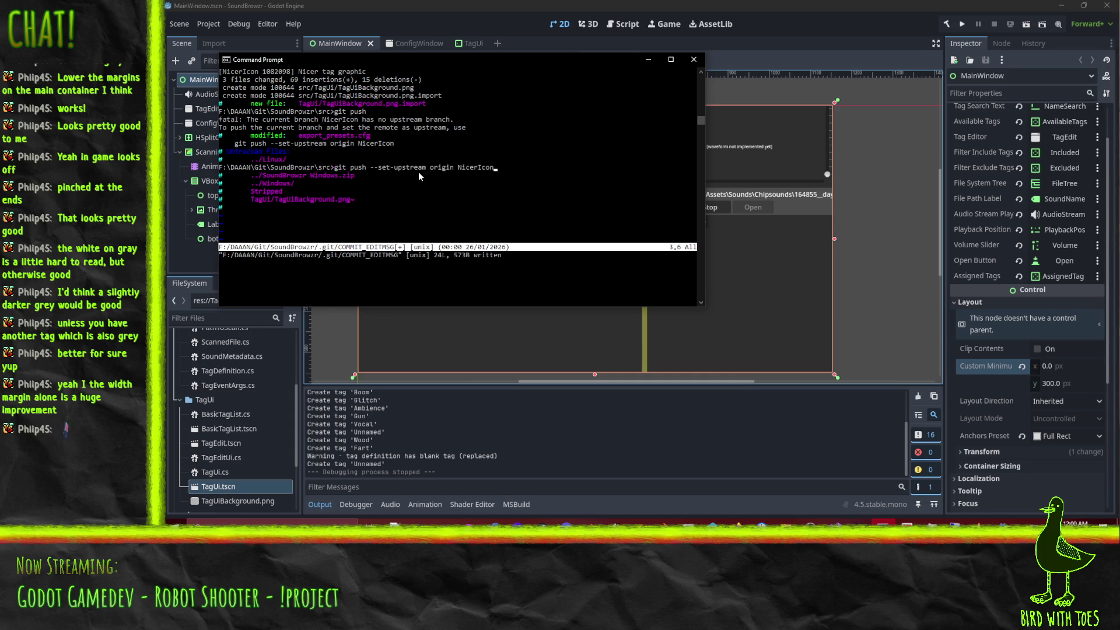
key(Return)
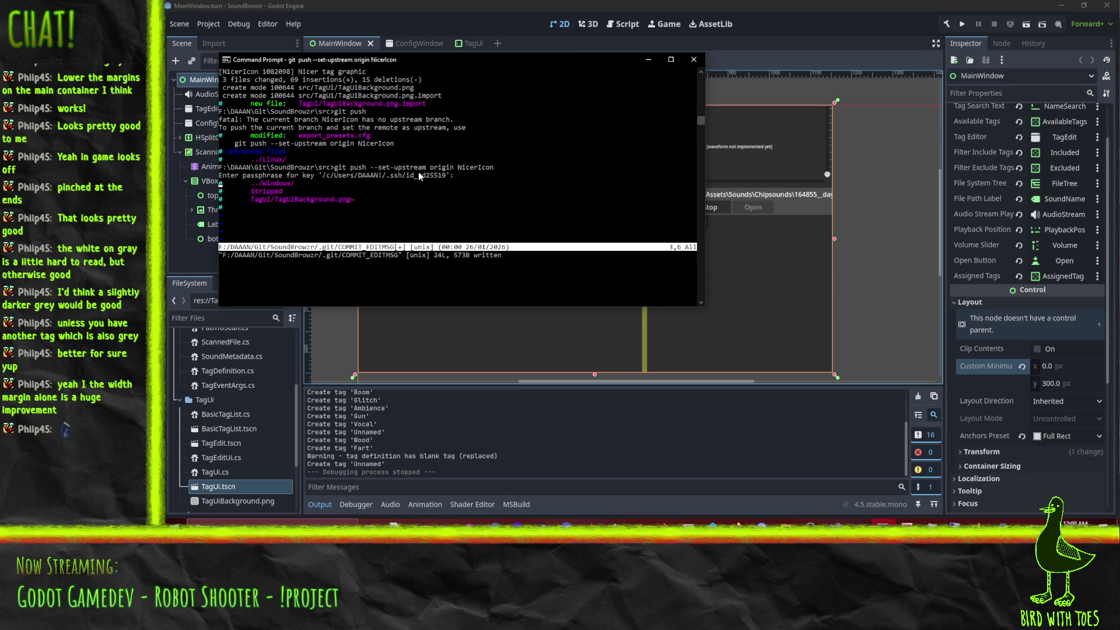
key(Return)
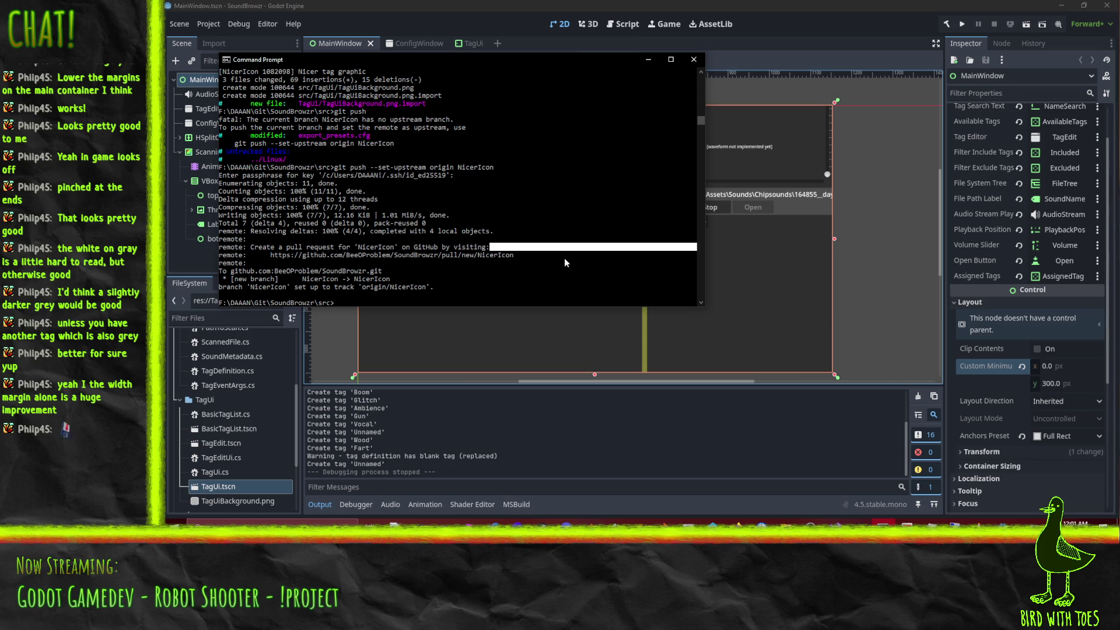
Check out main, run git status, and git pull from origin after entering the passphrase.
text(git checkout mas)
key(BackSpace)
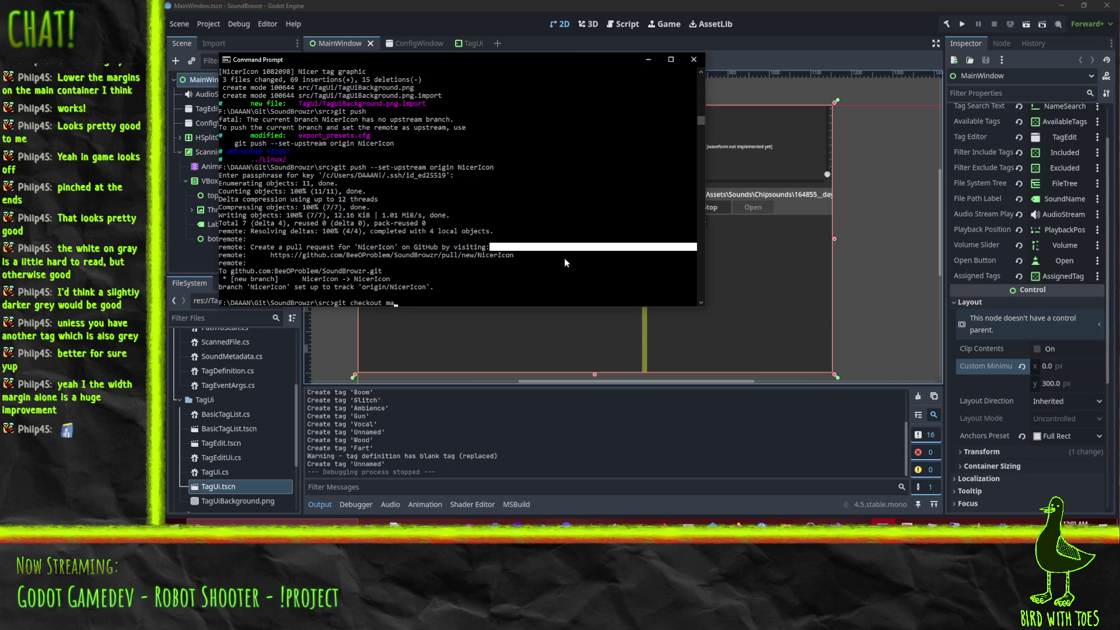
text(in)
key(Return)
text(git status)
key(Return)
text(git pull)
key(Return)
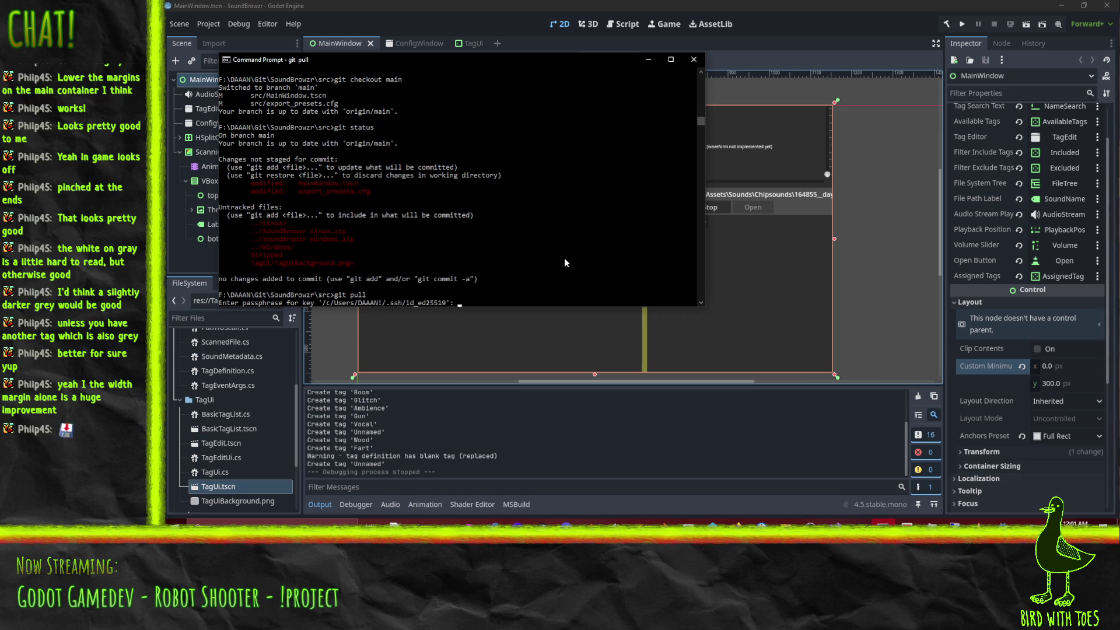
key(Return)
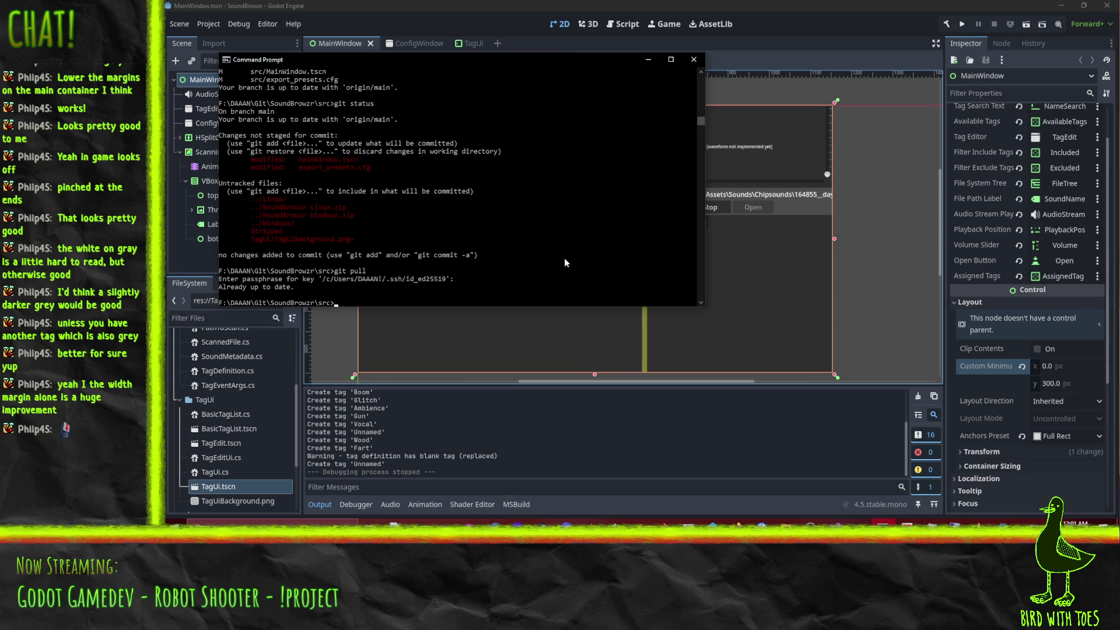
Show the export_presets.cfg changes with git diff.
text(git checkout -b)
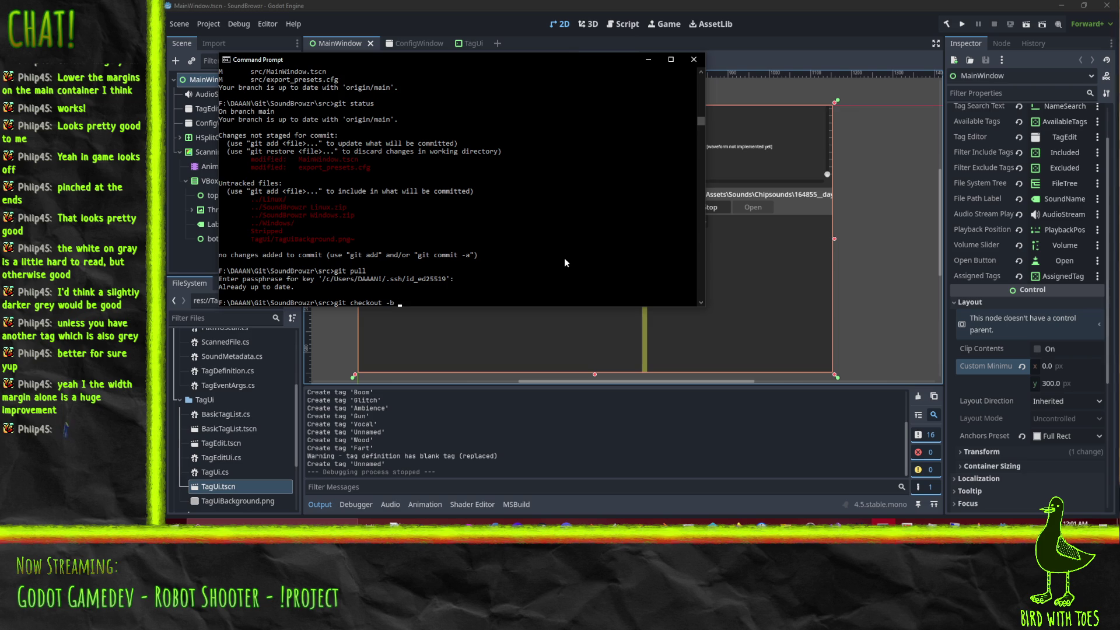
key(BackSpace)
key(BackSpace)
key(BackSpace)
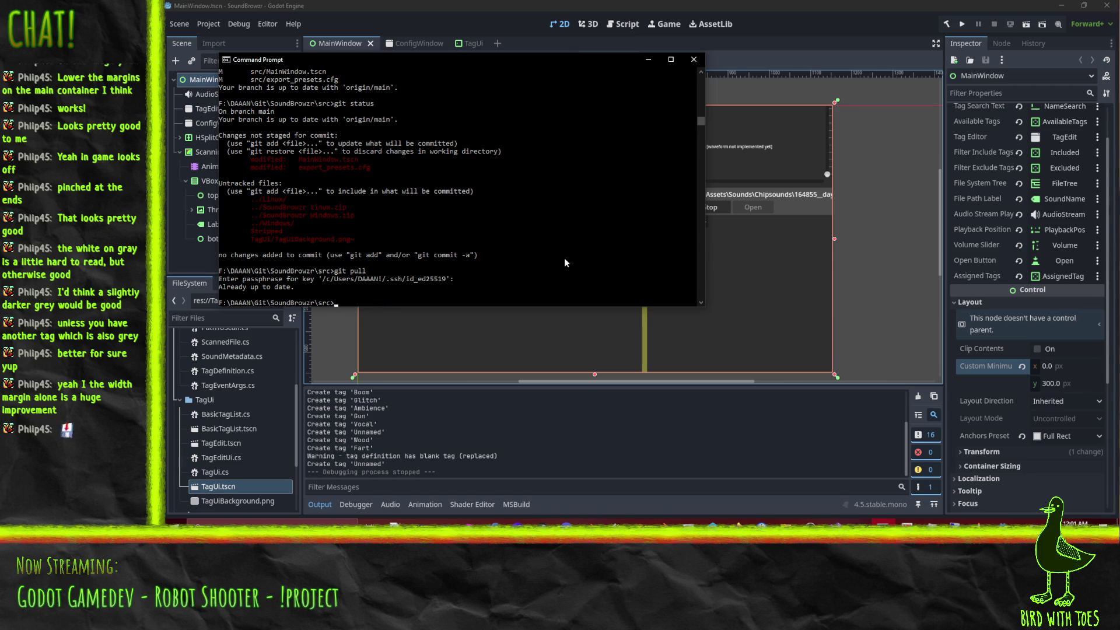
text(diff)
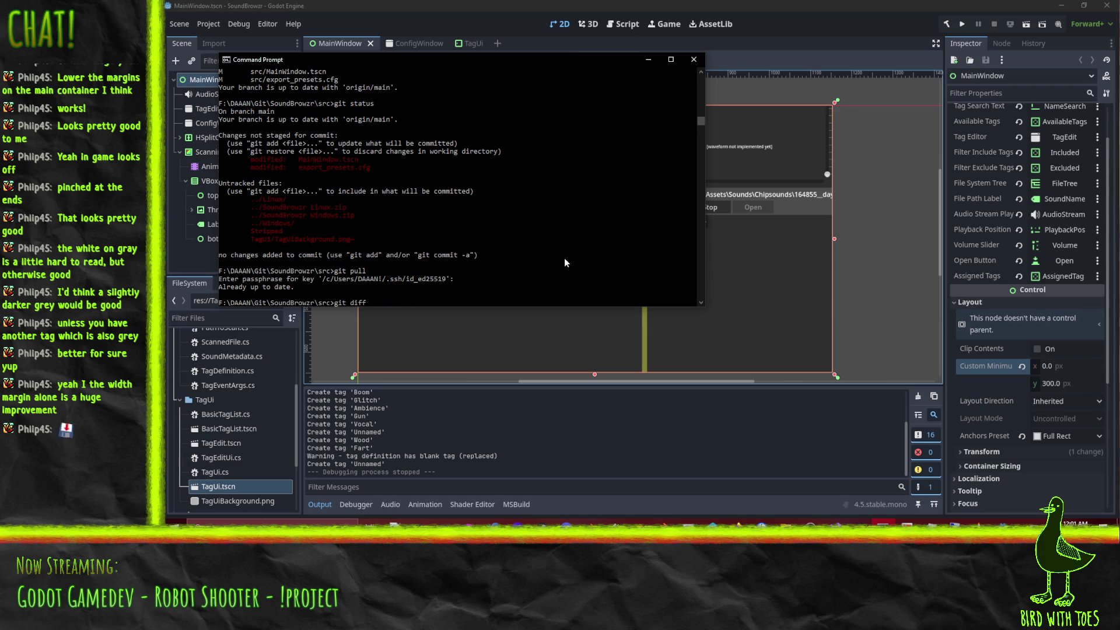
text( export_presets.cfg)
key(Tab)
key(Return)
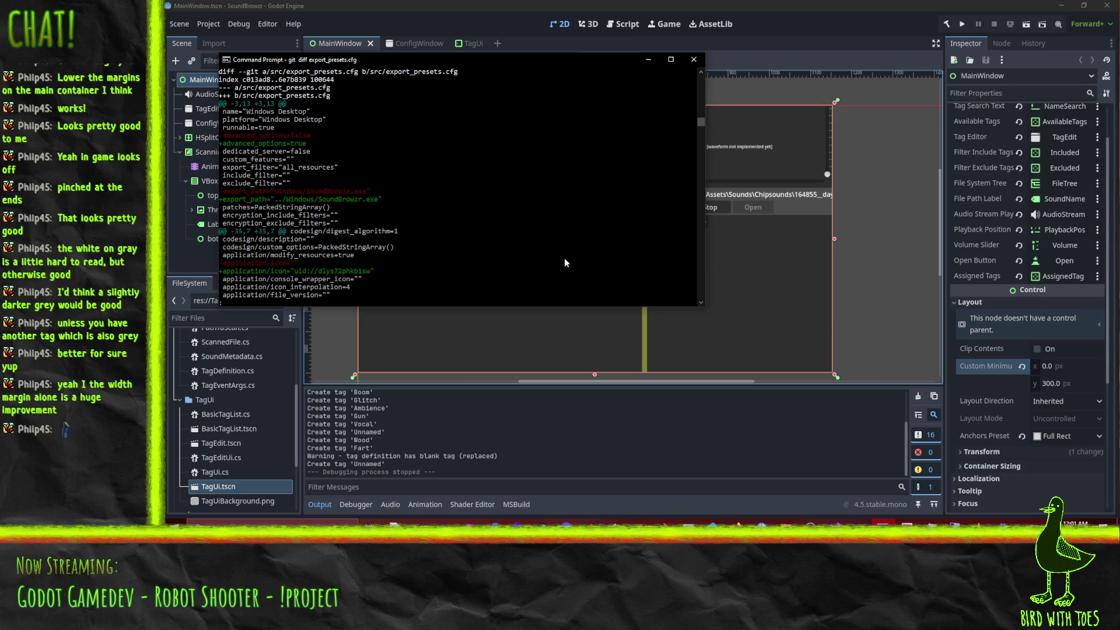
Finish reading the diff, stage export_presets.cfg, and create the FixExport branch.
key(Down)
key(Down)
key(Down)
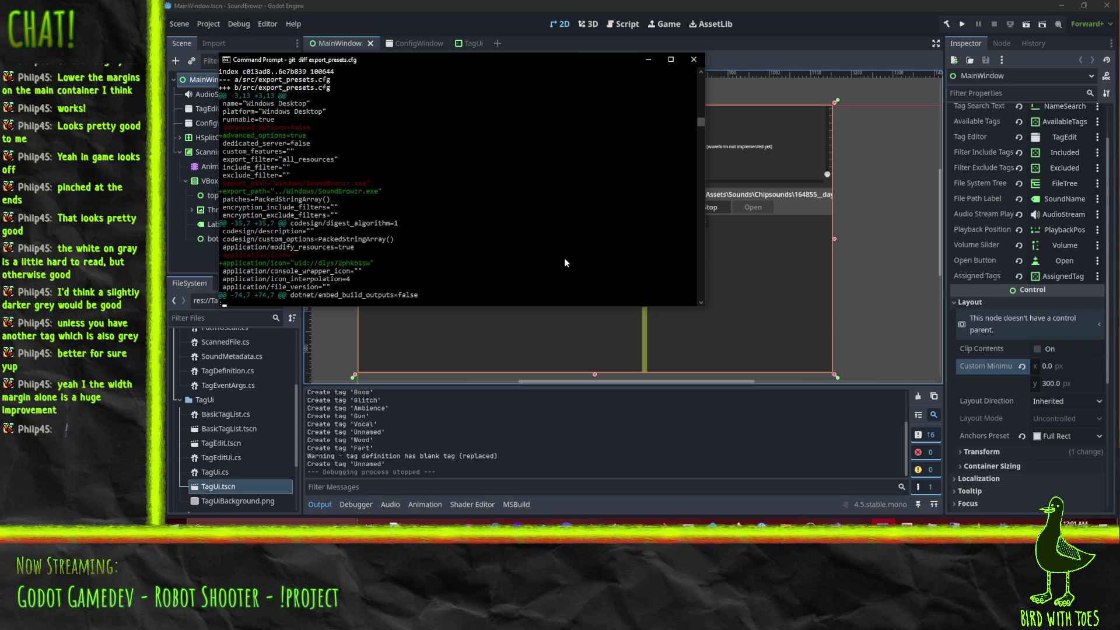
key(Down)
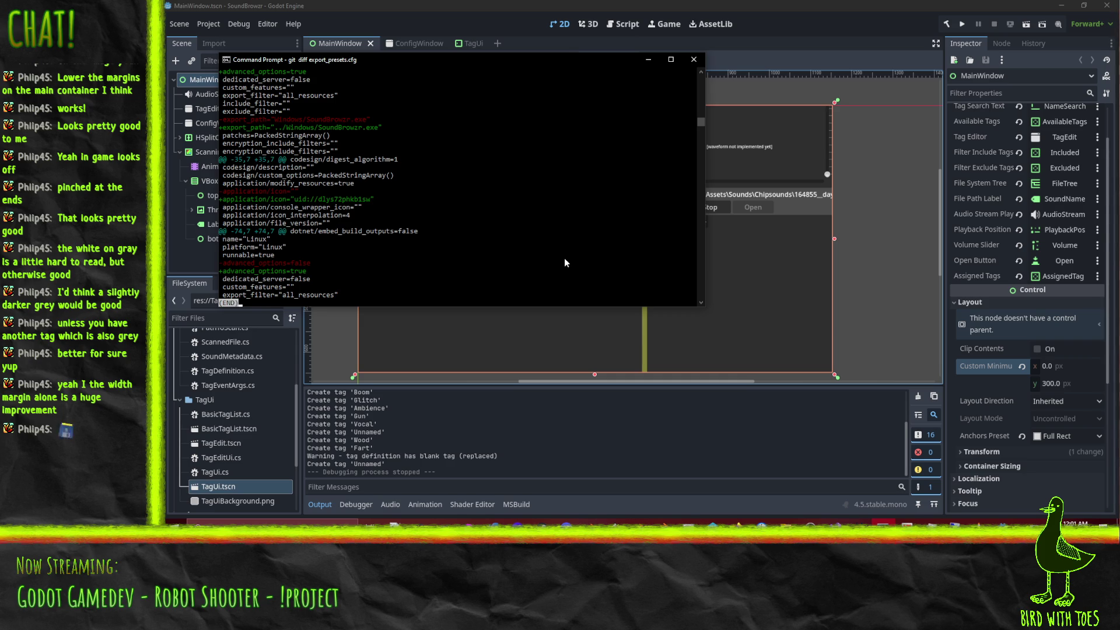
text(q)
text(git)
text( add exp)
key(Tab)
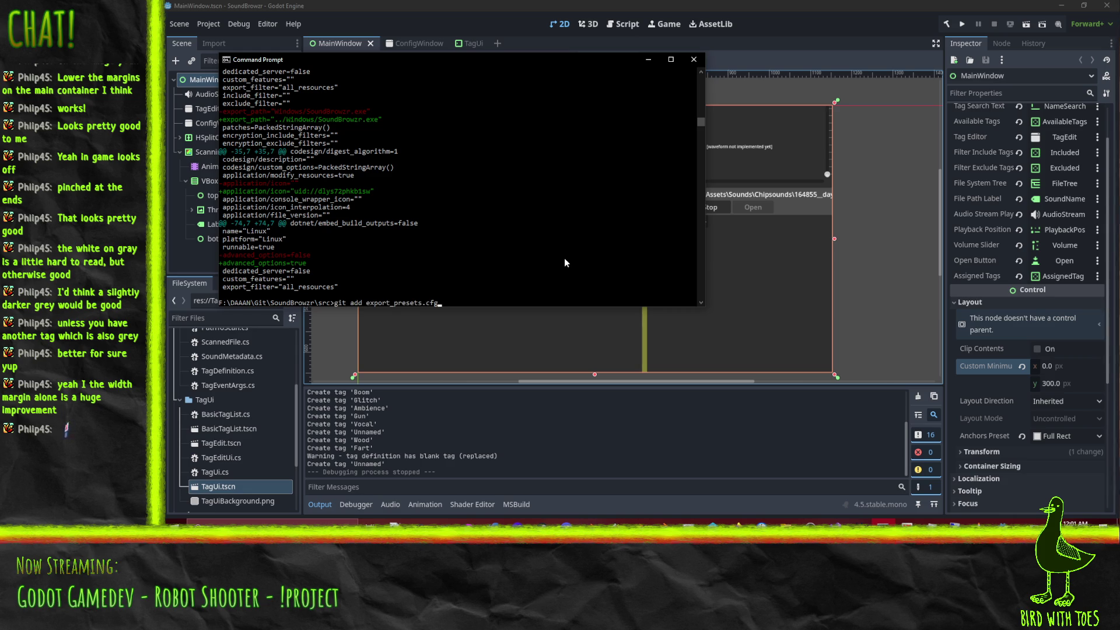
key(Return)
text(git checkout -b)
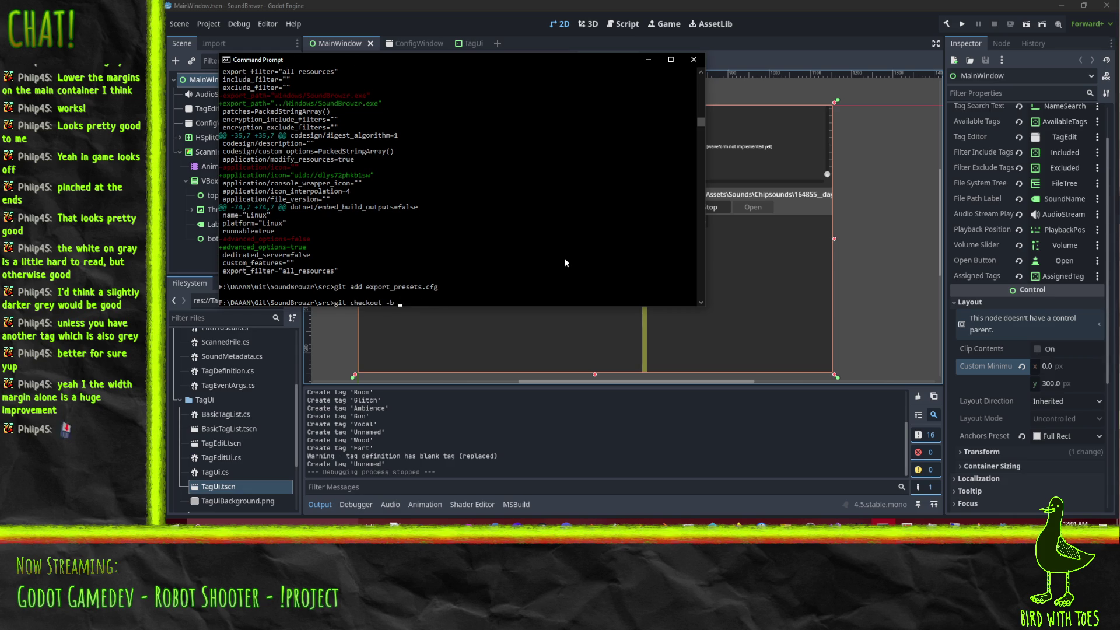
text( FixEx)
text(port)
key(Return)
Push FixExport with git push --set-upstream origin FixExport and enter the key passphrase.
text(git pu)
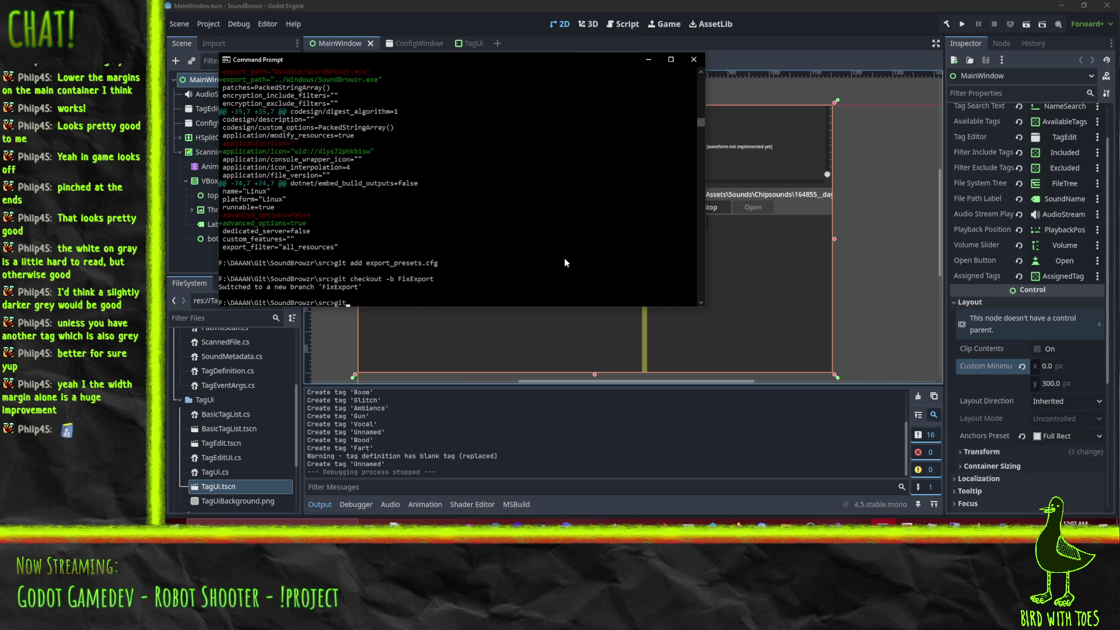
text(sh)
key(Return)
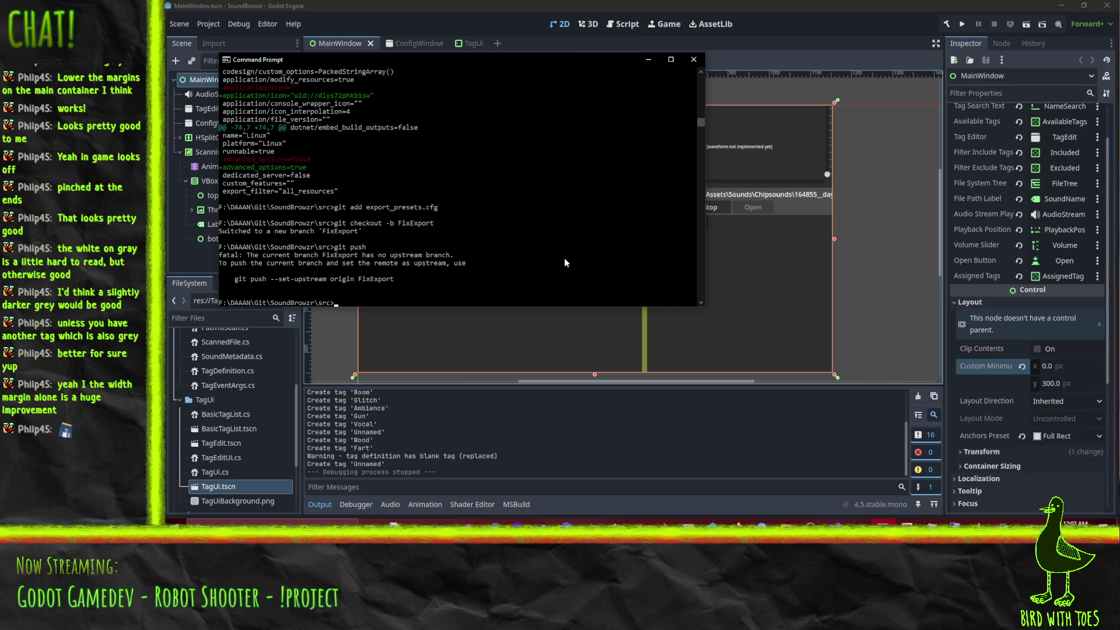
drag(236, 279, 390, 280)
right_click(392, 284)
right_click(464, 289)
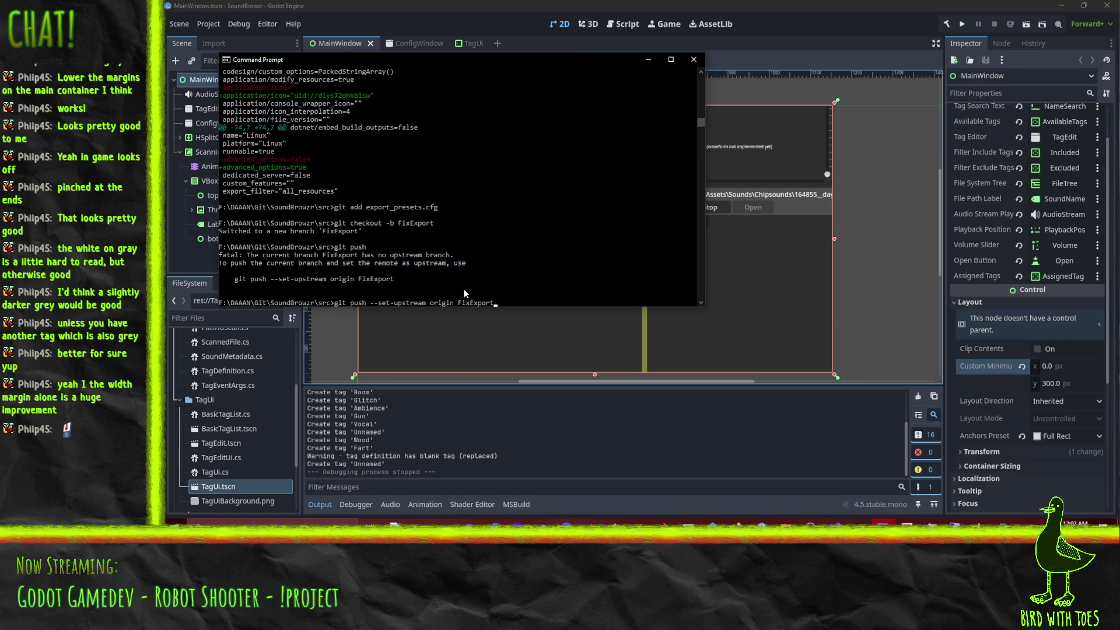
key(Return)
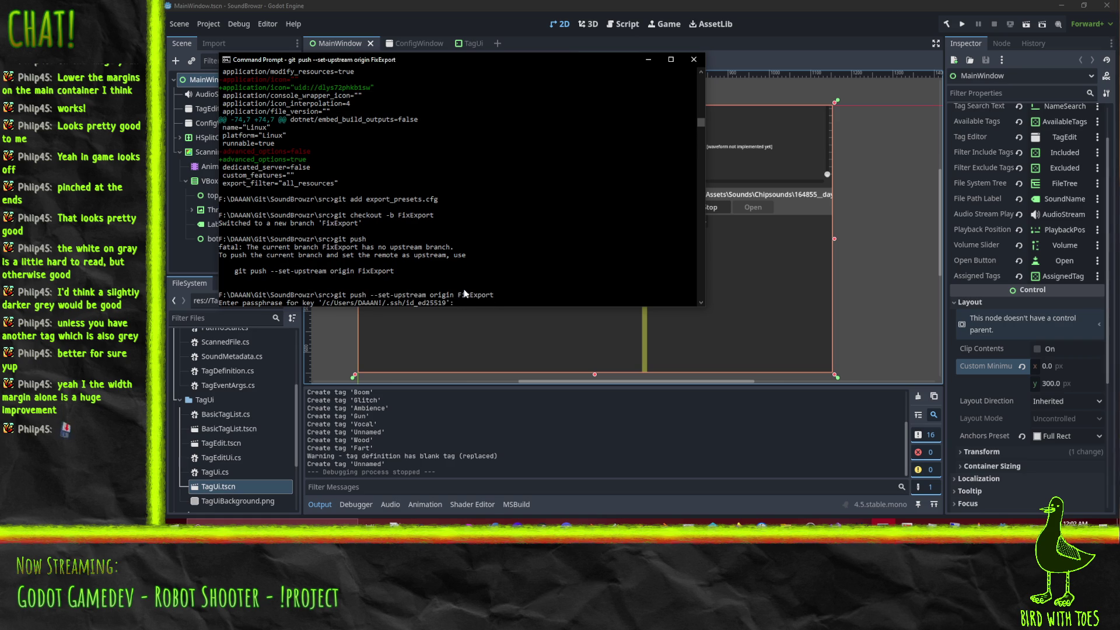
key(Return)
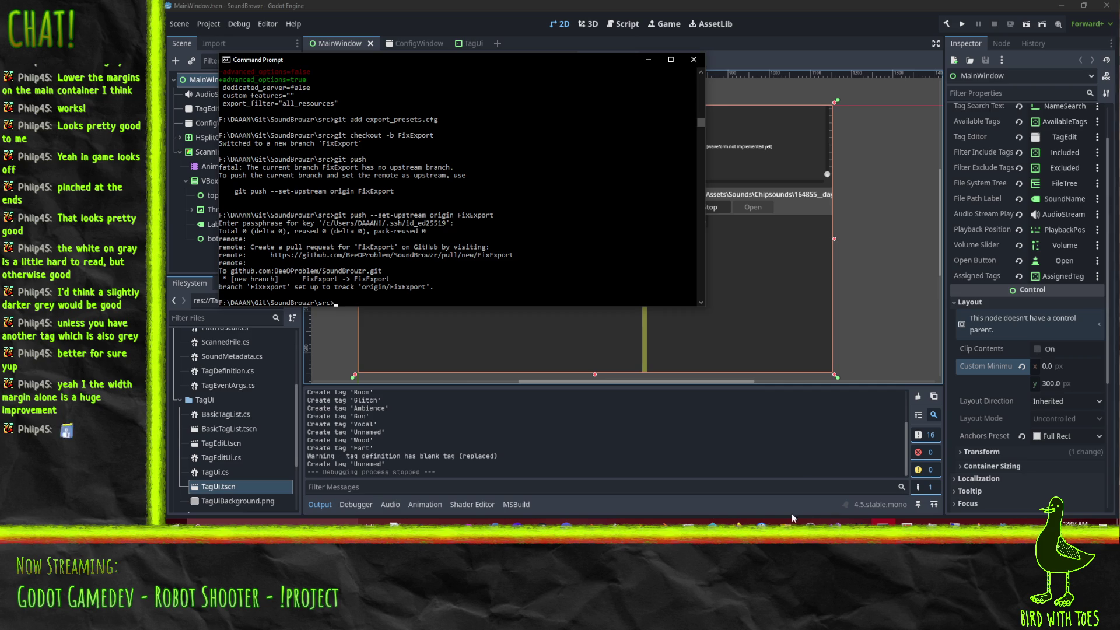
Create a pull request from NicerIcon into main with the description 'Fix #8'.
mouse_move(689, 521)
click(687, 475)
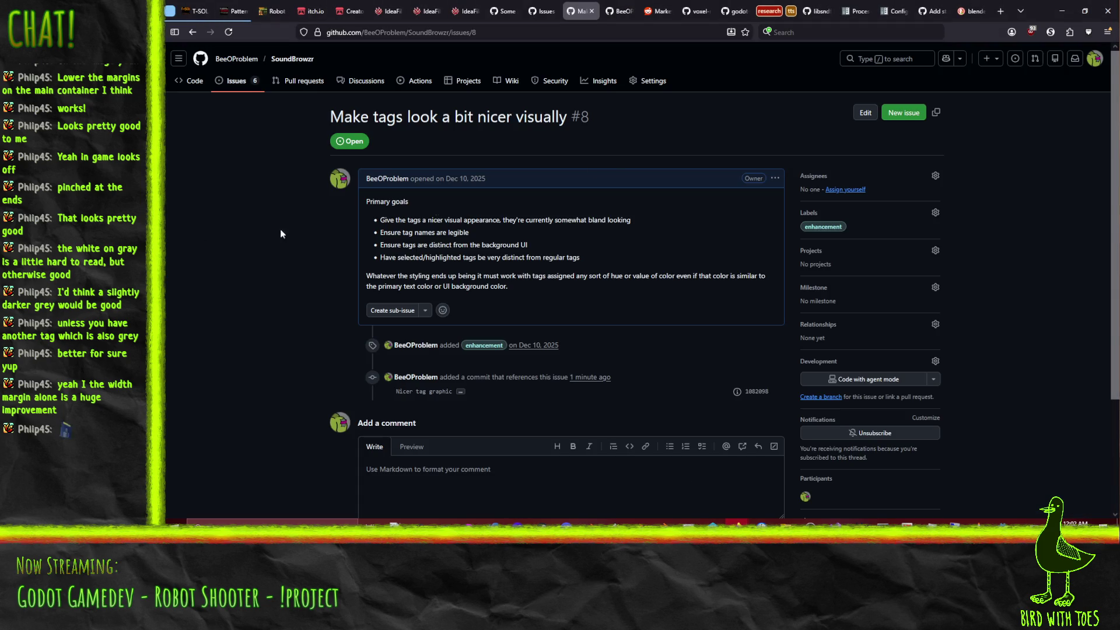
click(322, 87)
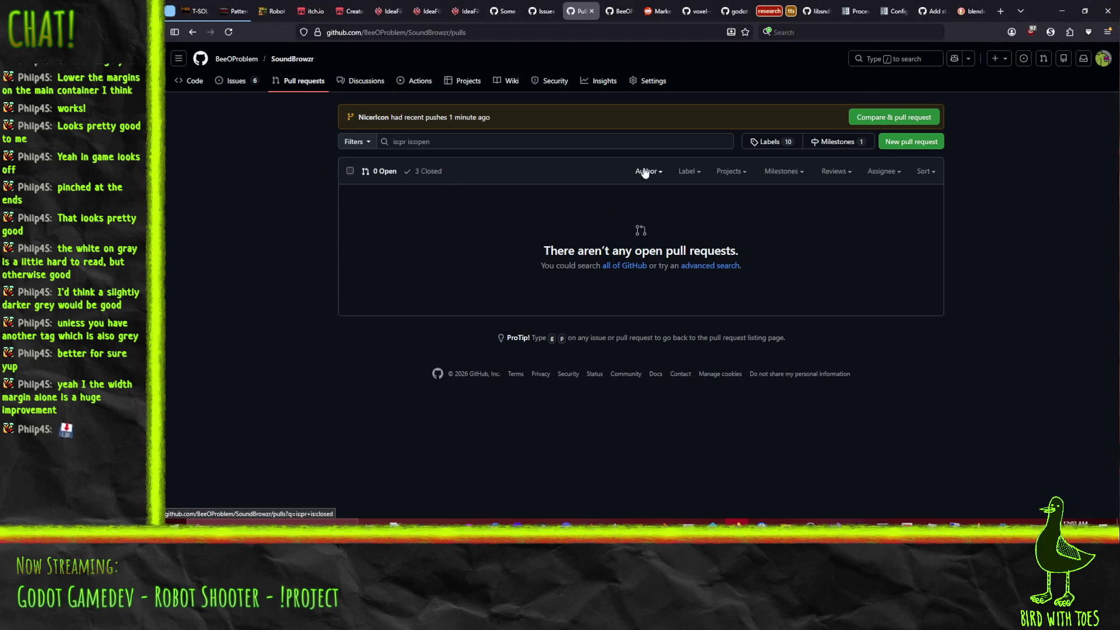
click(911, 142)
click(893, 117)
click(462, 318)
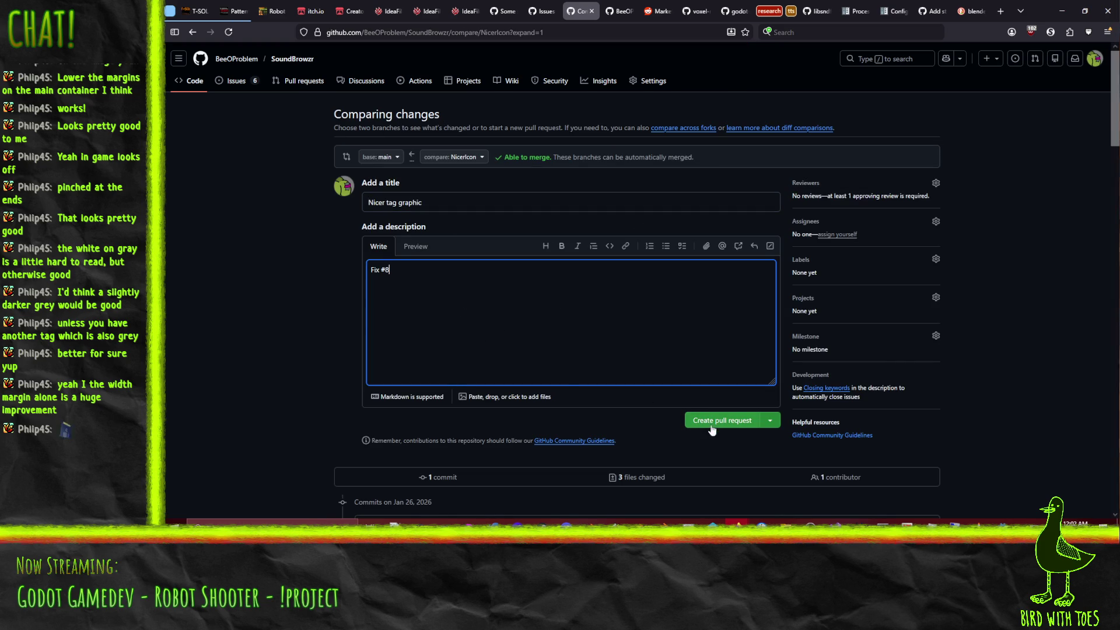
click(748, 424)
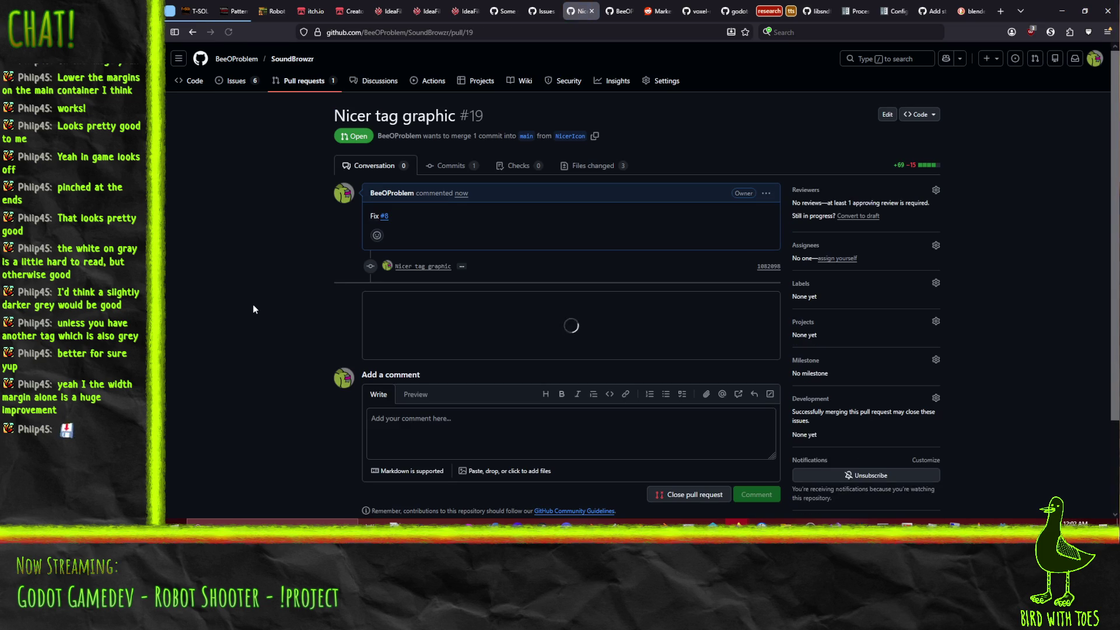
Bypass the required review rules and merge pull request #19 into main.
scroll(254, 309, down, 5)
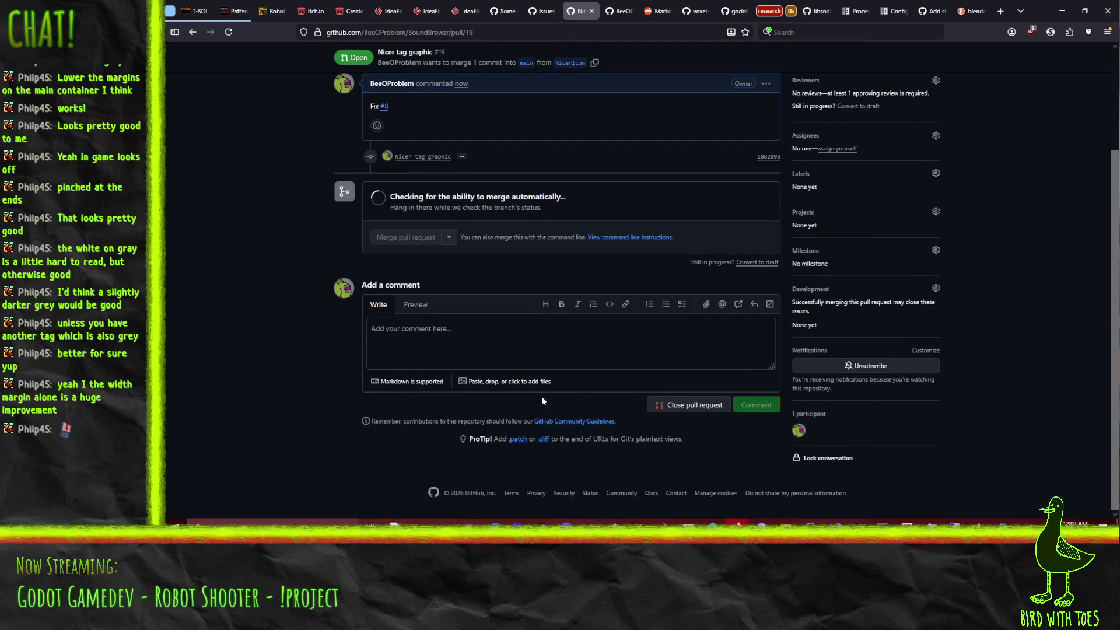
scroll(169, 292, up, 2)
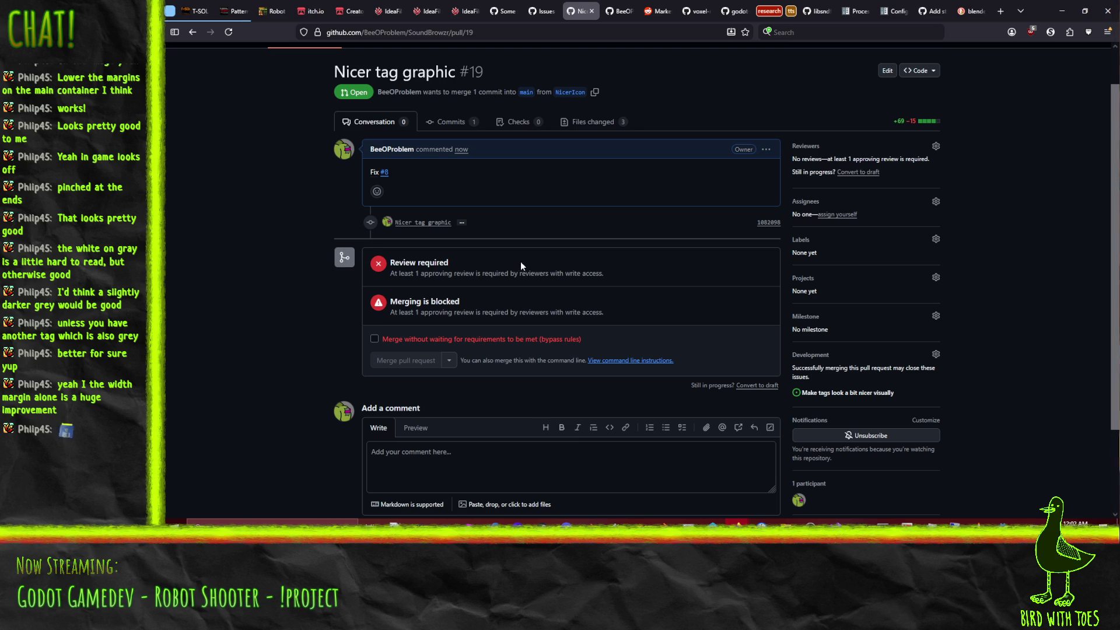
click(375, 339)
click(415, 364)
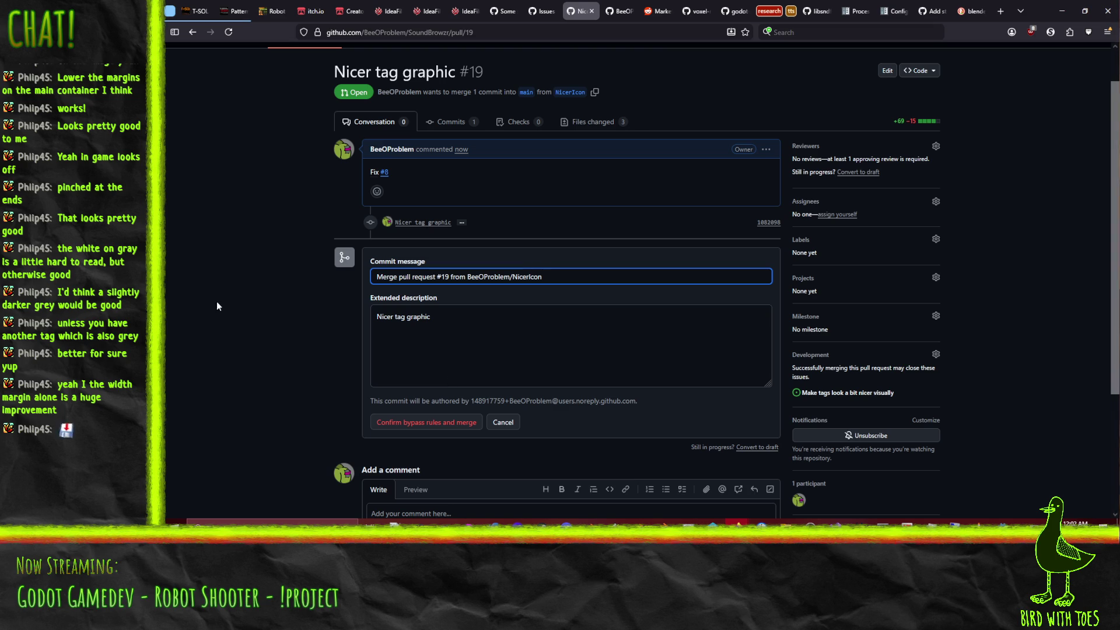
click(425, 422)
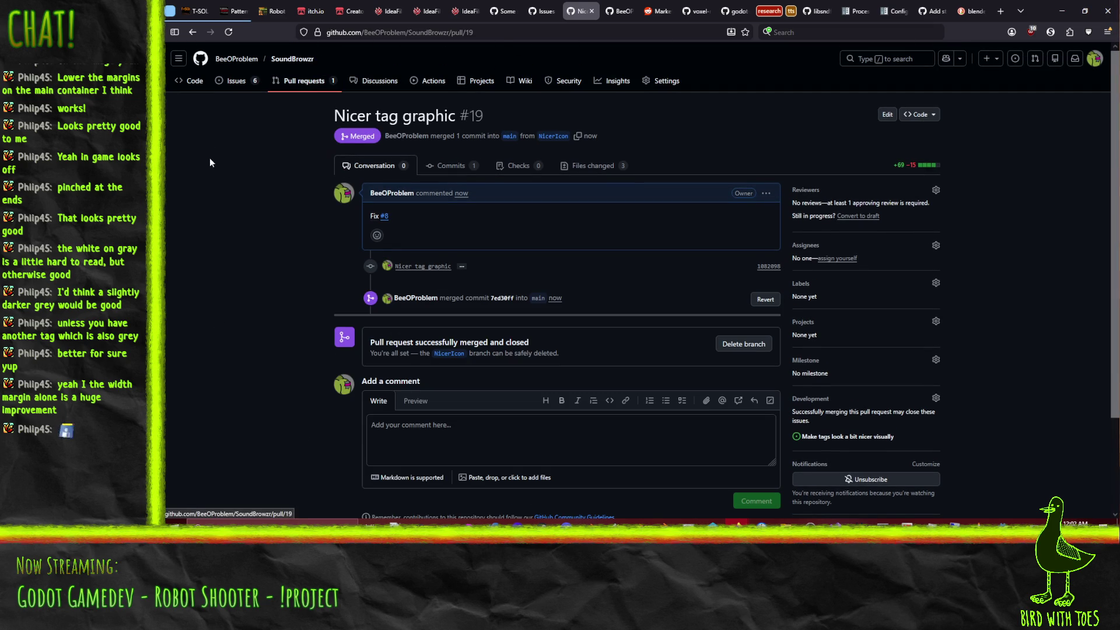
Start a new pull request comparing FixExport against main, which shows nothing to compare.
click(190, 80)
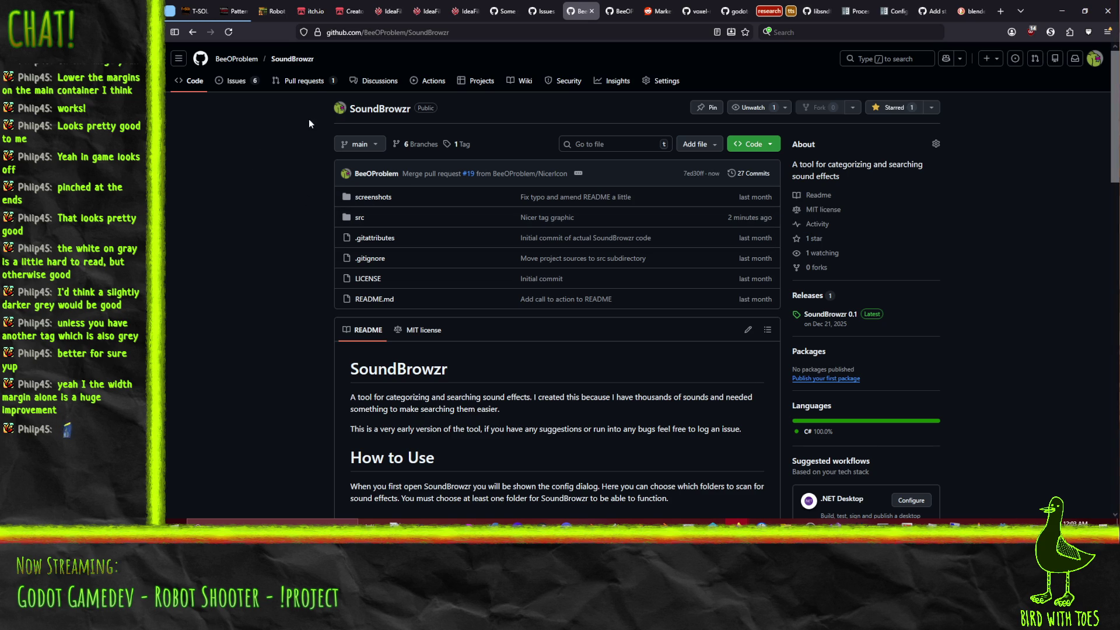
click(241, 82)
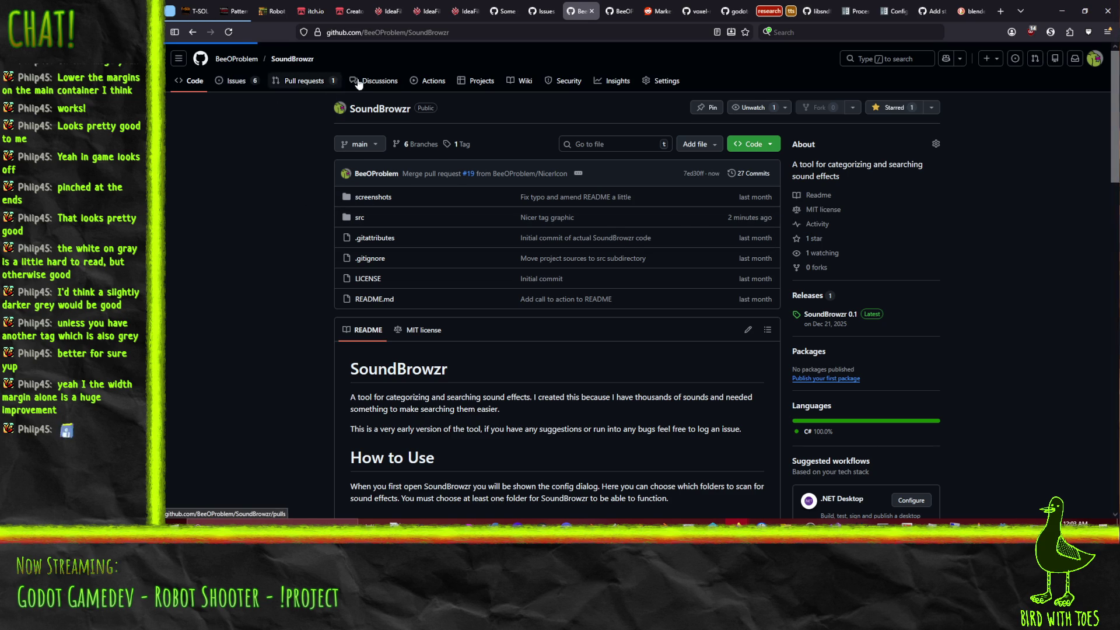
click(301, 81)
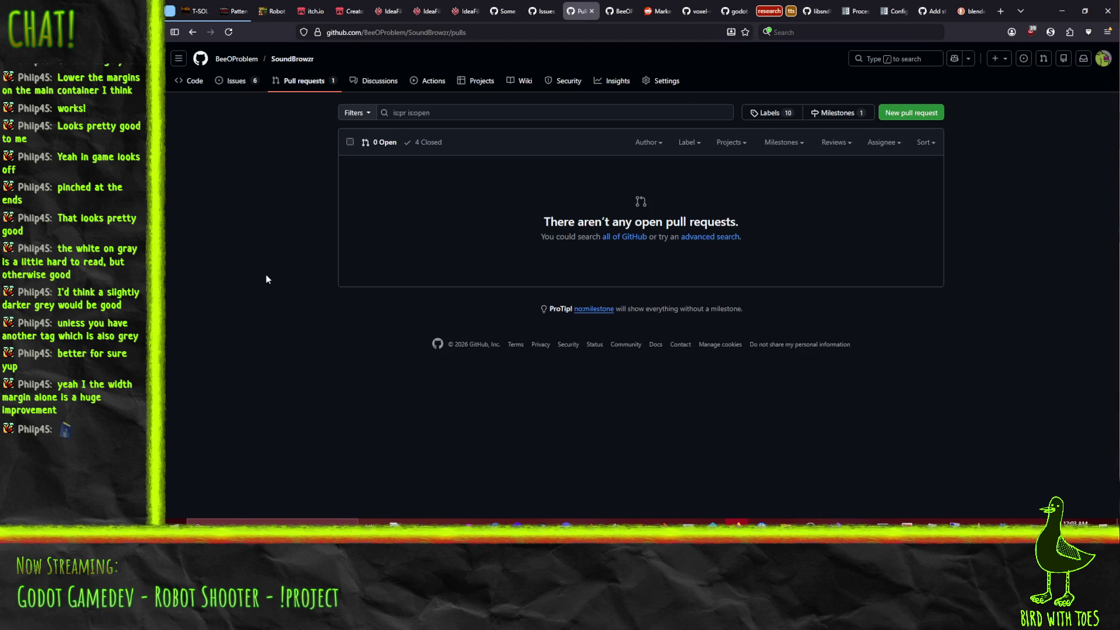
click(907, 116)
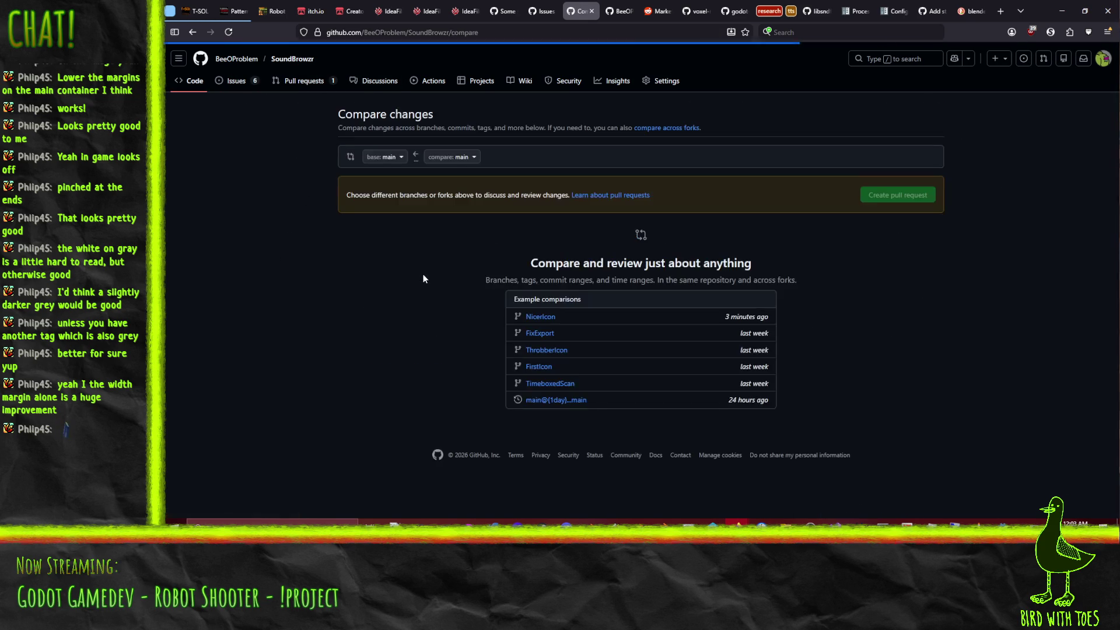
click(473, 157)
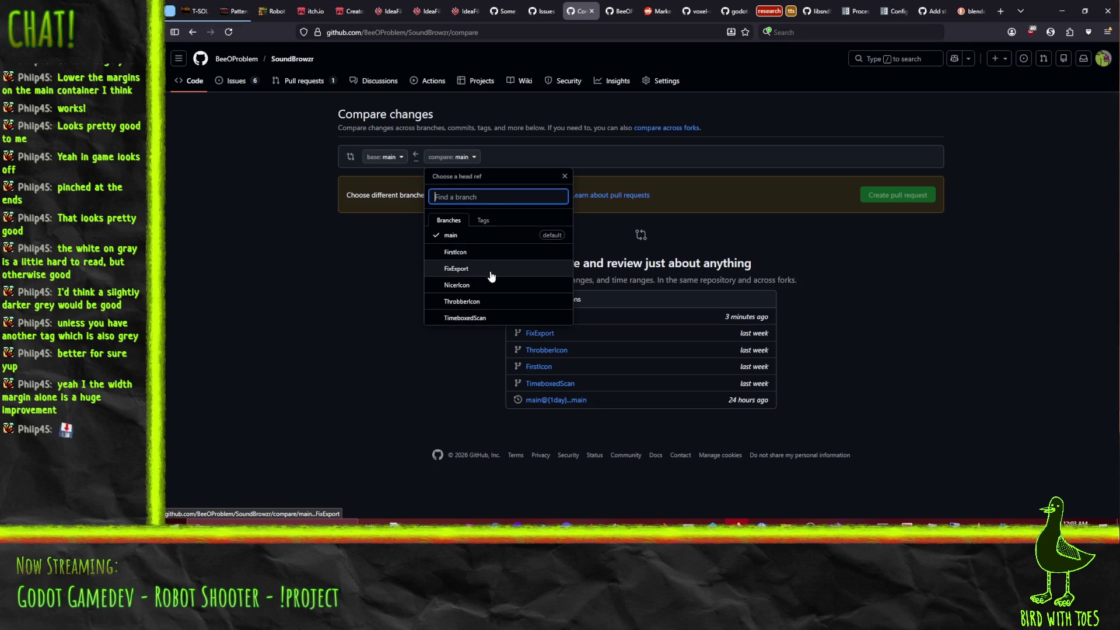
click(470, 285)
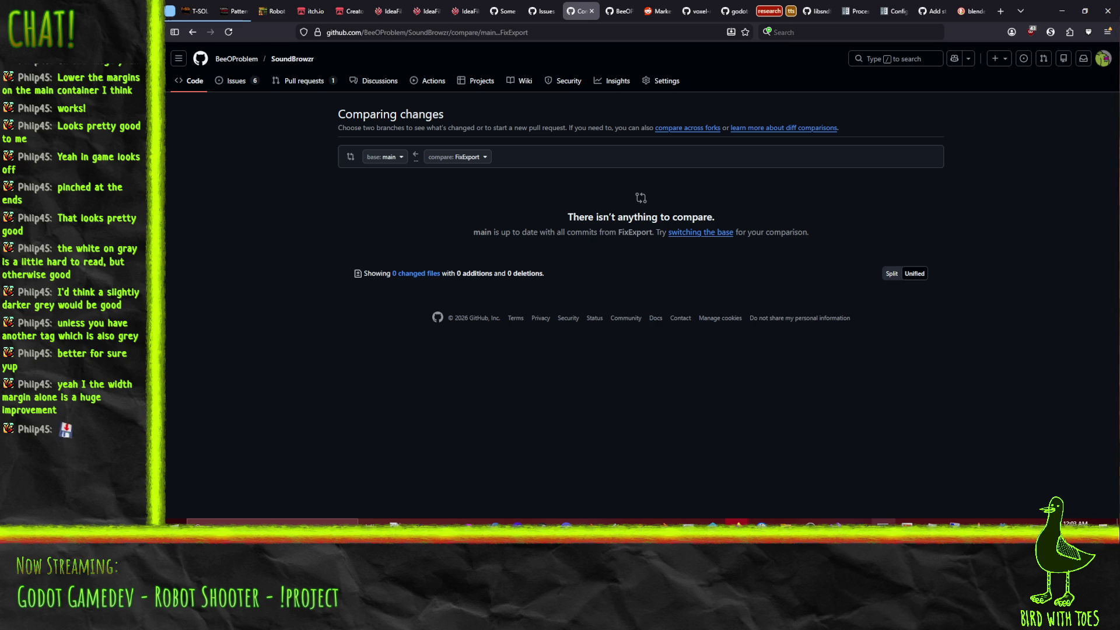
click(884, 522)
Try checking out master, then main, then return to the FixExport branch.
text(git checkout mas)
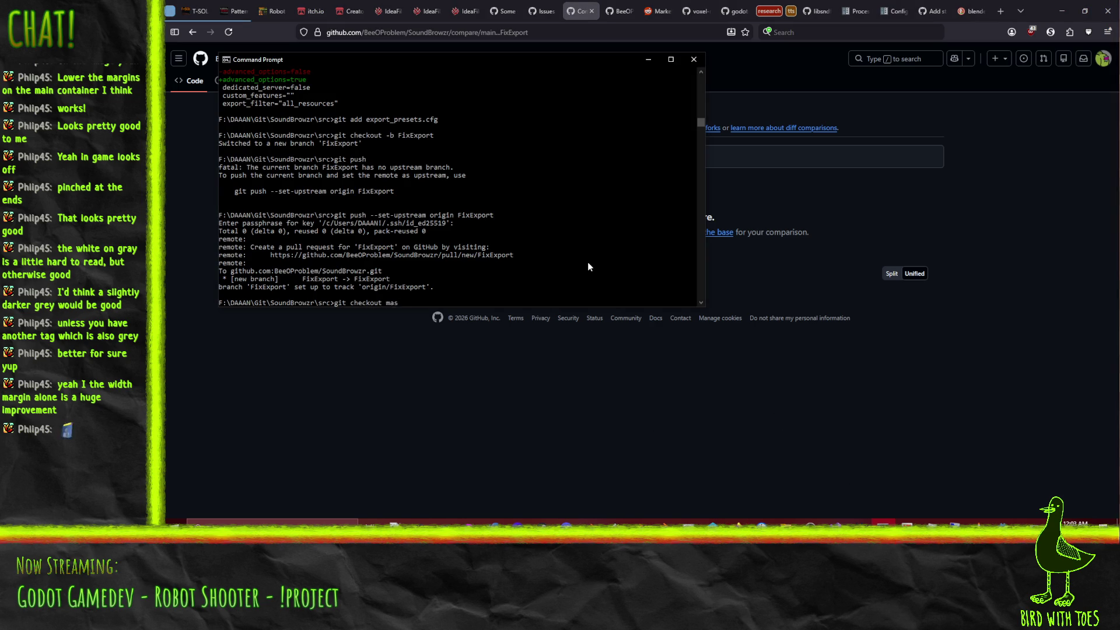
text(ter)
key(Return)
text(git checkout main)
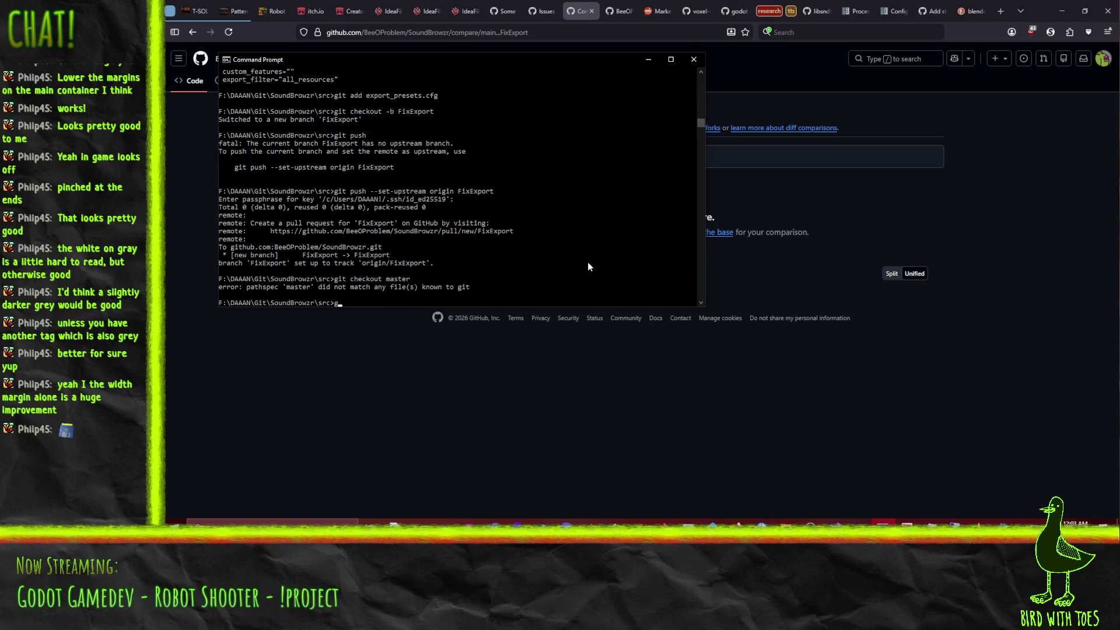
key(Return)
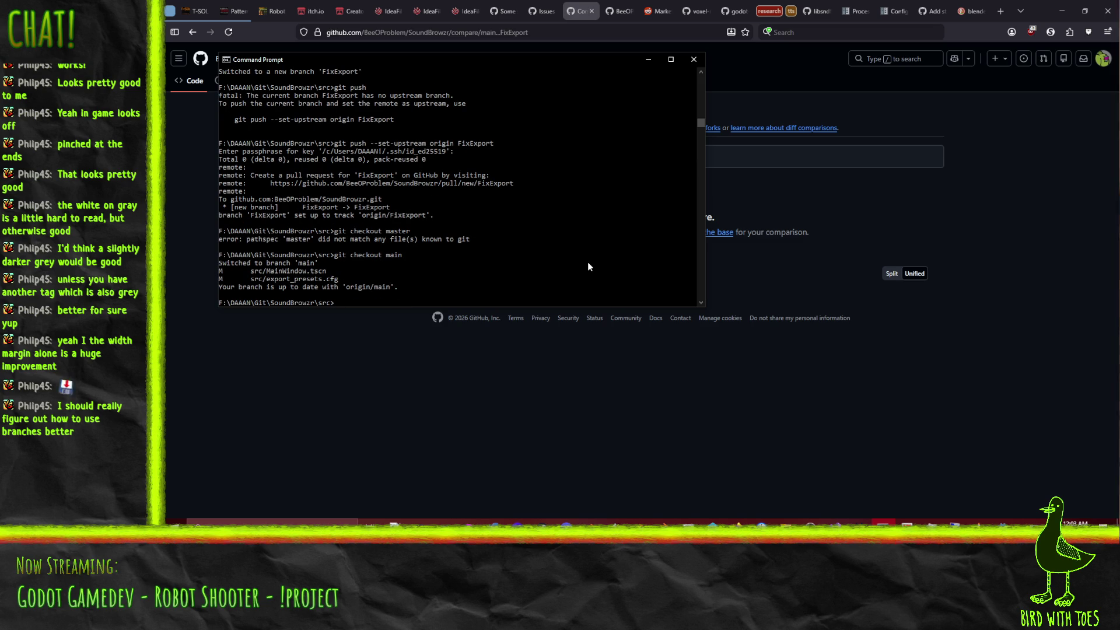
text(git checkout Fi)
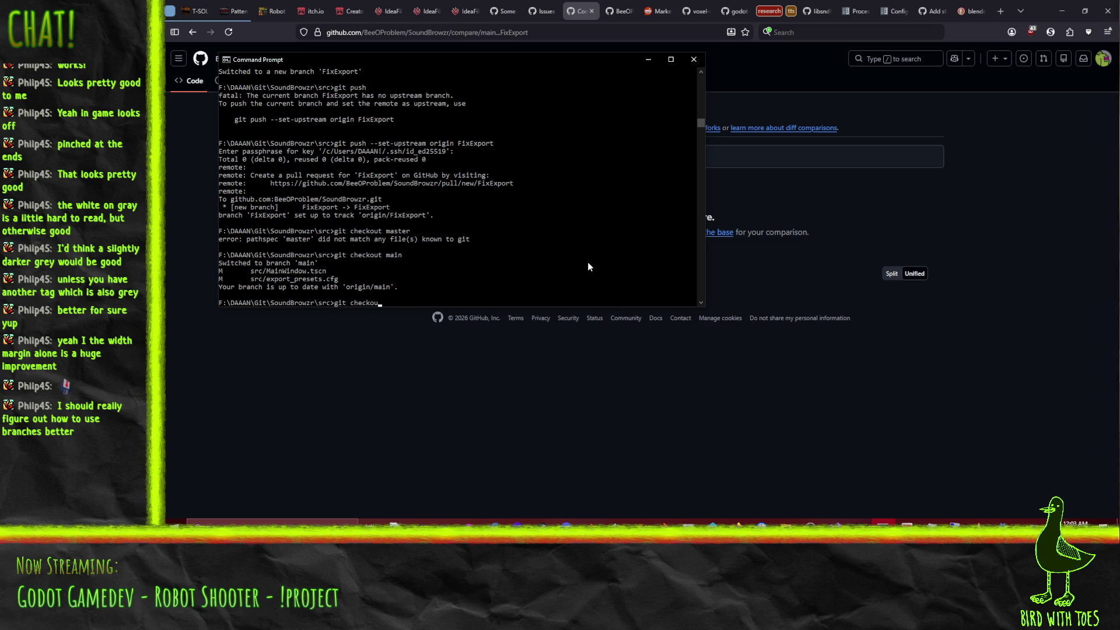
text(xExport)
key(Return)
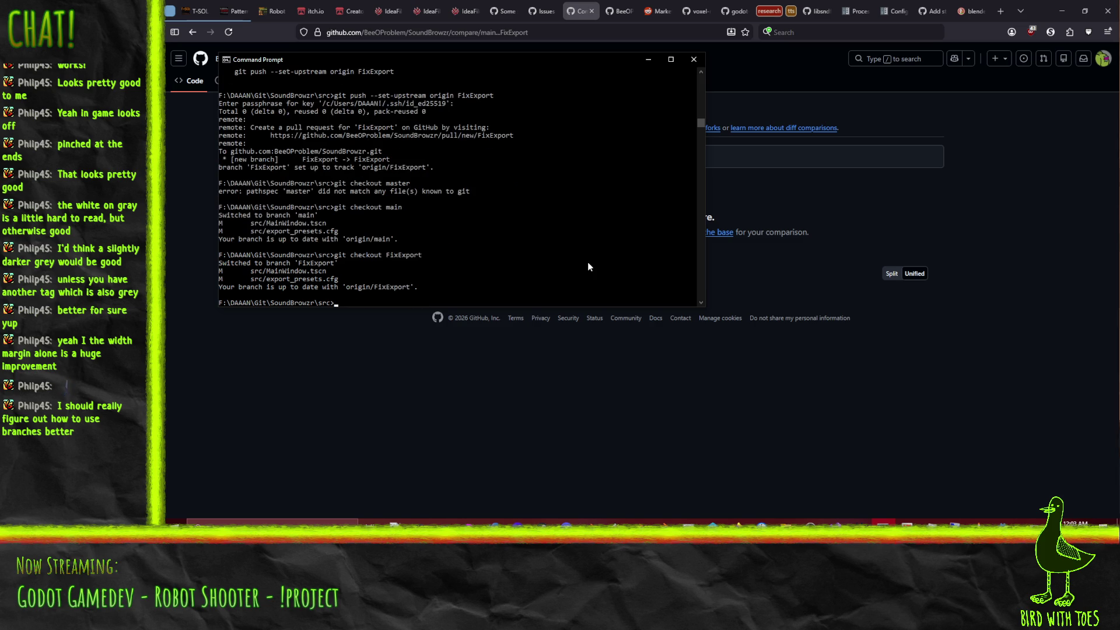
Review the uncommitted changes with git diff, including export_presets.cfg.
text(git add)
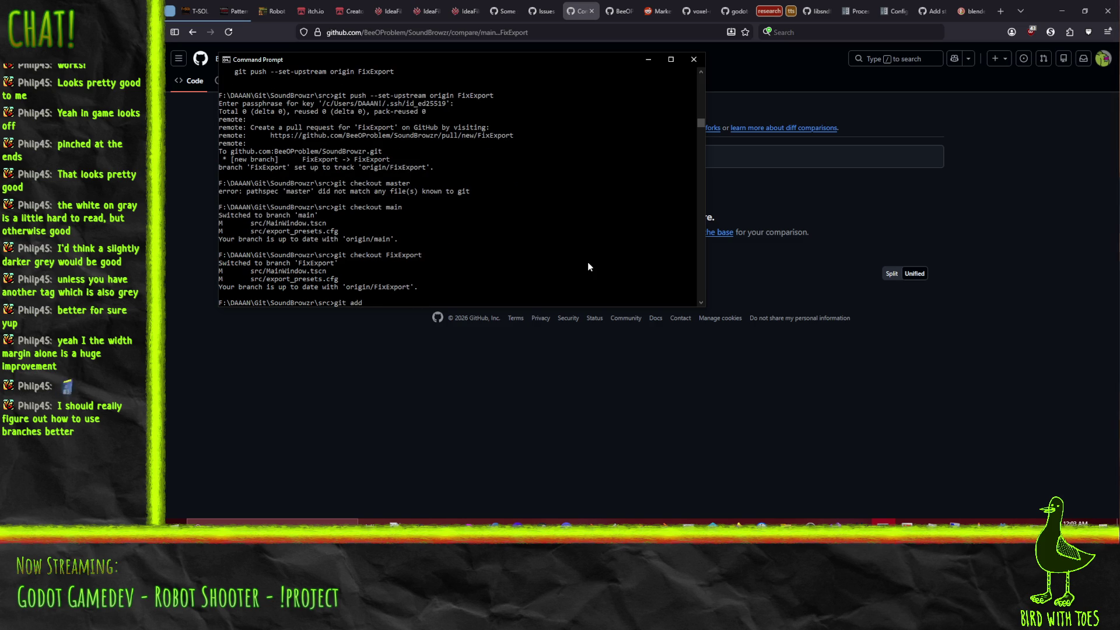
key(BackSpace)
key(BackSpace)
key(BackSpace)
key(BackSpace)
text(diff)
key(Return)
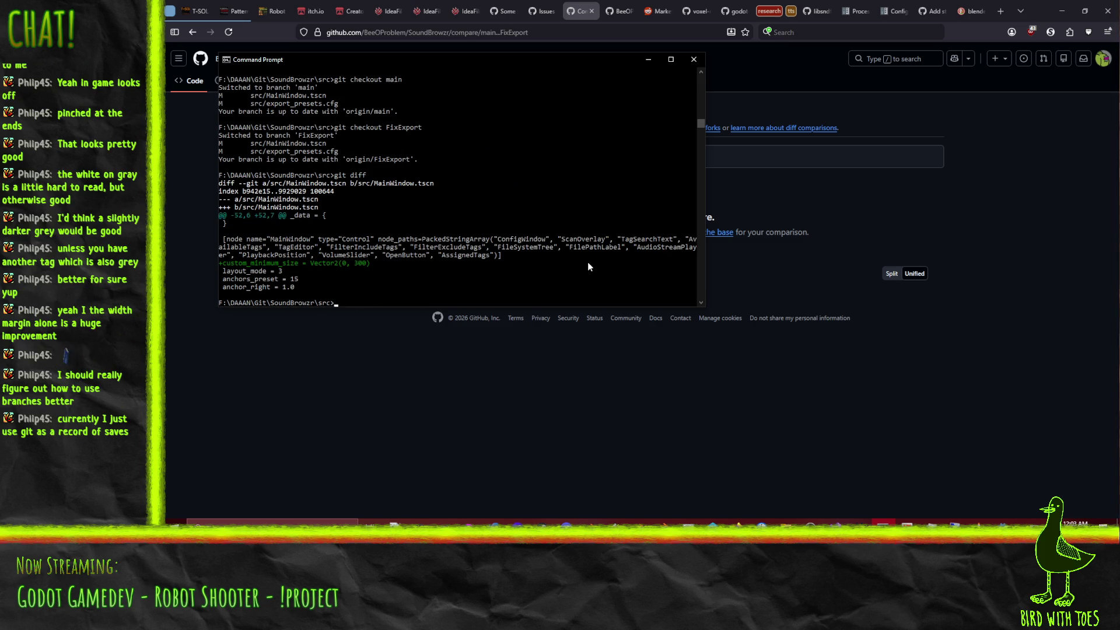
text(git )
text(diff exp)
key(Tab)
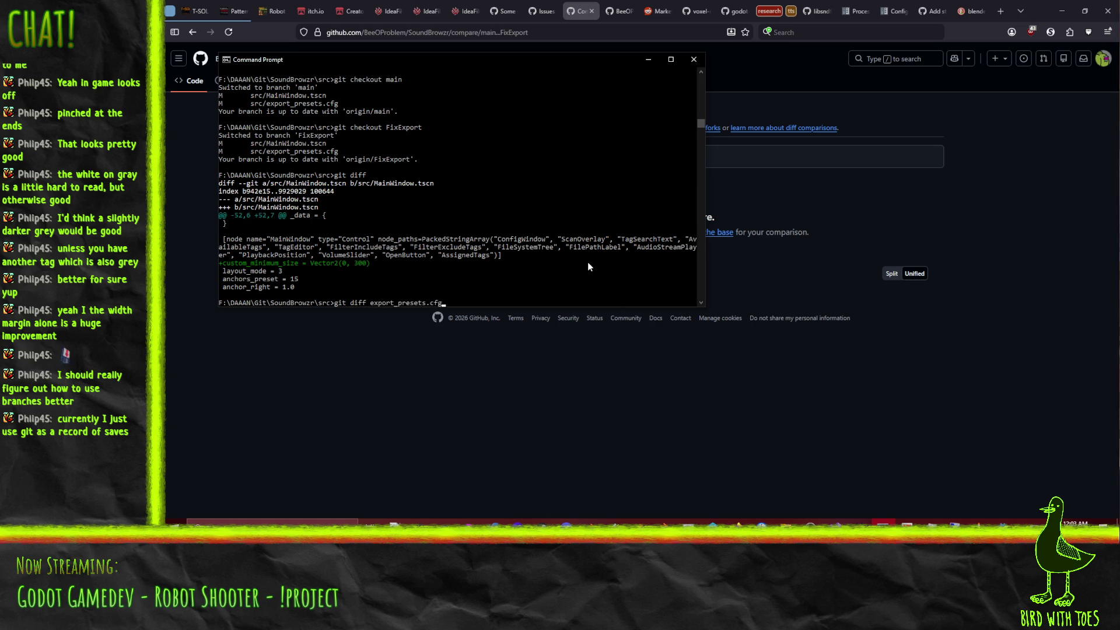
key(Return)
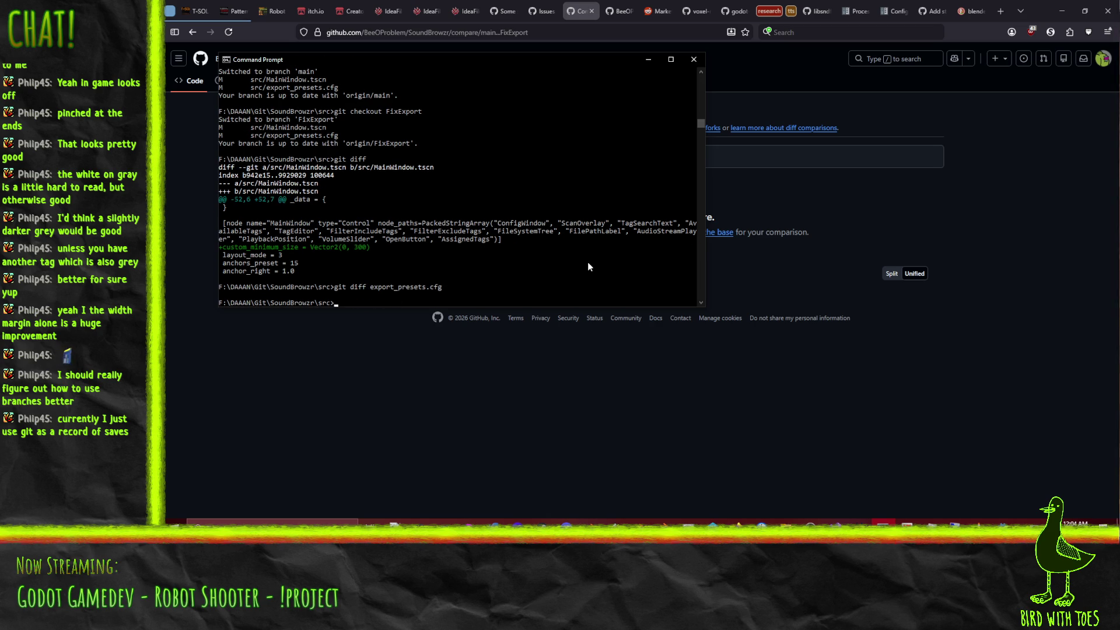
Switch to main and git pull the latest changes, entering the key passphrase.
text(git checkout main)
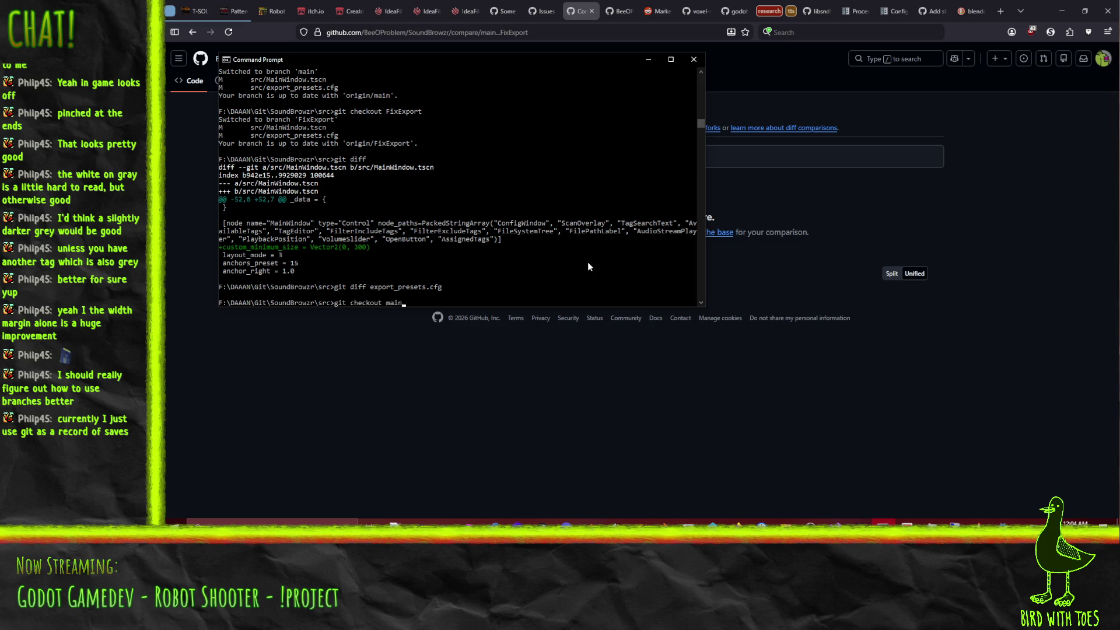
key(Return)
text(git pull)
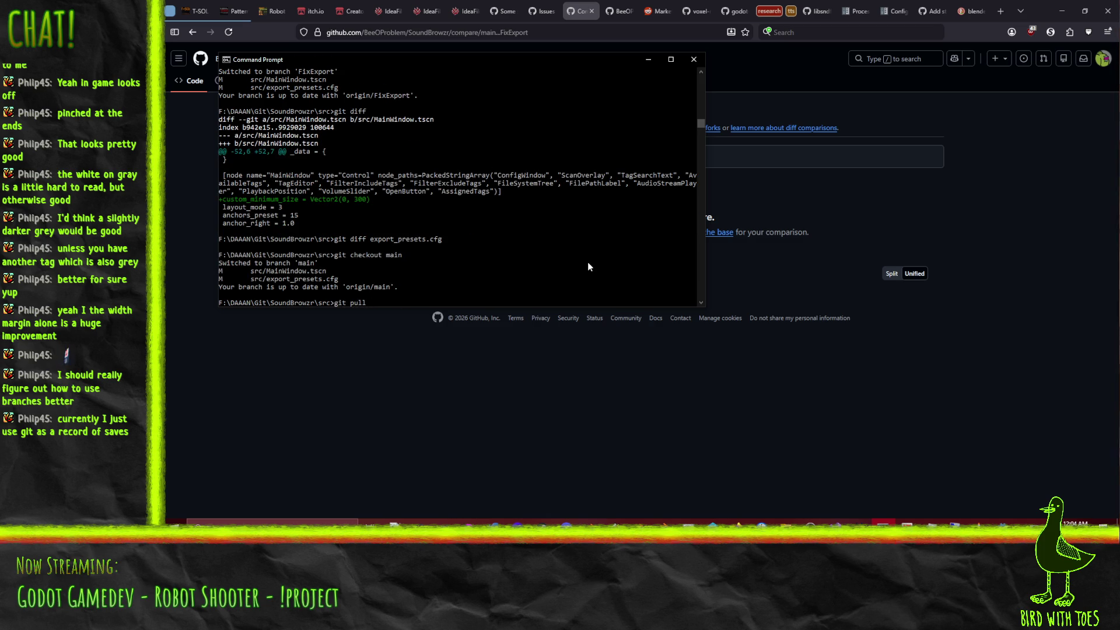
key(Return)
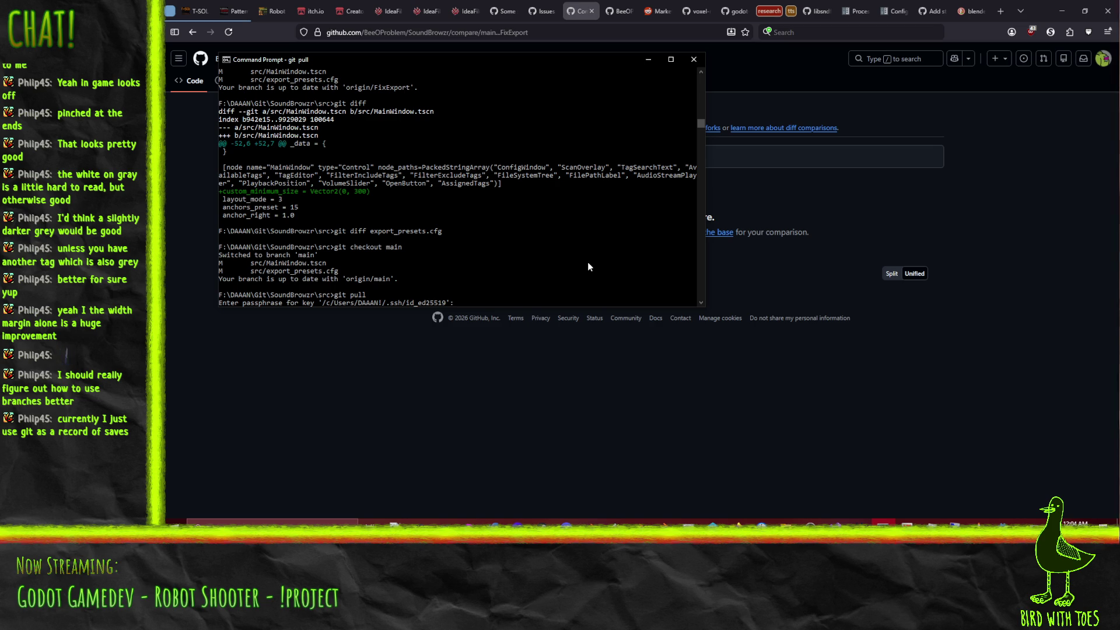
key(Return)
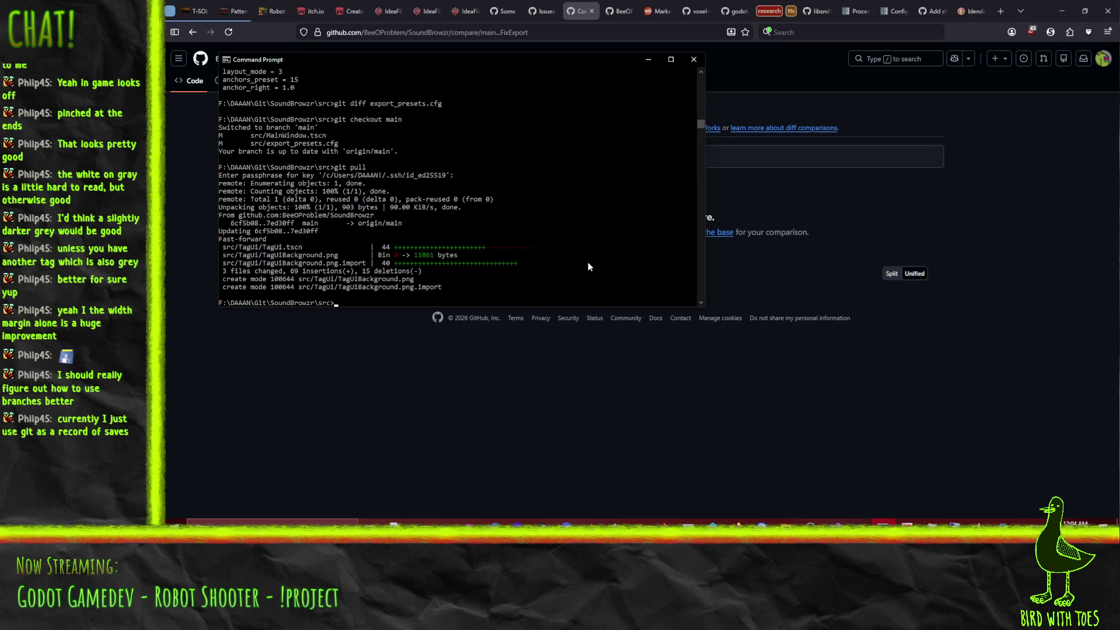
Check the remaining changes and repository state with git diff and git status.
text(git diff)
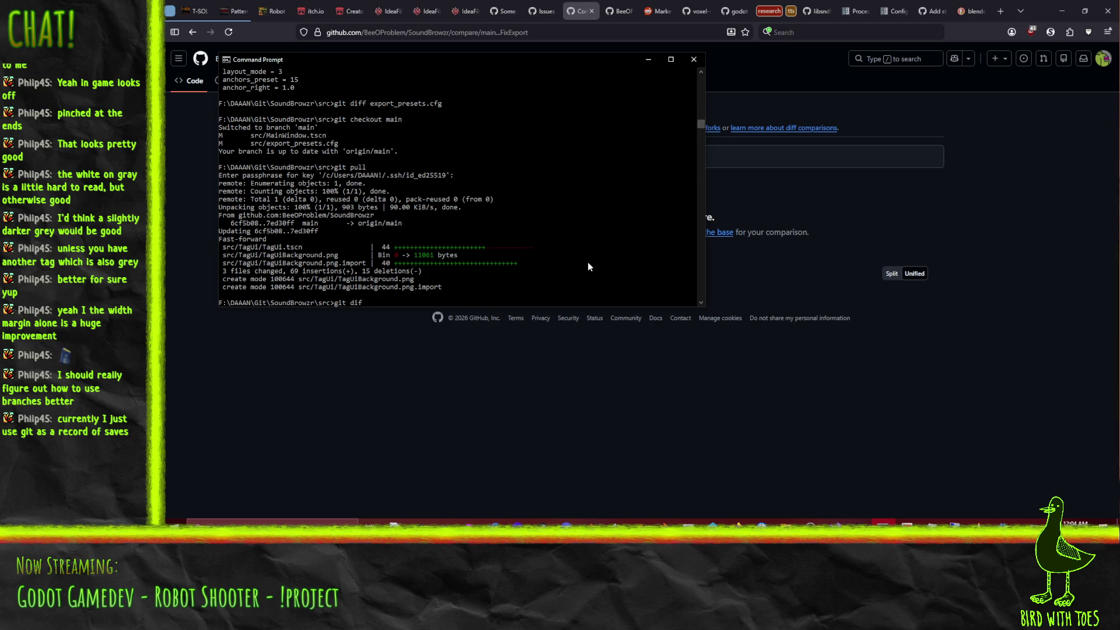
key(Return)
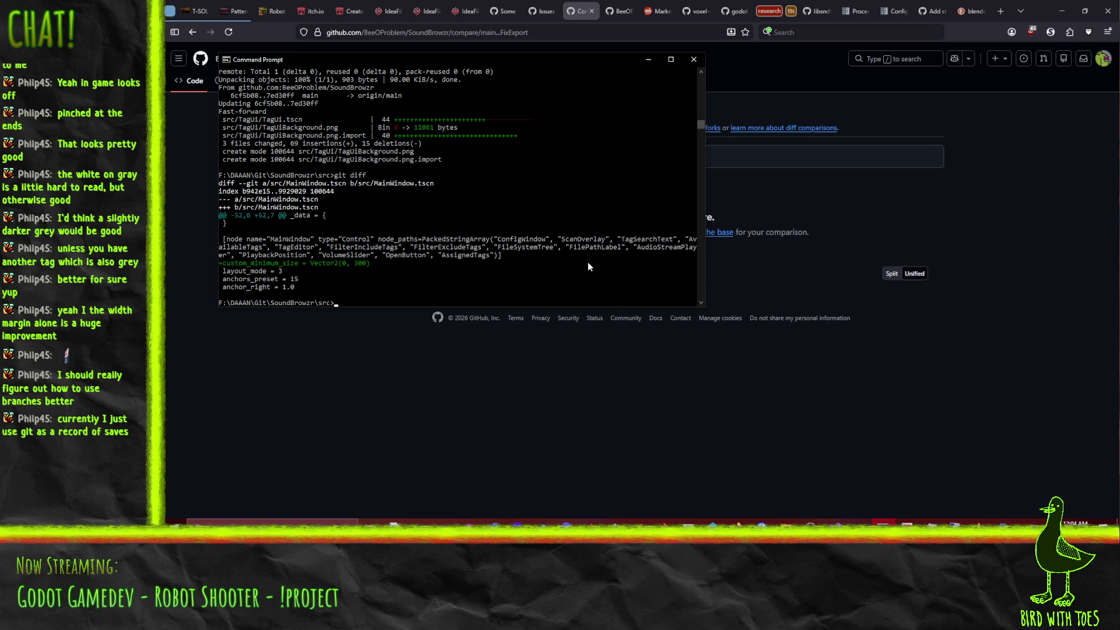
text(git status)
key(Return)
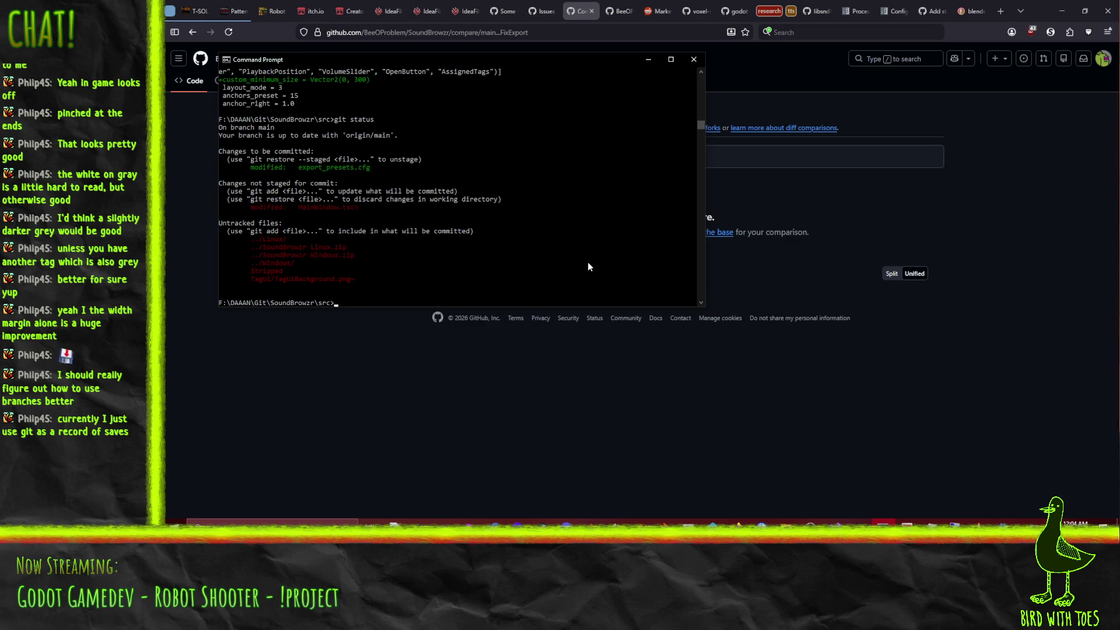
Check out FixExport, run git status, and start git commit in the Vim editor.
text(git checkout)
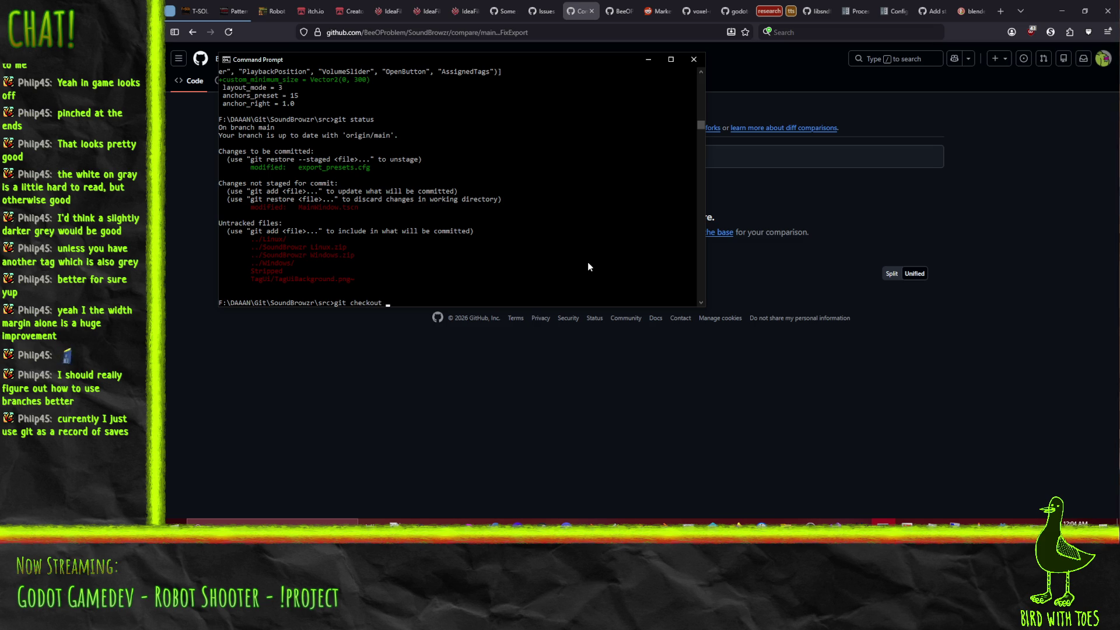
text( FixEcp)
key(BackSpace)
key(BackSpace)
text(xport)
key(Return)
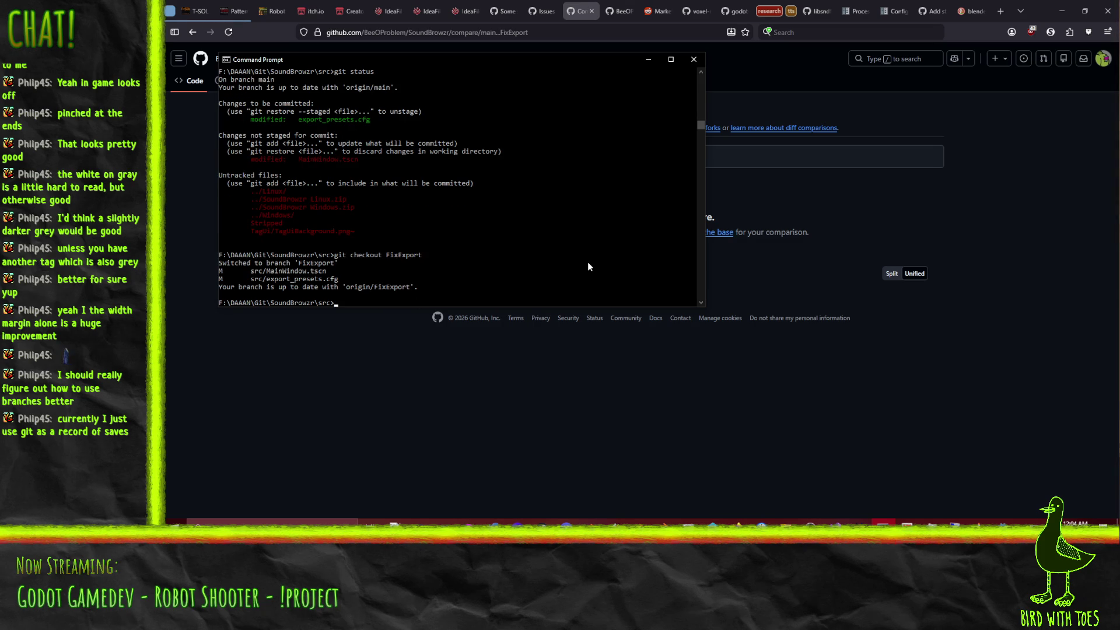
text(git status)
key(Return)
text(git commit)
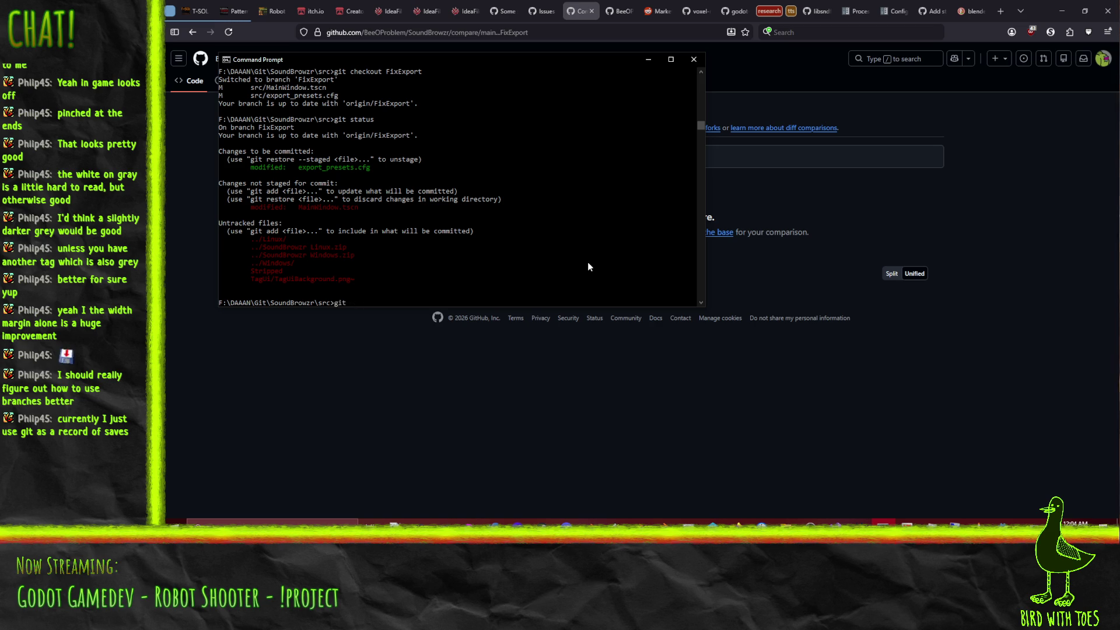
key(Return)
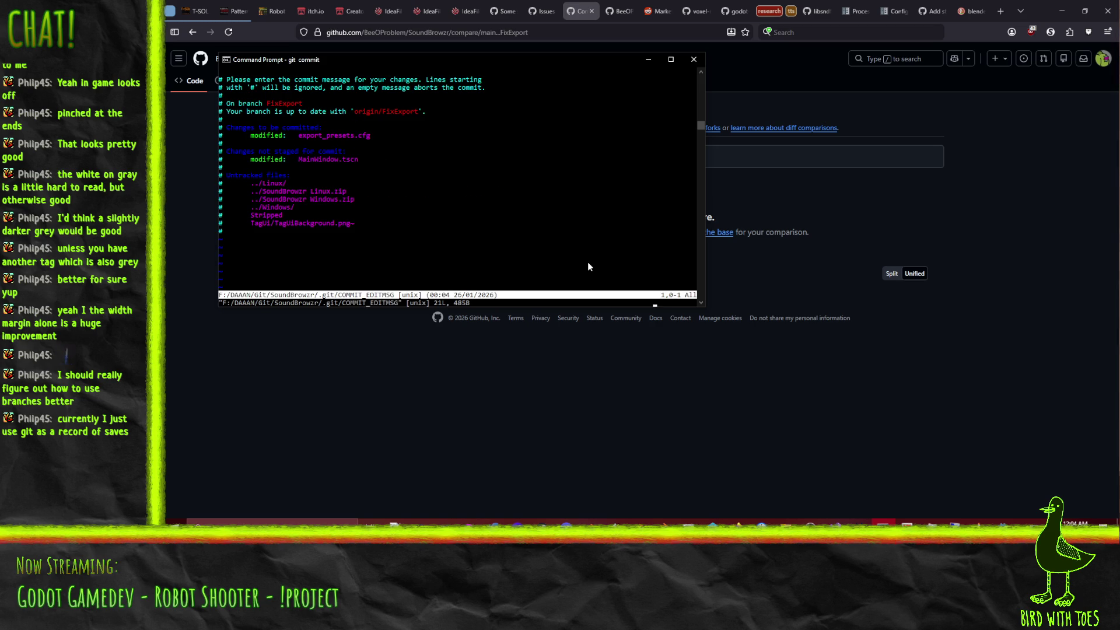
Save the commit message 'Fix export preset output path and icon ref' in Vim and git push.
text(iFix)
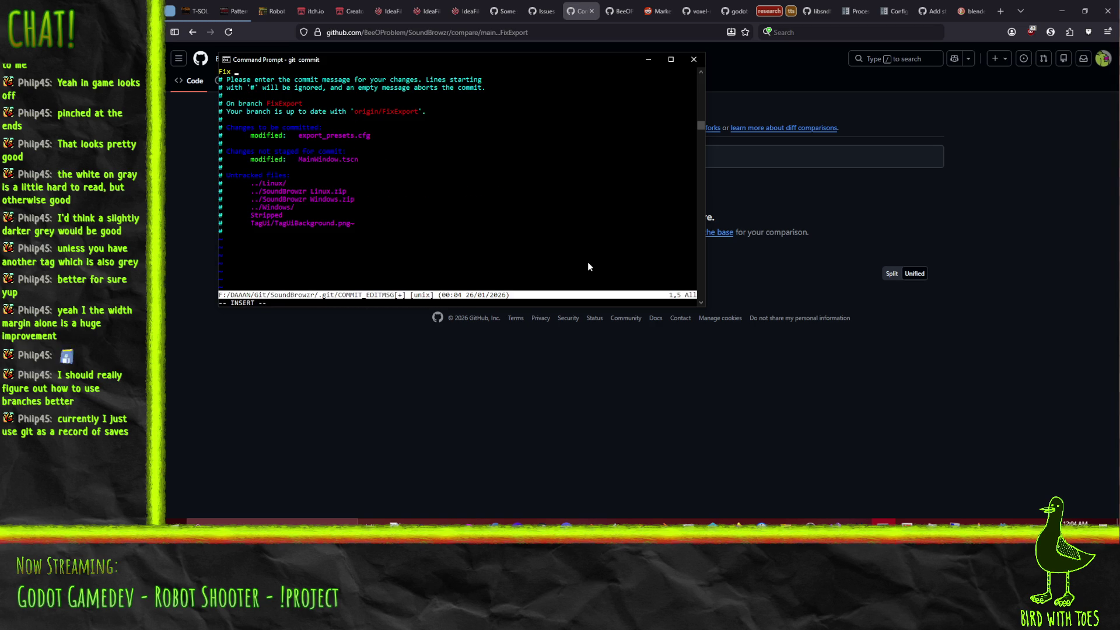
text(export)
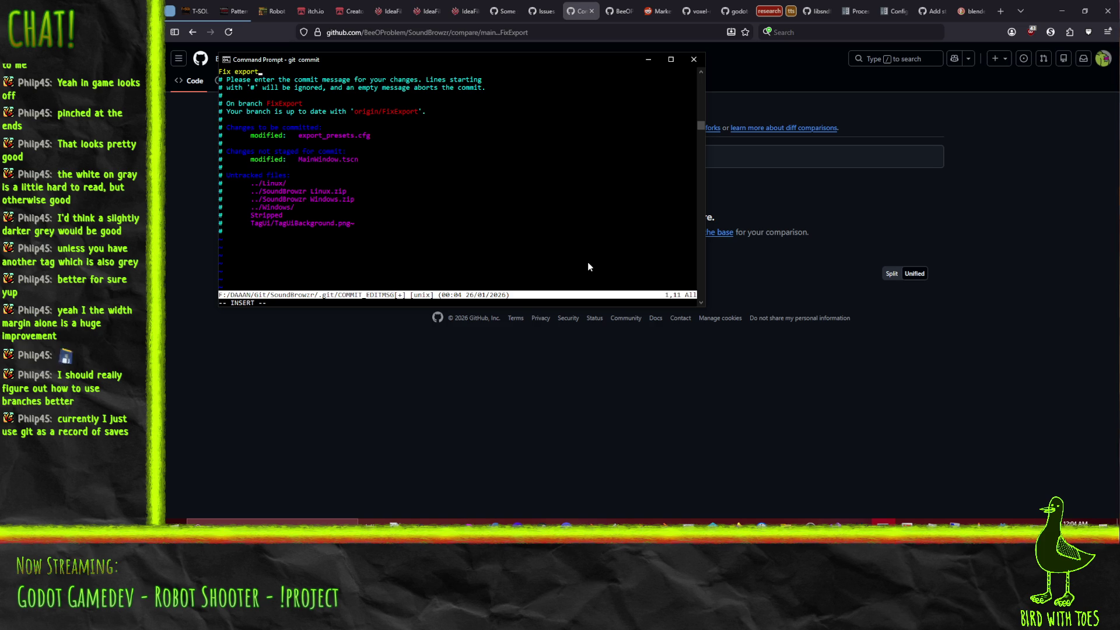
text(ese)
text(t output)
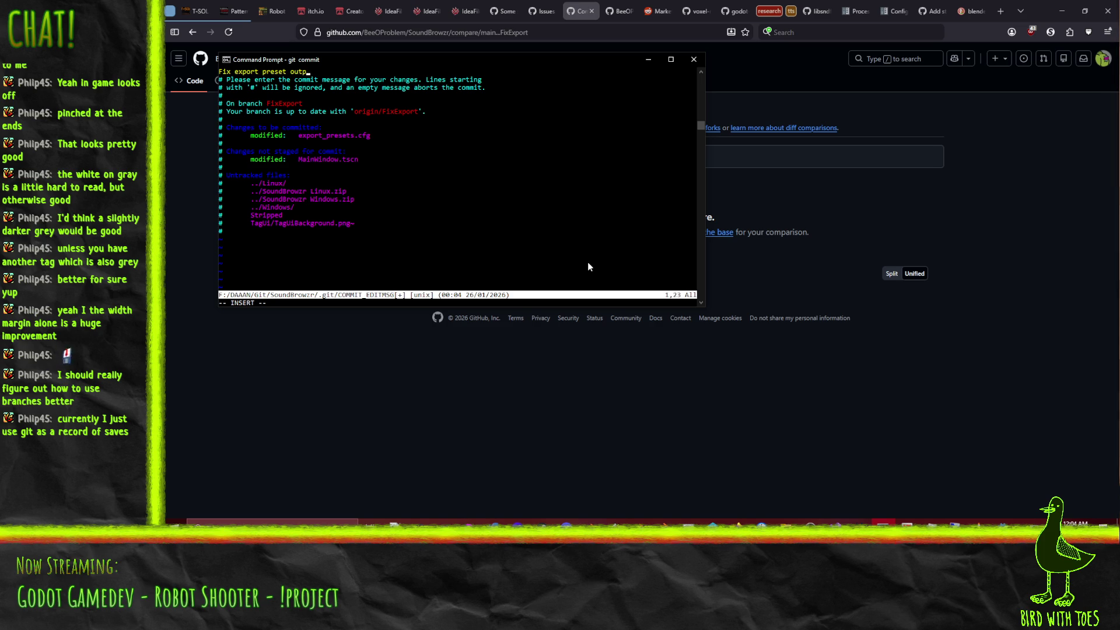
text( path and i)
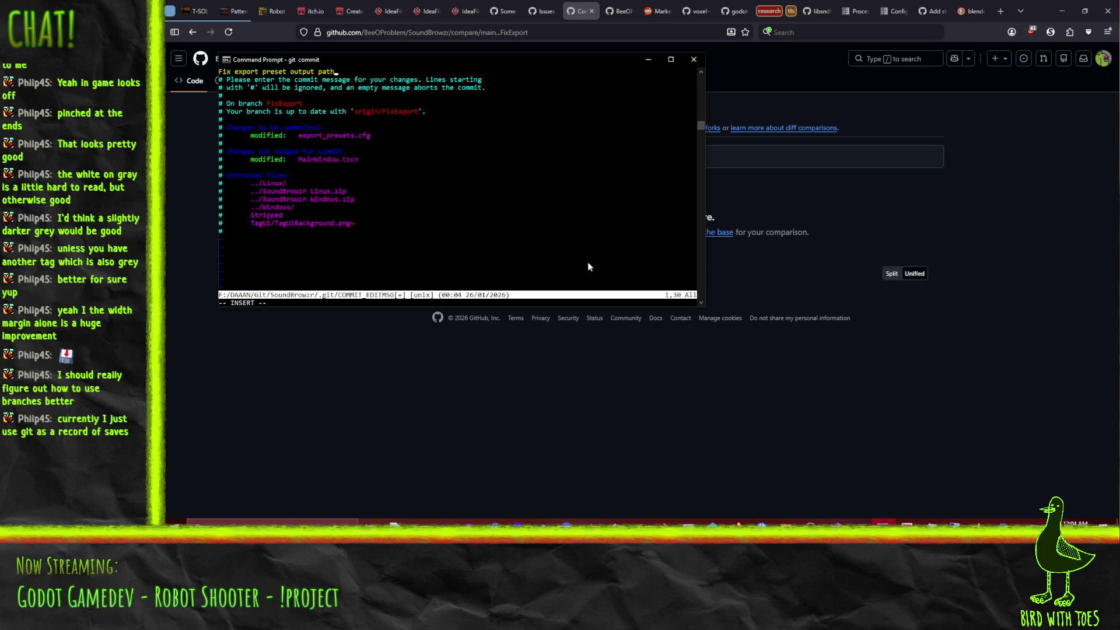
text(con ref)
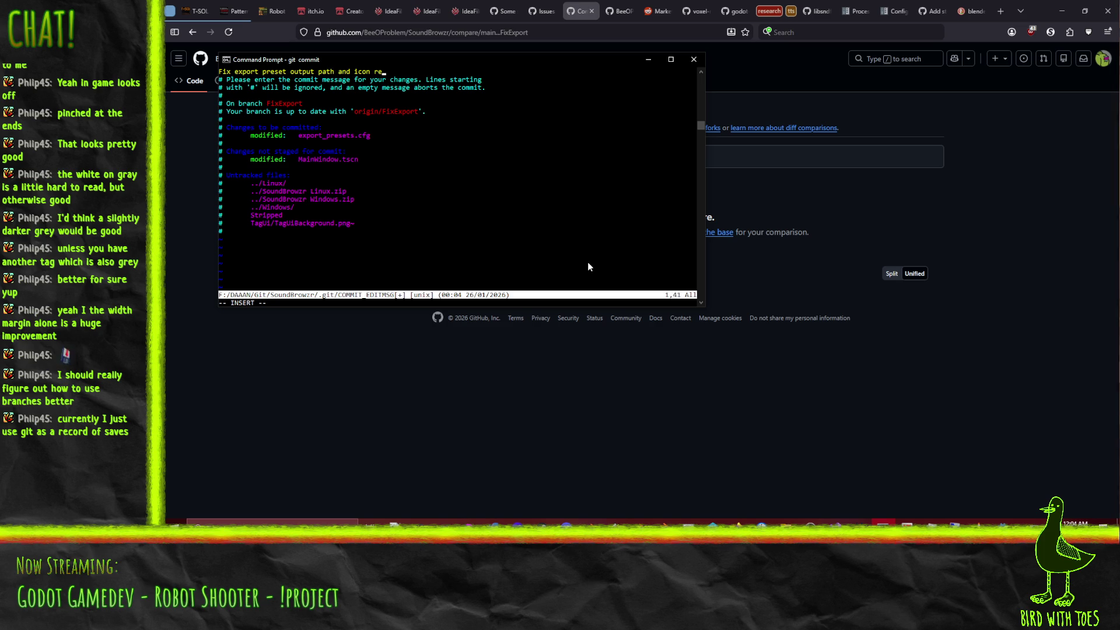
key(Escape)
text(:wq)
key(Return)
text(git push)
key(Return)
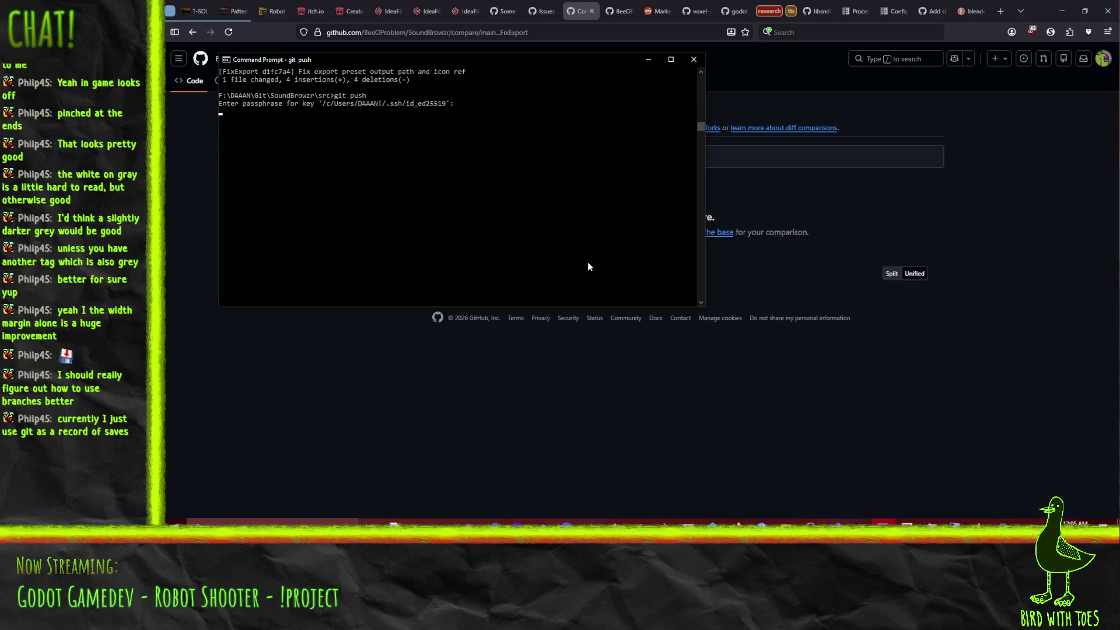
Reload the FixExport-to-main compare page and start a new pull request.
click(412, 401)
click(228, 32)
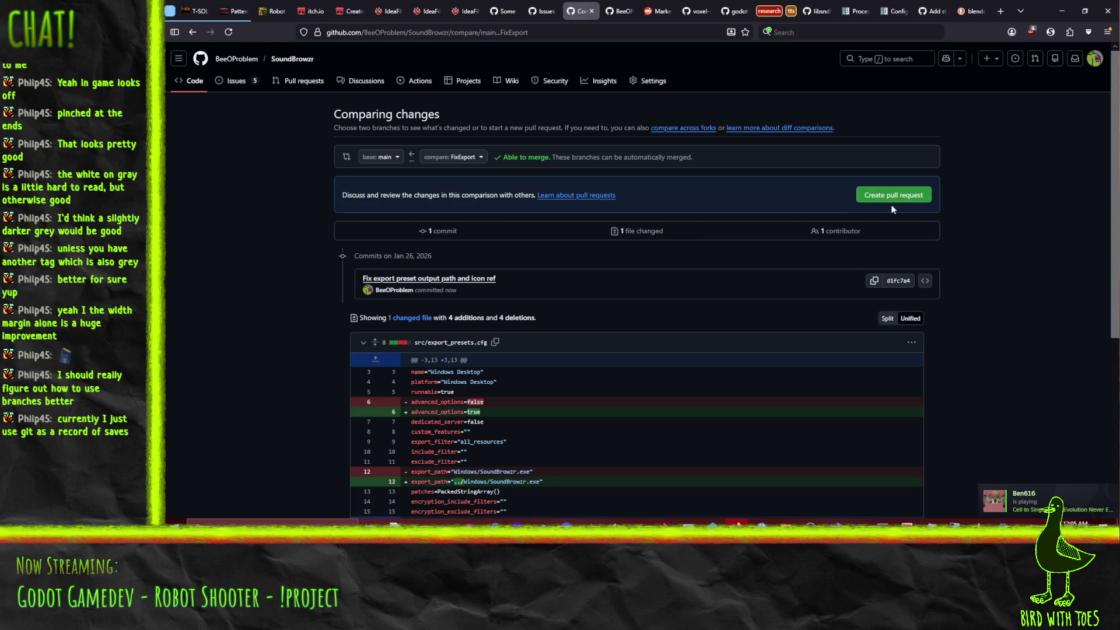
scroll(668, 388, down, 5)
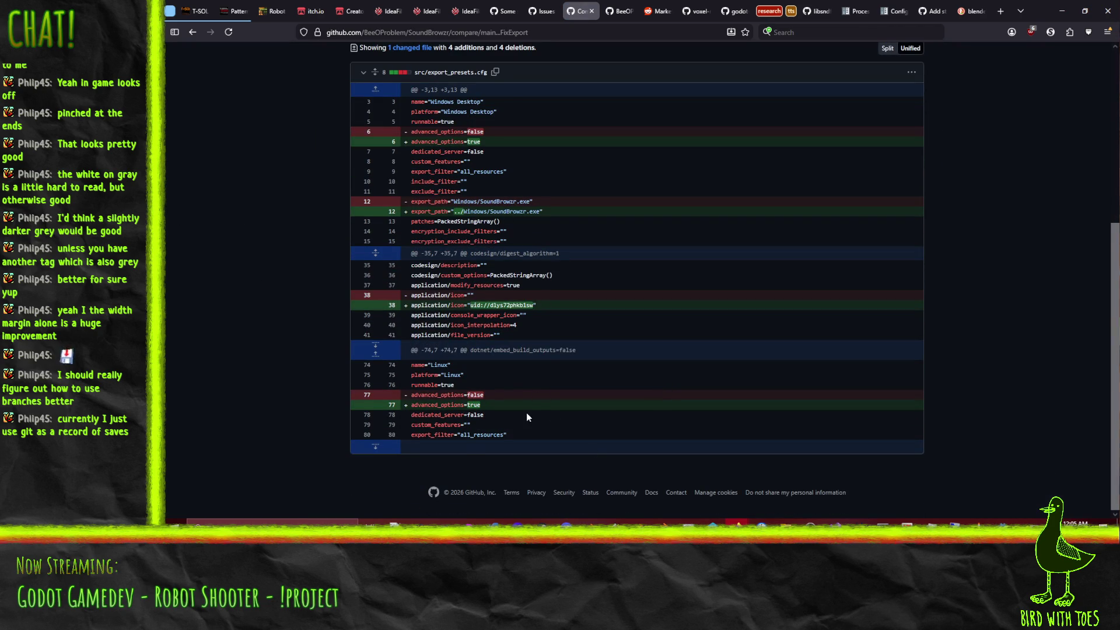
scroll(526, 412, up, 5)
click(894, 194)
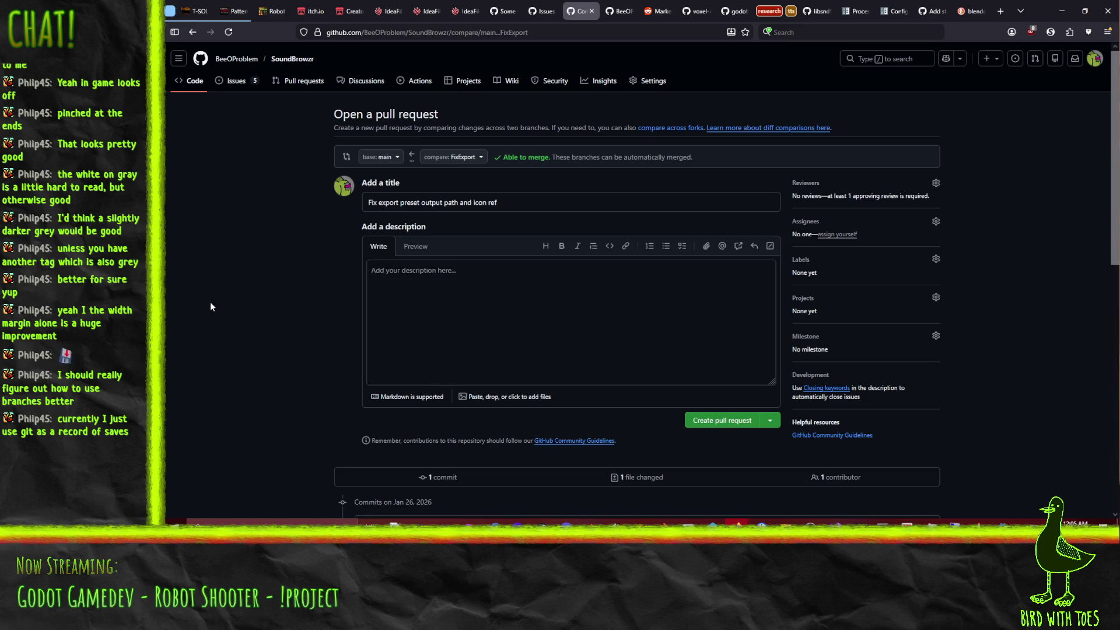
Describe the pull request as something already thought pushed, and submit it.
click(546, 304)
text(I could)
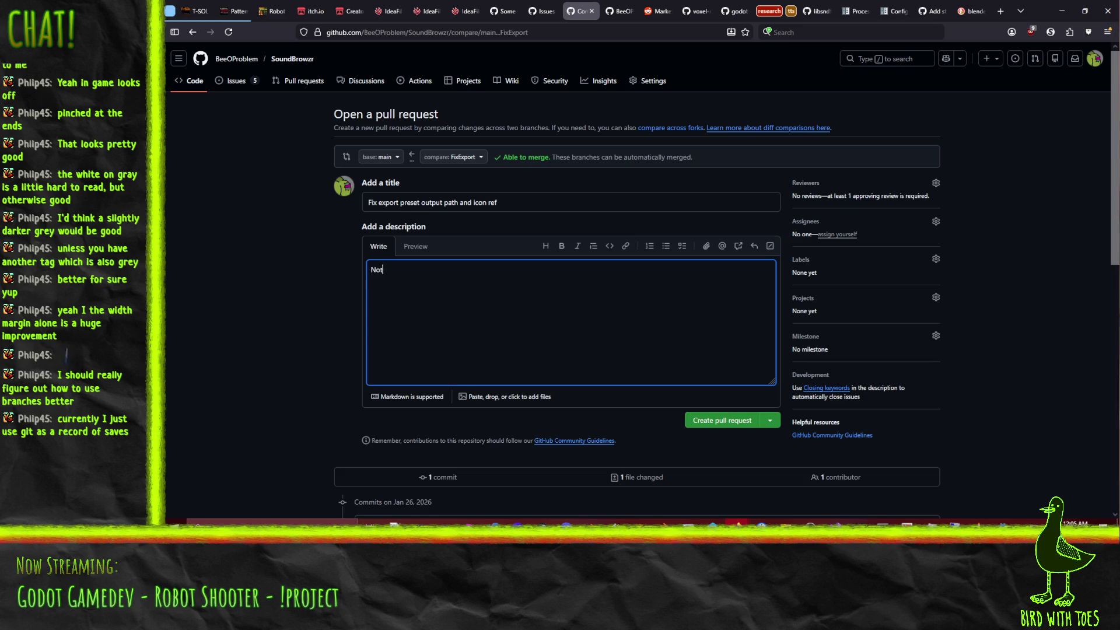
key(ctrl+a)
text(I could've sworn )
text(I pushed this a)
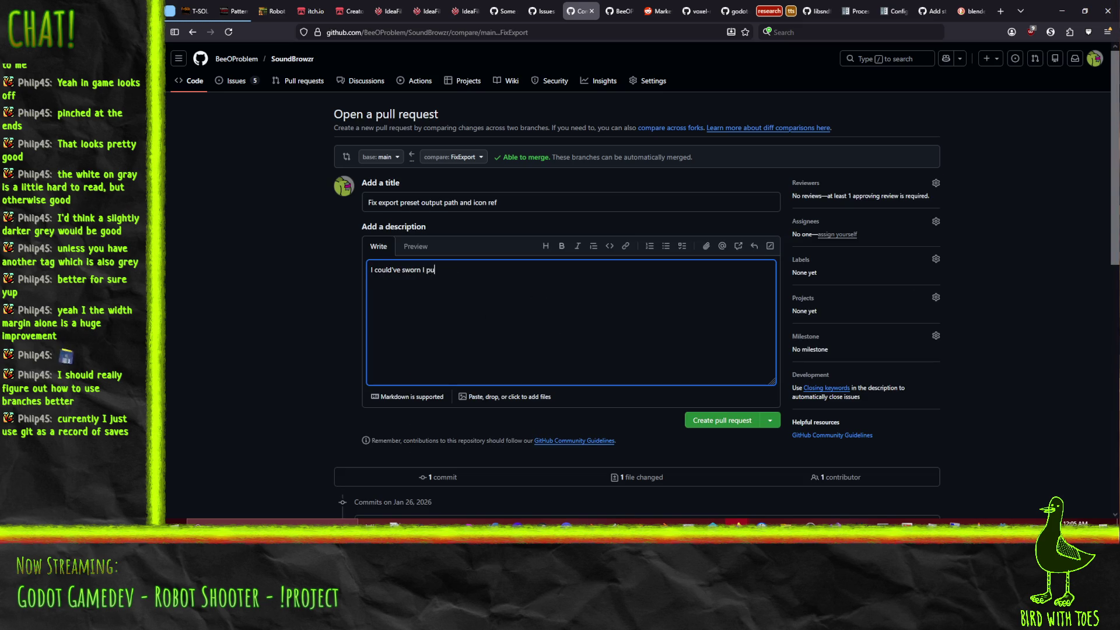
text(y. Whatev)
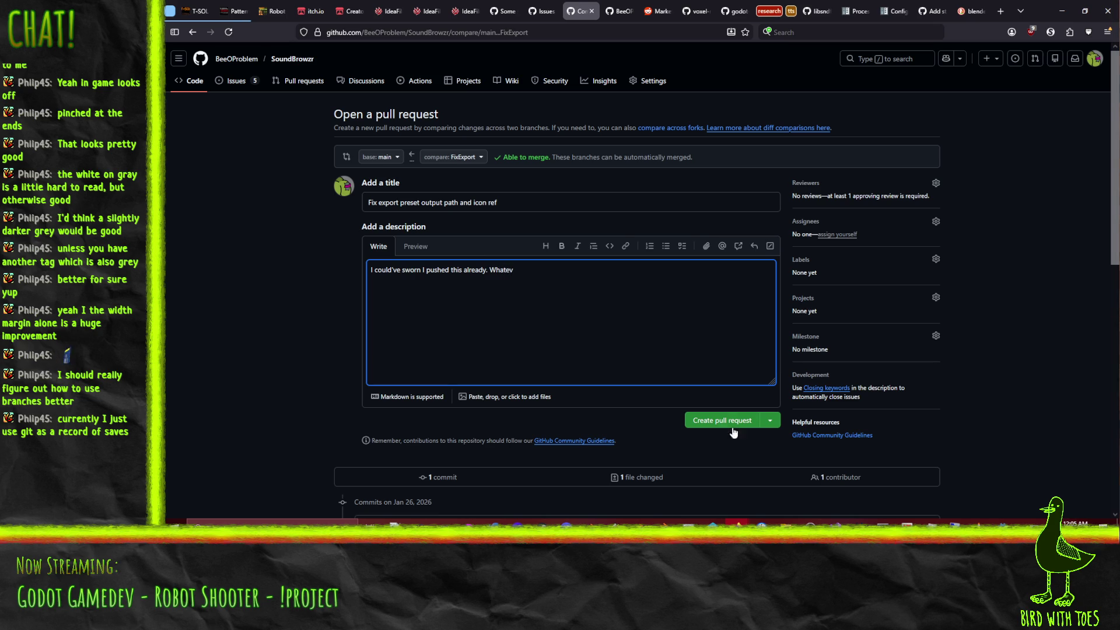
click(706, 422)
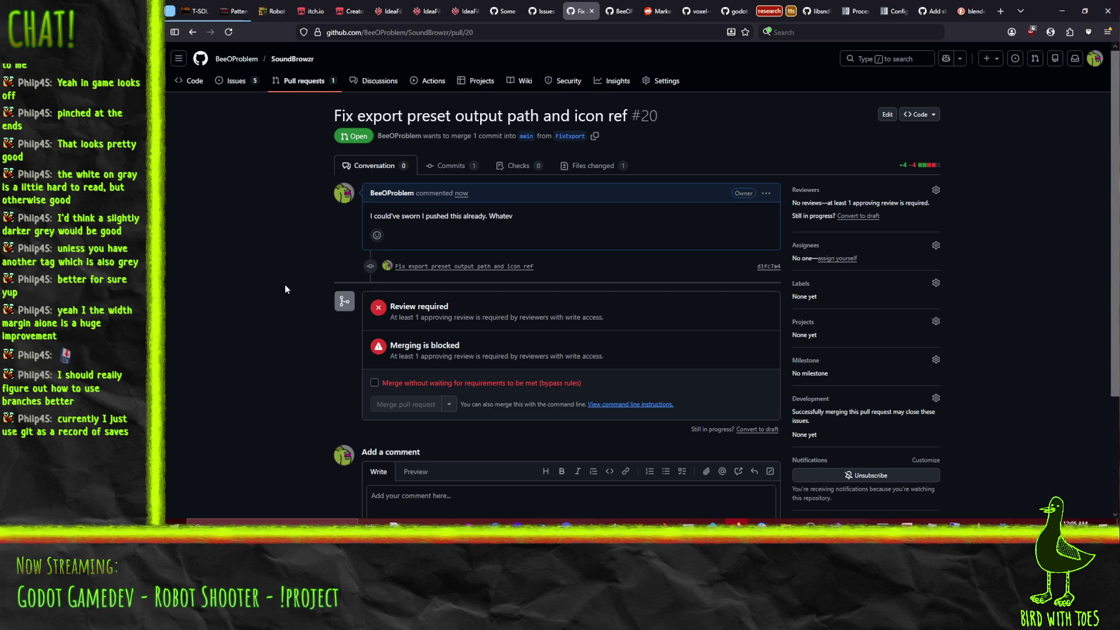
Bypass the review rule to merge pull request #20 into main, then open Issues.
scroll(285, 290, down, 5)
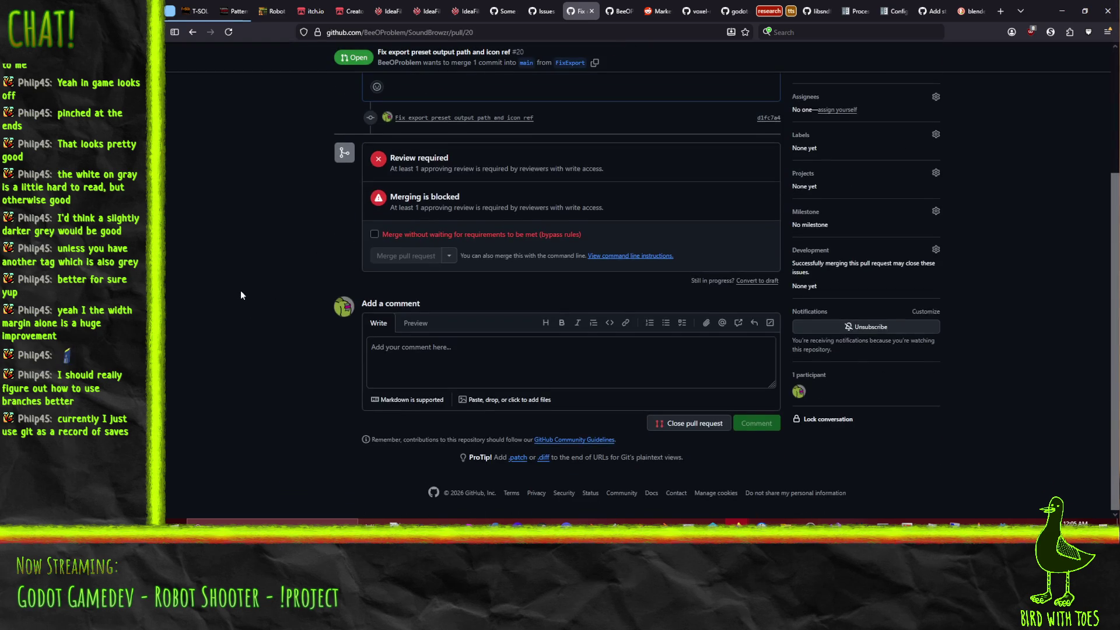
click(374, 286)
click(408, 307)
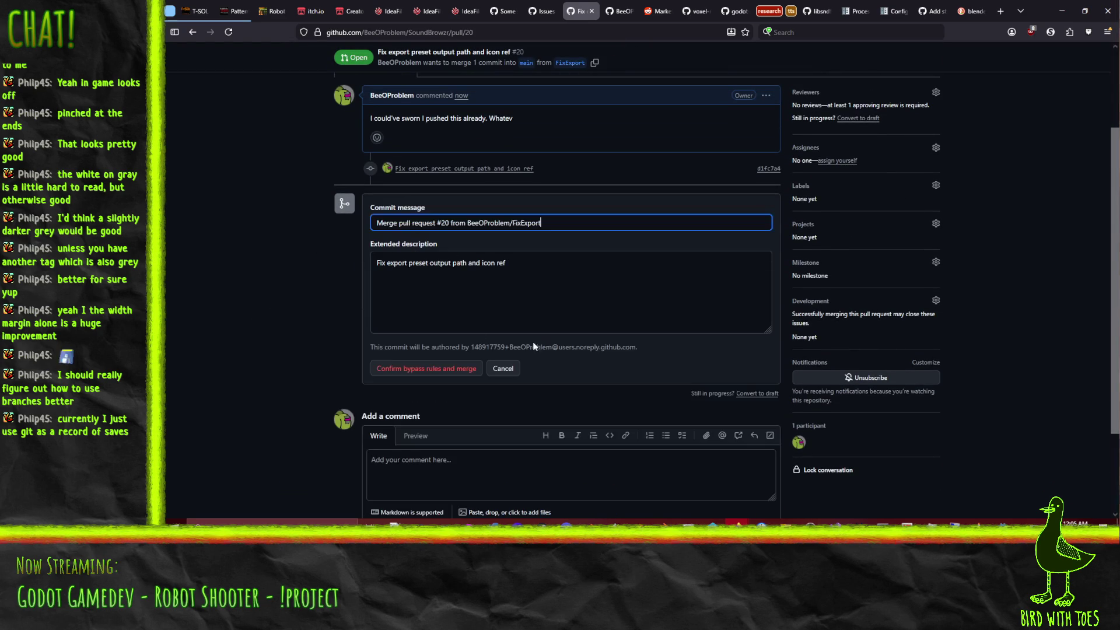
click(408, 368)
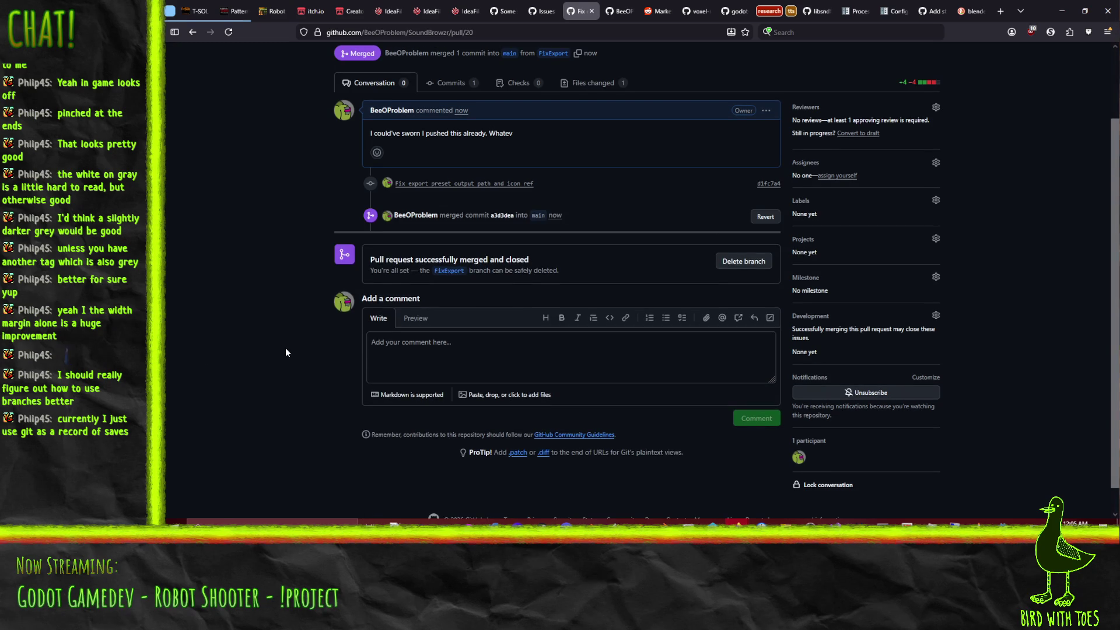
scroll(296, 349, up, 2)
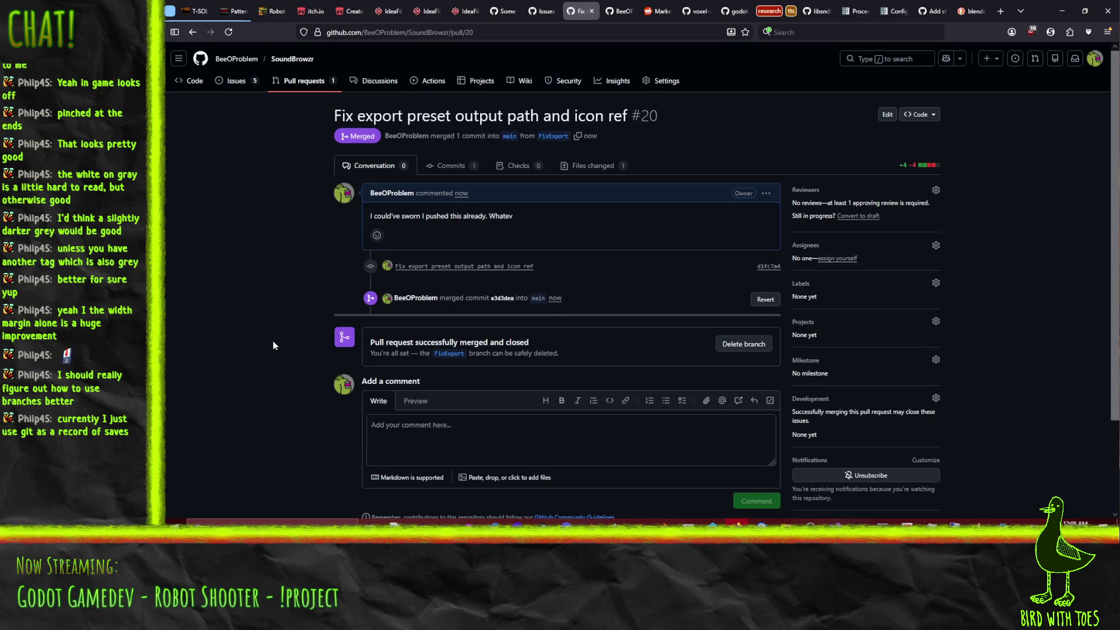
click(255, 82)
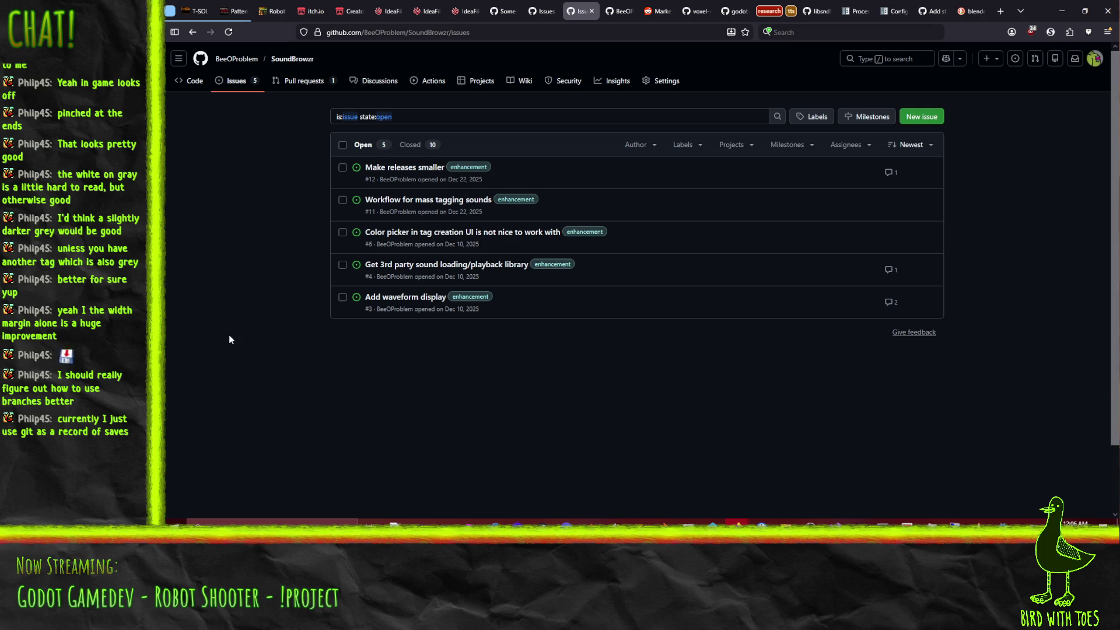
Open issue #6 'Color picker in tag creation UI is not nice to work with', then return to Godot.
click(513, 232)
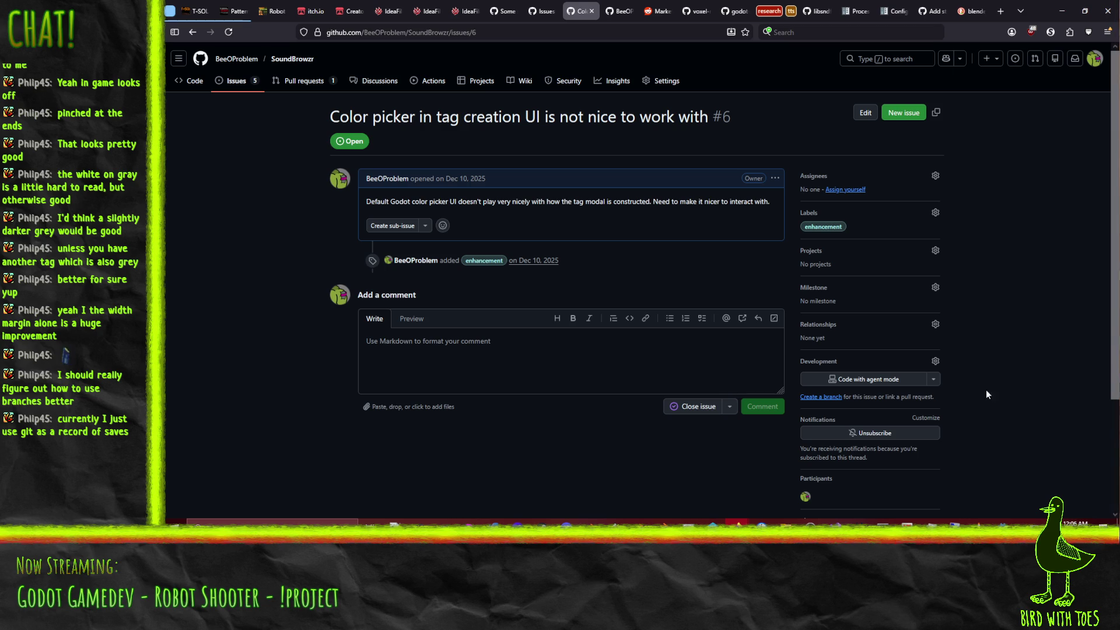
key(alt+Tab)
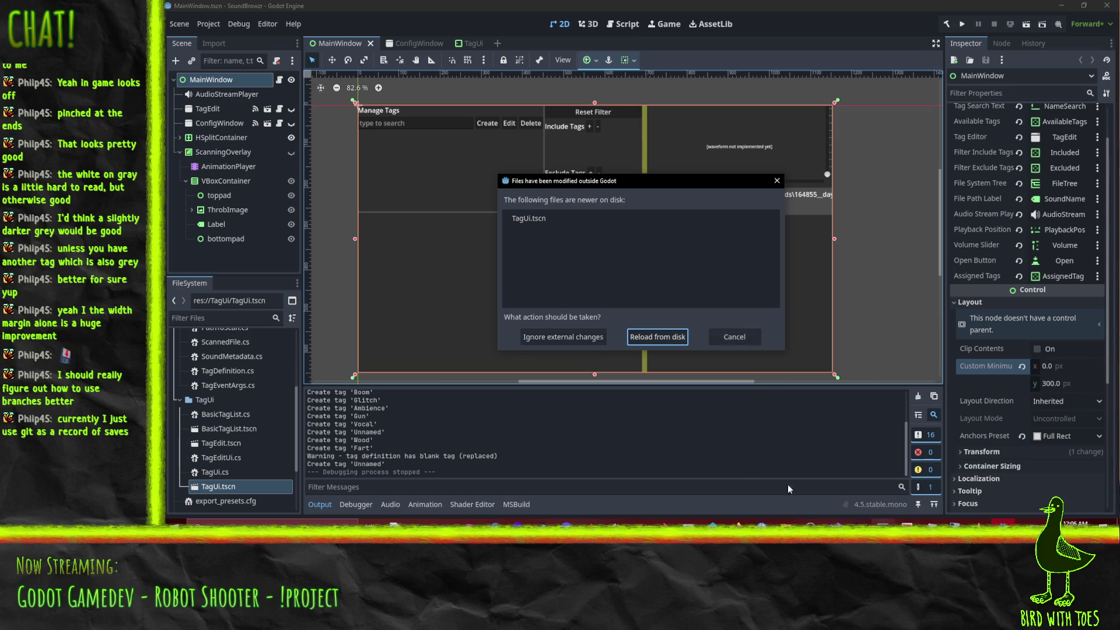
Reload TagUi.tscn from disk, then check out main and pull the merged changes.
click(640, 341)
key(alt+Tab)
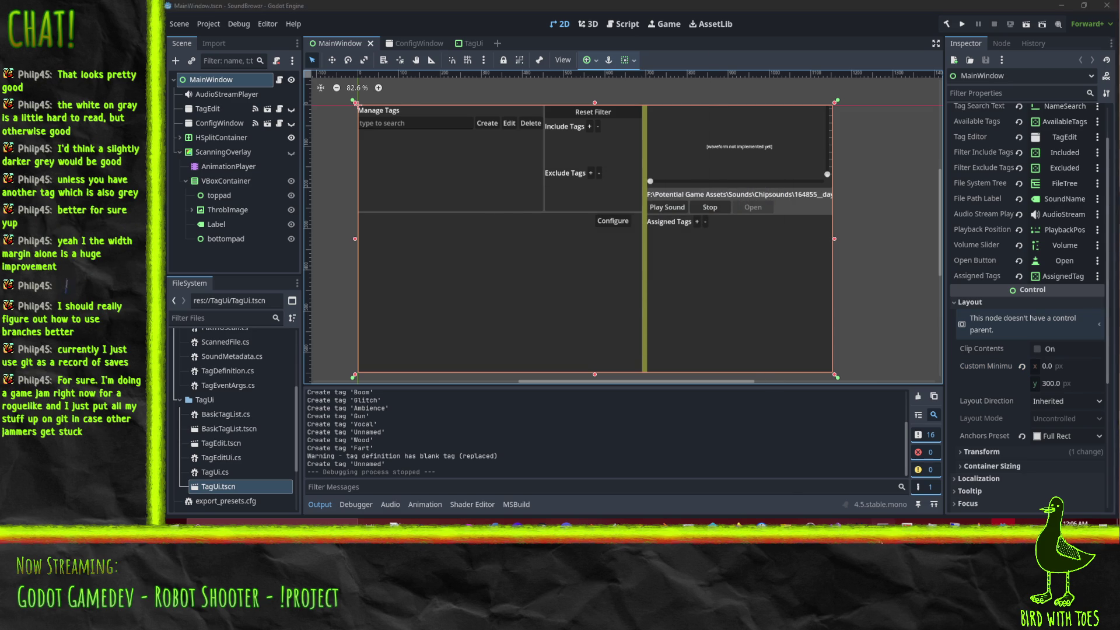
text(git checkout main)
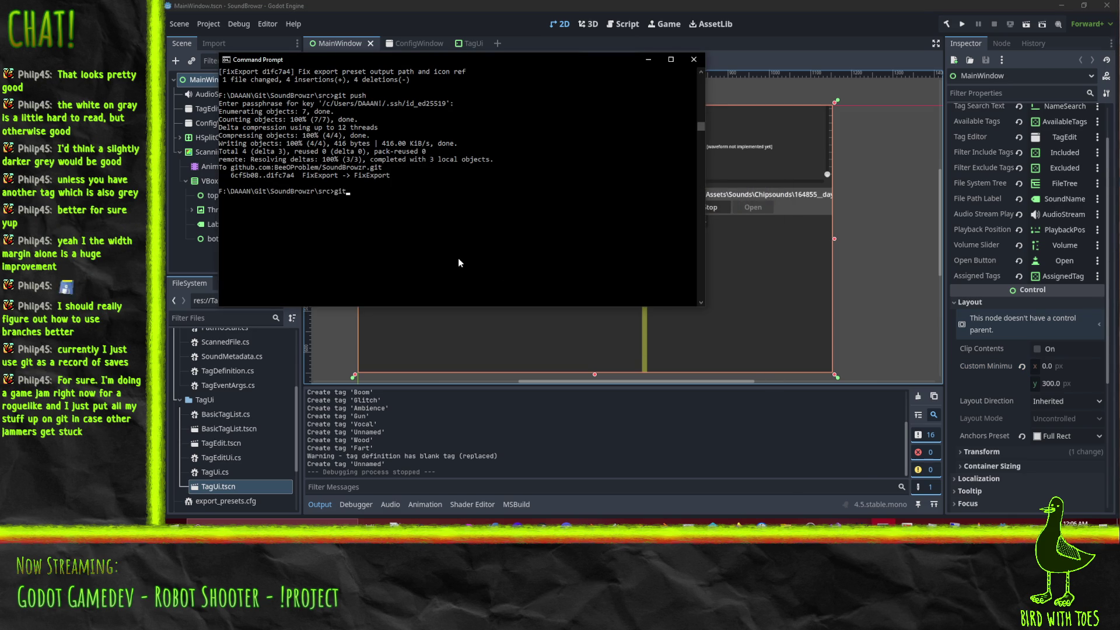
key(Return)
text(git pull)
key(Return)
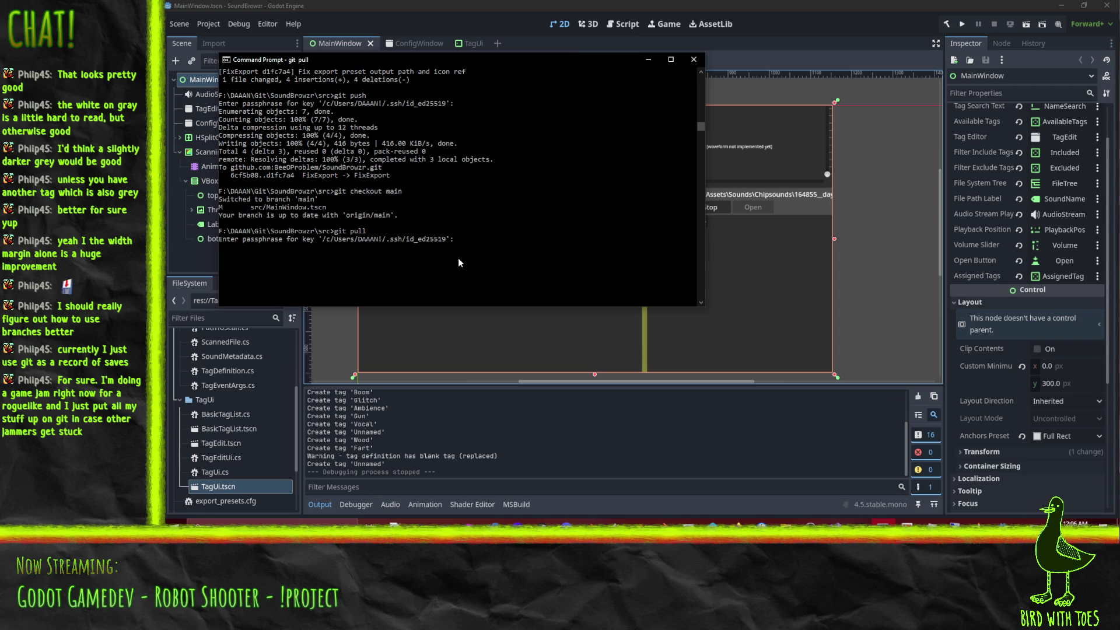
key(Return)
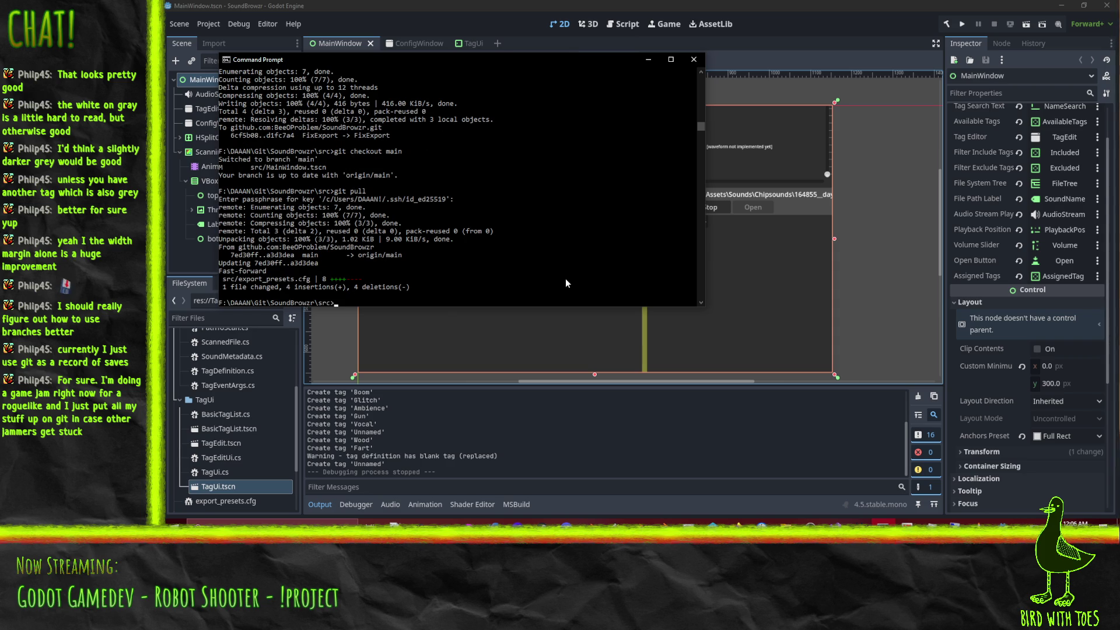
Reload the changed files from disk in Godot and run the SoundBrowzr project.
click(336, 352)
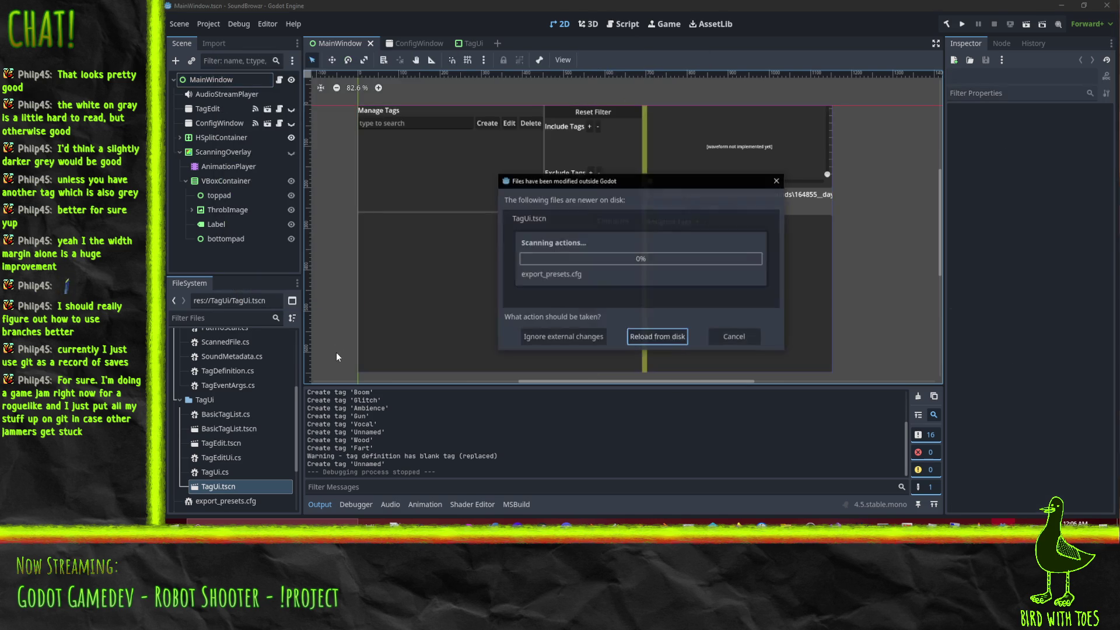
click(661, 336)
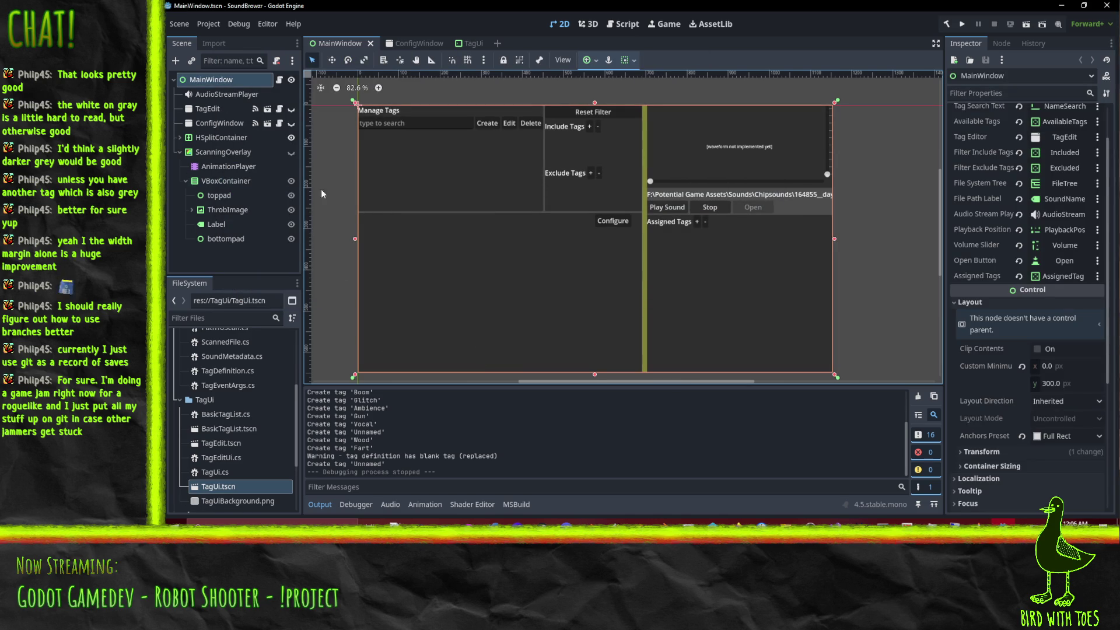
click(963, 25)
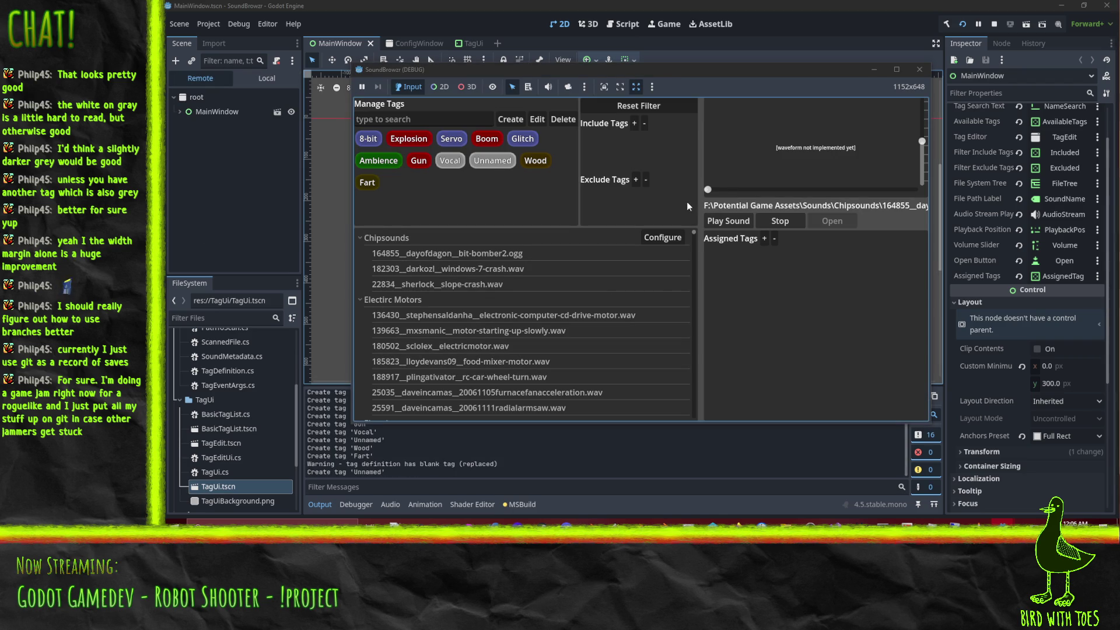
Create a tag, open and reopen its colour picker, then close the Edit Tag dialog.
click(512, 120)
click(607, 272)
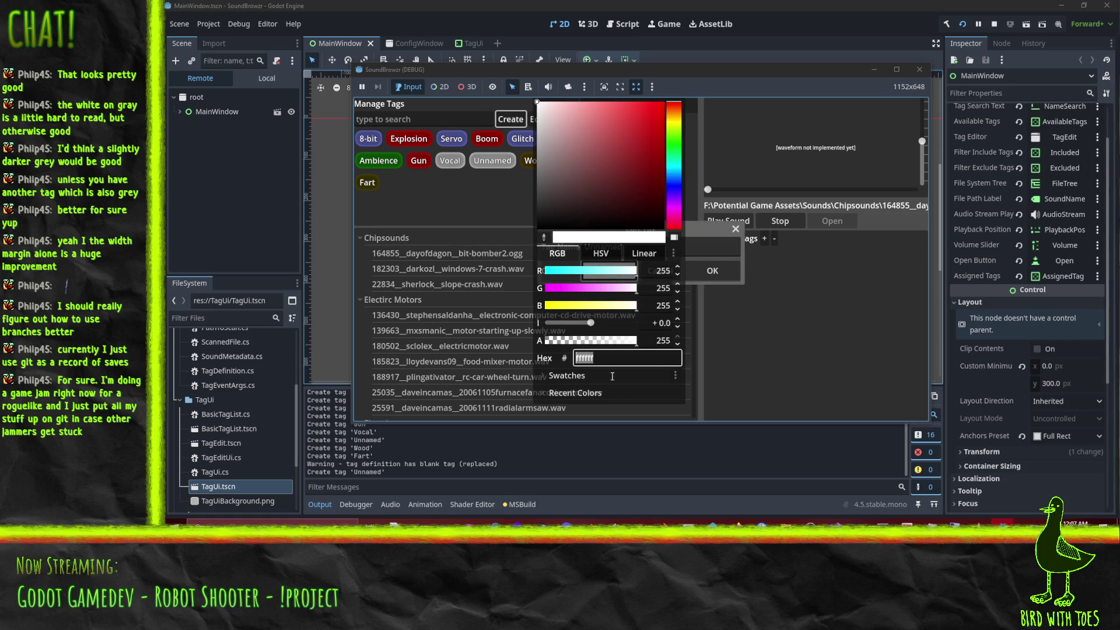
click(800, 376)
click(604, 274)
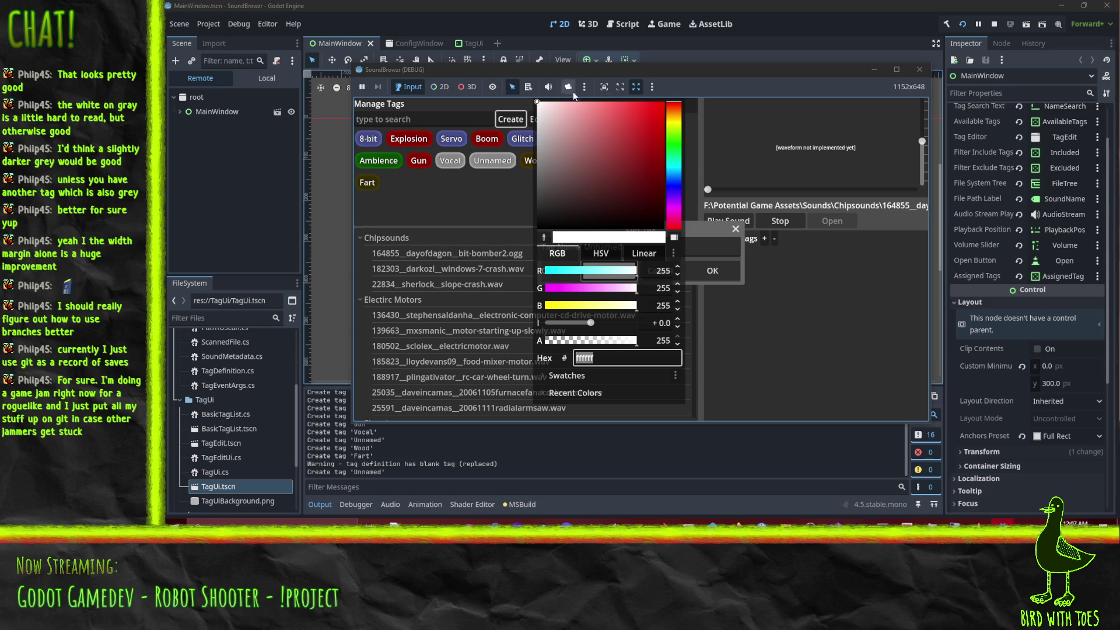
click(740, 229)
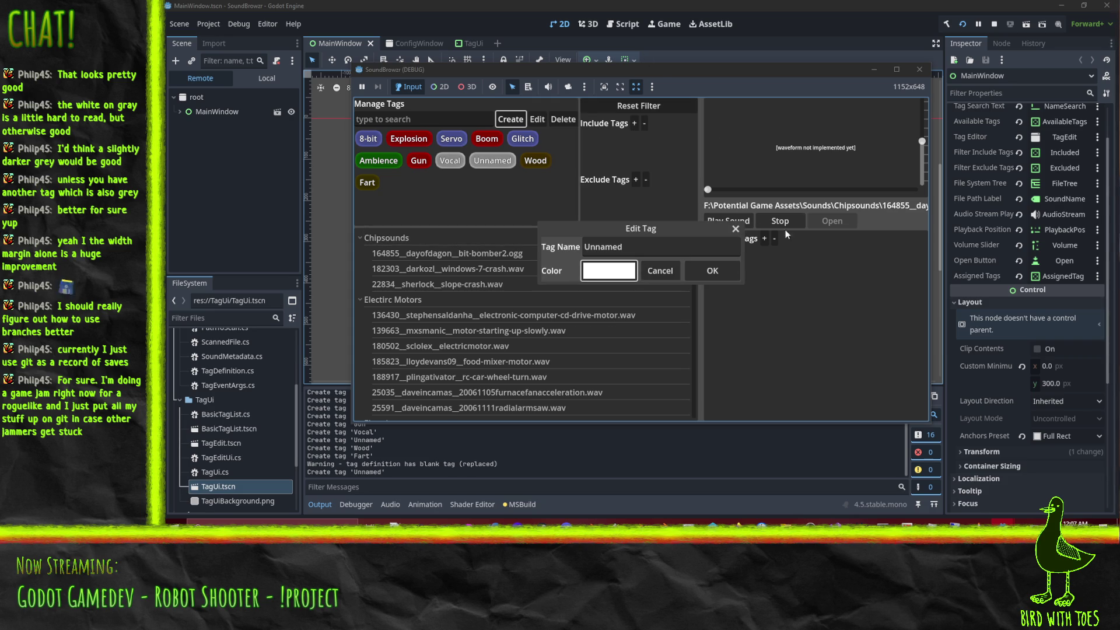
click(736, 228)
click(884, 57)
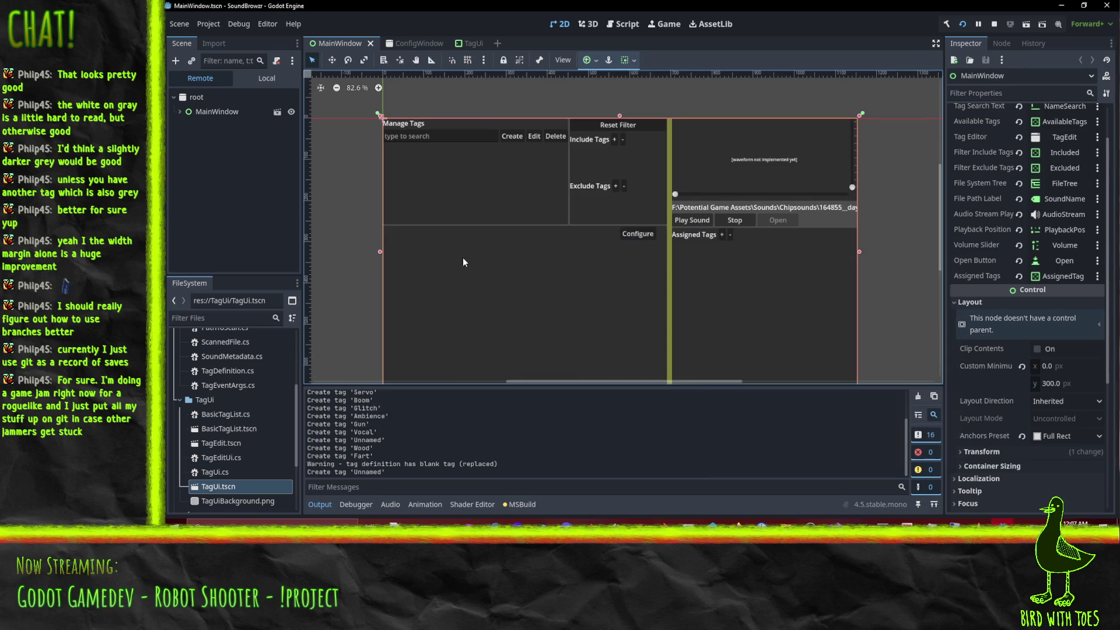
Close the running SoundBrowzr app and collapse ScanningOverlay in the Scene tree.
click(981, 482)
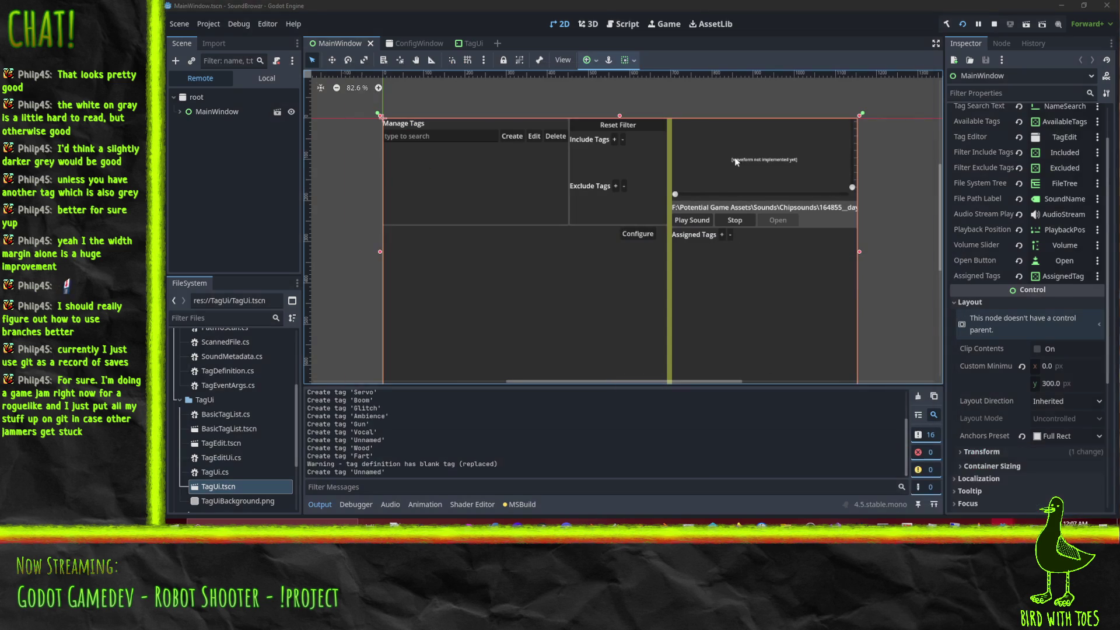
click(919, 70)
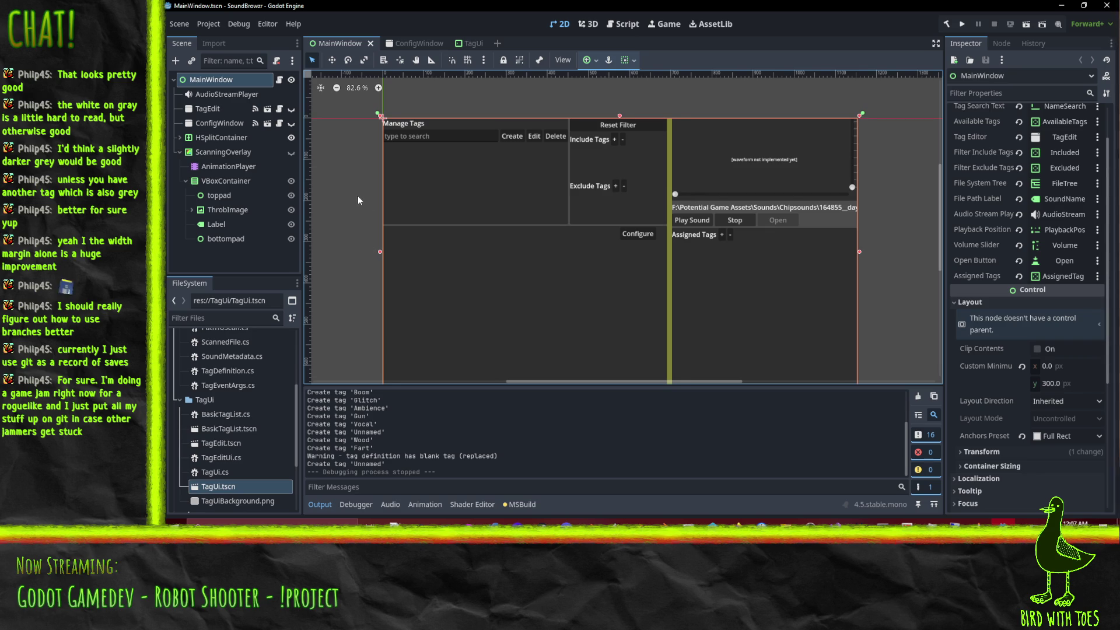
scroll(367, 207, down, 2)
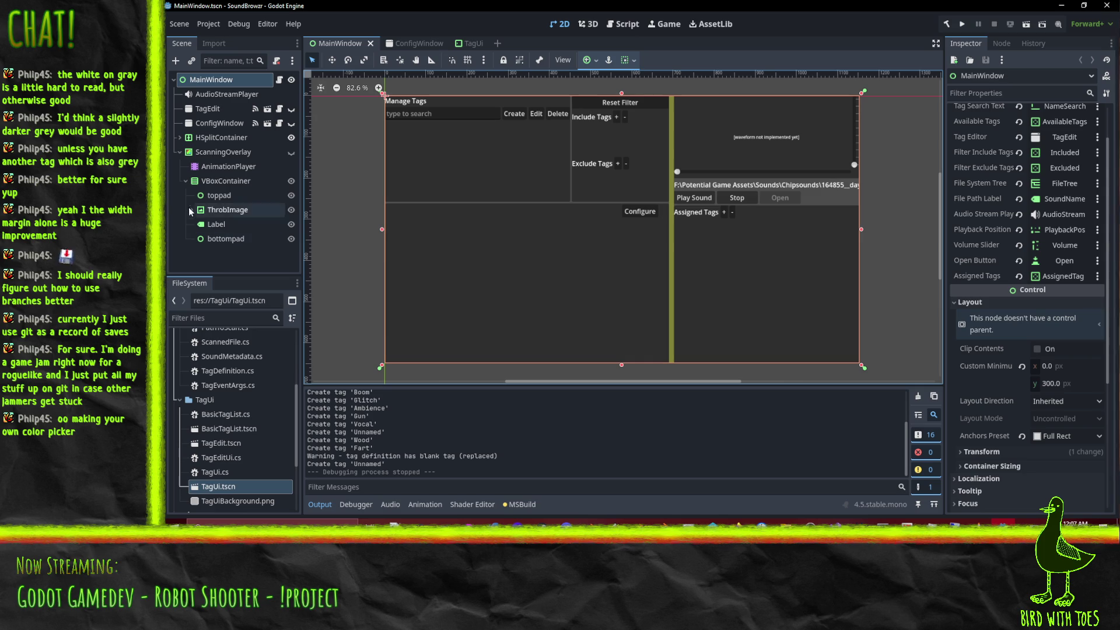
click(177, 152)
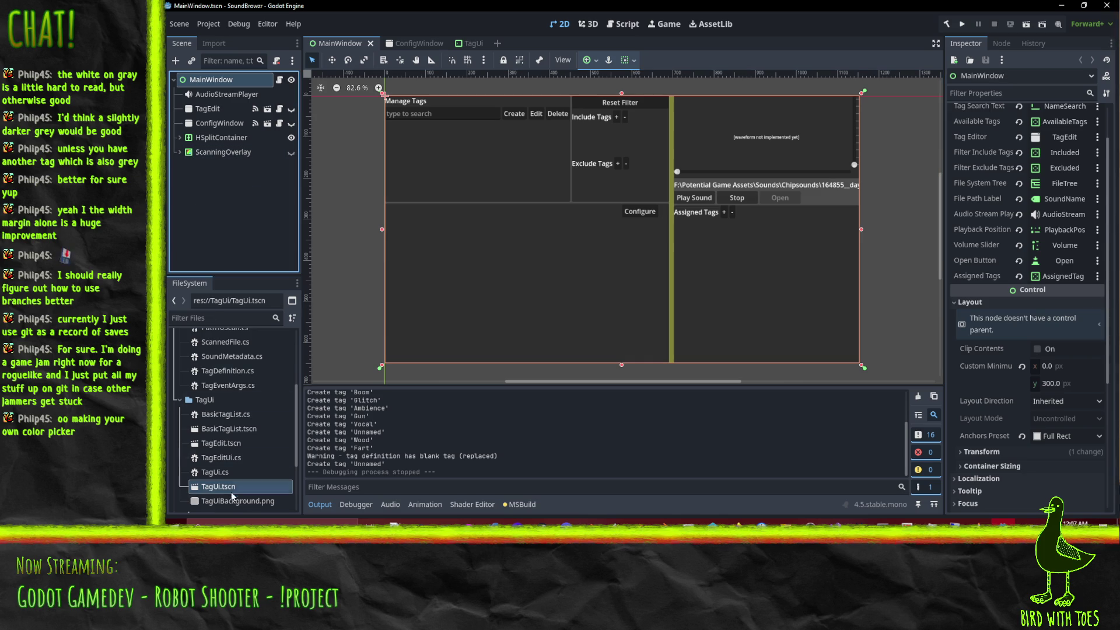
scroll(225, 456, up, 2)
scroll(226, 457, up, 2)
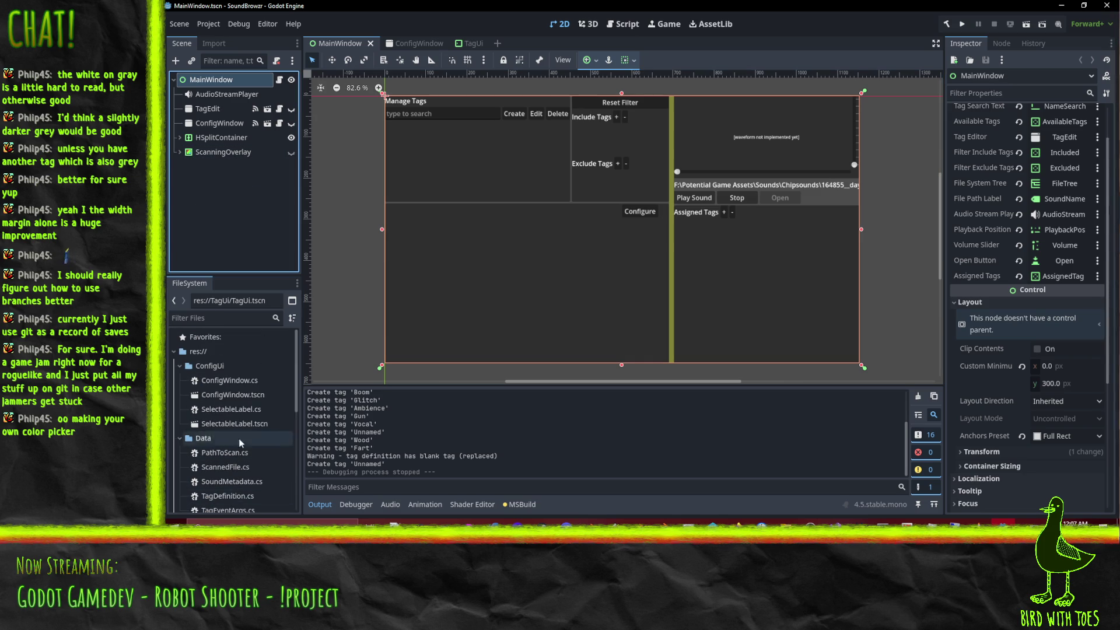
Collapse the ConfigUi, Data and TagUi folders in the FileSystem panel.
click(180, 366)
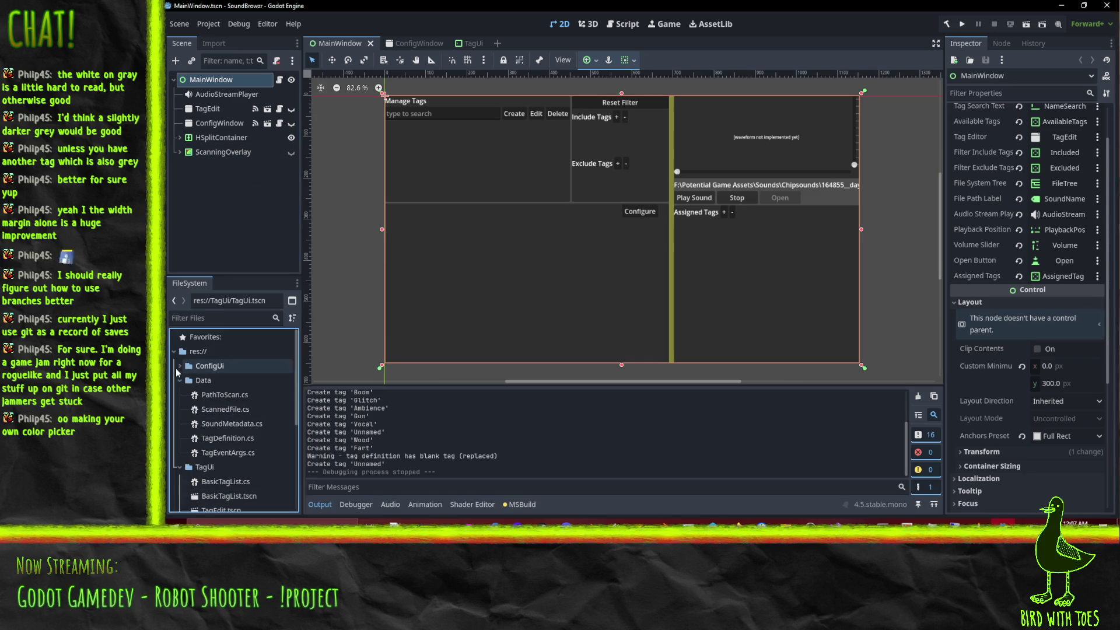
scroll(205, 455, down, 2)
scroll(225, 448, up, 2)
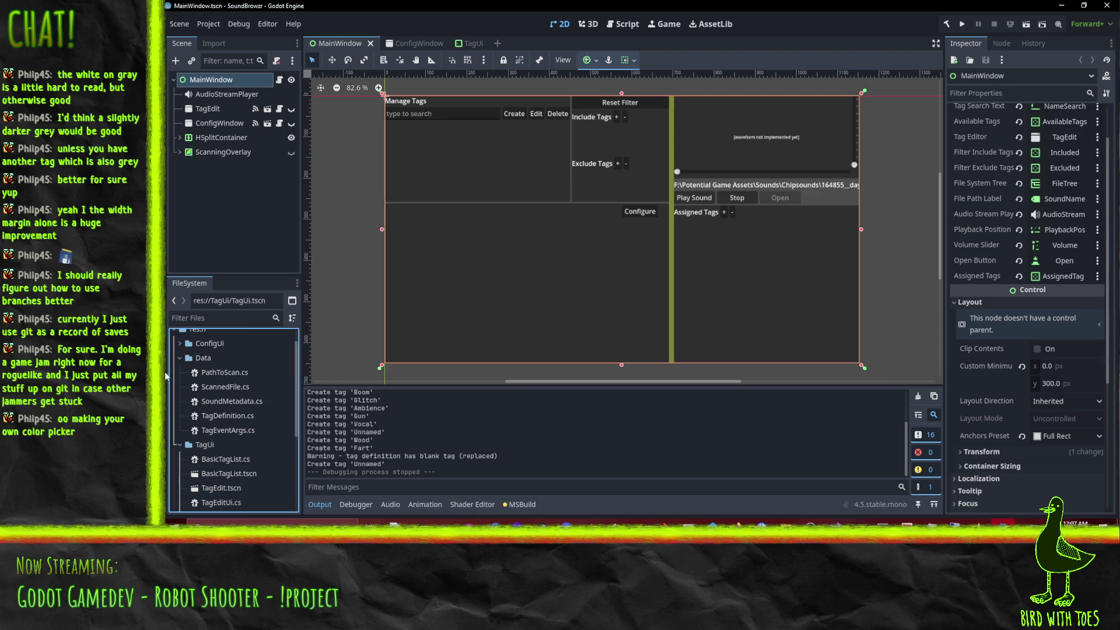
click(180, 358)
click(176, 372)
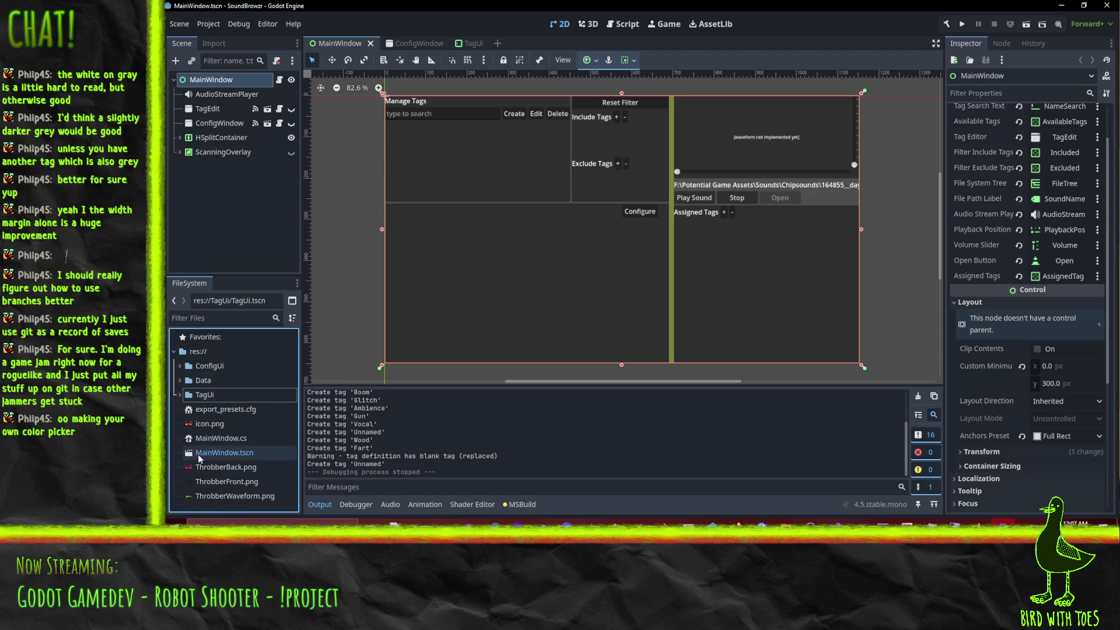
Open TagEdit.tscn from the TagUi folder and select its ColorPickerButton node.
click(177, 394)
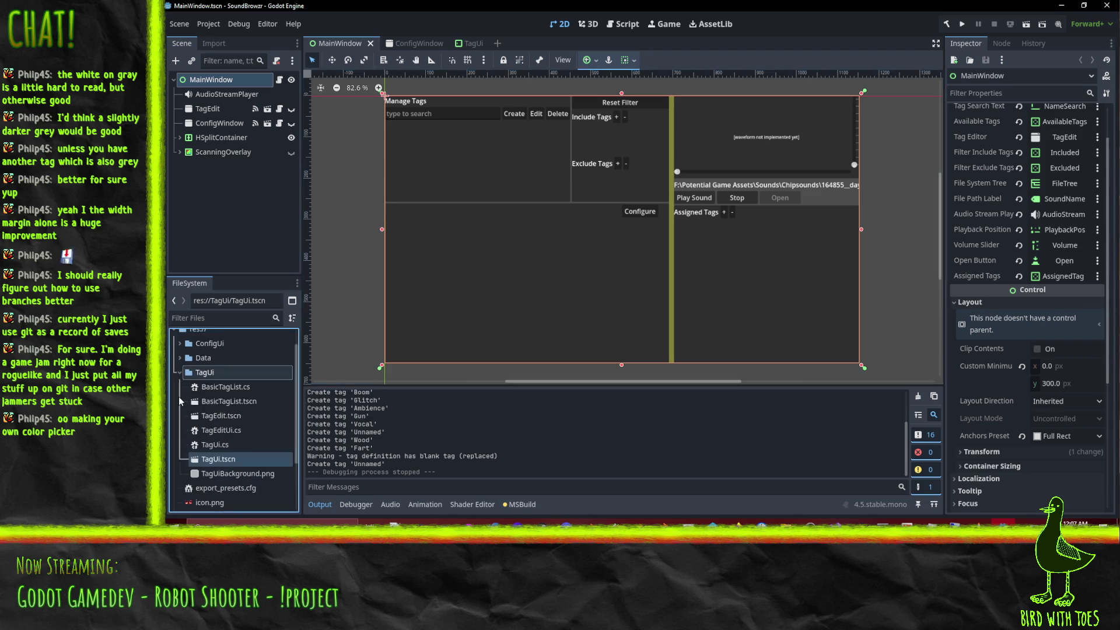
click(221, 415)
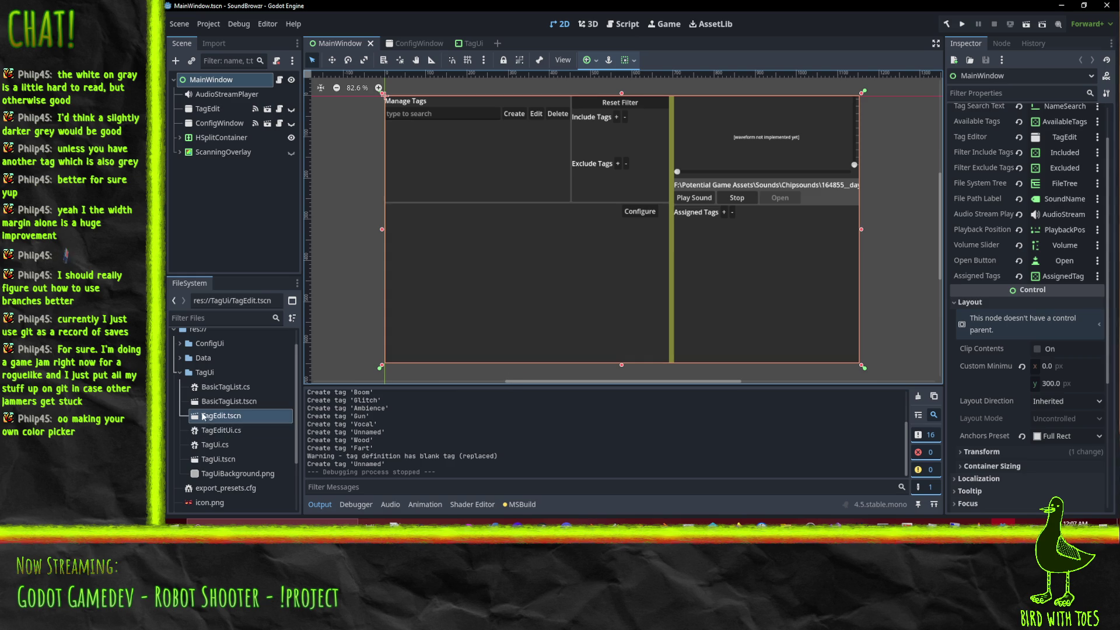
double_click(214, 416)
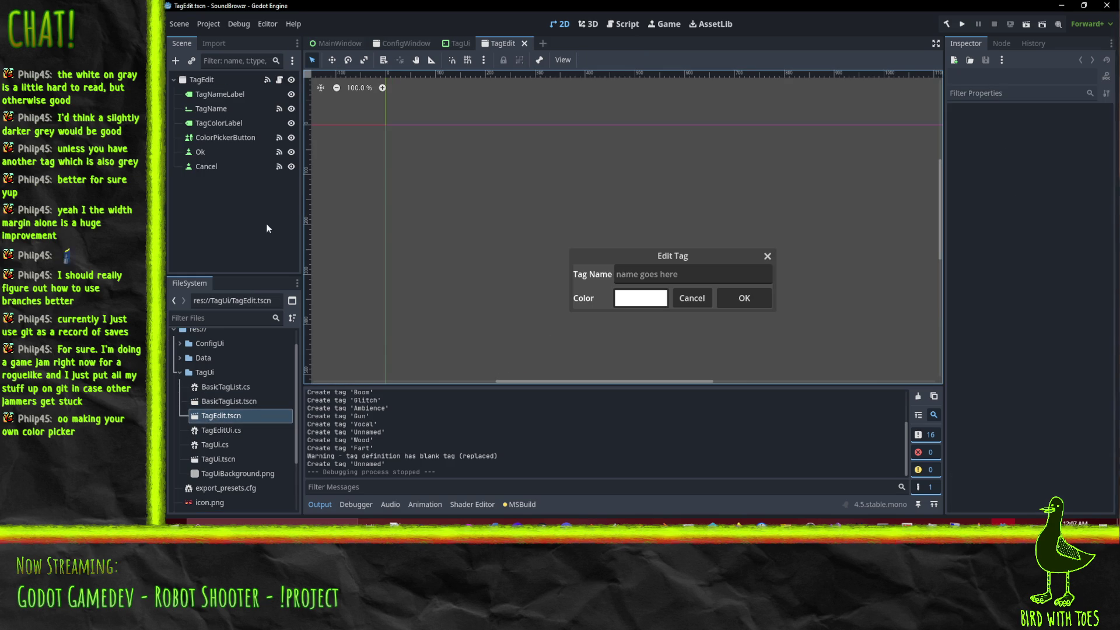
click(235, 125)
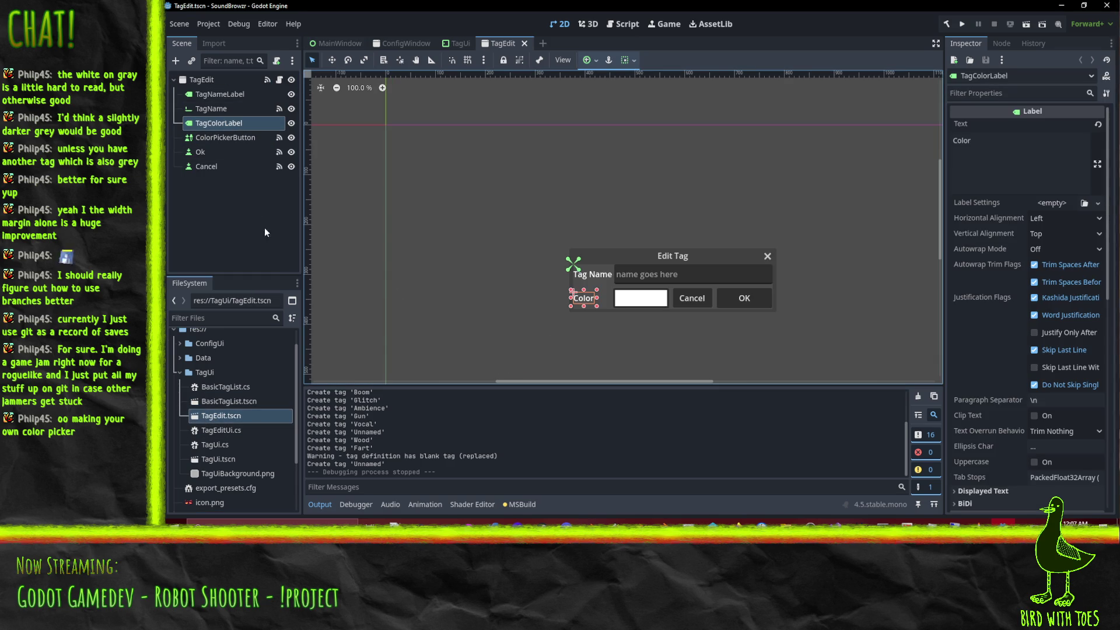
click(233, 137)
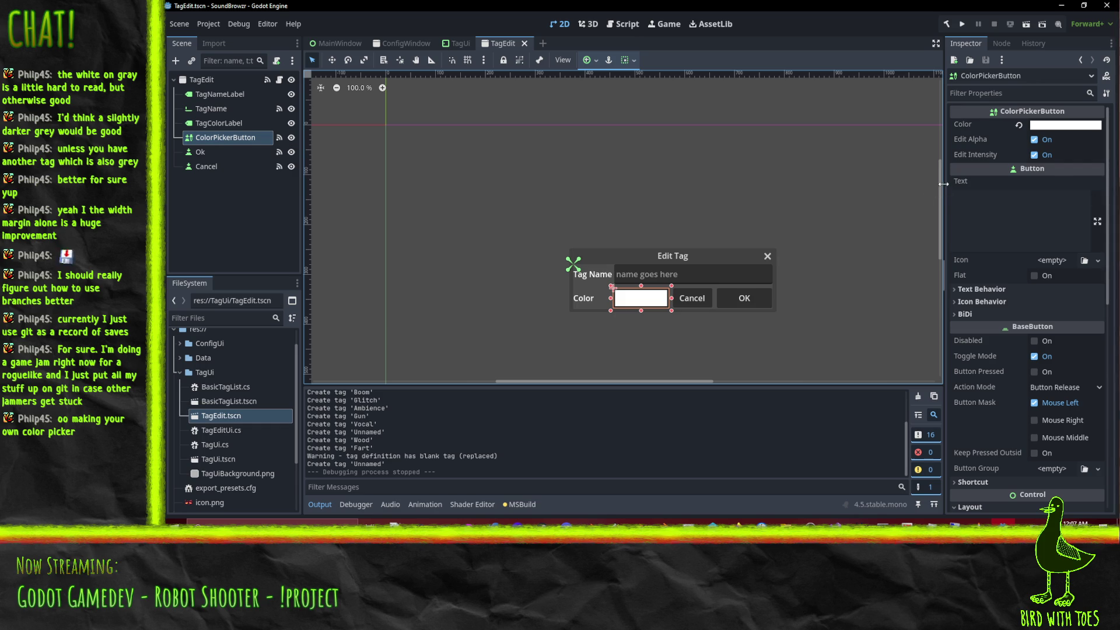
Turn off Edit Alpha and Edit Intensity on the ColorPickerButton in a widened Inspector.
drag(946, 188, 865, 192)
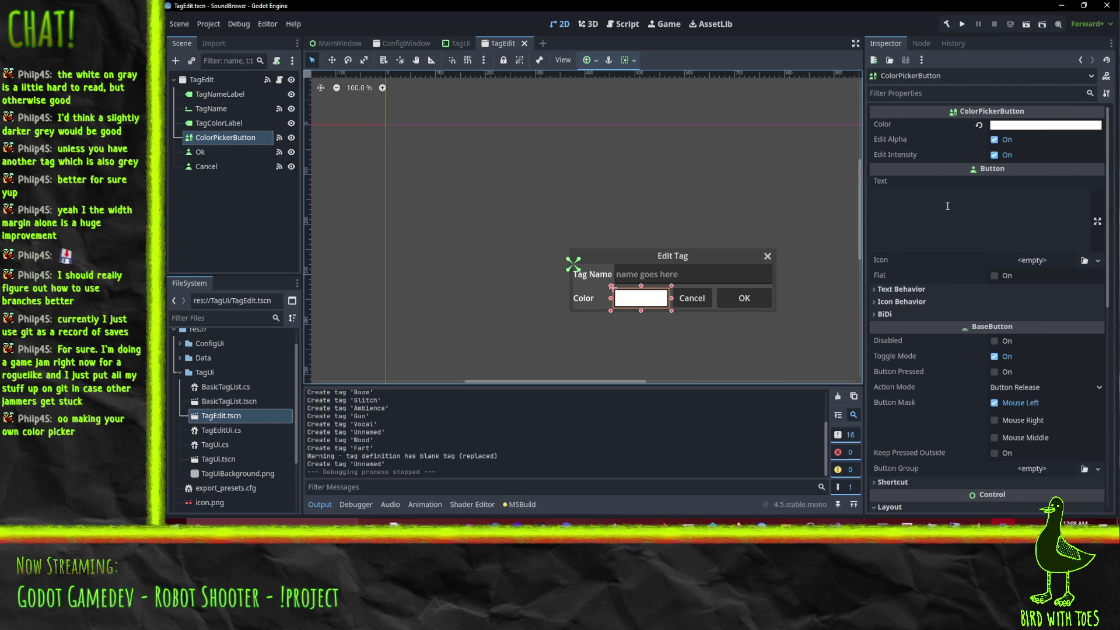
scroll(978, 161, down, 10)
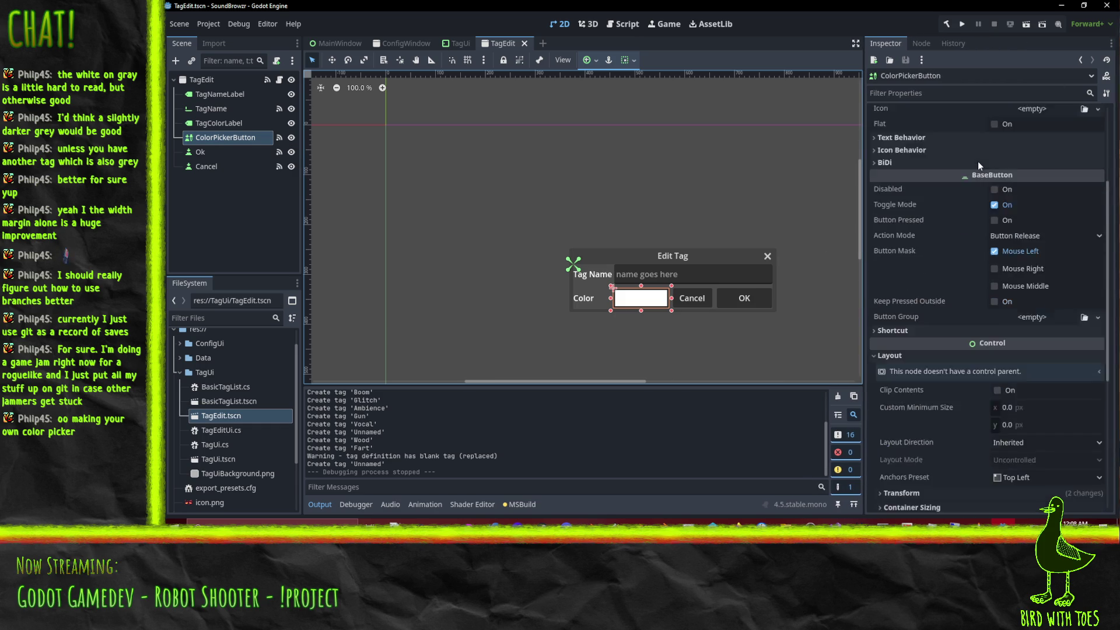
scroll(978, 162, down, 1)
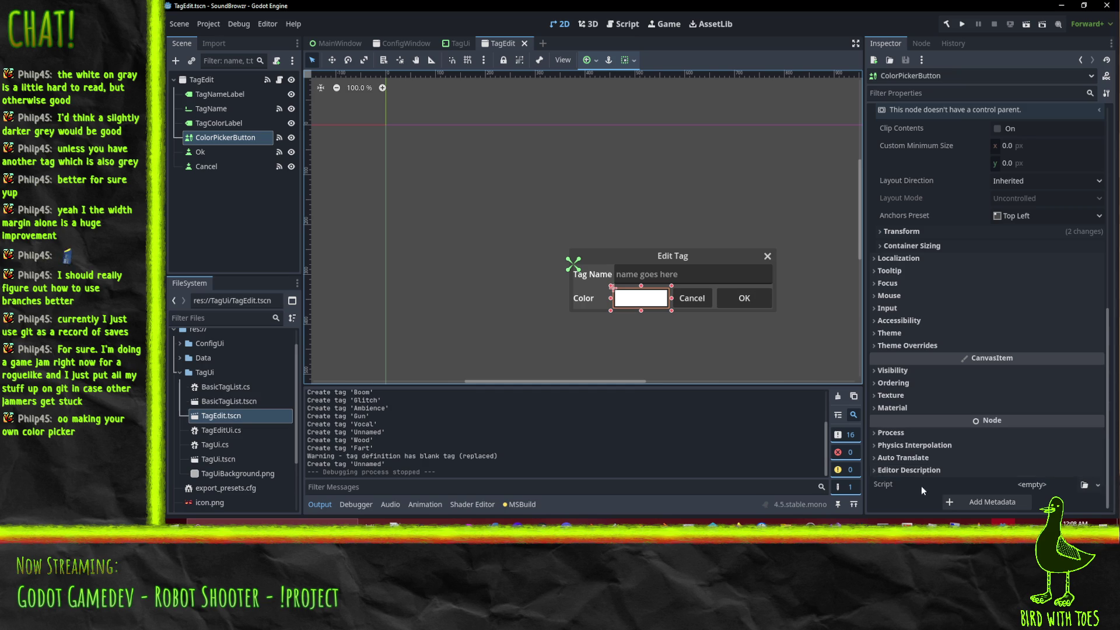
scroll(943, 377, up, 10)
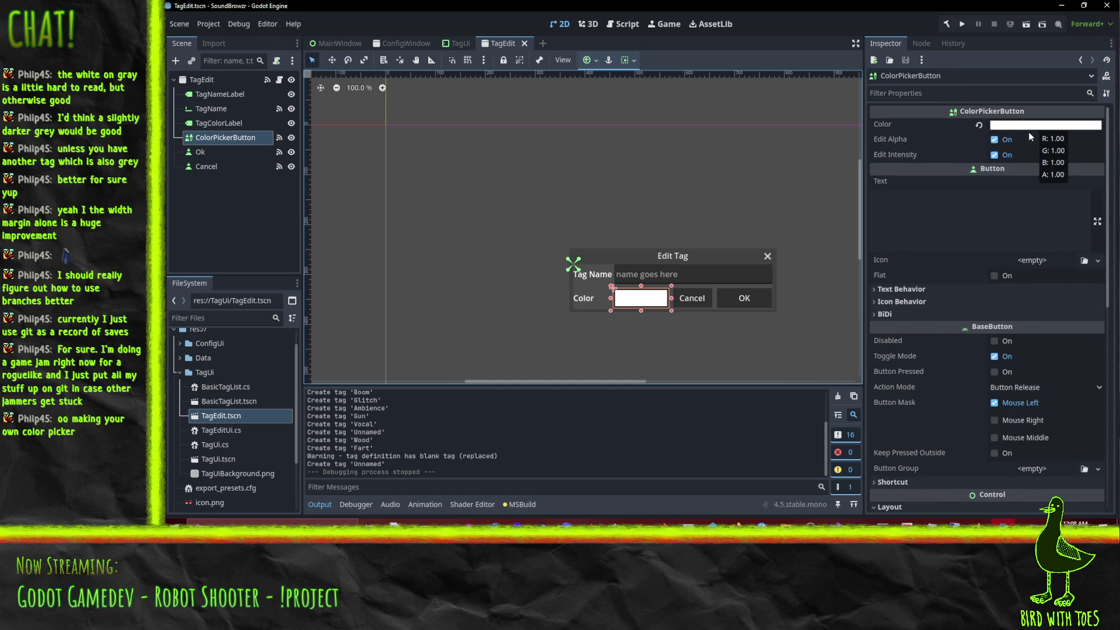
click(994, 140)
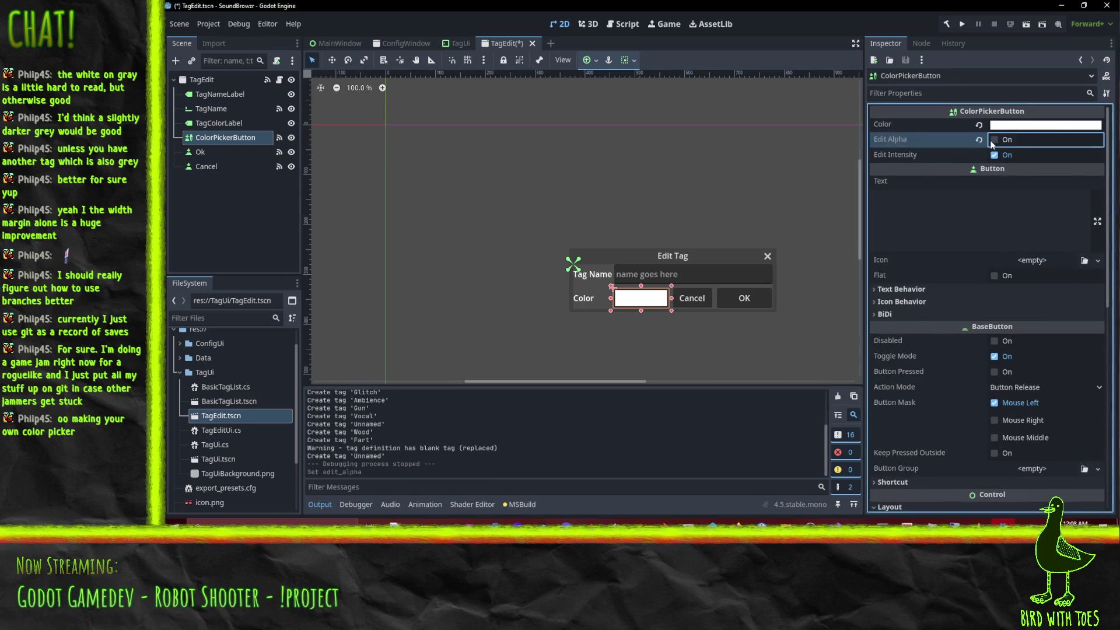
click(995, 155)
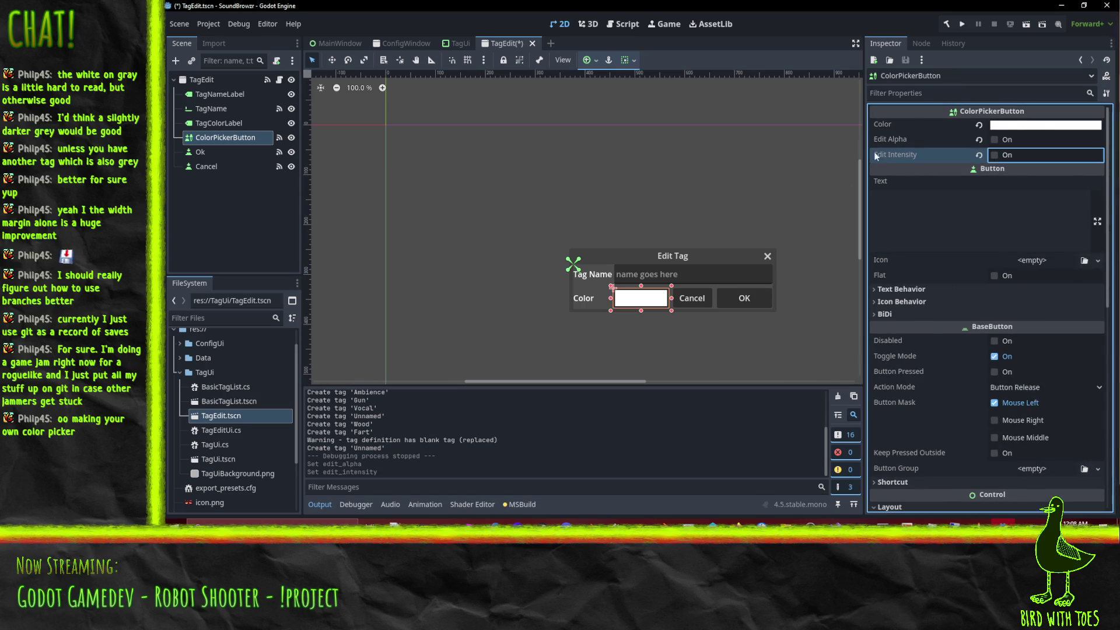
scroll(936, 229, down, 3)
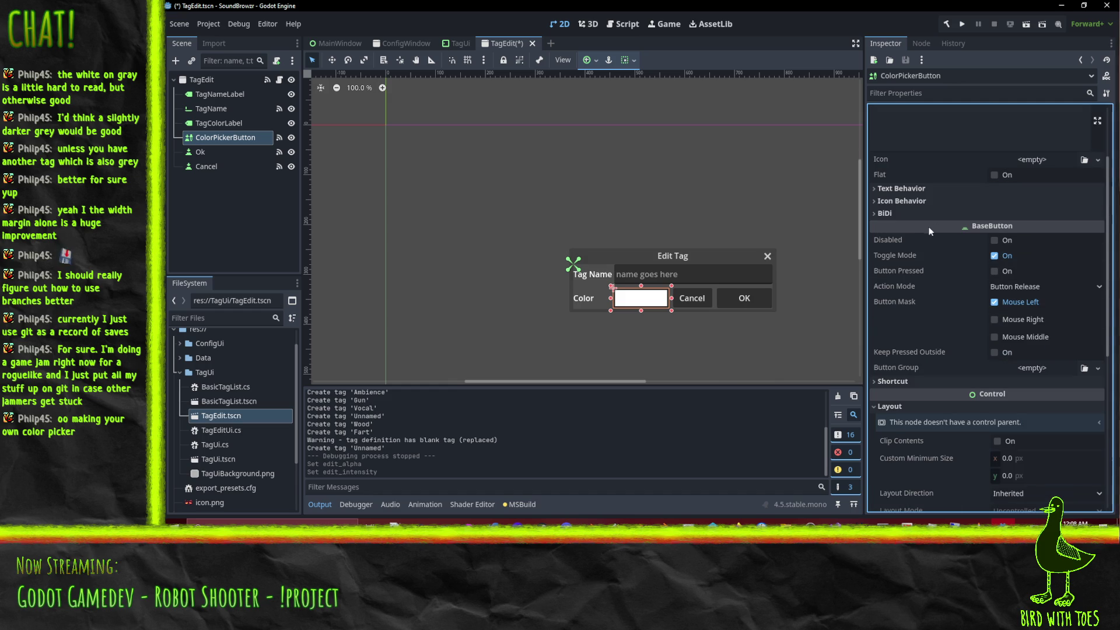
mouse_move(896, 239)
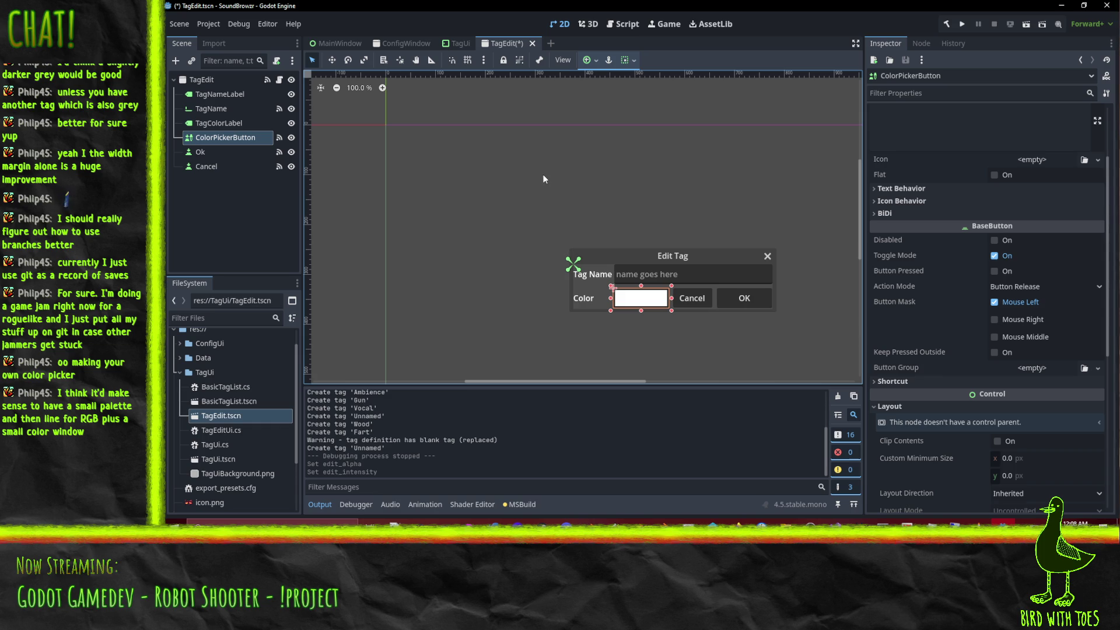
key(super)
key(super)
Save TagEdit, run the project, and open the Unnamed tag's colour picker.
key(ctrl+s)
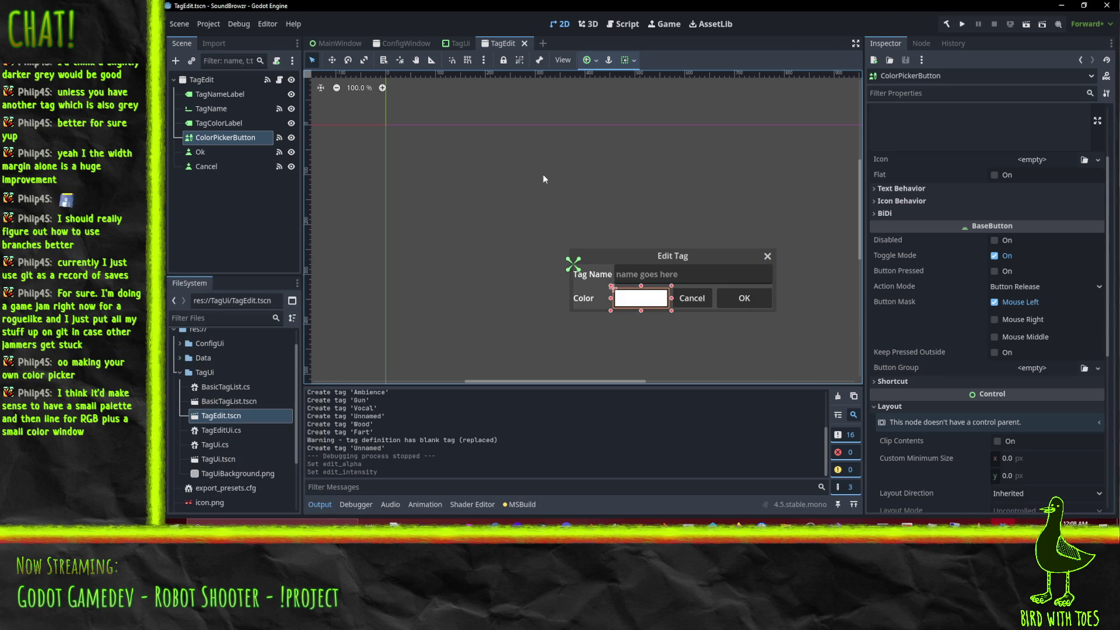
click(962, 24)
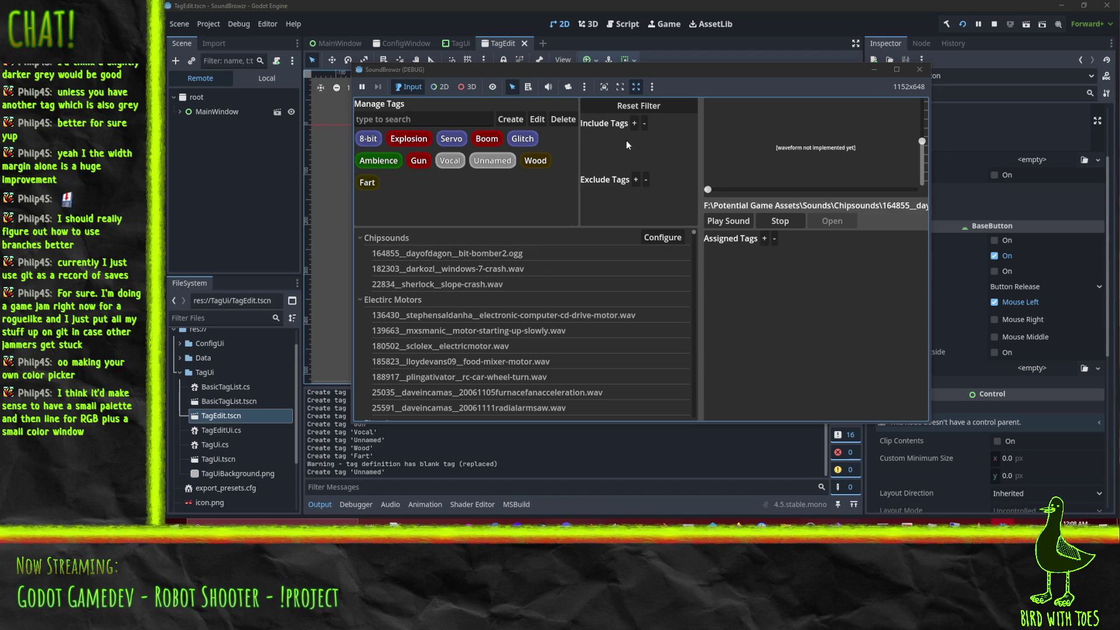
click(537, 119)
click(610, 270)
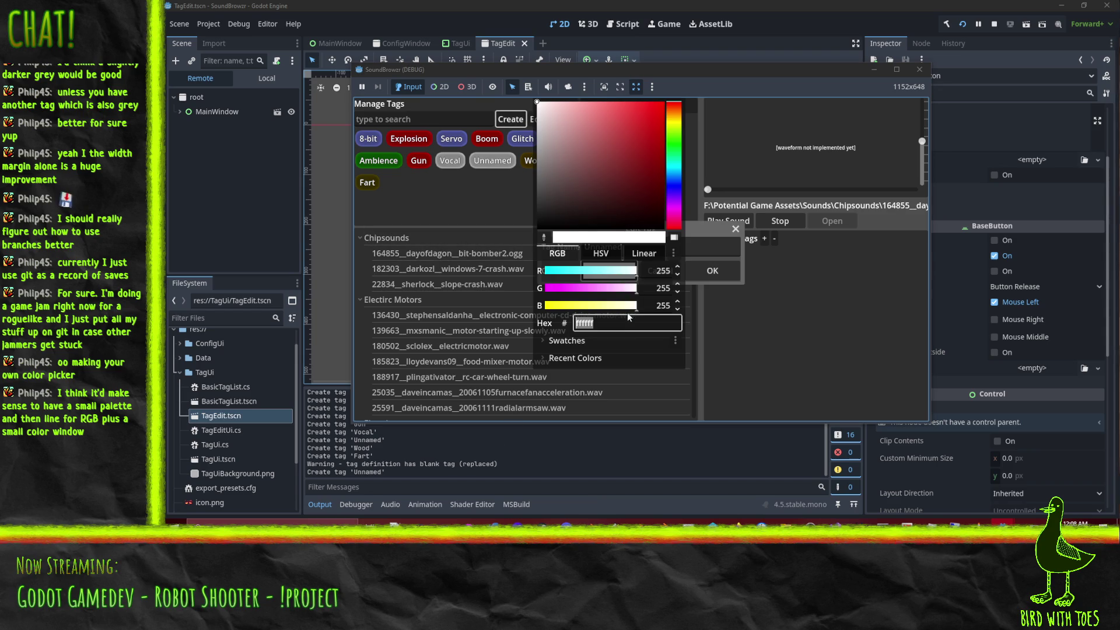
Compare the picker's HSV and RGB modes, then close the picker, dialog and game.
click(604, 257)
click(557, 253)
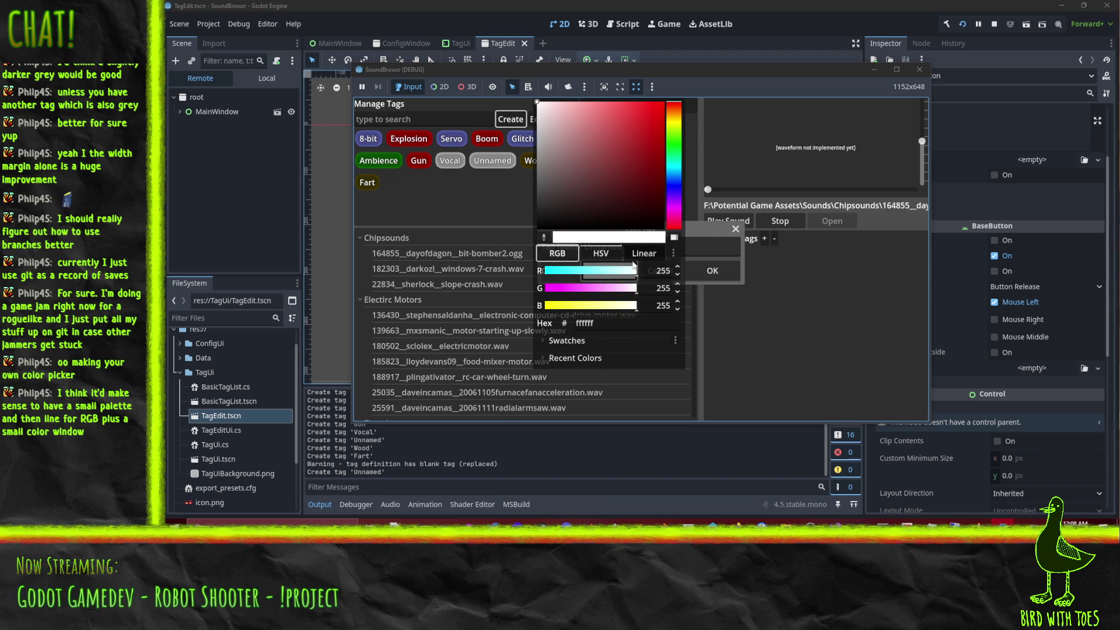
click(691, 239)
click(665, 270)
click(921, 70)
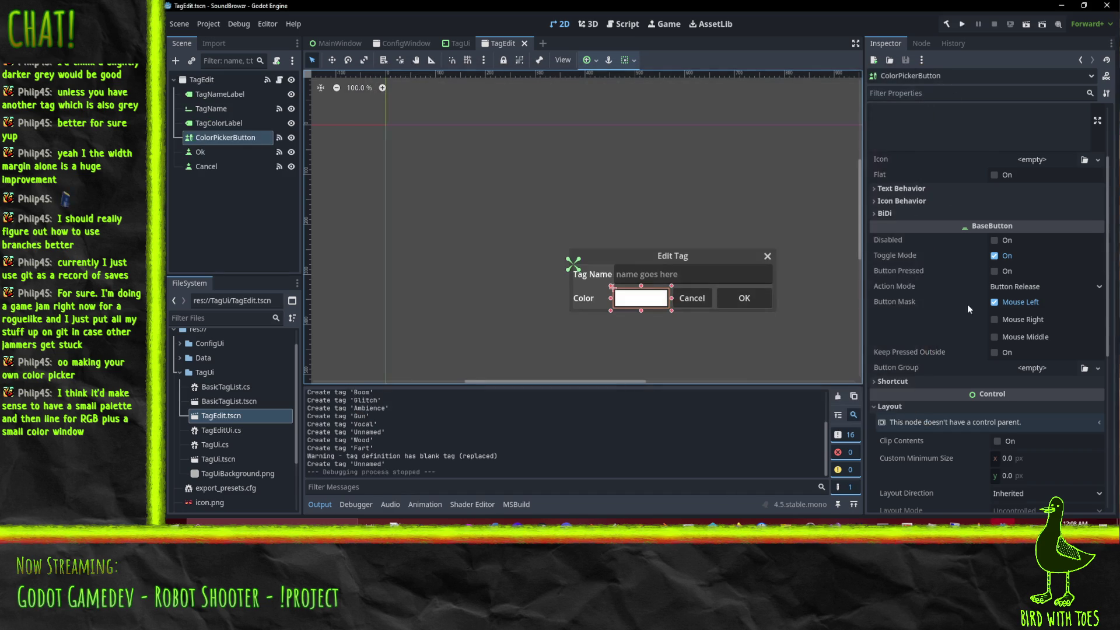
scroll(927, 340, up, 3)
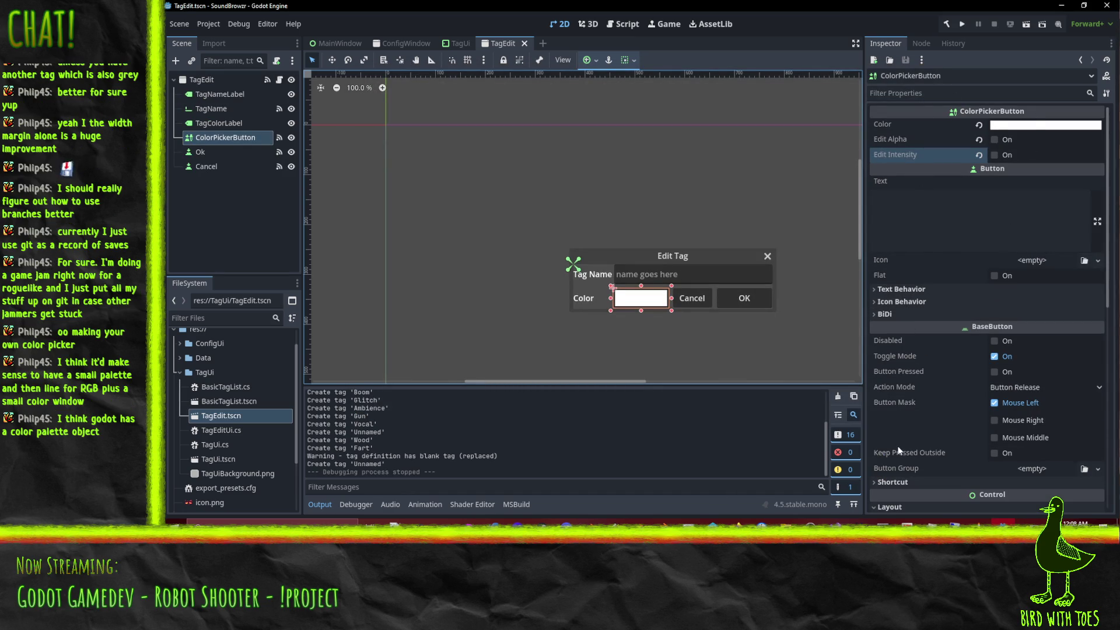
mouse_move(926, 436)
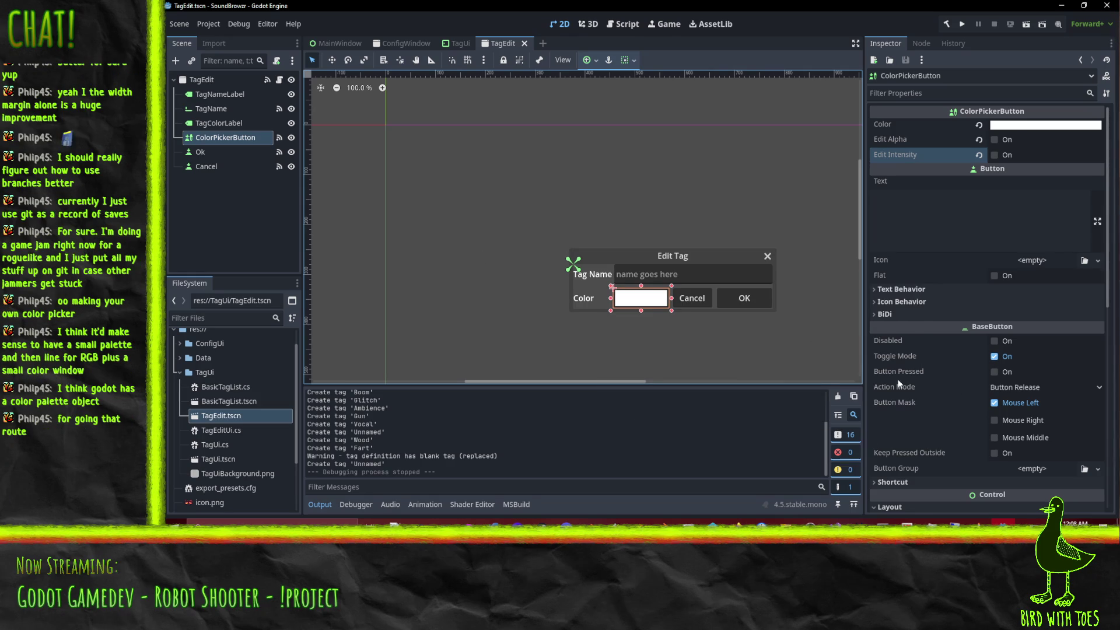
right_click(211, 227)
Search the node types for 'colo' and add a ColorPicker node to the TagEdit scene.
click(242, 218)
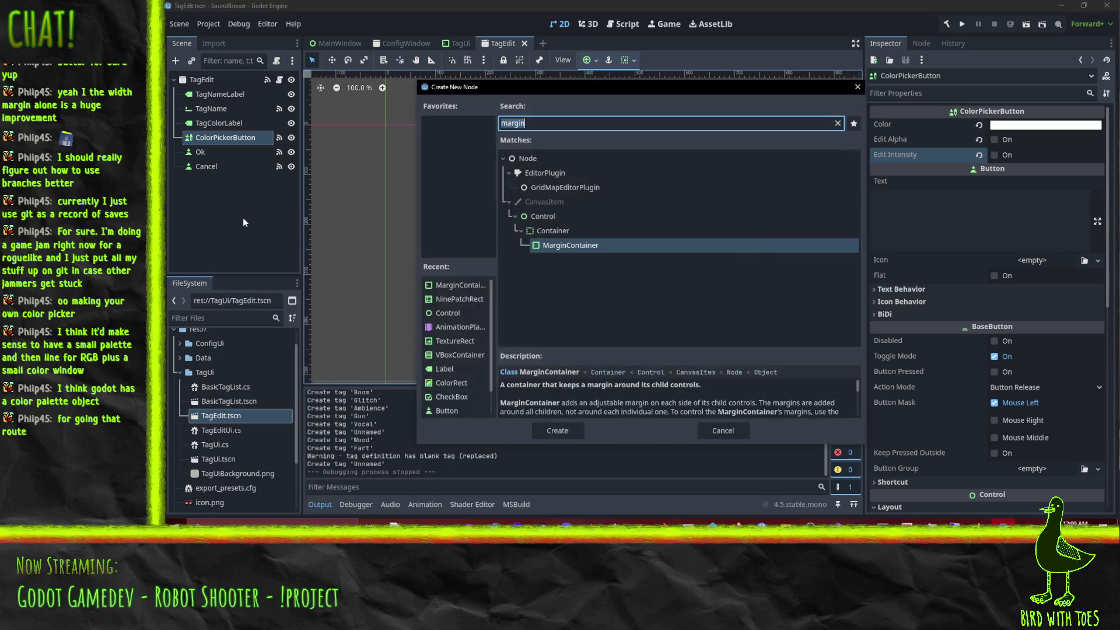
text(ps)
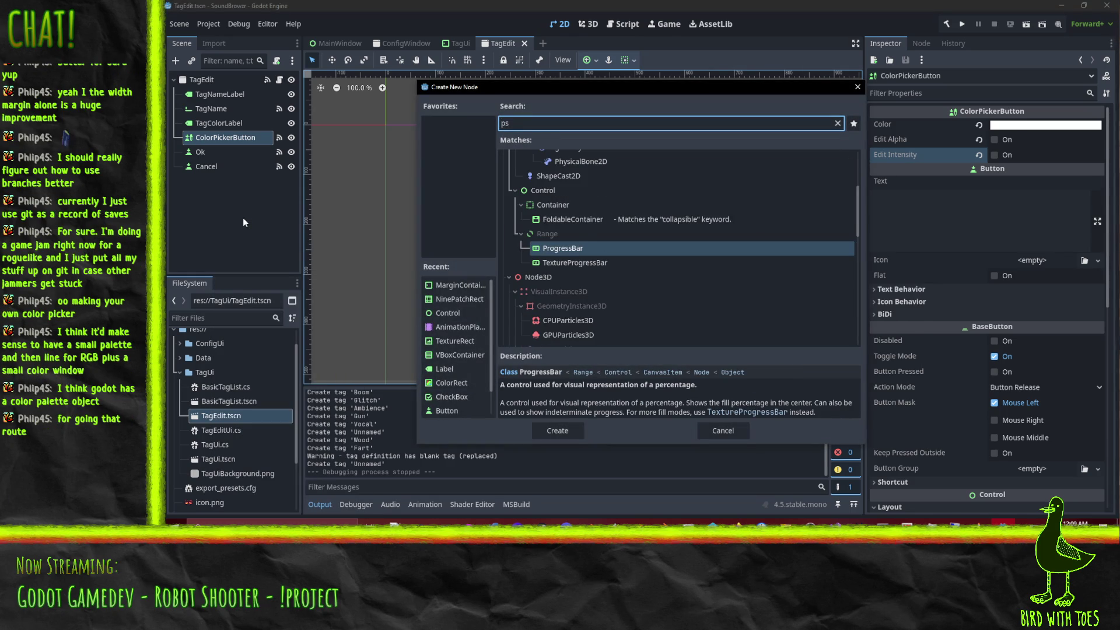
text(l)
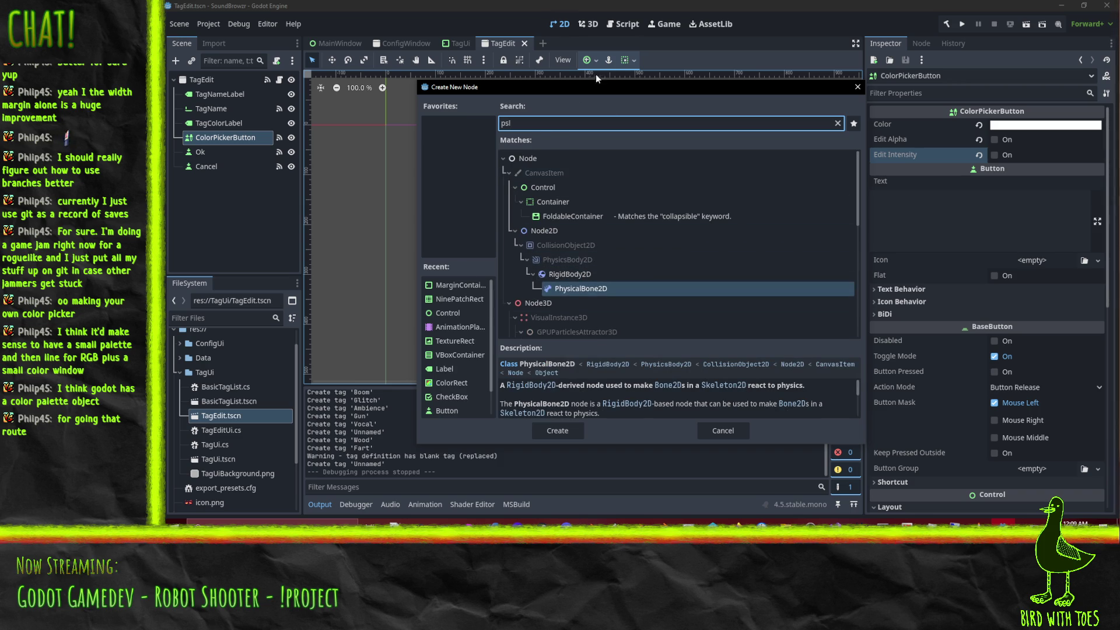
mouse_move(633, 218)
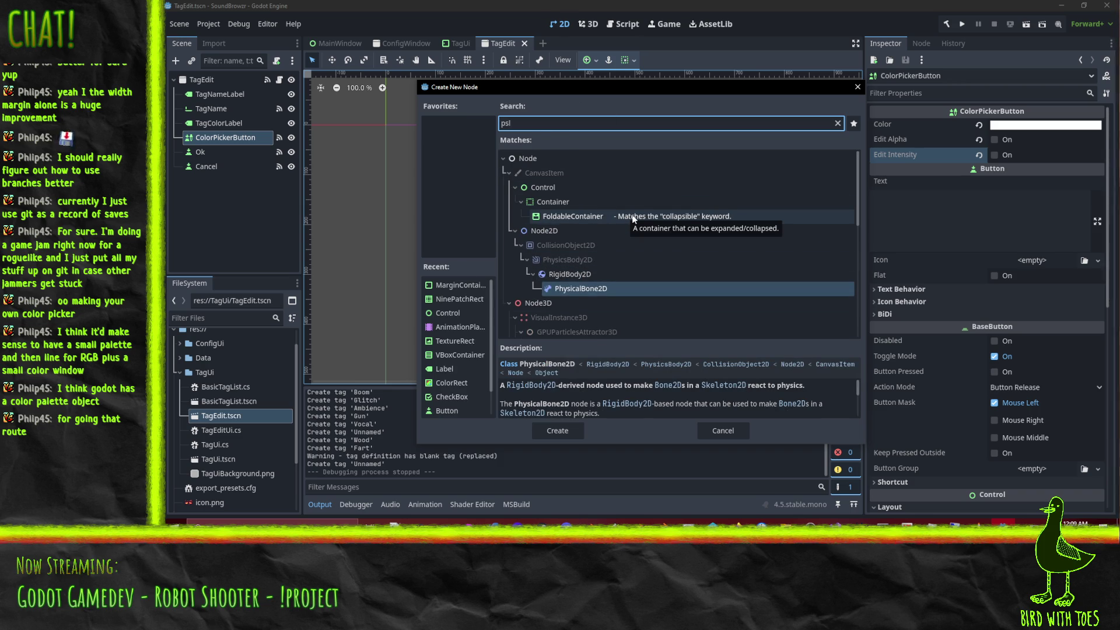
scroll(633, 219, down, 2)
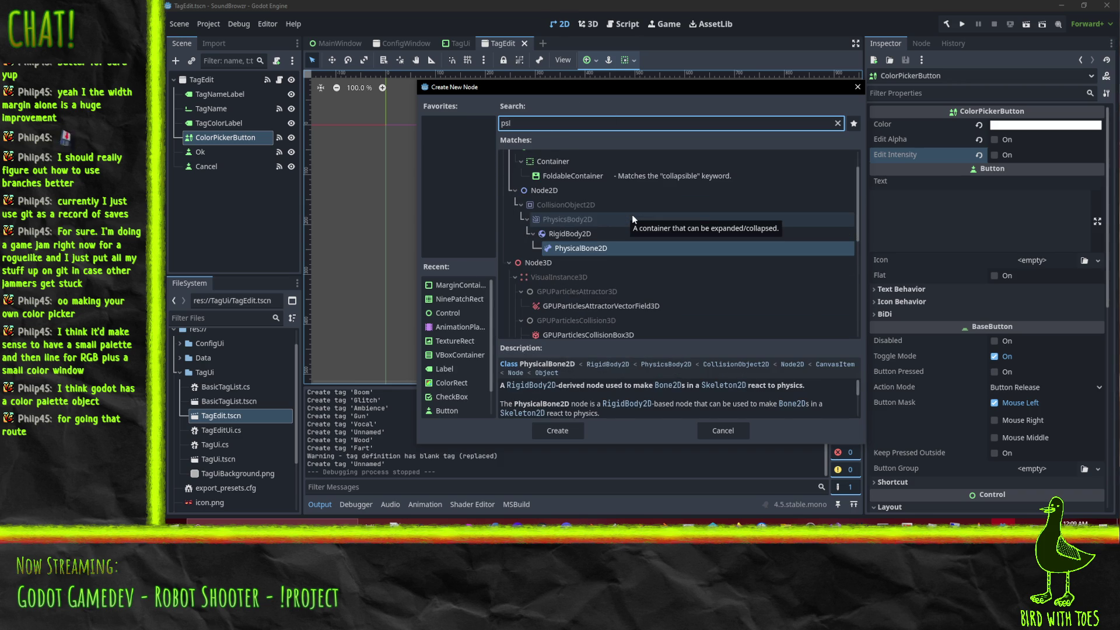
key(BackSpace)
text(a)
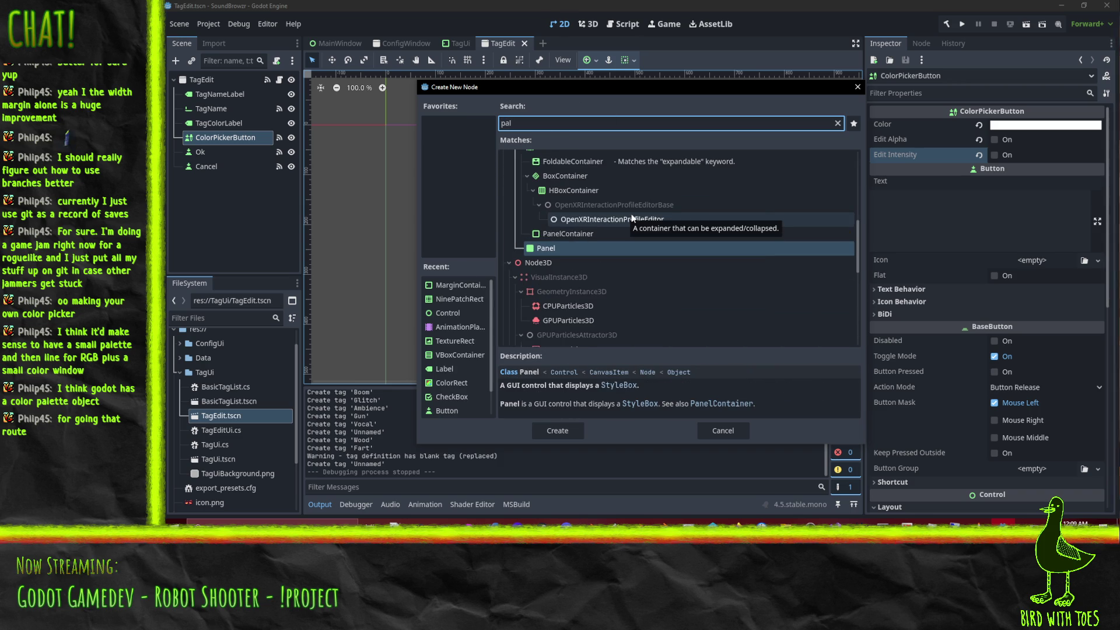
scroll(615, 259, up, 5)
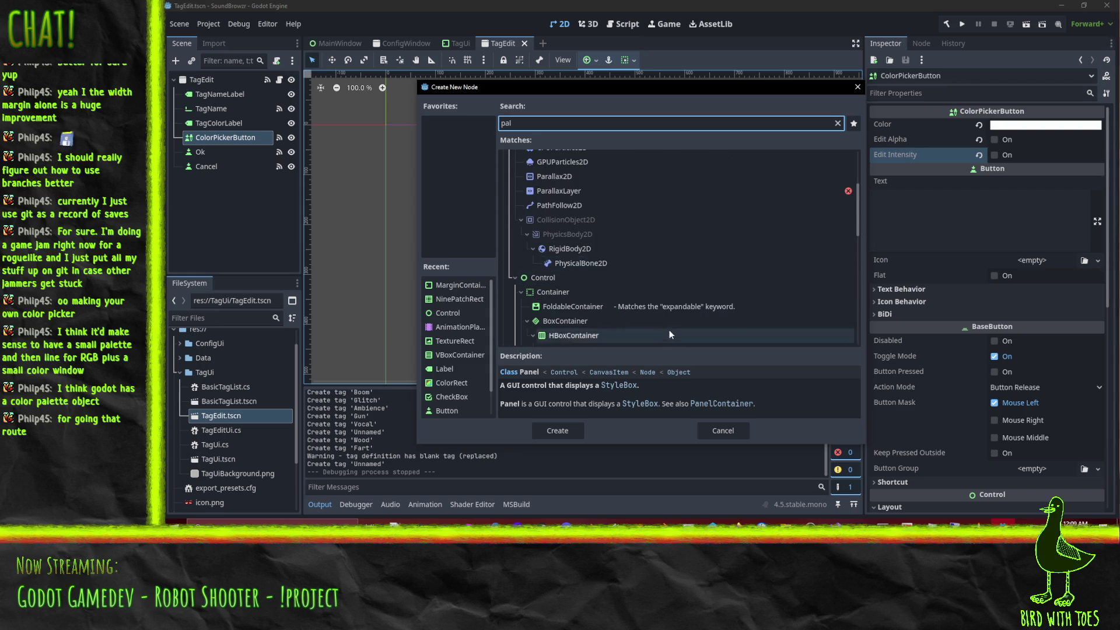
key(BackSpace)
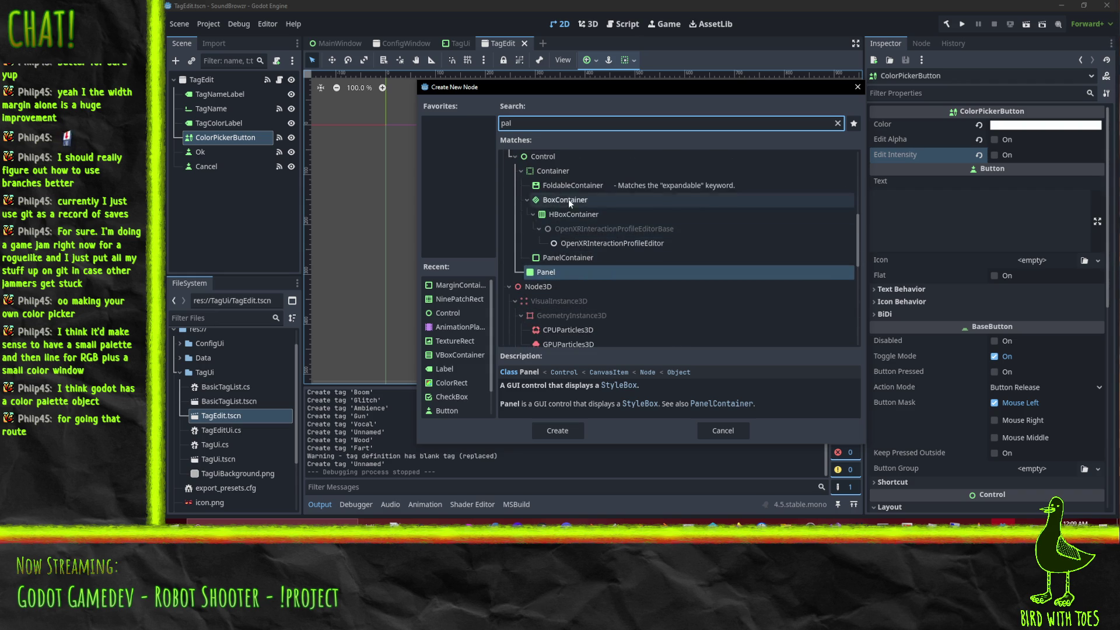
scroll(572, 203, up, 10)
scroll(569, 277, down, 8)
key(ctrl+a)
text(swa)
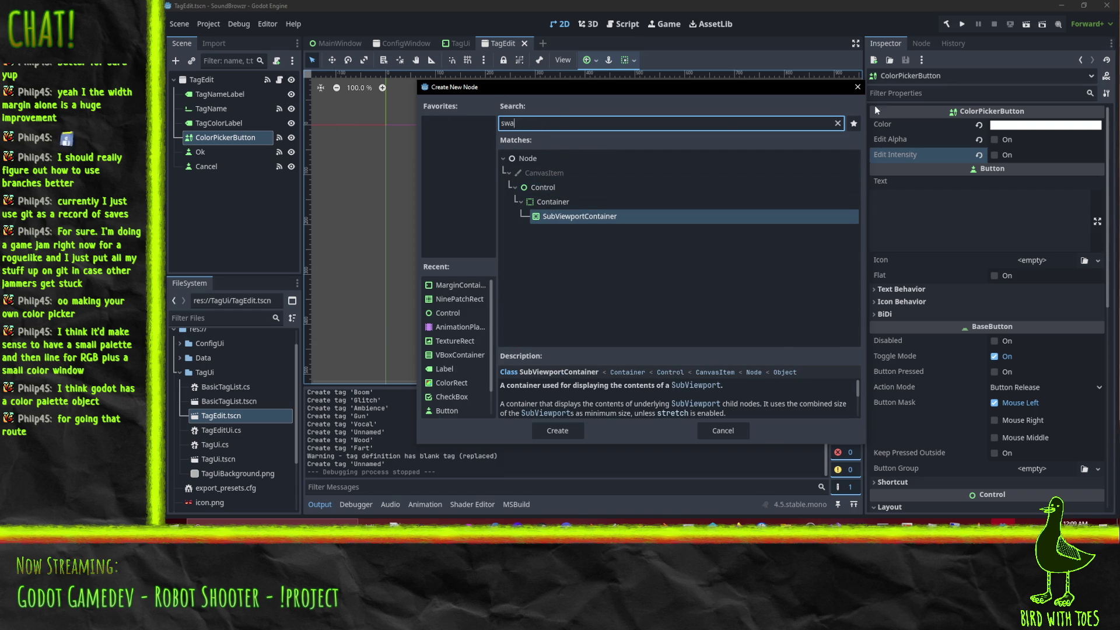
text(colo)
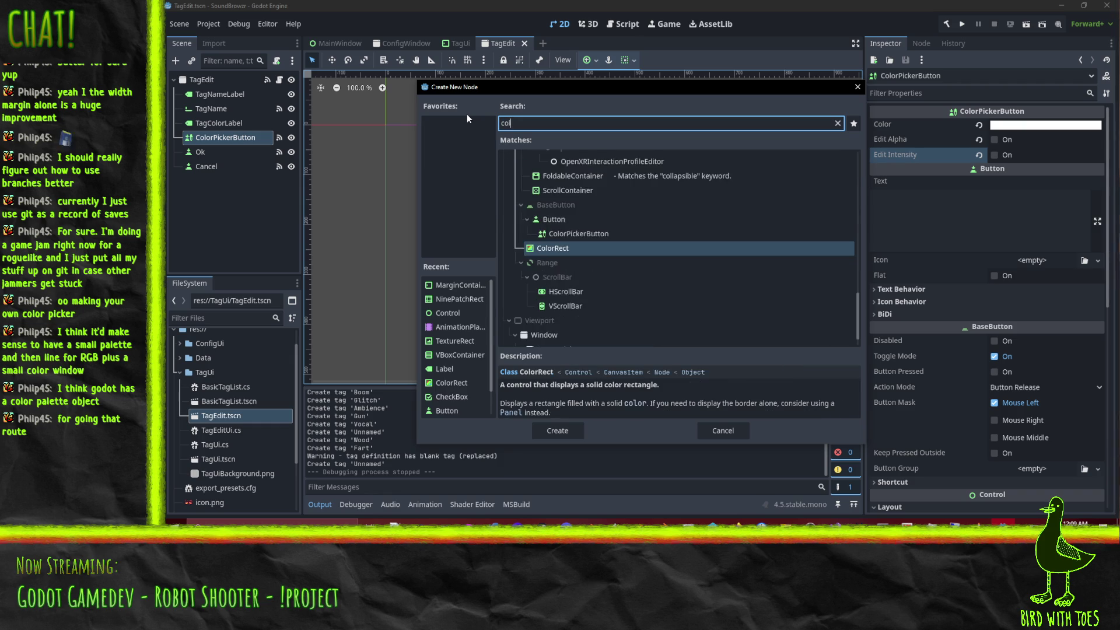
scroll(628, 307, up, 3)
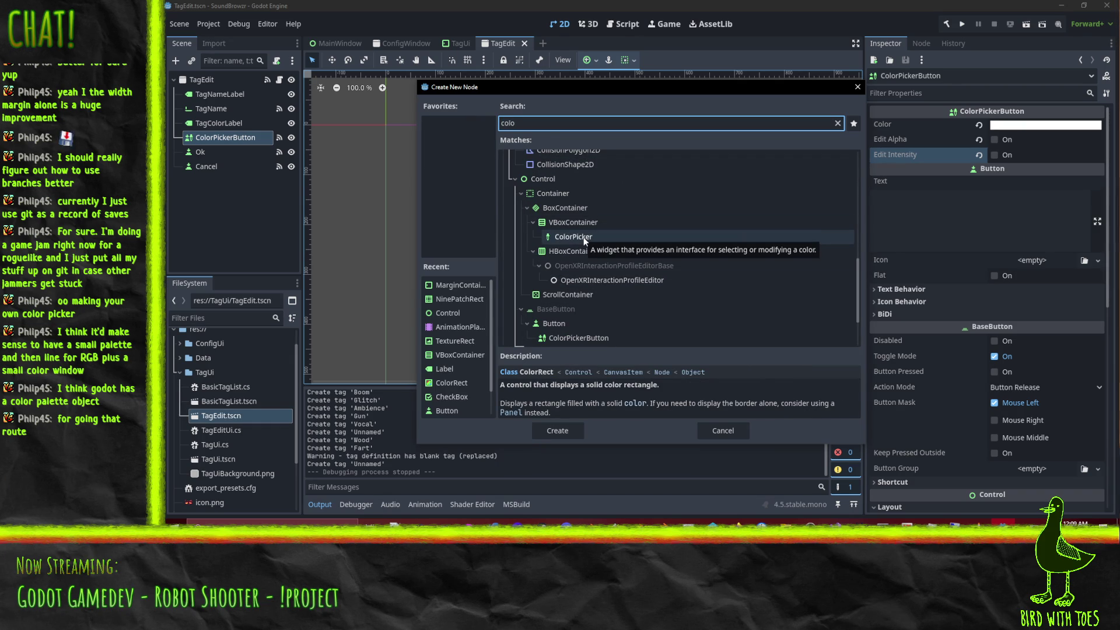
click(584, 237)
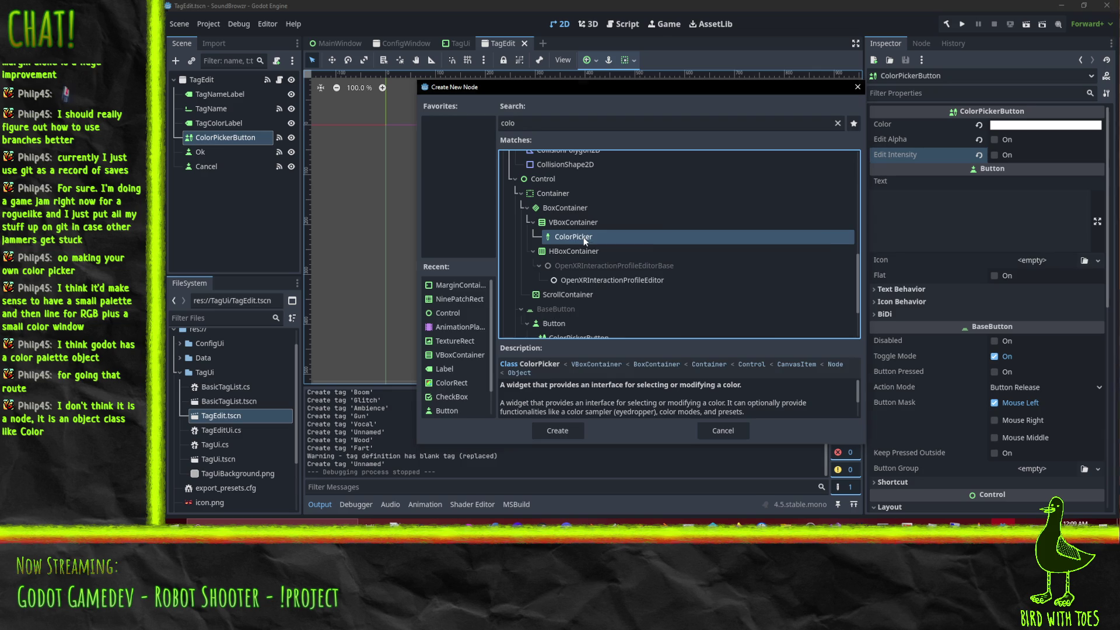
double_click(584, 237)
Move the ColorPicker directly under TagEdit, reposition it on the canvas, then delete it.
mouse_move(531, 278)
mouse_down()
mouse_move(508, 117)
mouse_move(501, 165)
mouse_up()
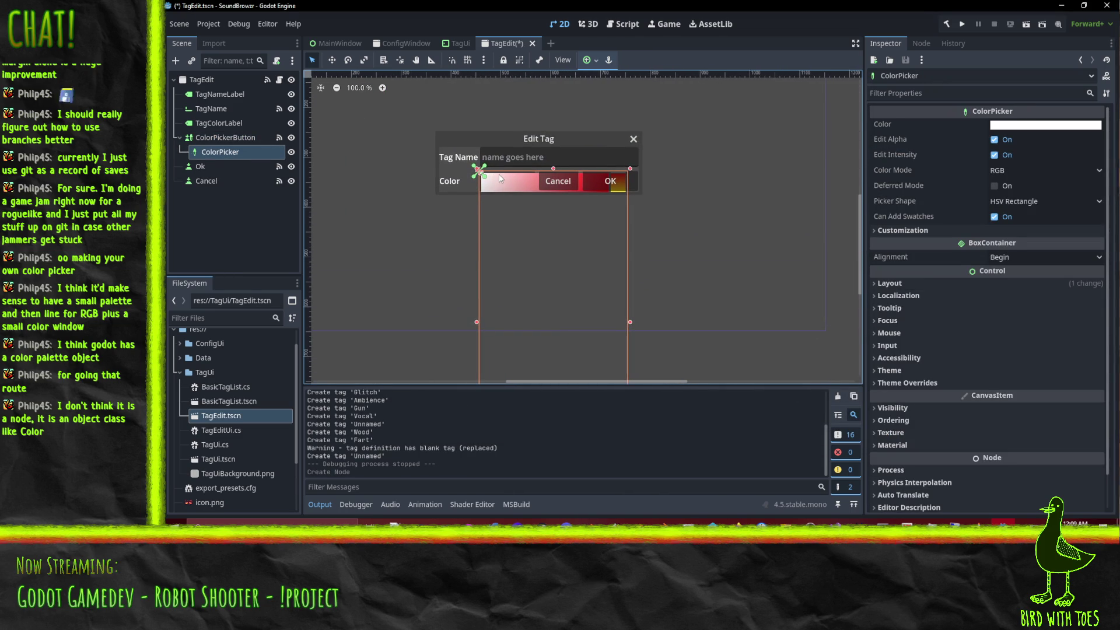
click(263, 159)
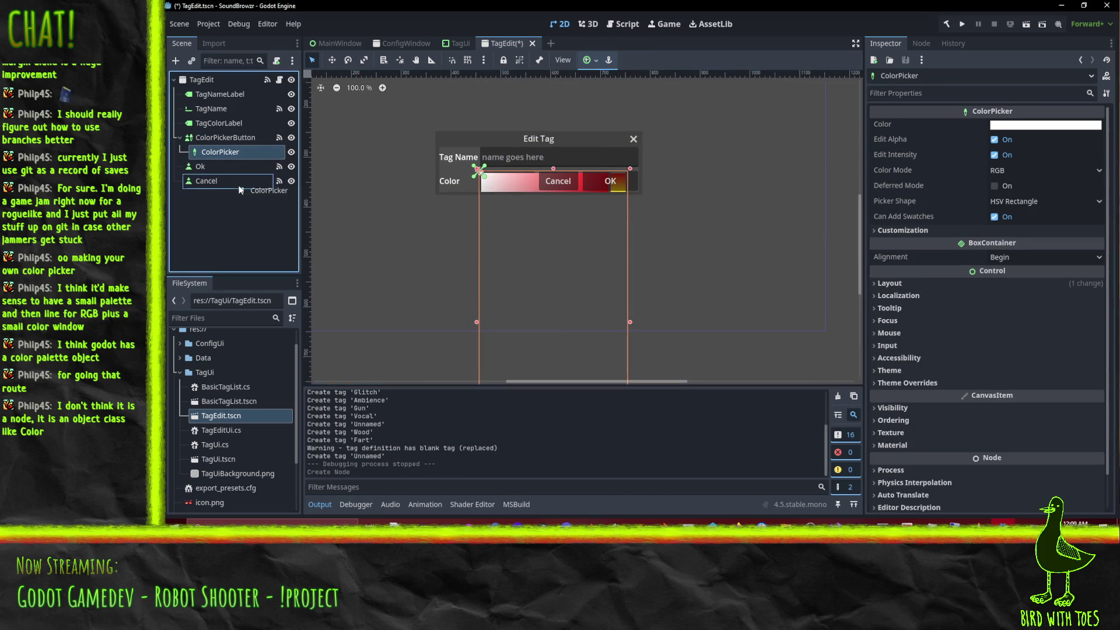
drag(219, 152, 204, 80)
mouse_move(624, 229)
mouse_down()
mouse_move(576, 200)
mouse_move(490, 206)
mouse_move(627, 174)
mouse_move(514, 187)
mouse_move(602, 98)
mouse_move(642, 129)
mouse_move(581, 113)
mouse_move(756, 99)
mouse_move(748, 145)
mouse_up()
key(Delete)
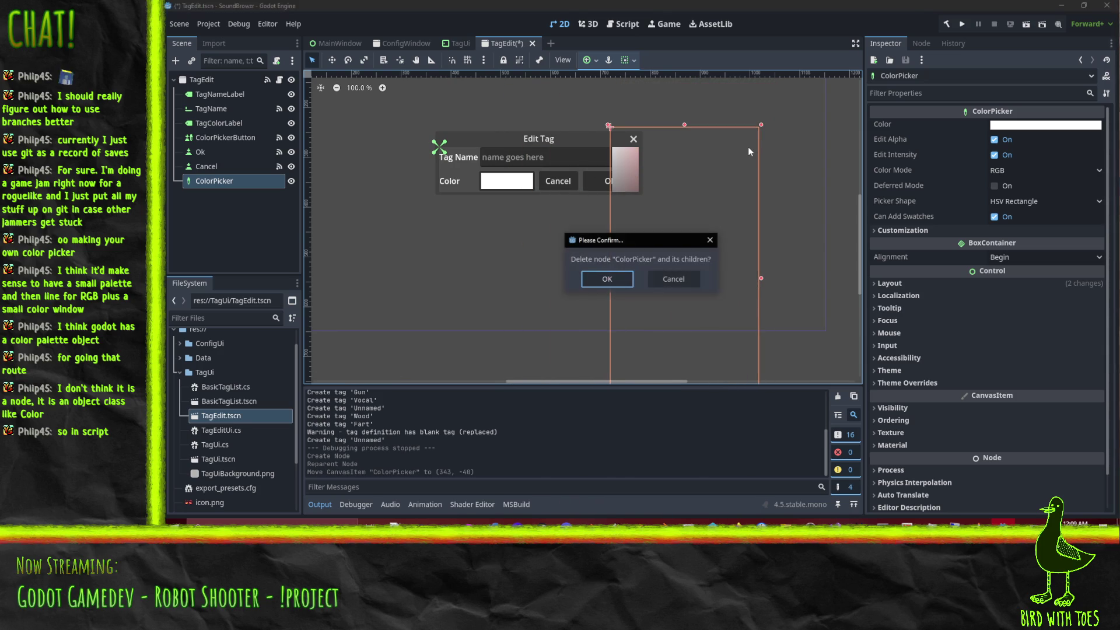
Confirm the ColorPicker deletion and create a User Interface scene named ColorPicker in TagUi.
click(603, 276)
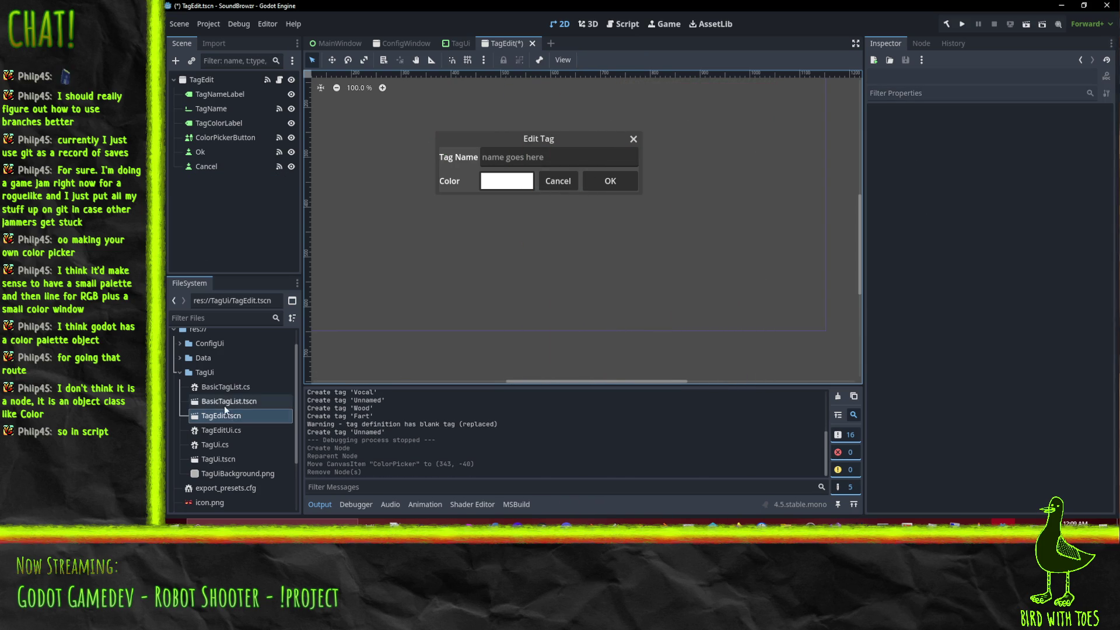
right_click(209, 374)
mouse_move(271, 307)
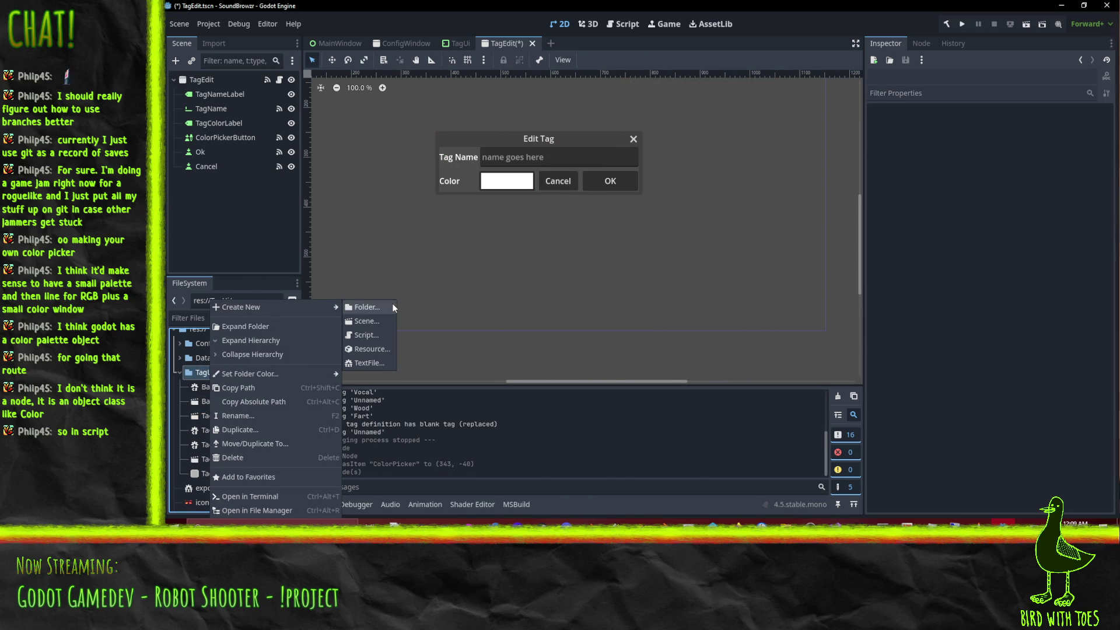
click(371, 322)
click(633, 228)
click(630, 264)
text(ColorPicker)
key(Return)
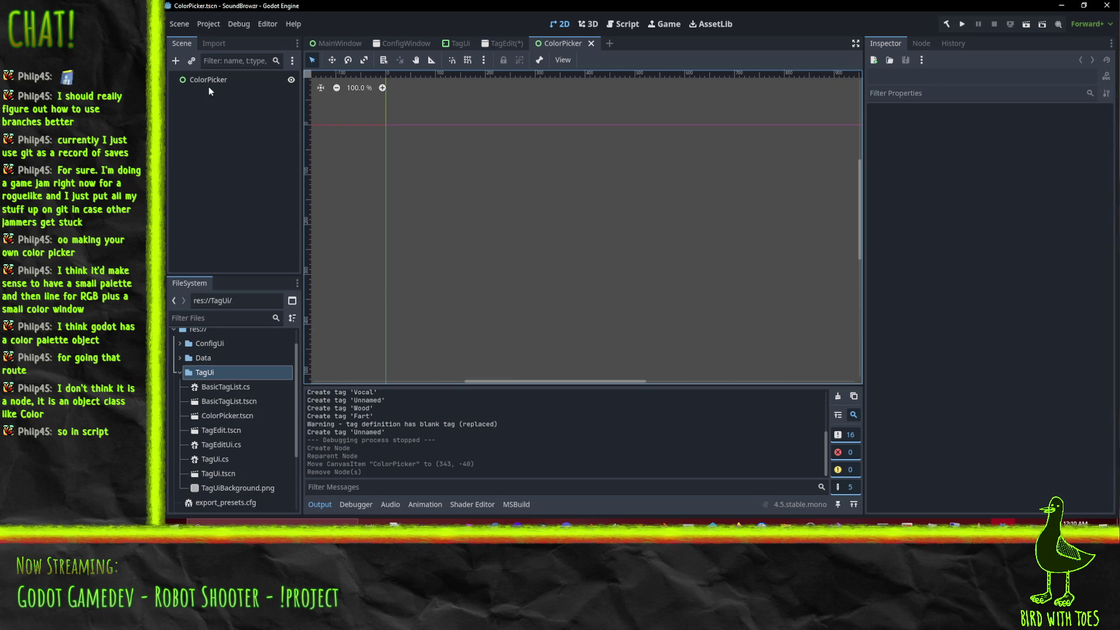
Add a ColorPicker child node to the new scene's root via a 'colo' search.
right_click(210, 80)
click(226, 82)
text(colo)
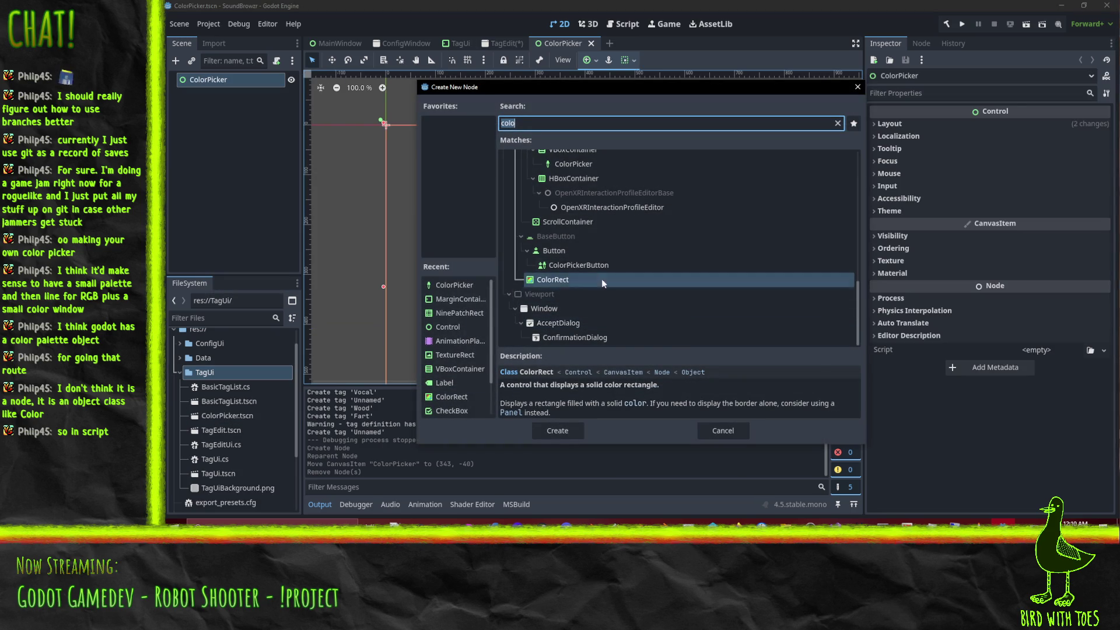
click(599, 264)
click(569, 249)
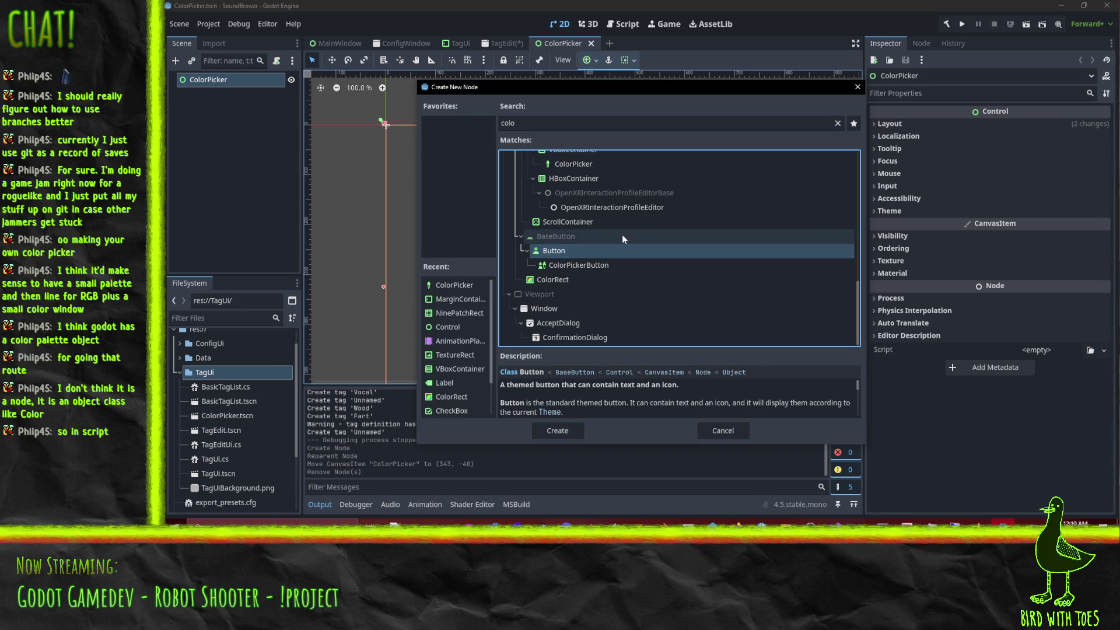
double_click(554, 165)
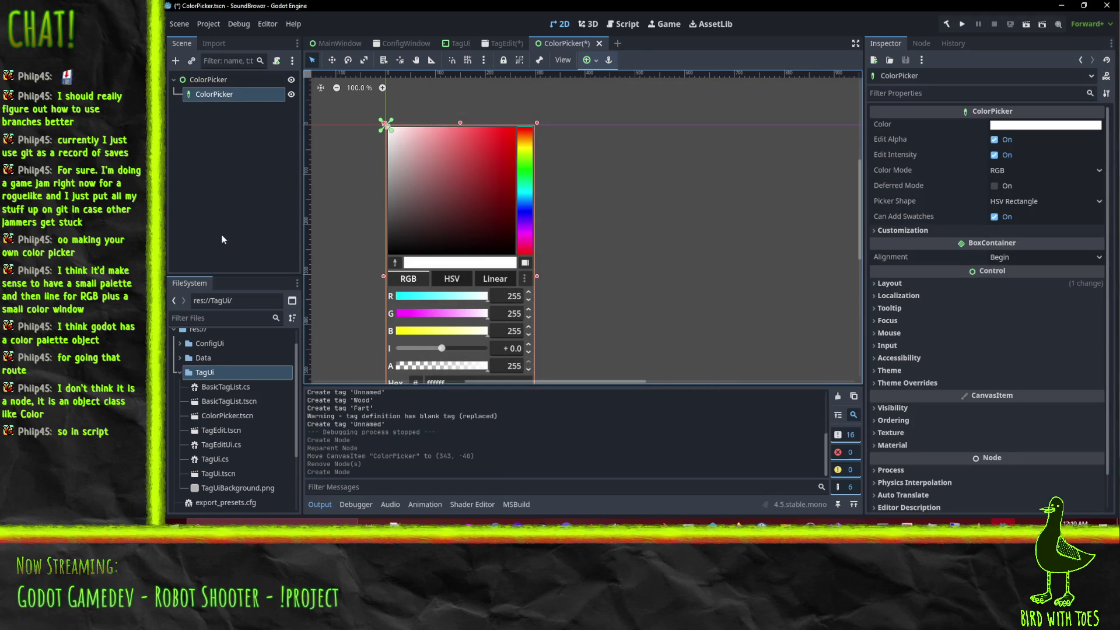
scroll(569, 206, down, 2)
scroll(568, 206, down, 2)
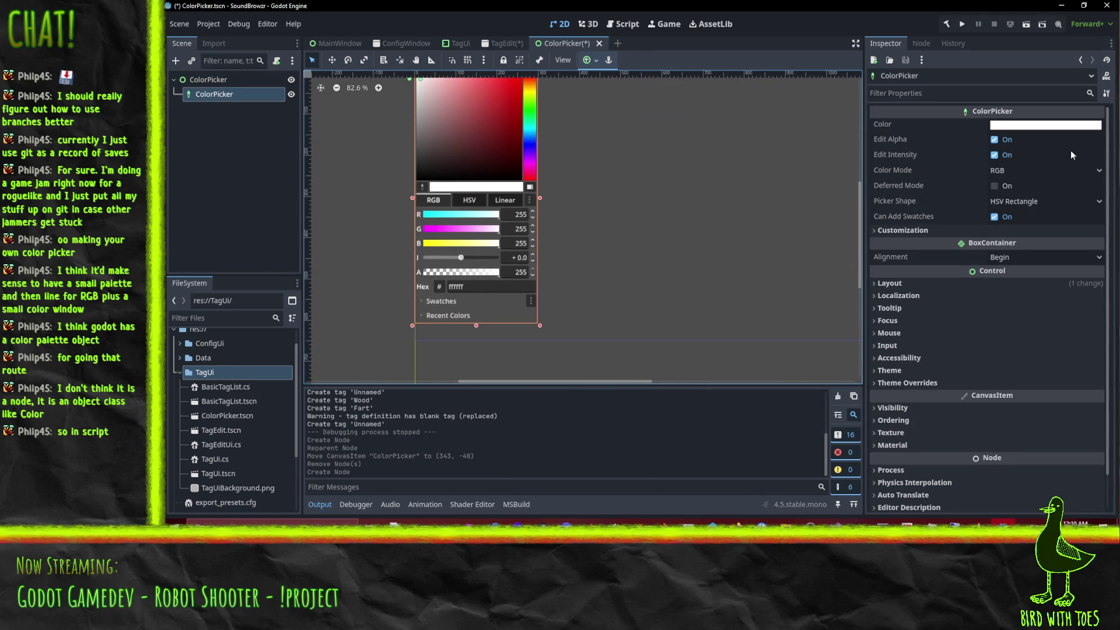
Turn off the intensity and alpha sliders and set the colour mode to RGB after trying OKHSL and LINEAR.
click(995, 156)
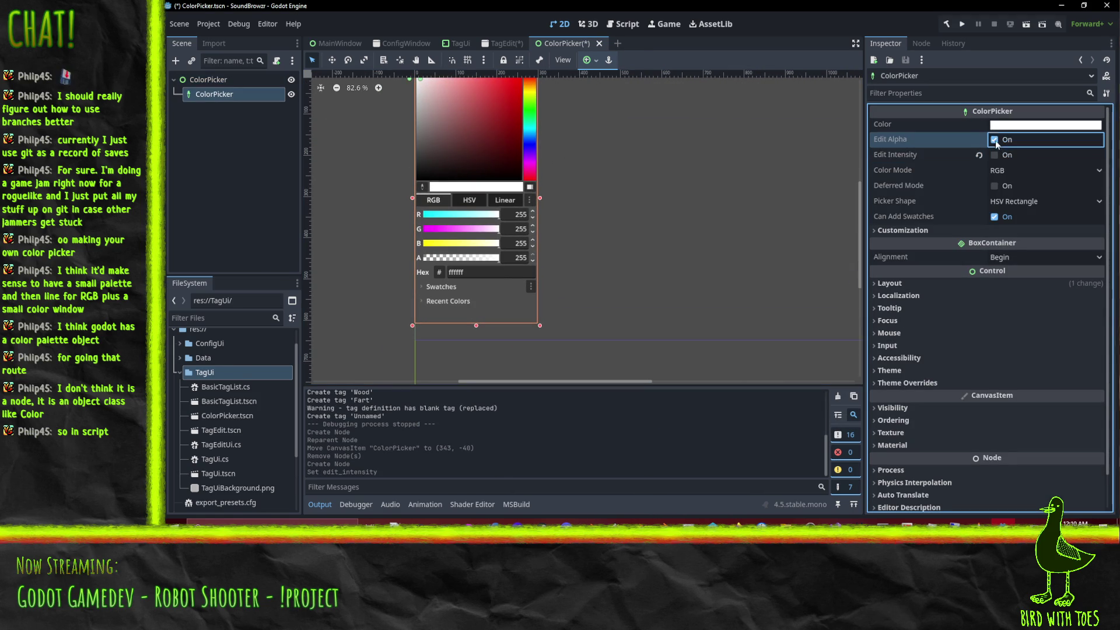
click(995, 140)
click(1041, 171)
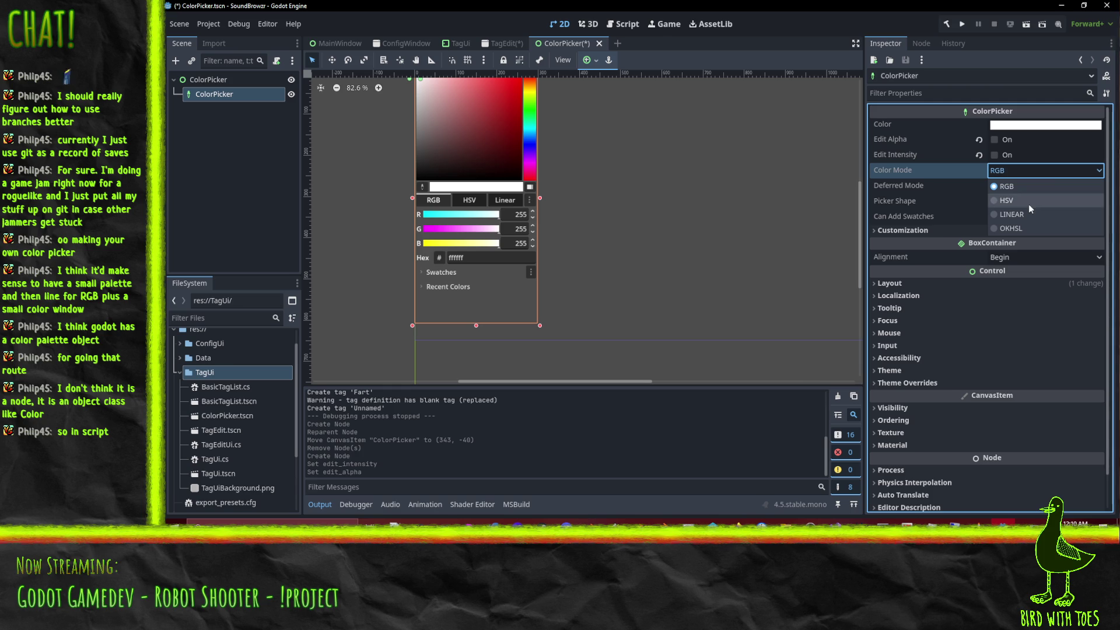
click(1016, 228)
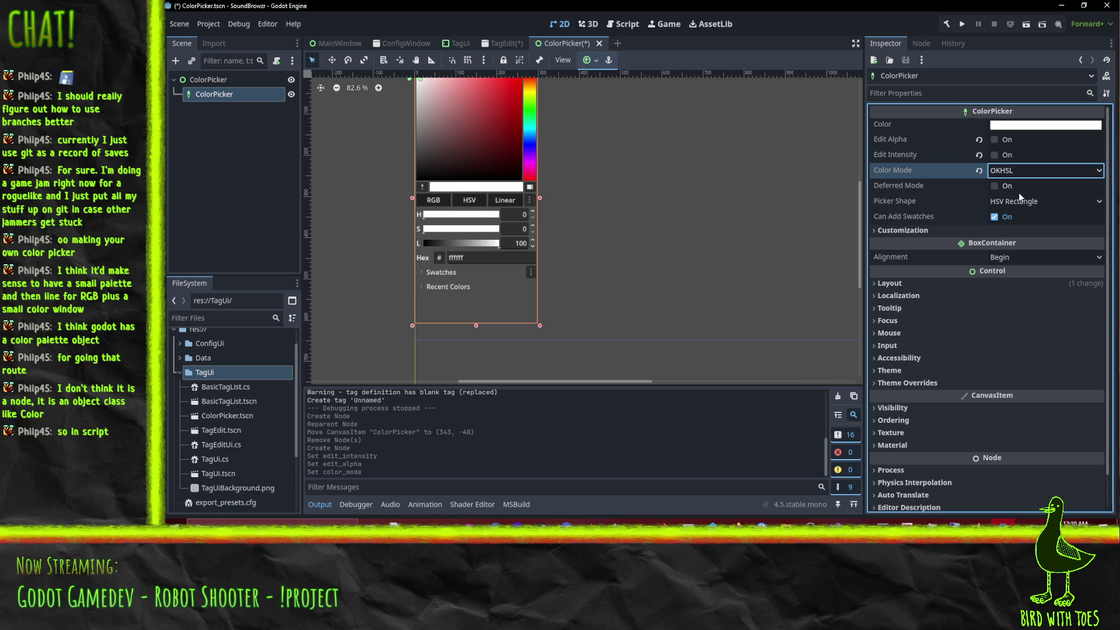
click(1013, 171)
click(1017, 215)
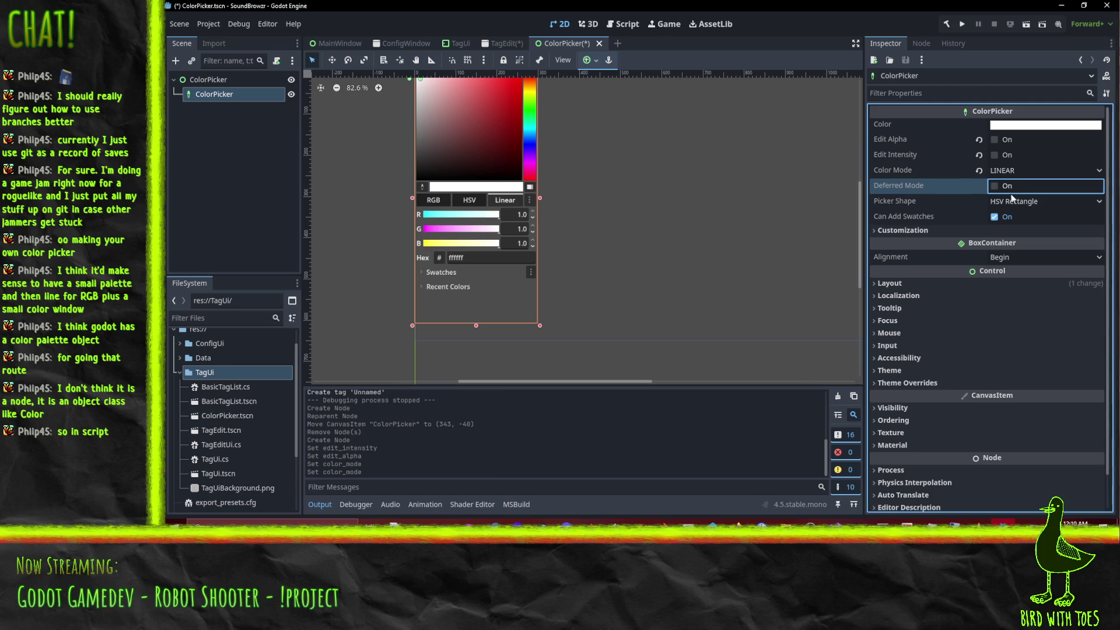
click(1013, 172)
click(1015, 185)
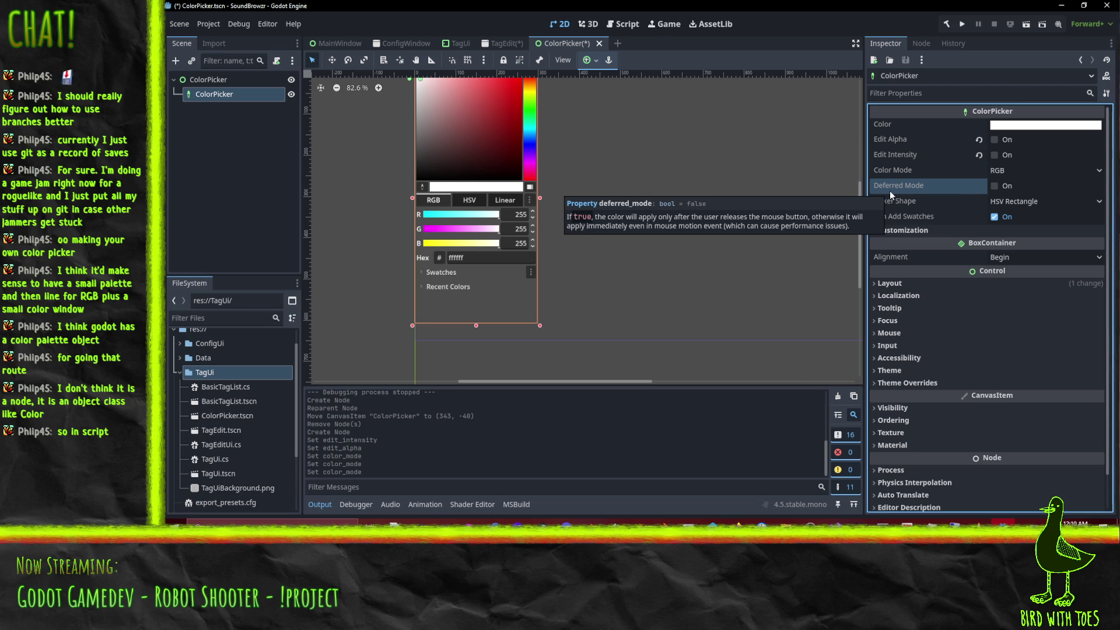
Set the picker shape to HSV Rectangle Wheel and enable Can Add Swatches.
click(1018, 201)
click(1033, 231)
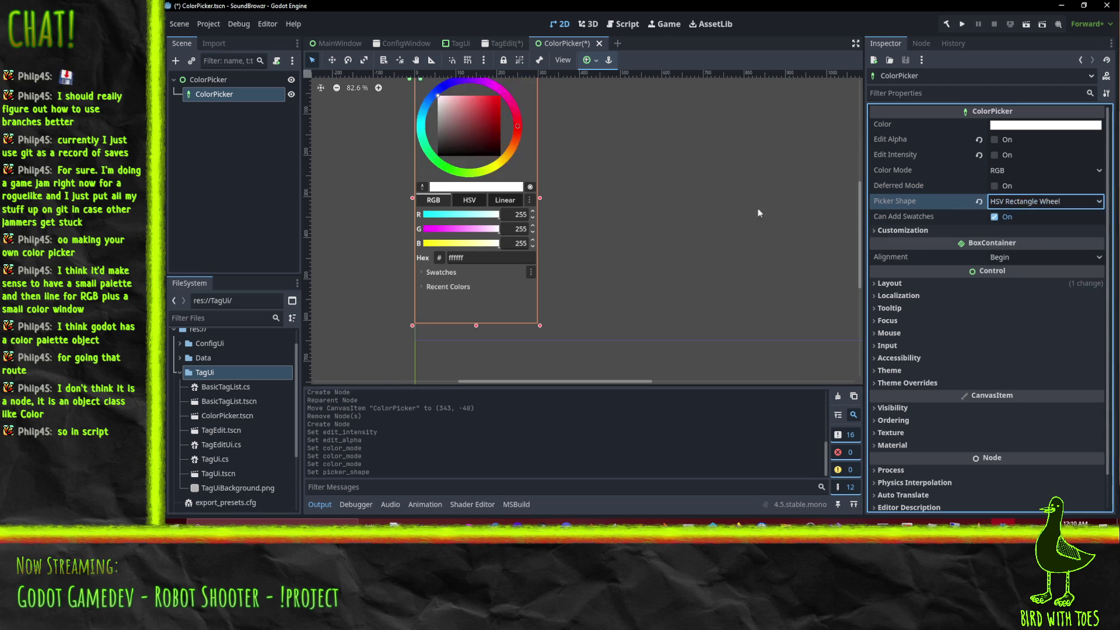
click(1017, 201)
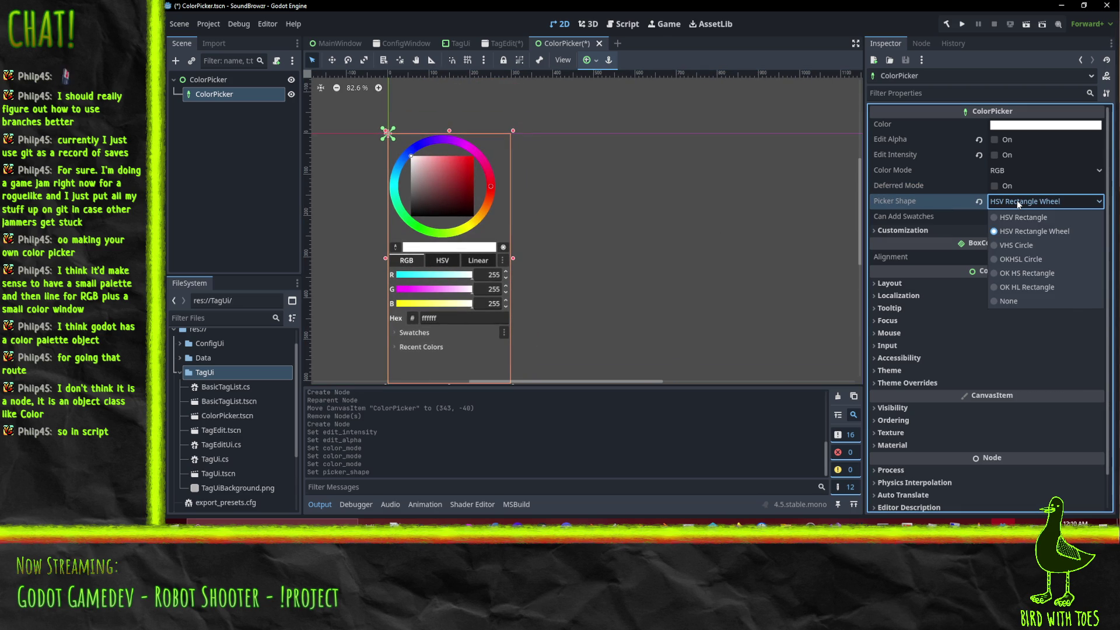
click(1017, 201)
click(993, 218)
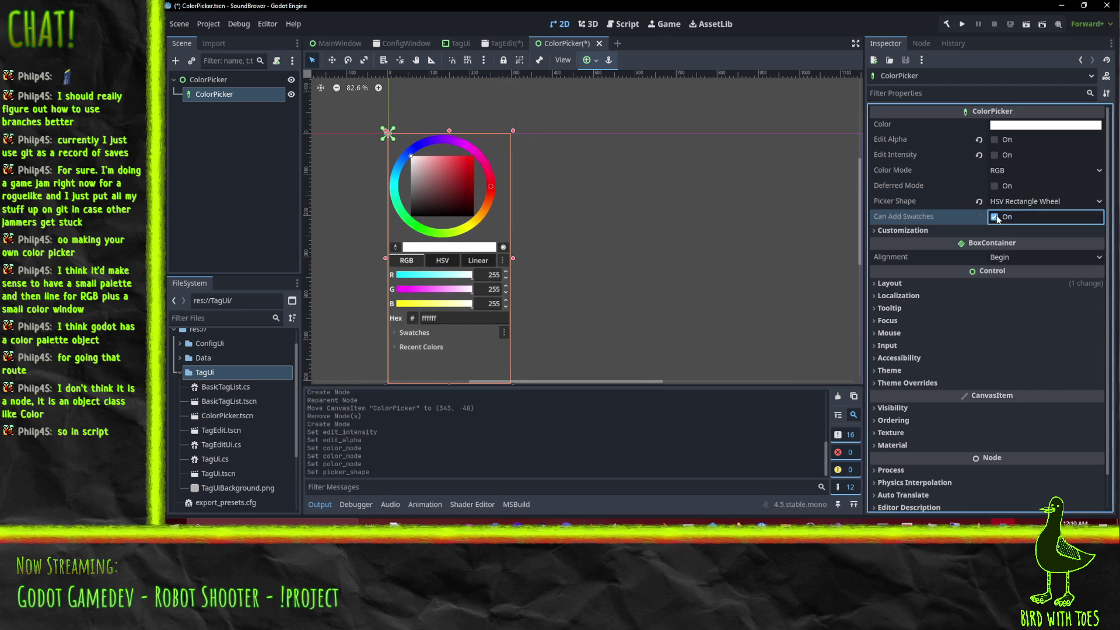
Compare the OKHSL Circle and VHS Circle shapes, keep HSV Rectangle Wheel, and expand Customization.
click(1021, 204)
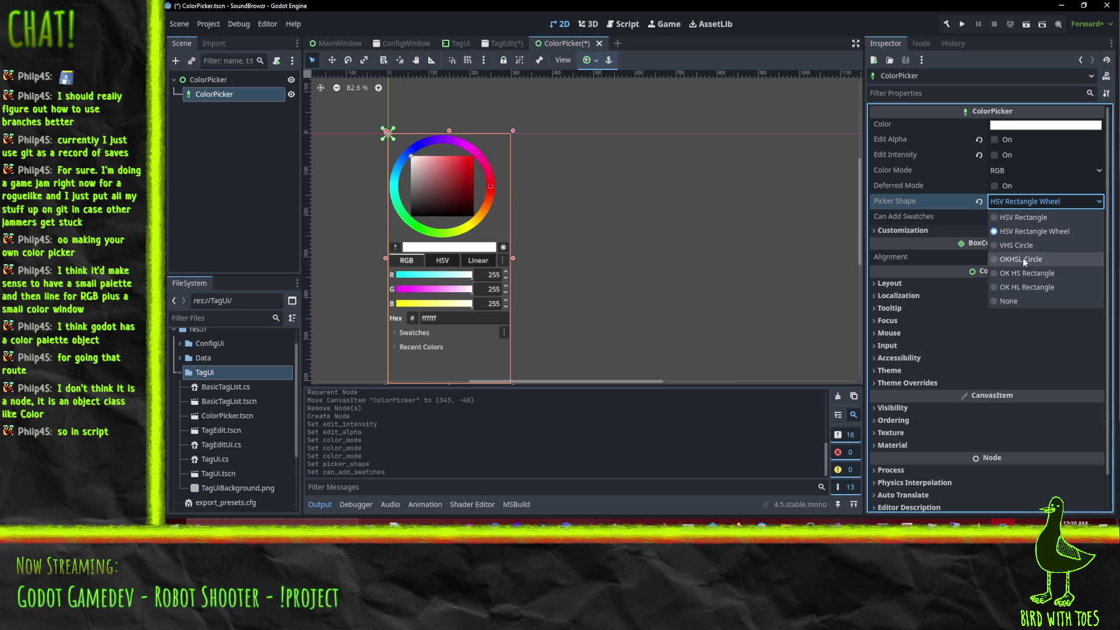
click(1023, 258)
click(1021, 202)
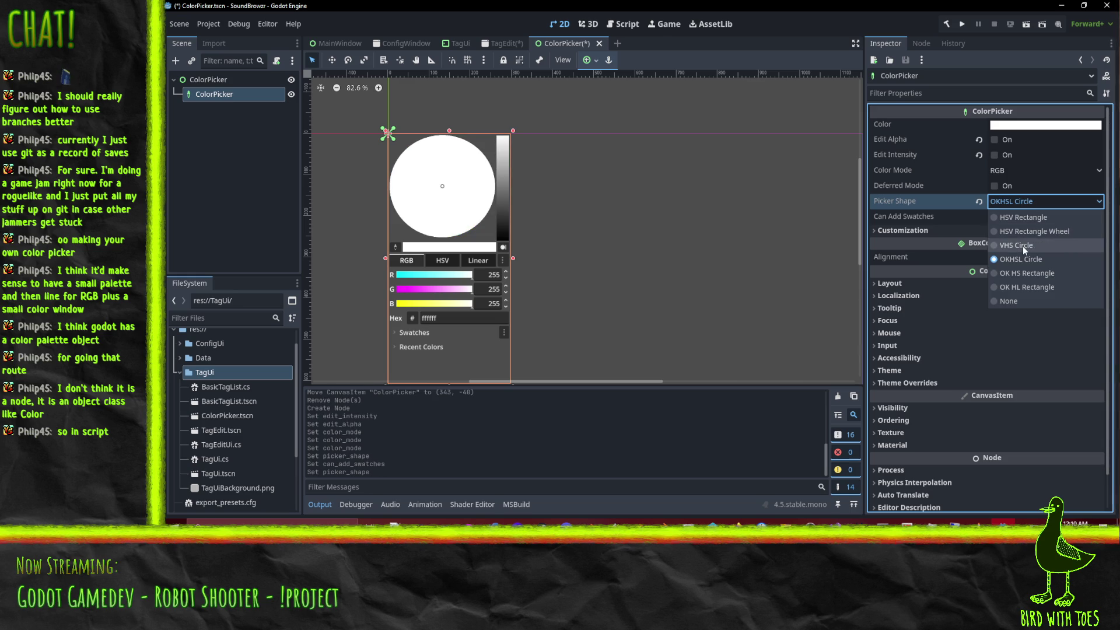
click(1023, 245)
click(1020, 203)
click(1025, 229)
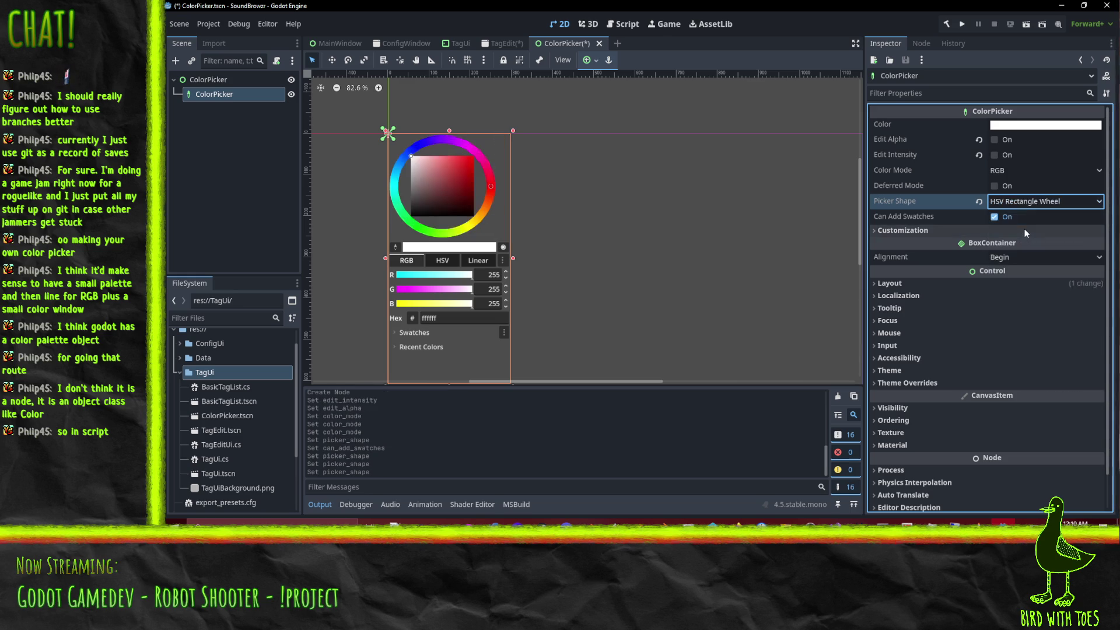
click(1024, 202)
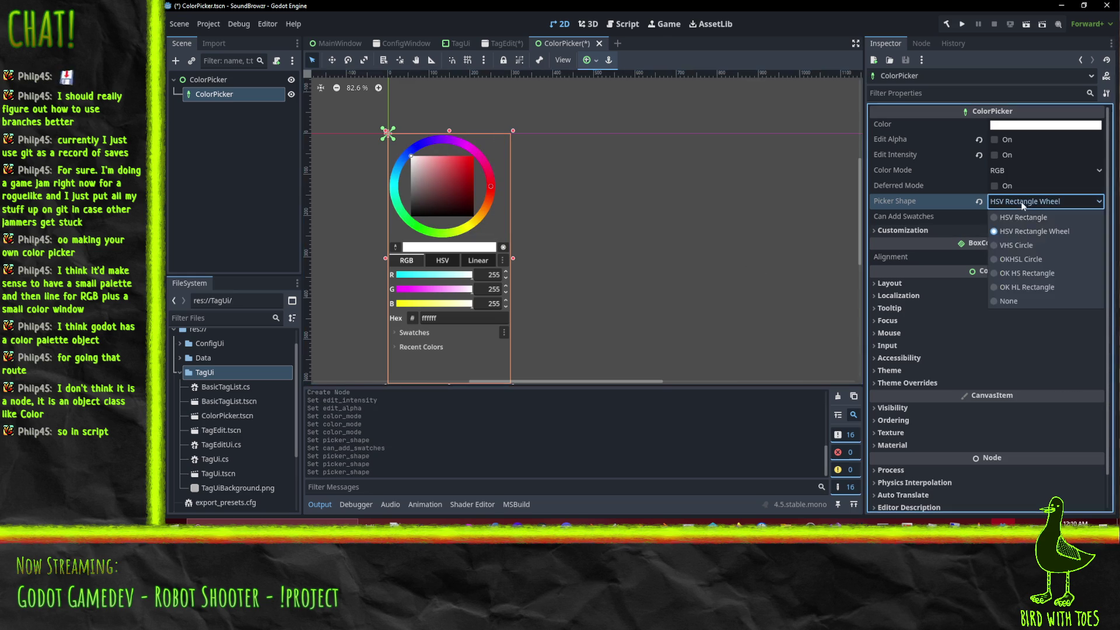
click(899, 230)
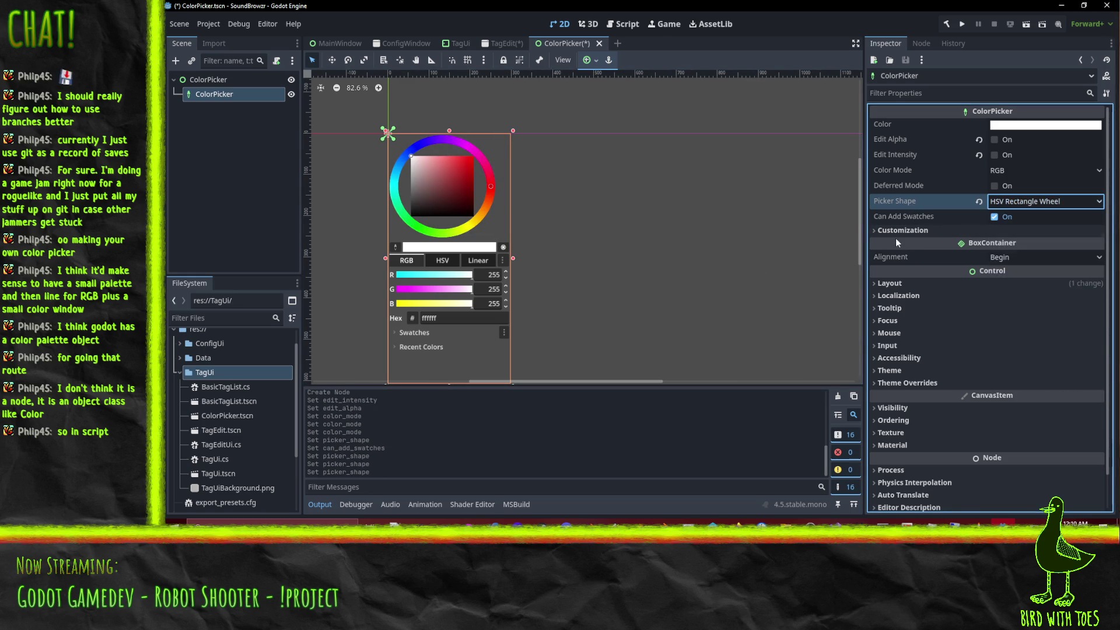
click(894, 230)
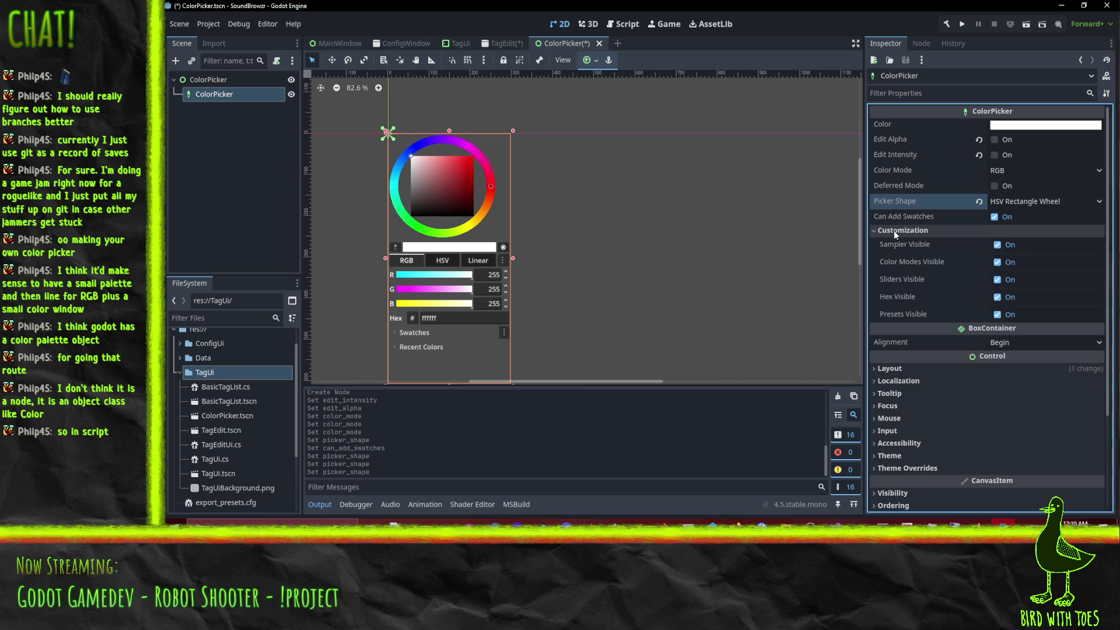
Keep the sampler visible but untick Color Modes, Sliders and Hex visibility.
click(999, 249)
click(999, 251)
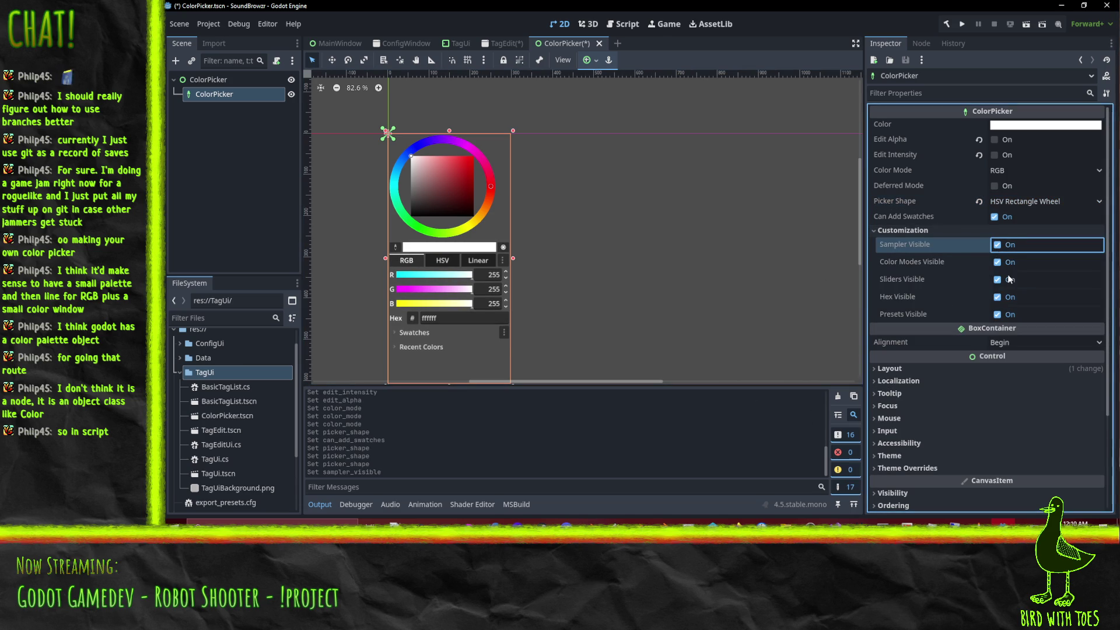
click(1001, 266)
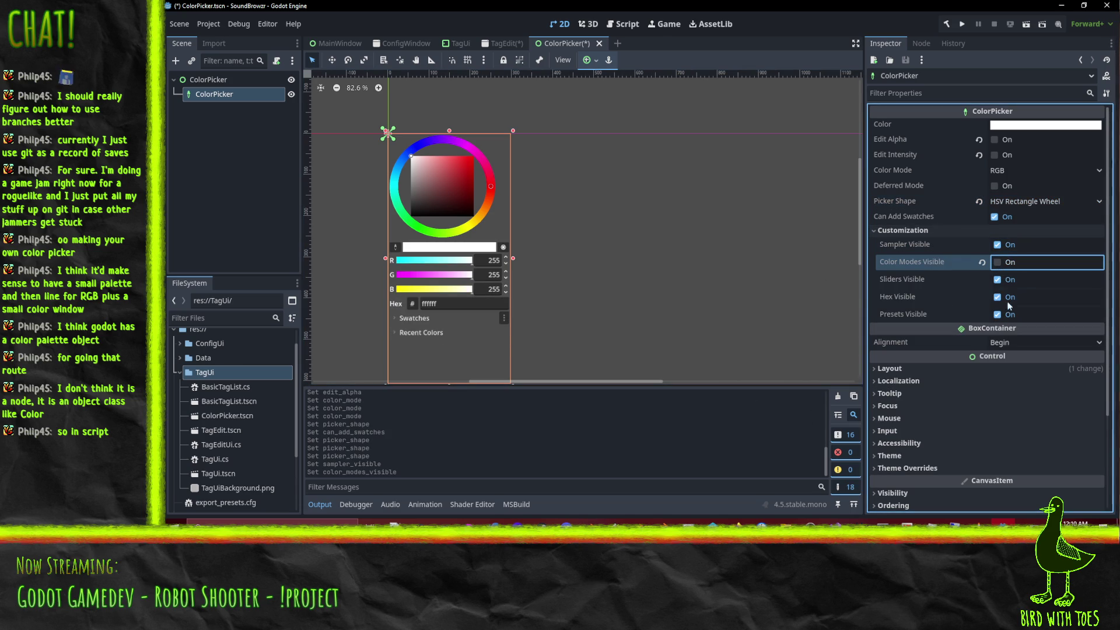
click(998, 280)
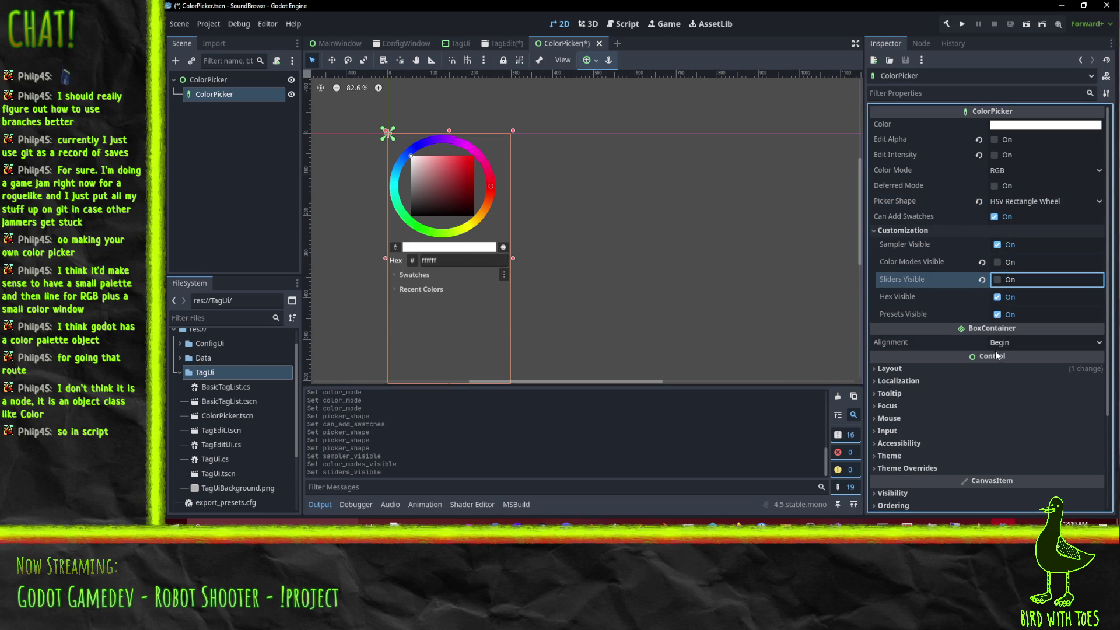
click(999, 298)
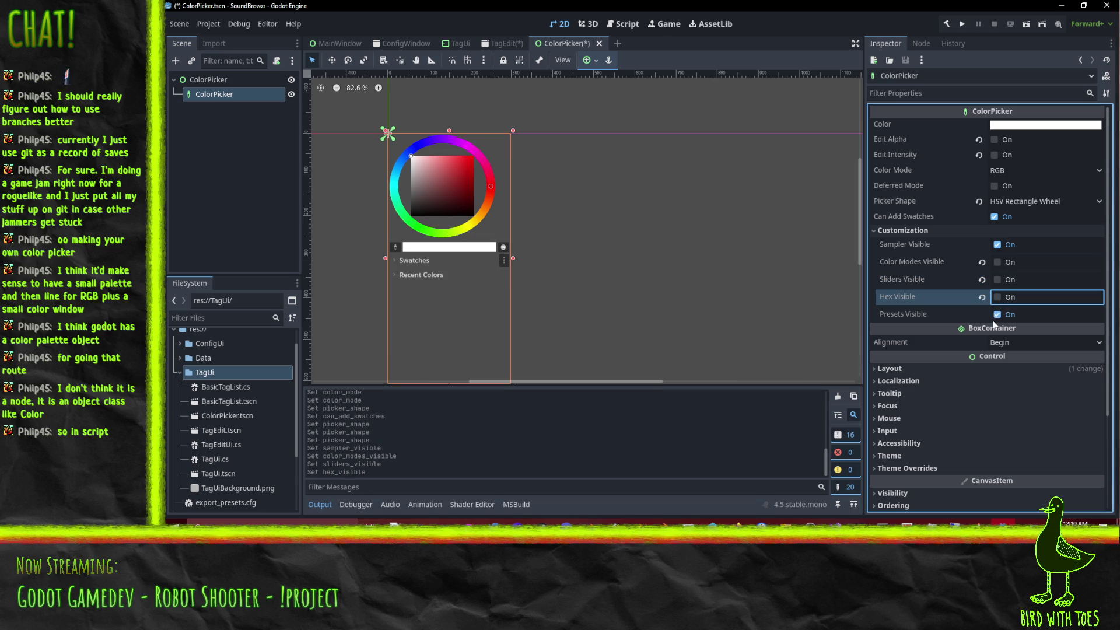
click(997, 315)
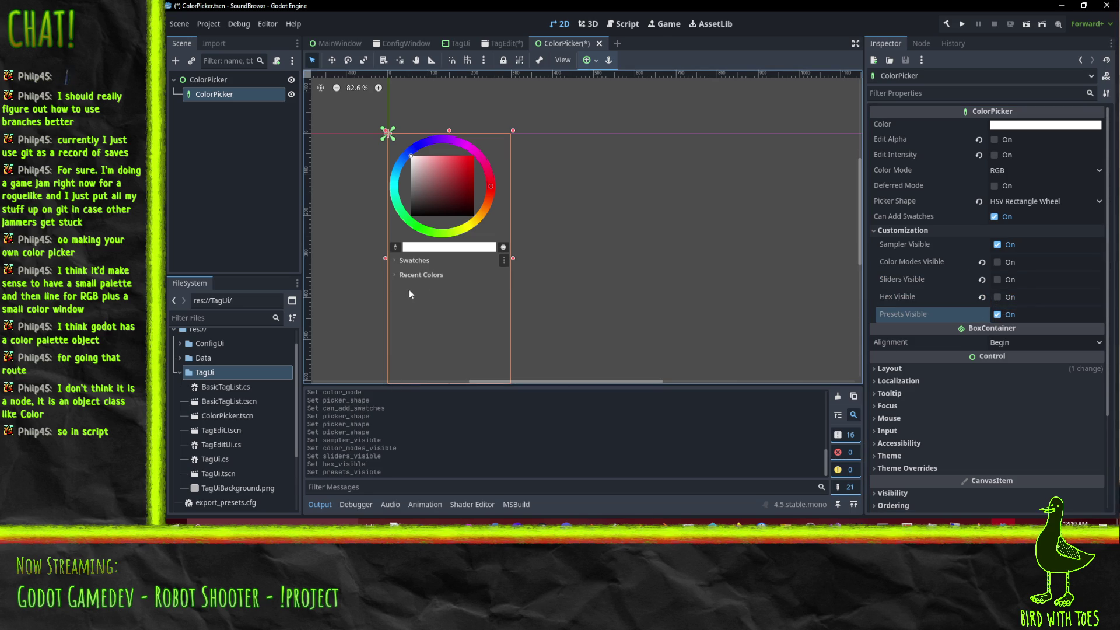
Try the container Alignment set to Center, then return it to Begin.
click(899, 342)
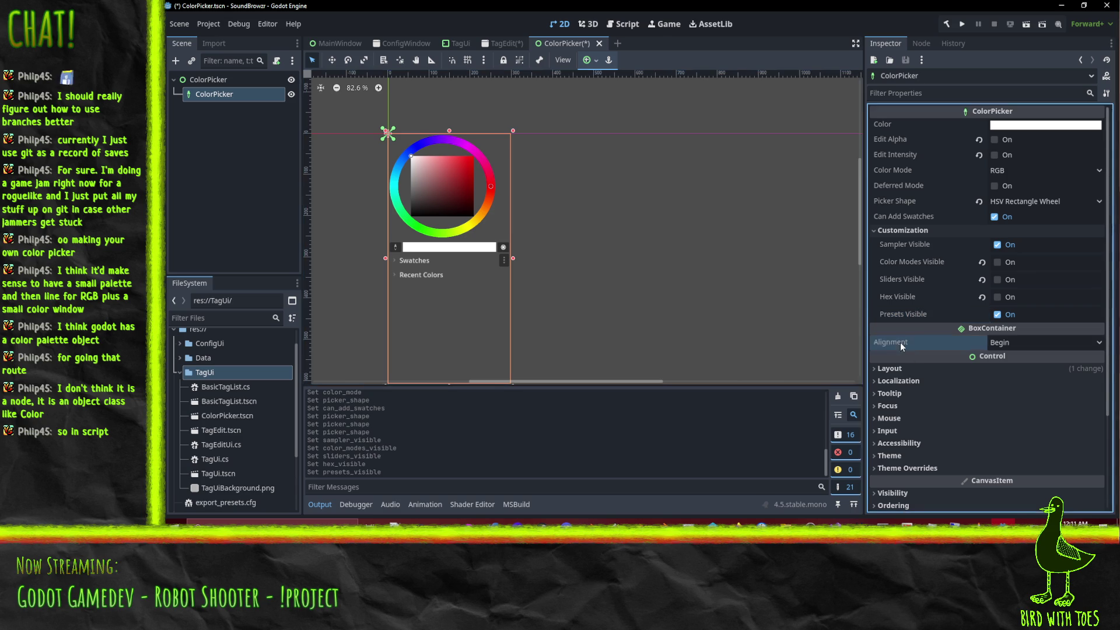
click(1042, 339)
click(1015, 373)
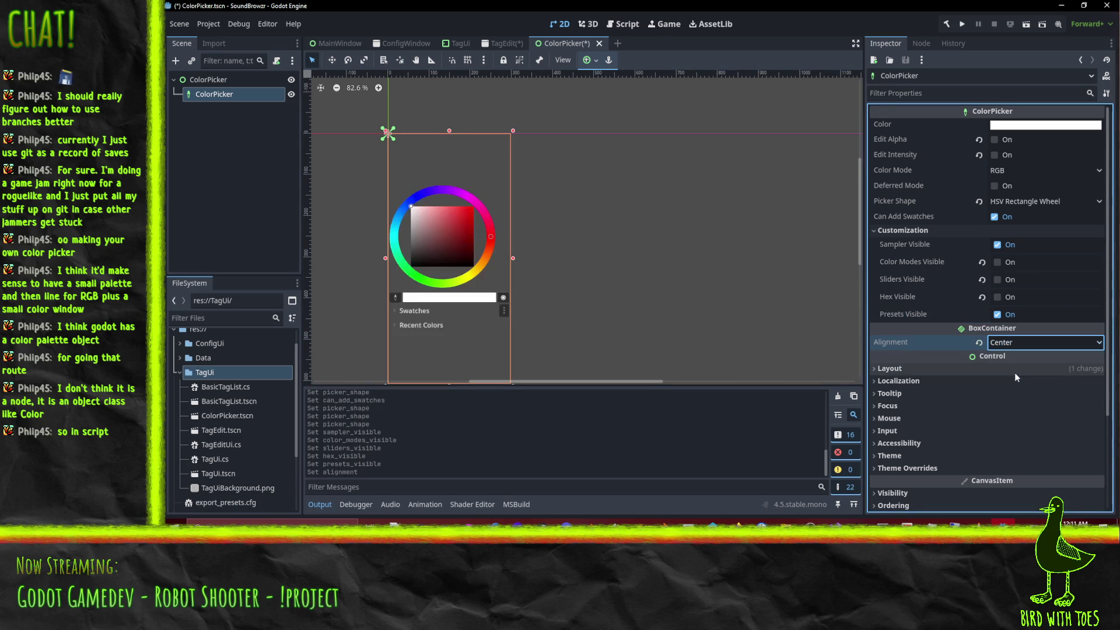
click(1015, 342)
click(1013, 357)
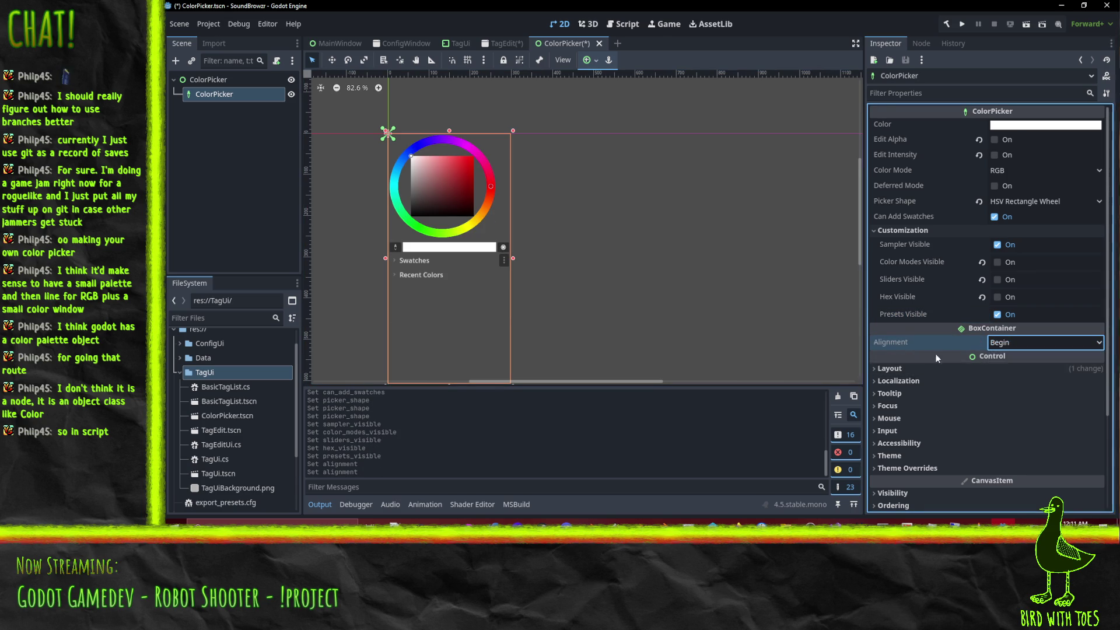
scroll(936, 351, down, 2)
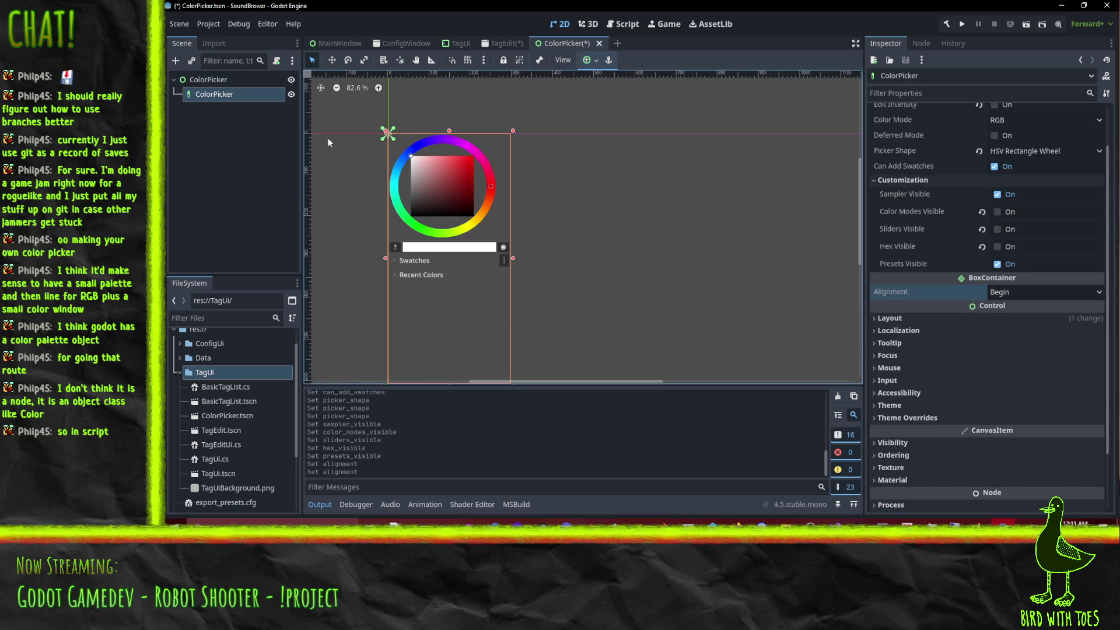
scroll(630, 213, left, 3)
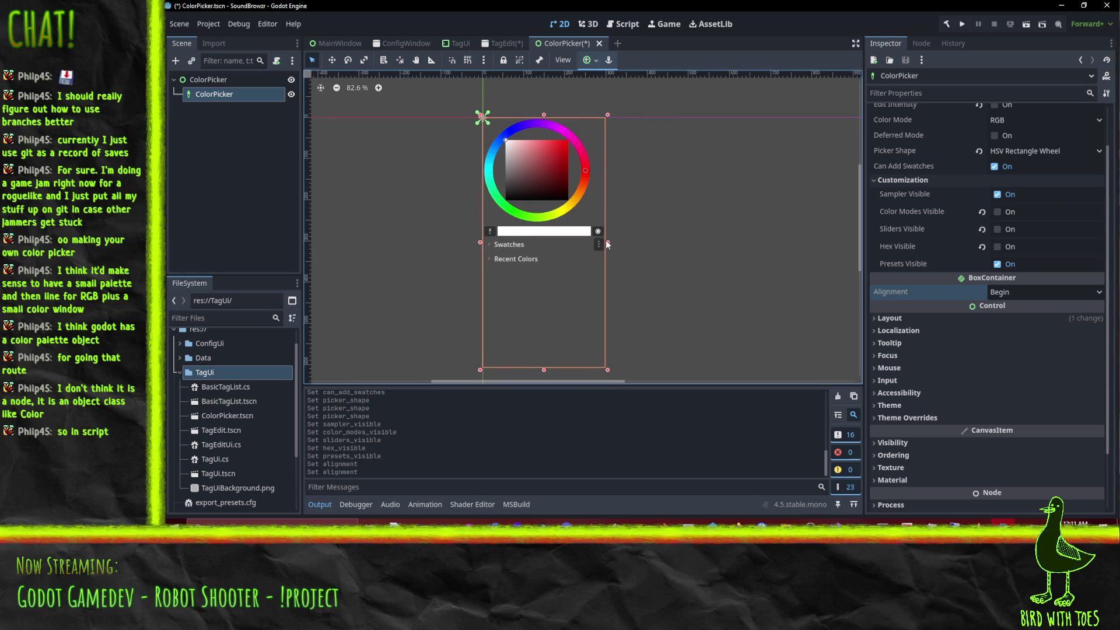
Shrink the ColorPicker's width and height to fit its contents, keeping colour mode RGB after trying HSV.
mouse_move(608, 243)
mouse_down()
mouse_move(671, 243)
mouse_move(512, 235)
mouse_move(525, 236)
mouse_up()
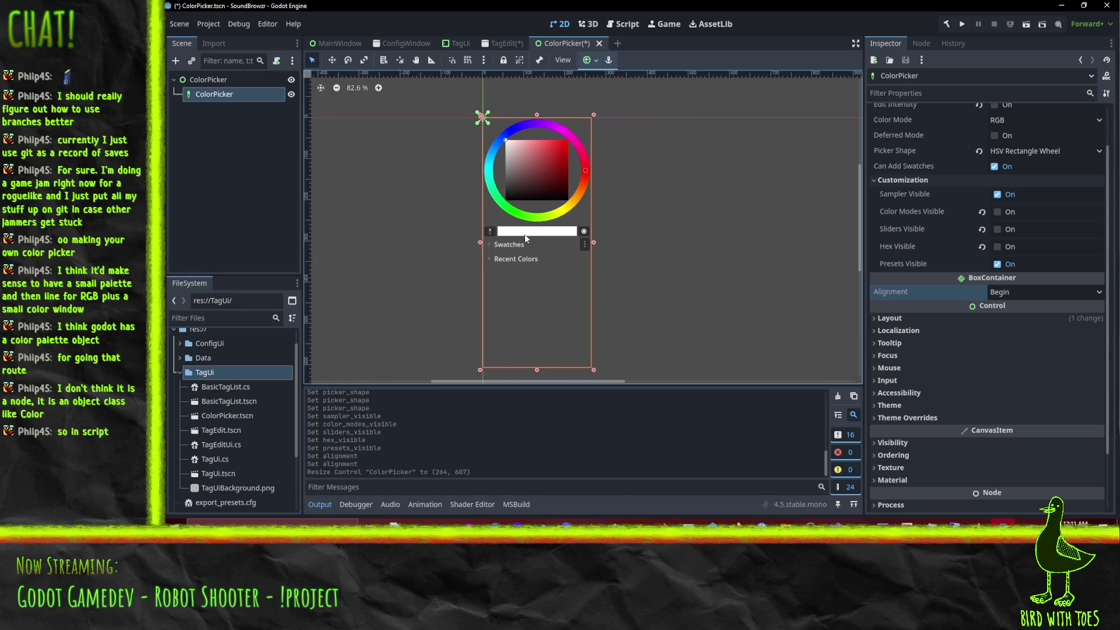
drag(537, 372, 537, 269)
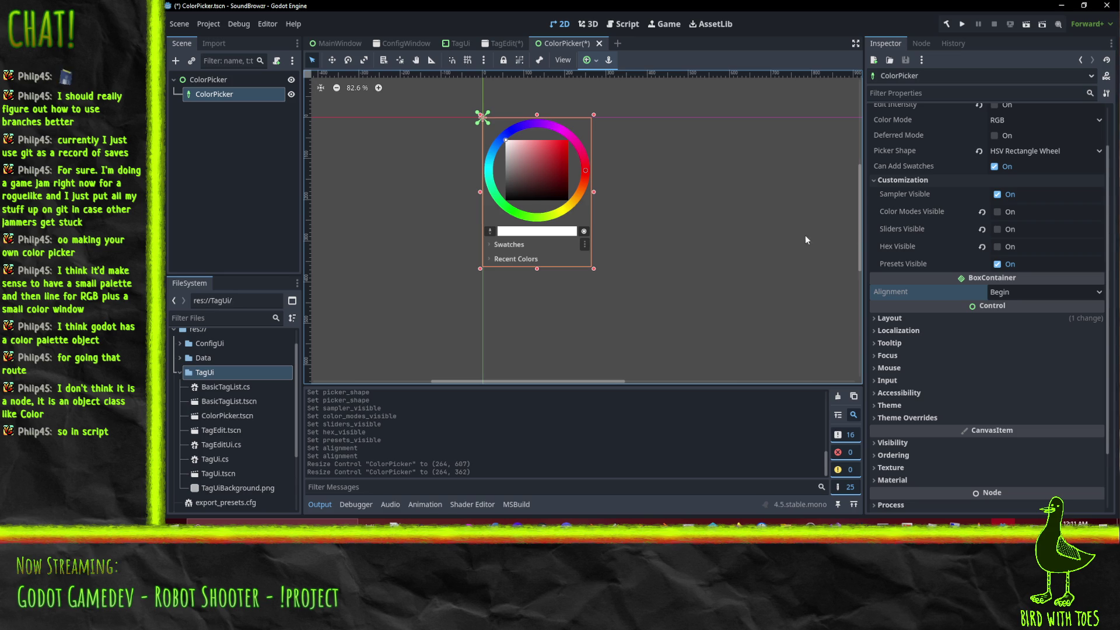
scroll(985, 213, up, 3)
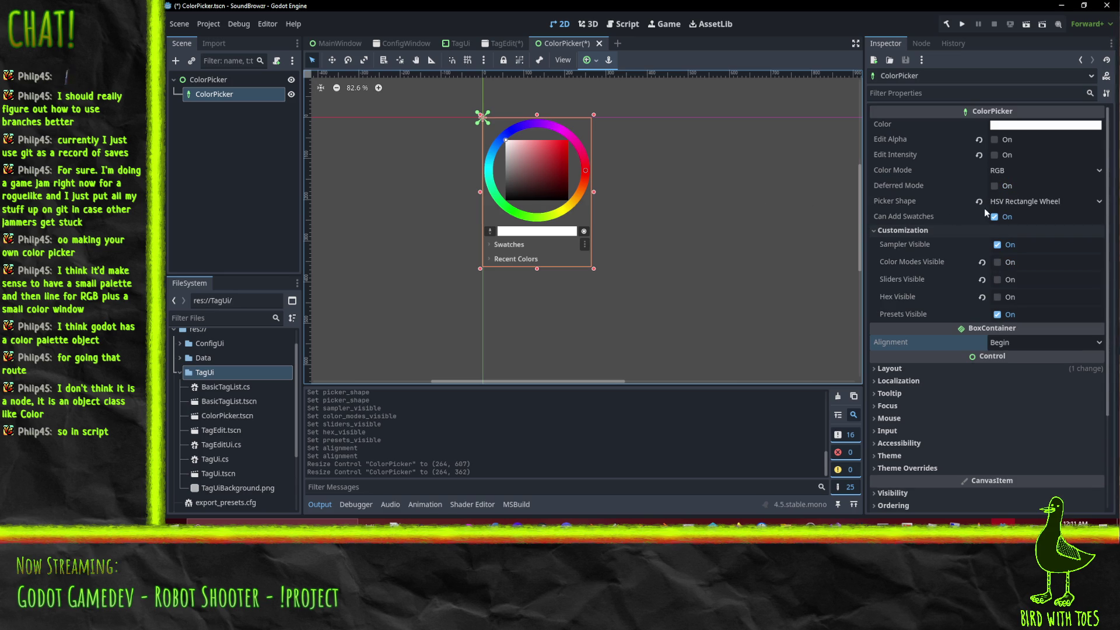
click(1060, 177)
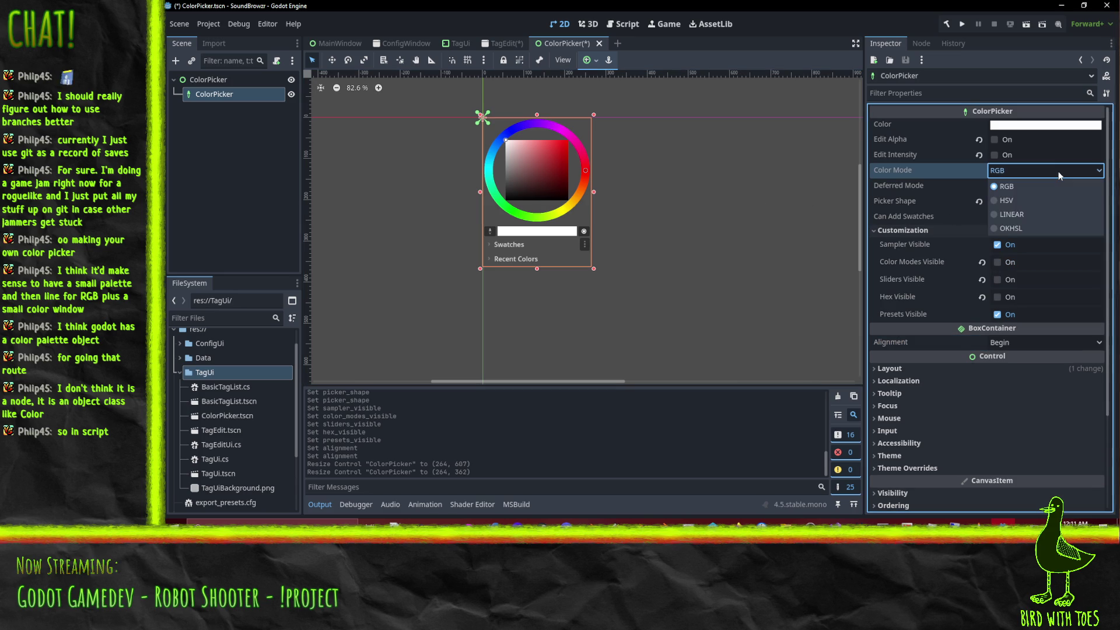
click(1014, 196)
click(1011, 173)
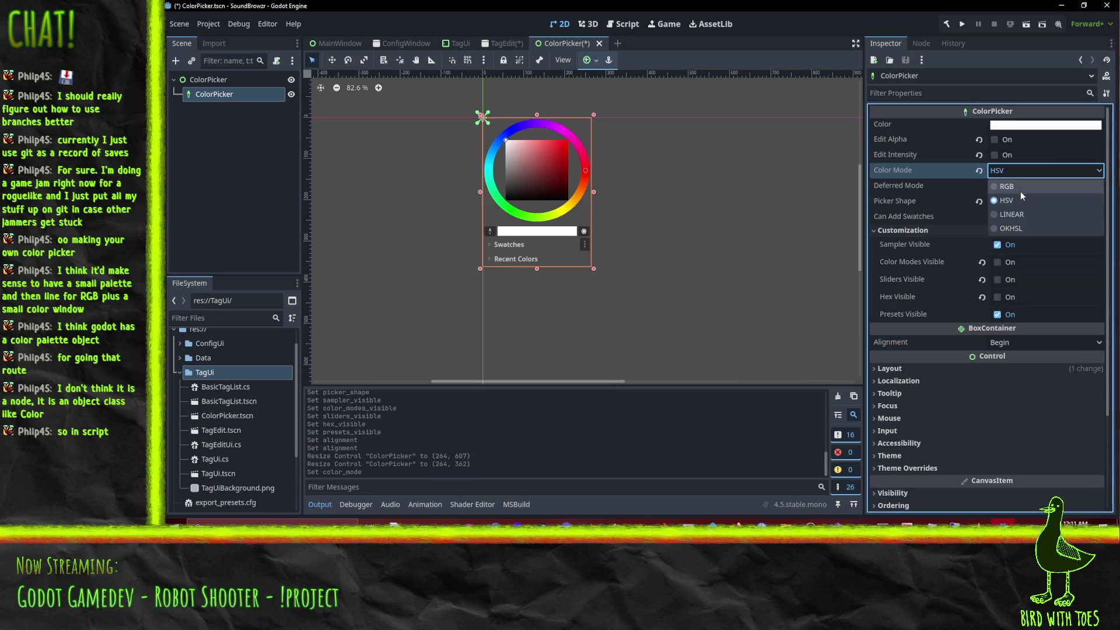
click(1021, 192)
Leave the colour-mode row hidden, re-enable the RGB sliders, and set the picker shape to VHS Circle.
click(996, 264)
click(996, 263)
click(998, 263)
click(996, 264)
click(999, 279)
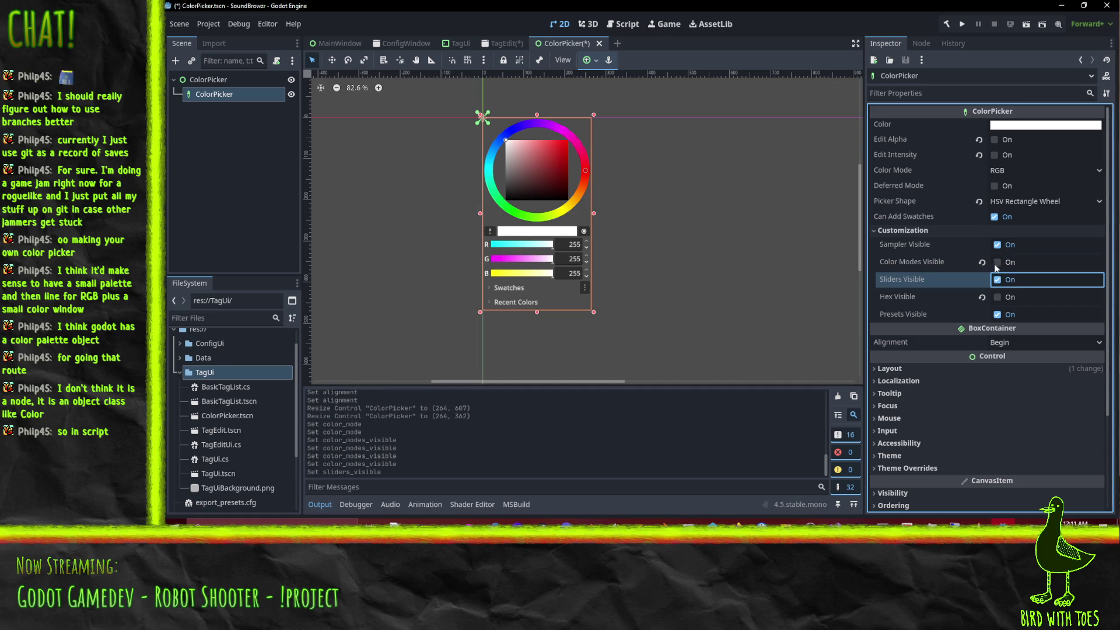
click(1036, 204)
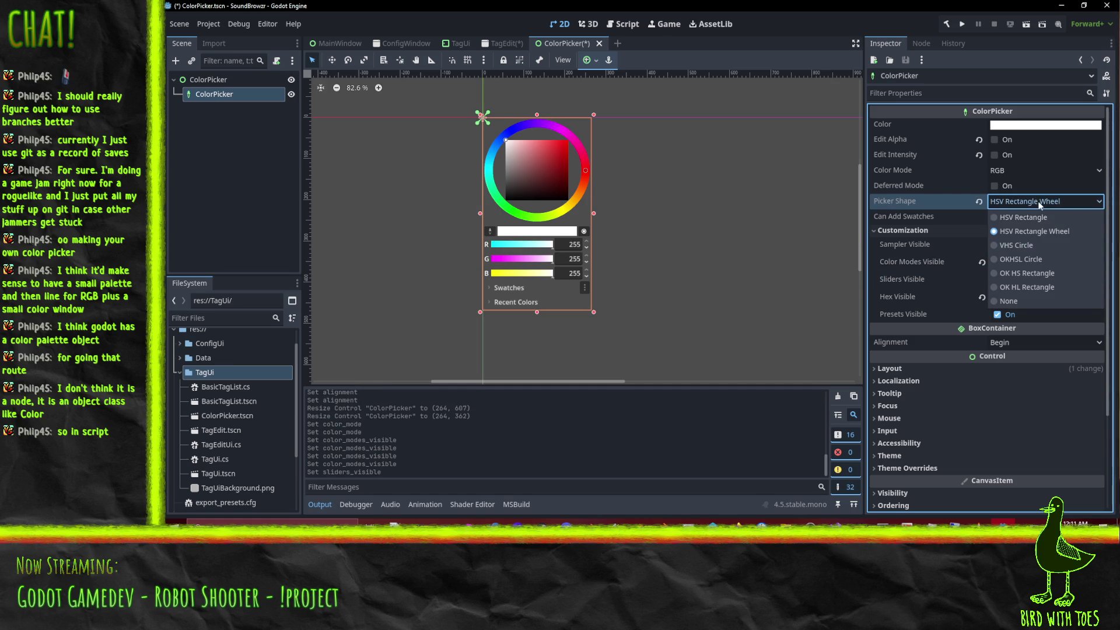
click(1043, 245)
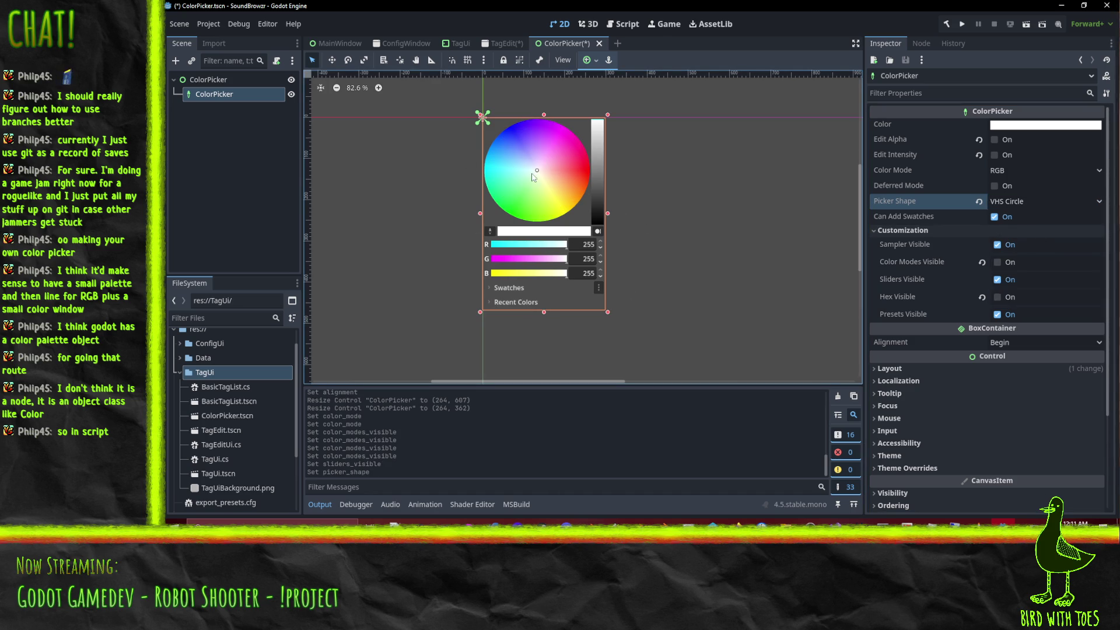
Change the root ColorPicker node's type to PopupPanel using a 'pop' search.
click(202, 80)
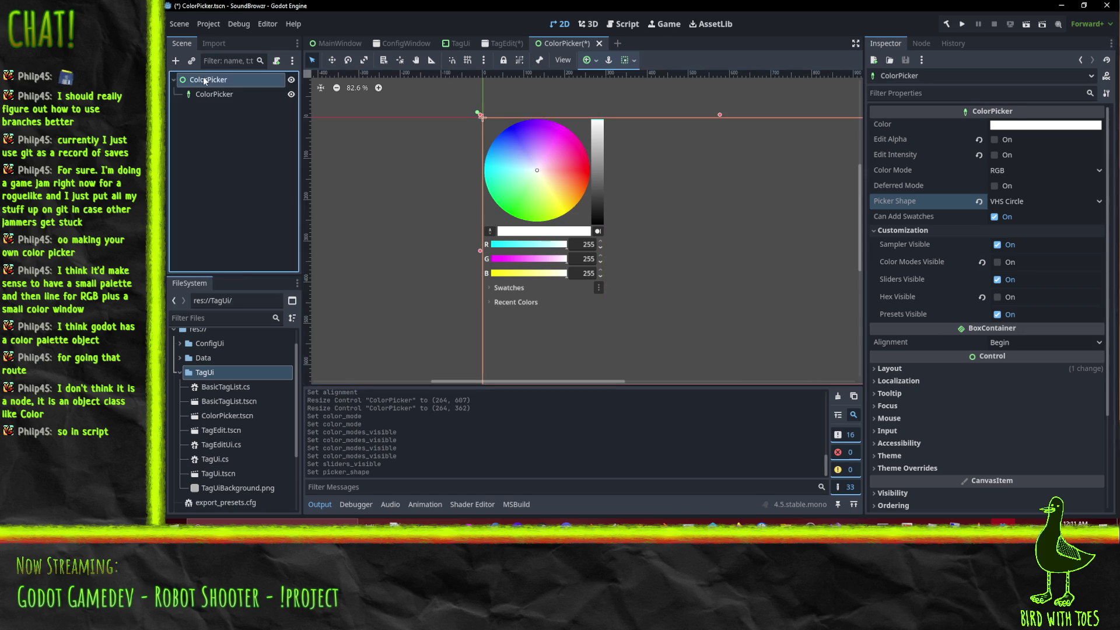
right_click(205, 80)
click(375, 168)
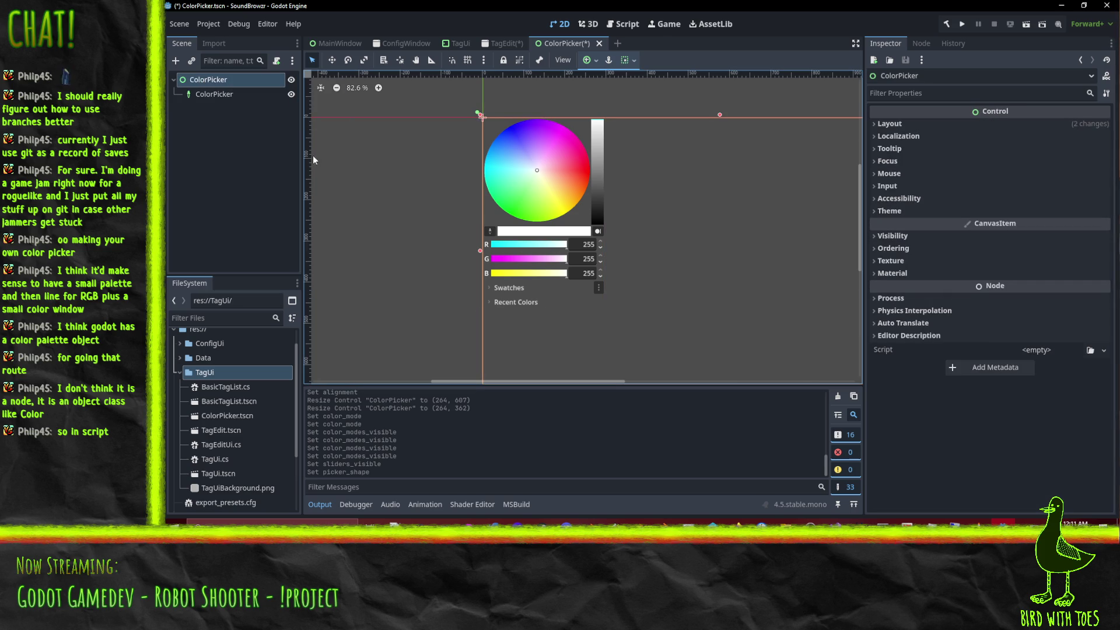
right_click(211, 80)
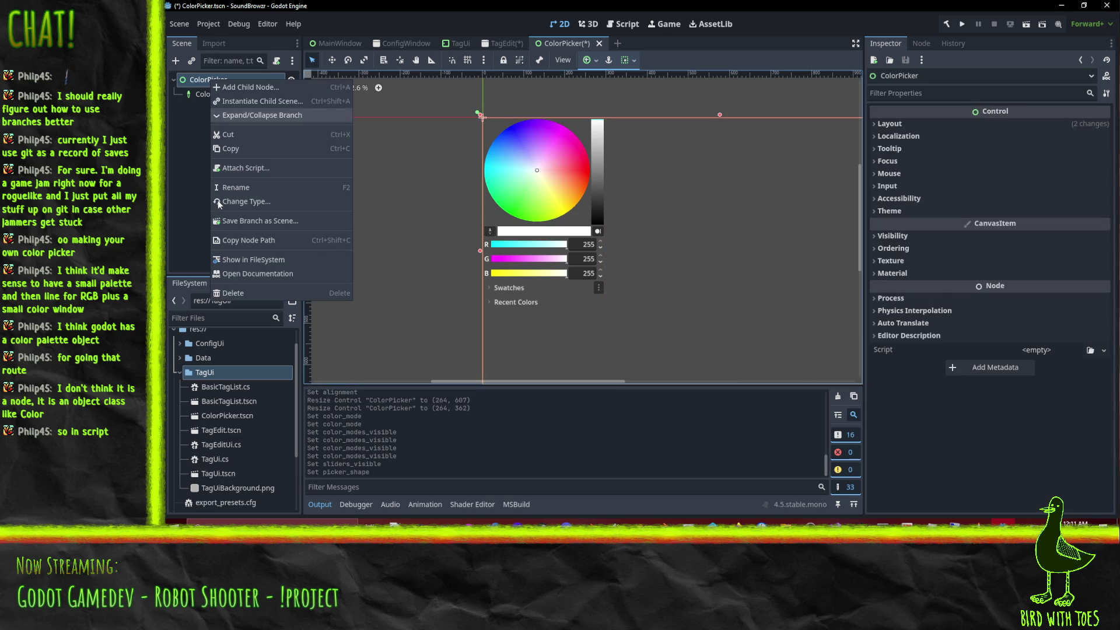
click(266, 202)
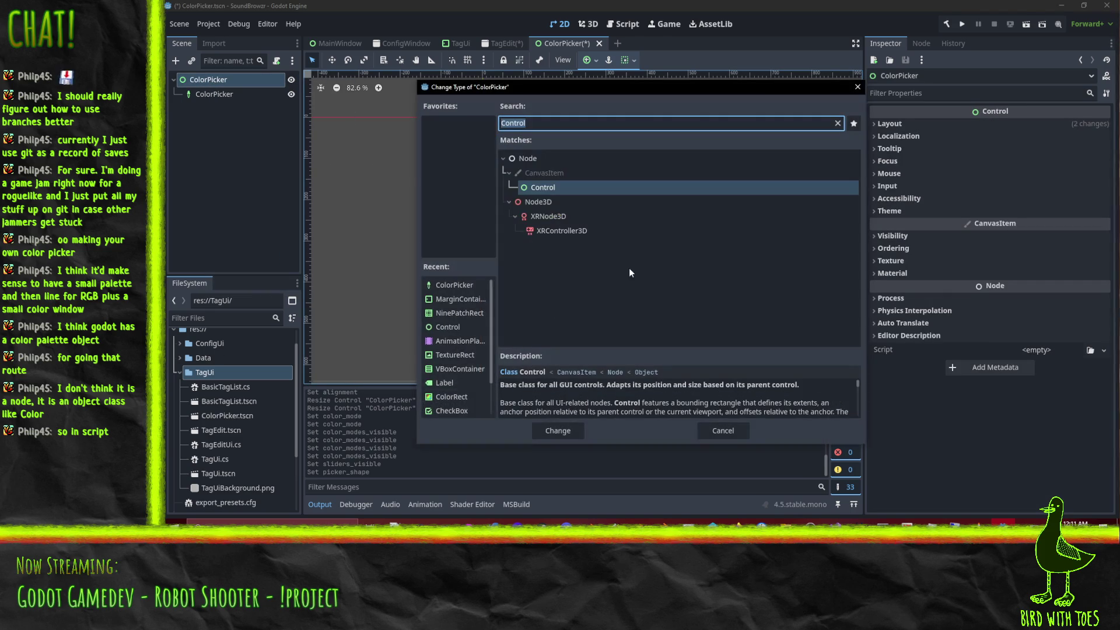
text(pop)
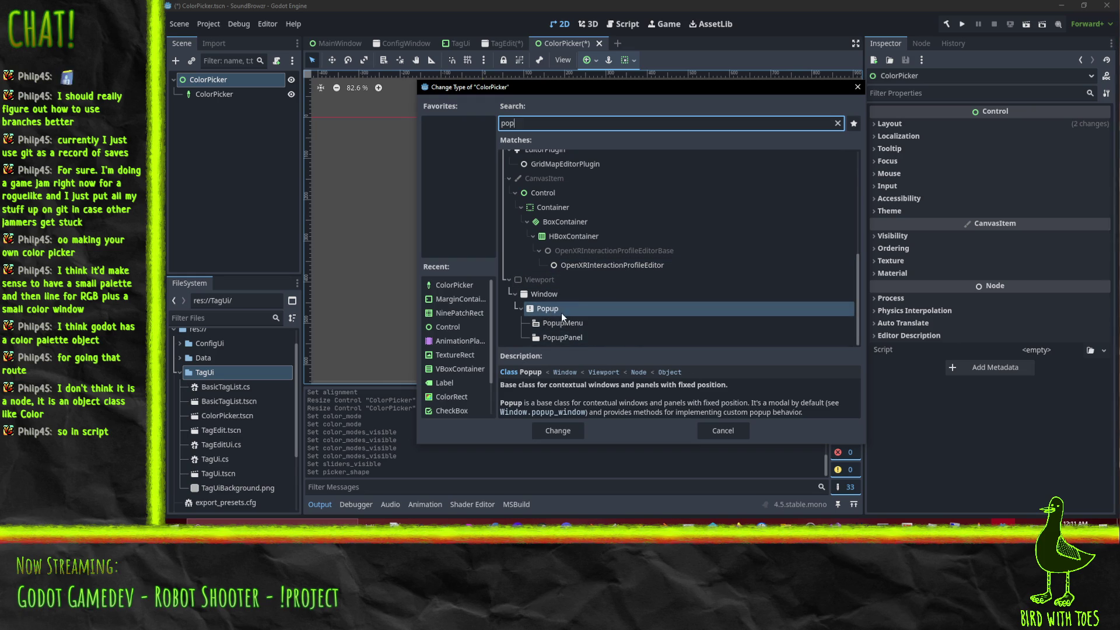
click(557, 342)
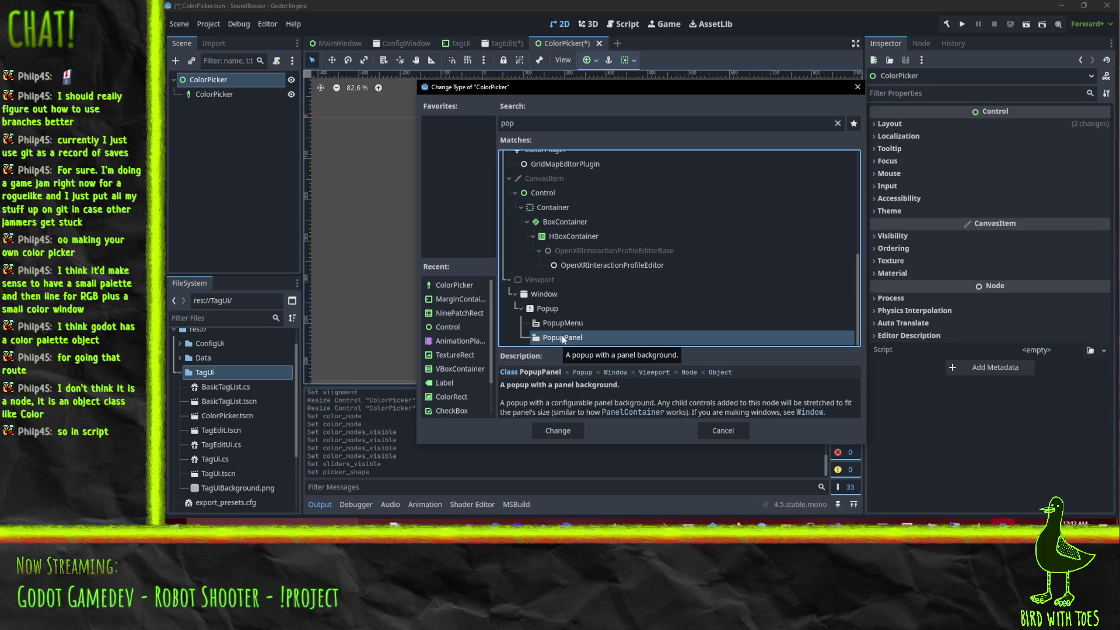
double_click(563, 337)
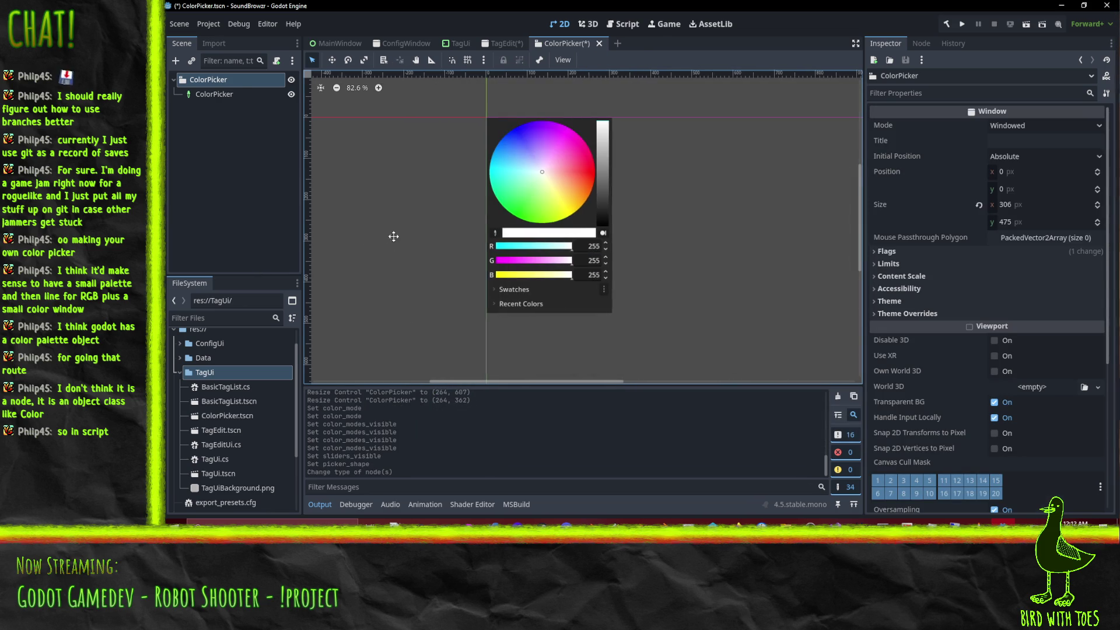
click(610, 325)
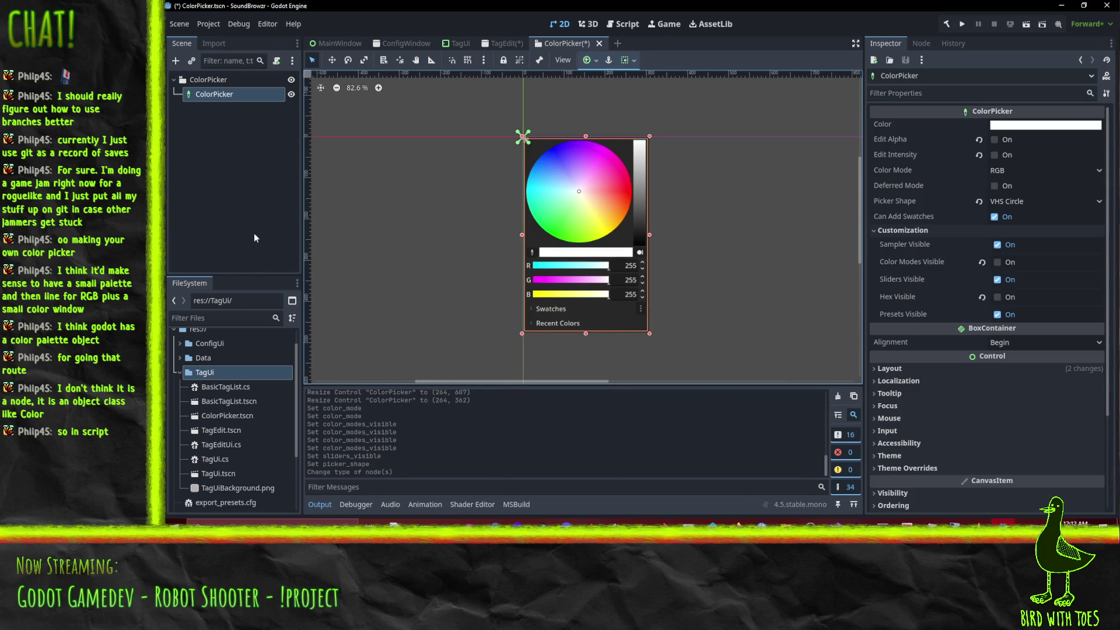
click(208, 79)
click(905, 250)
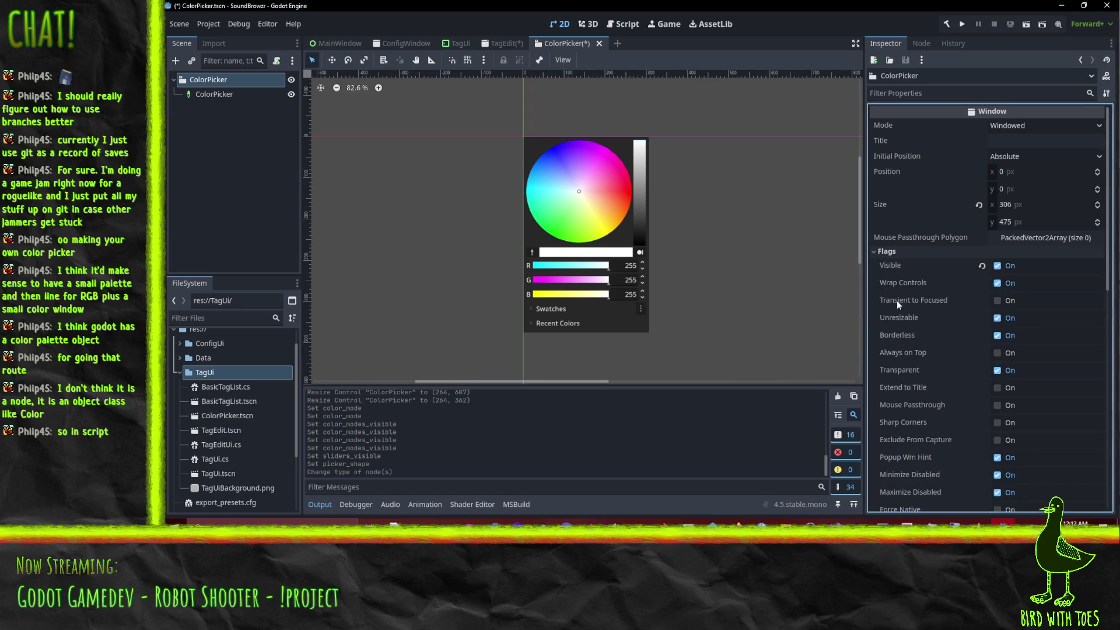
mouse_move(934, 303)
scroll(957, 315, down, 3)
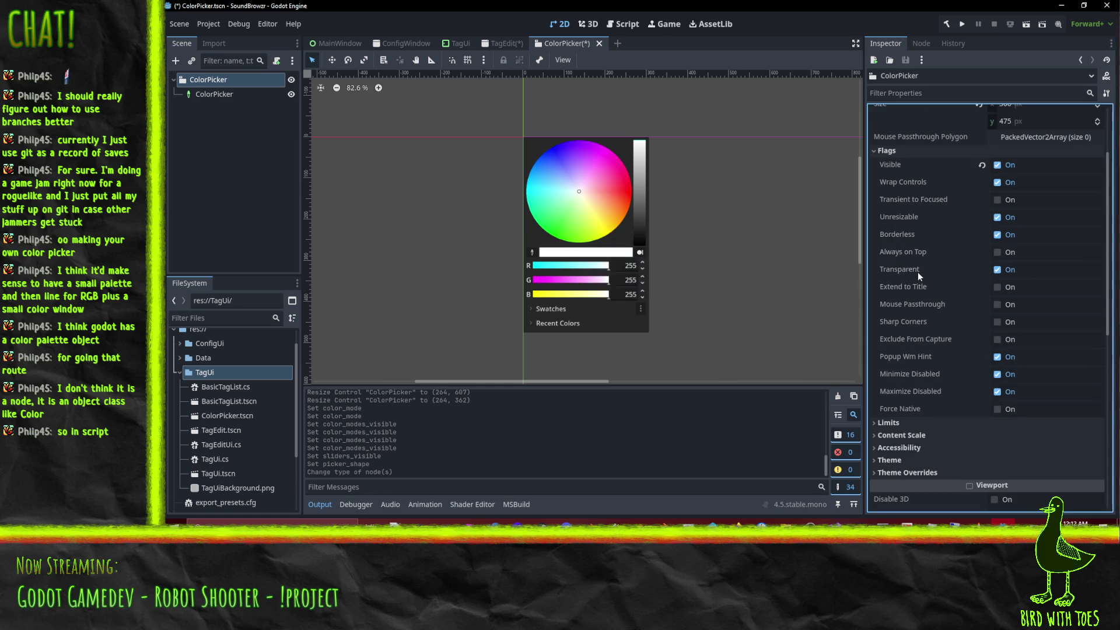
click(999, 270)
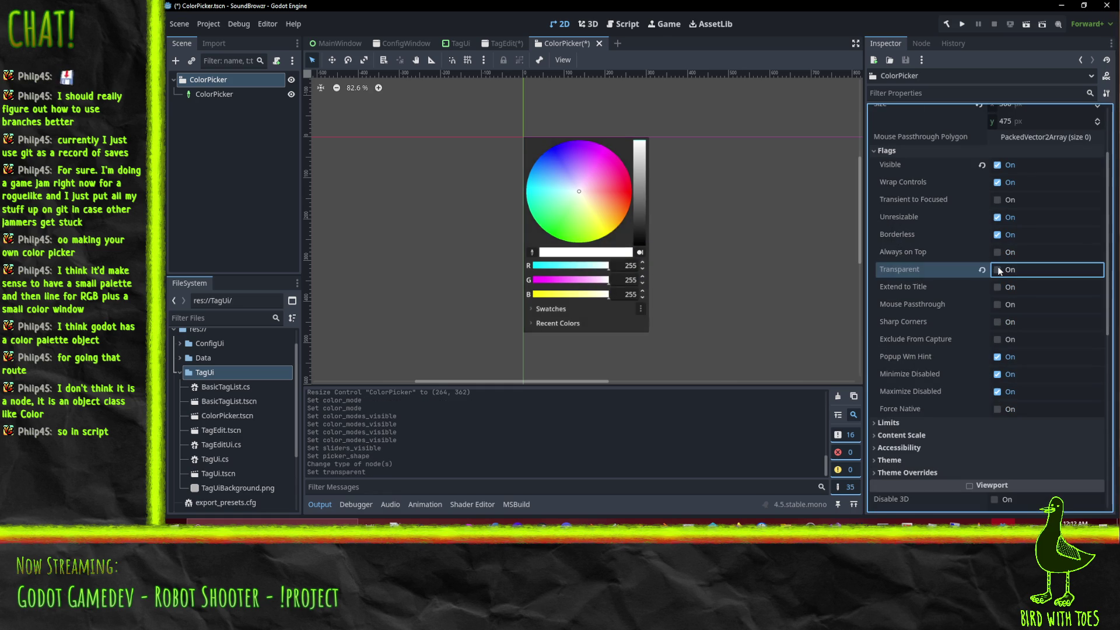
click(997, 270)
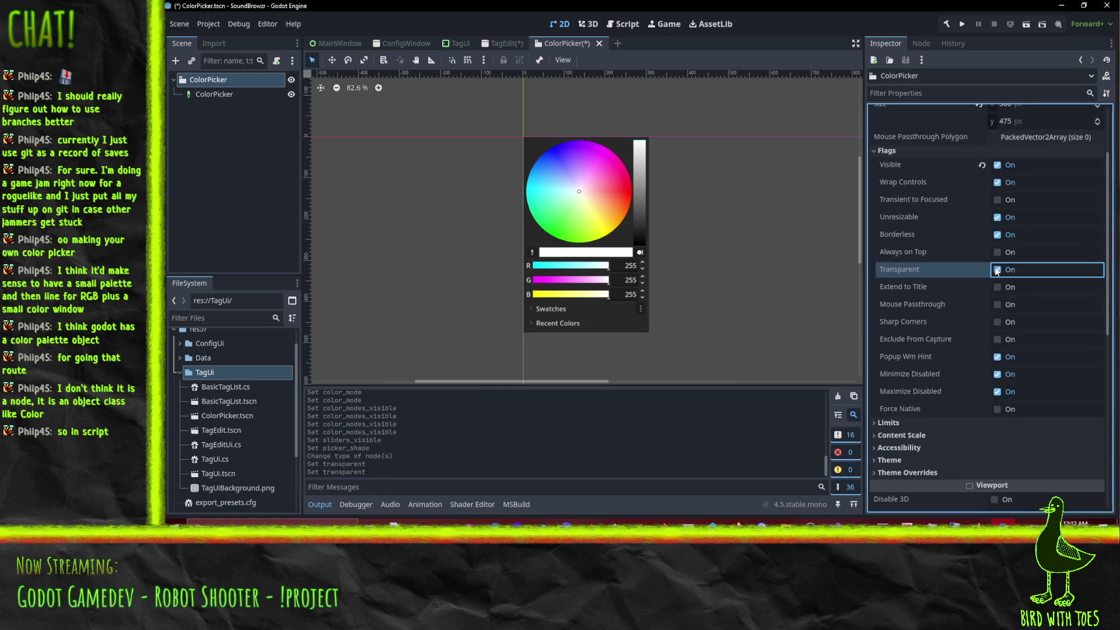
click(912, 304)
click(997, 322)
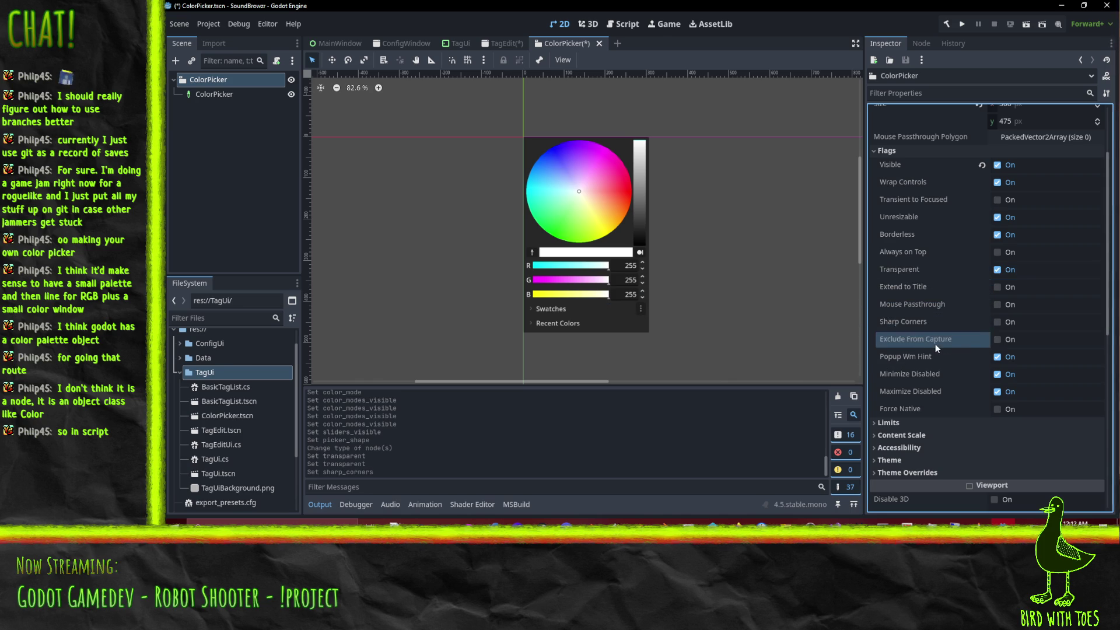
click(925, 357)
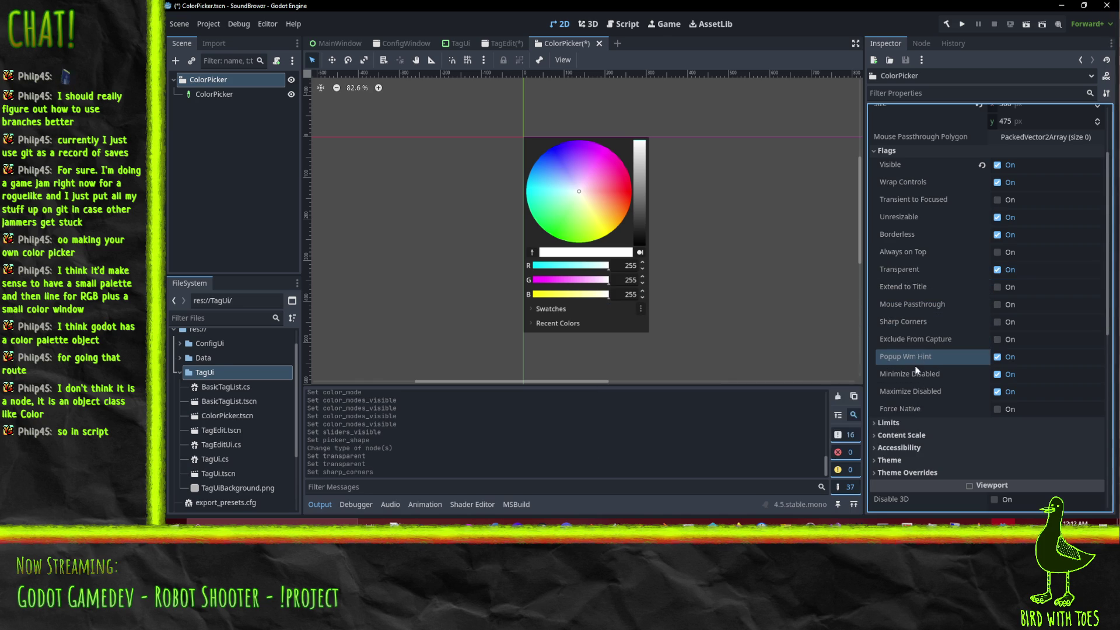
click(919, 374)
click(921, 391)
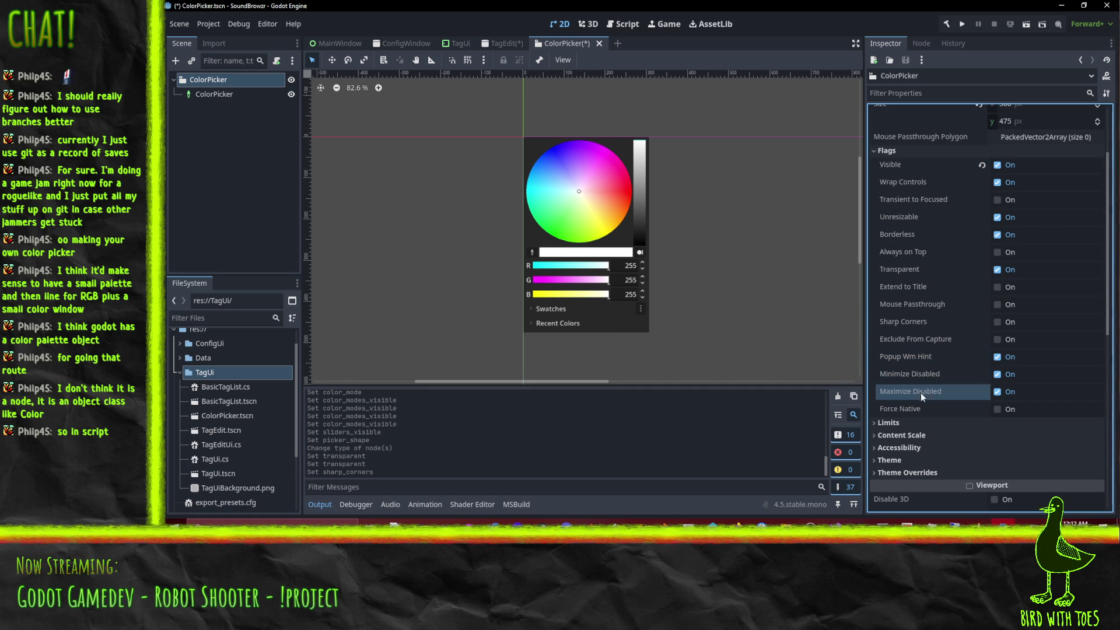
scroll(928, 411, down, 3)
click(884, 284)
click(892, 272)
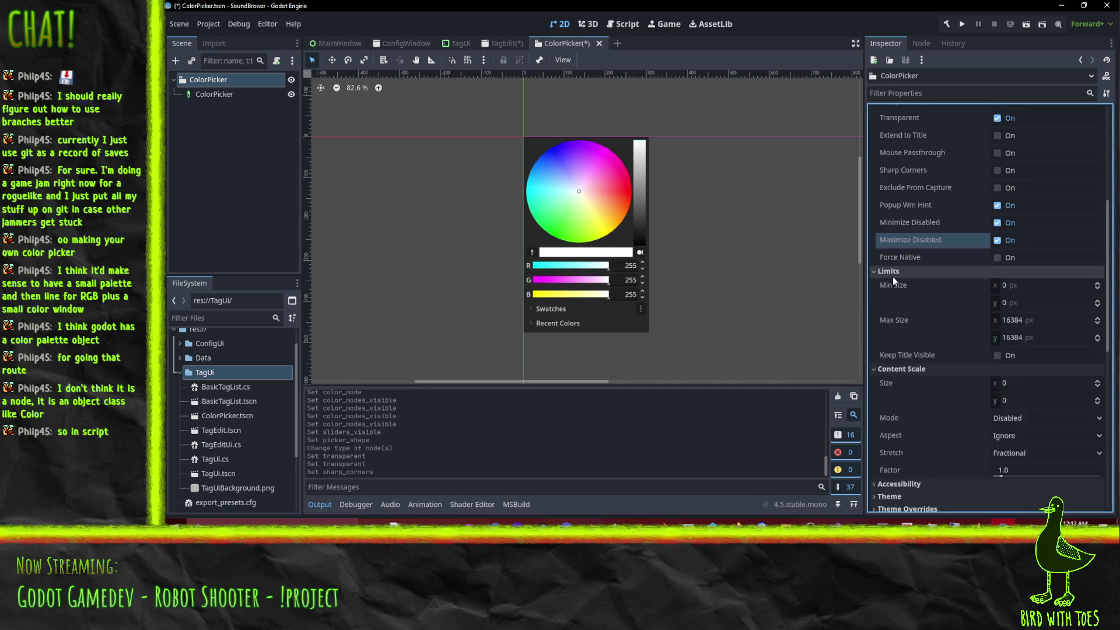
click(920, 369)
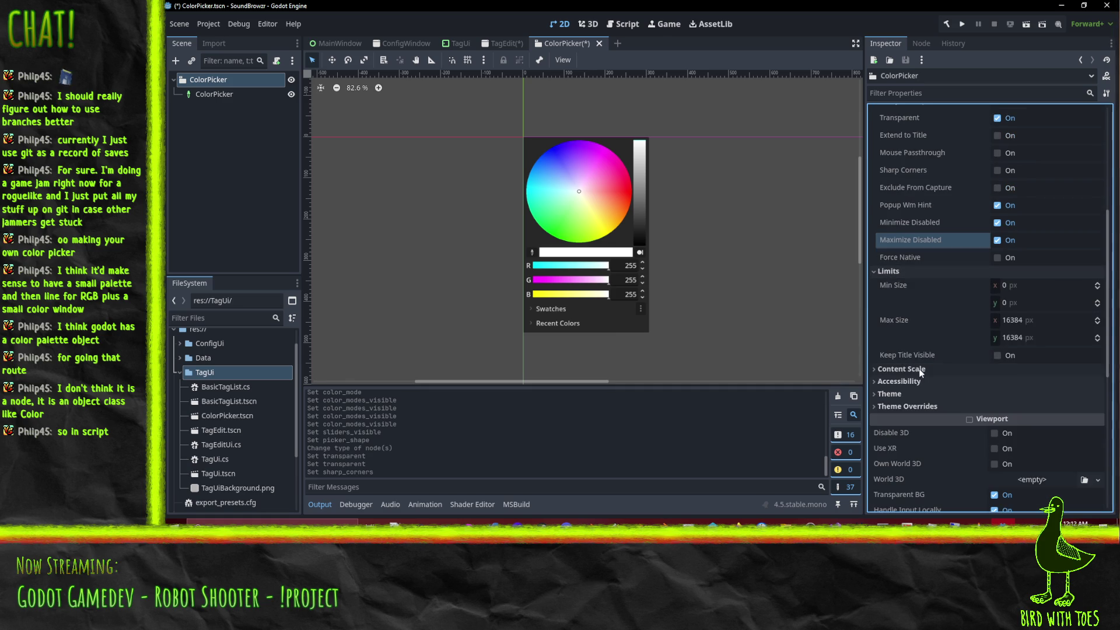
click(895, 272)
click(902, 284)
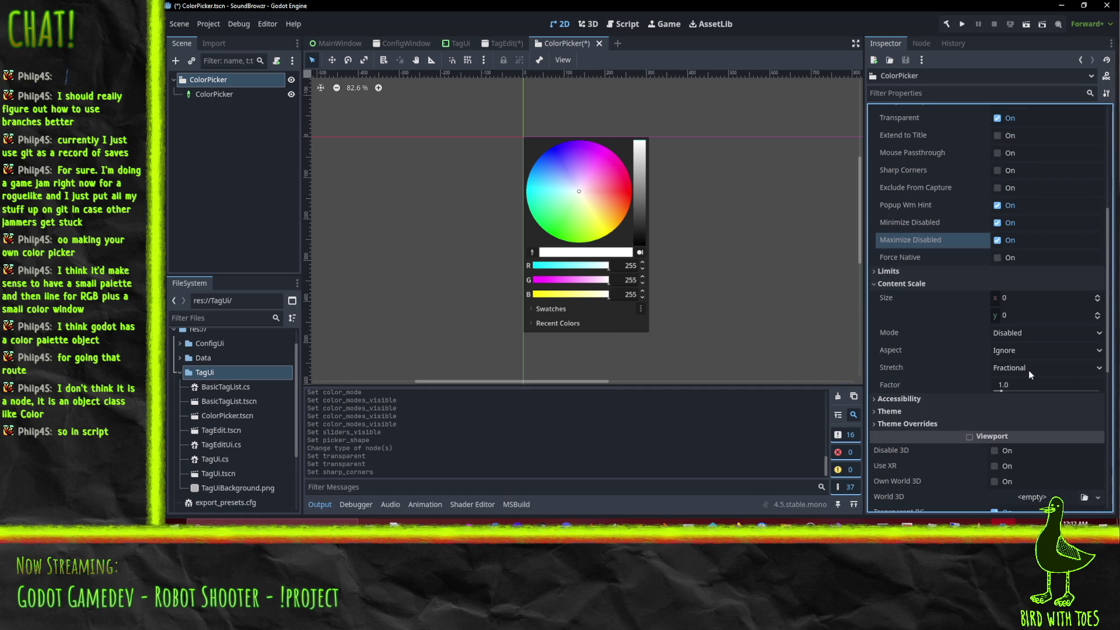
drag(1015, 303, 1047, 303)
click(982, 298)
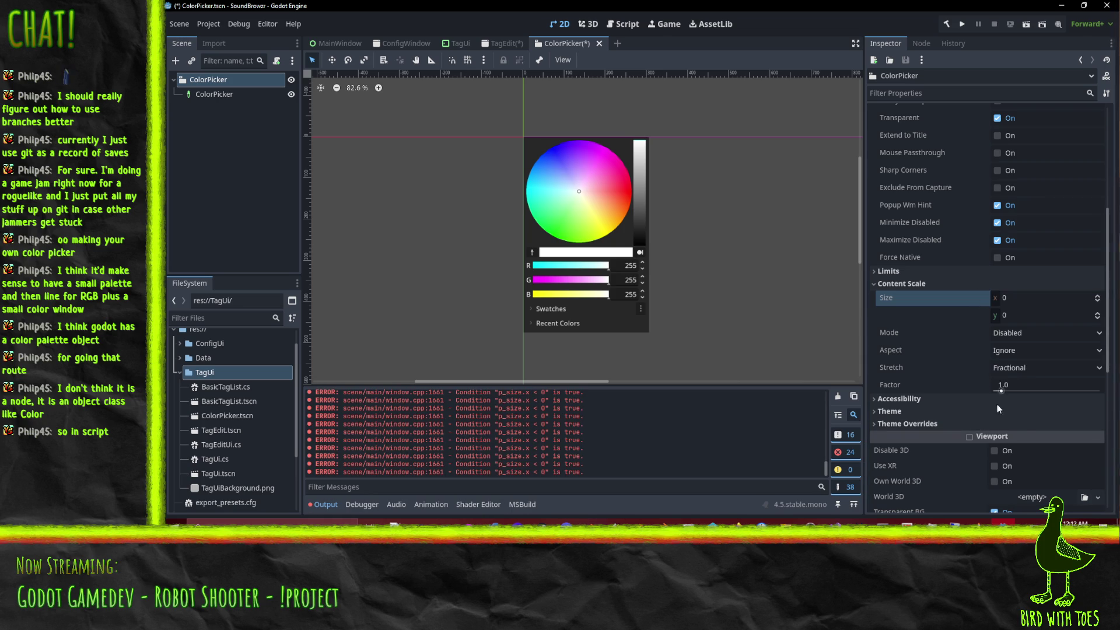
click(1036, 338)
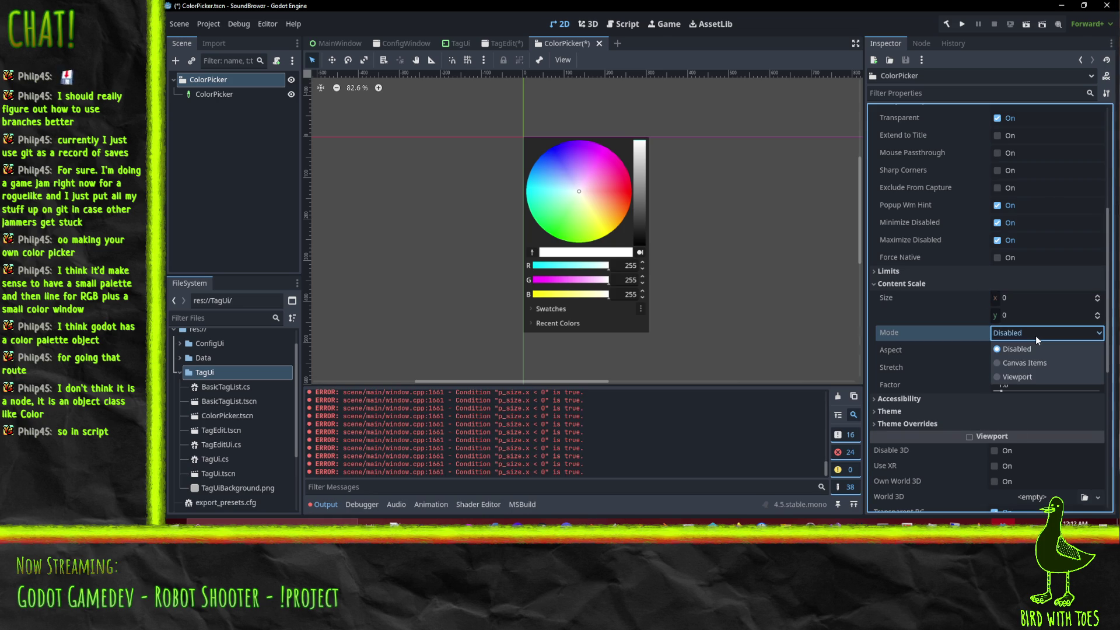
click(999, 360)
click(998, 296)
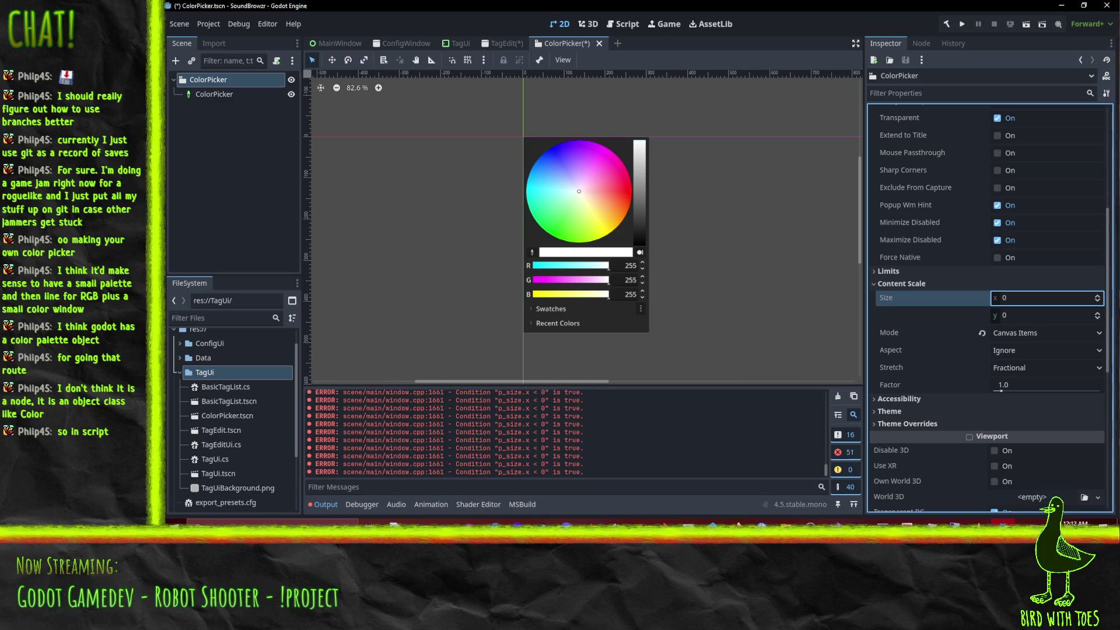
click(982, 333)
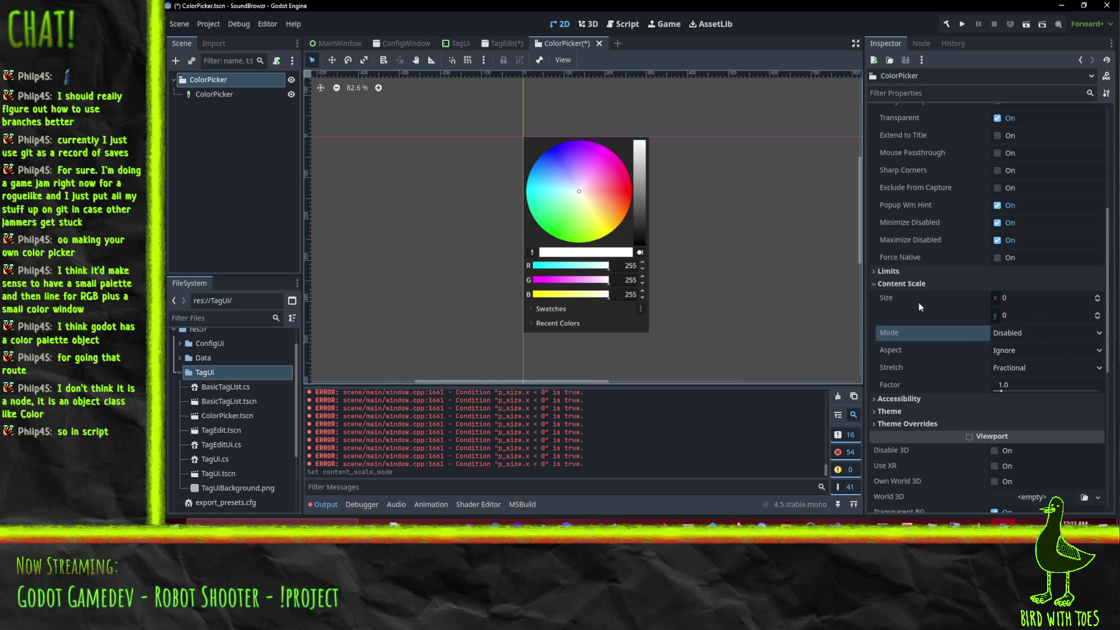
click(1028, 350)
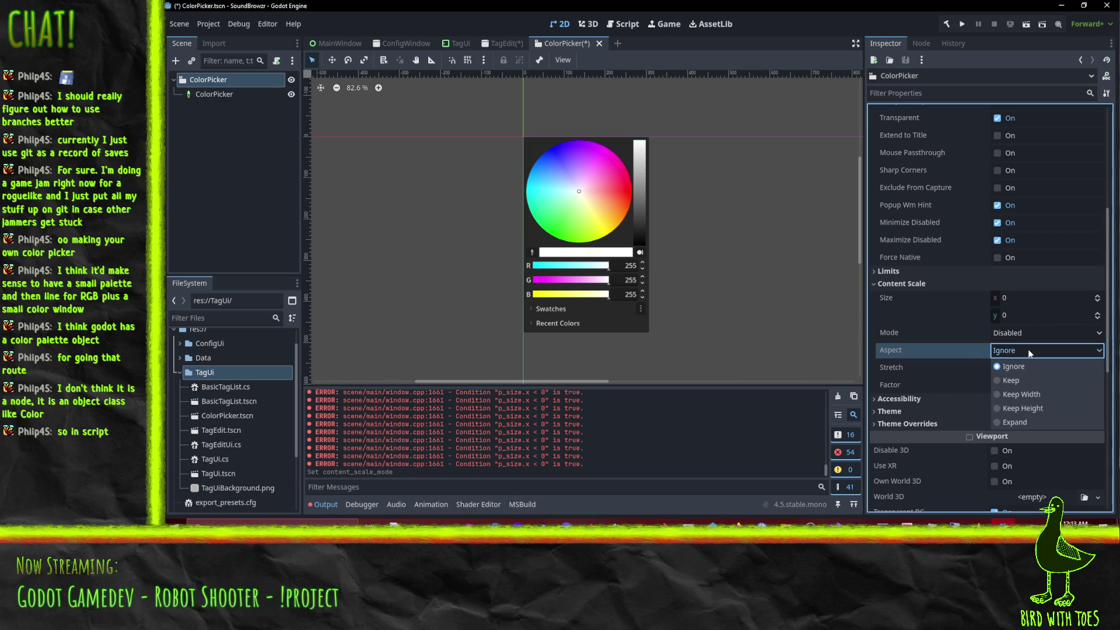
click(1031, 366)
drag(1020, 386, 1001, 386)
double_click(1020, 387)
text(1)
key(Return)
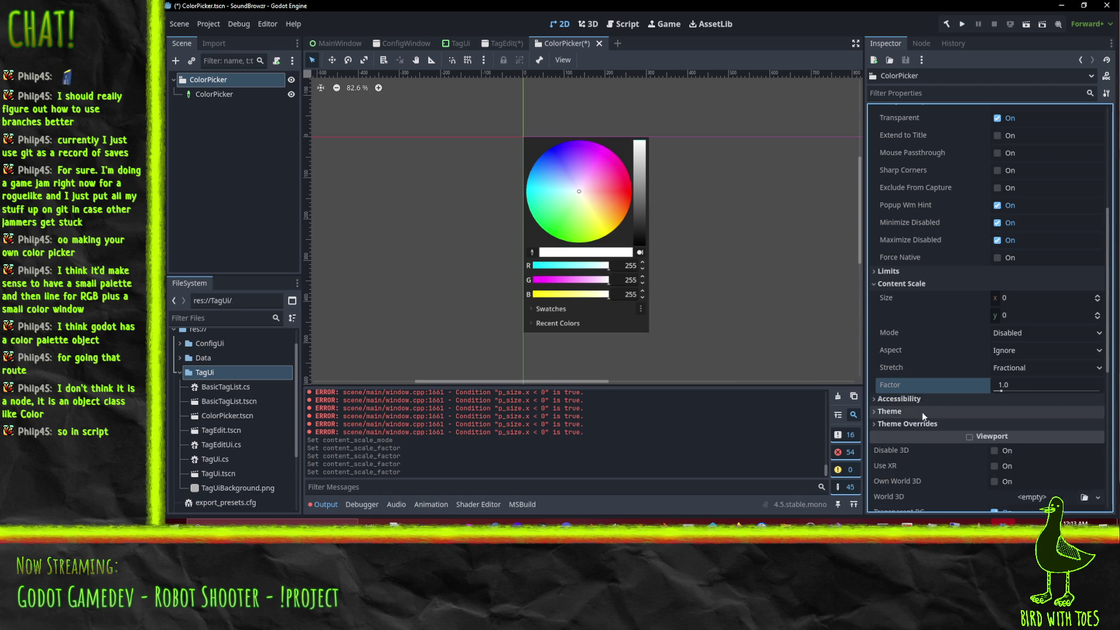
scroll(578, 262, up, 3)
scroll(537, 245, down, 3)
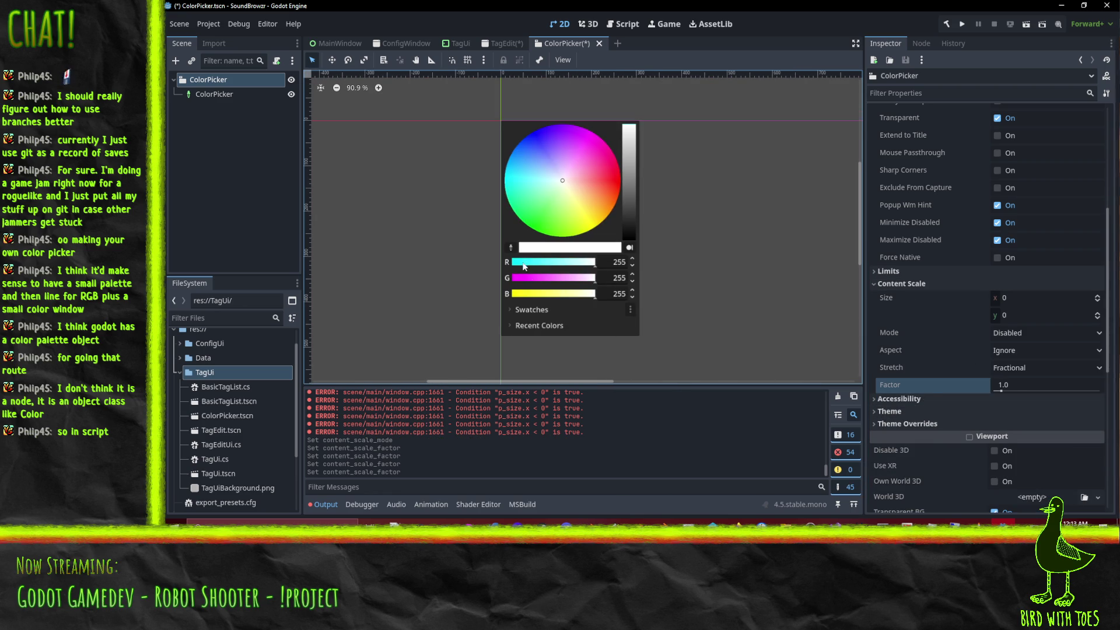
scroll(1006, 287, up, 5)
scroll(987, 336, down, 2)
scroll(934, 321, up, 2)
click(218, 94)
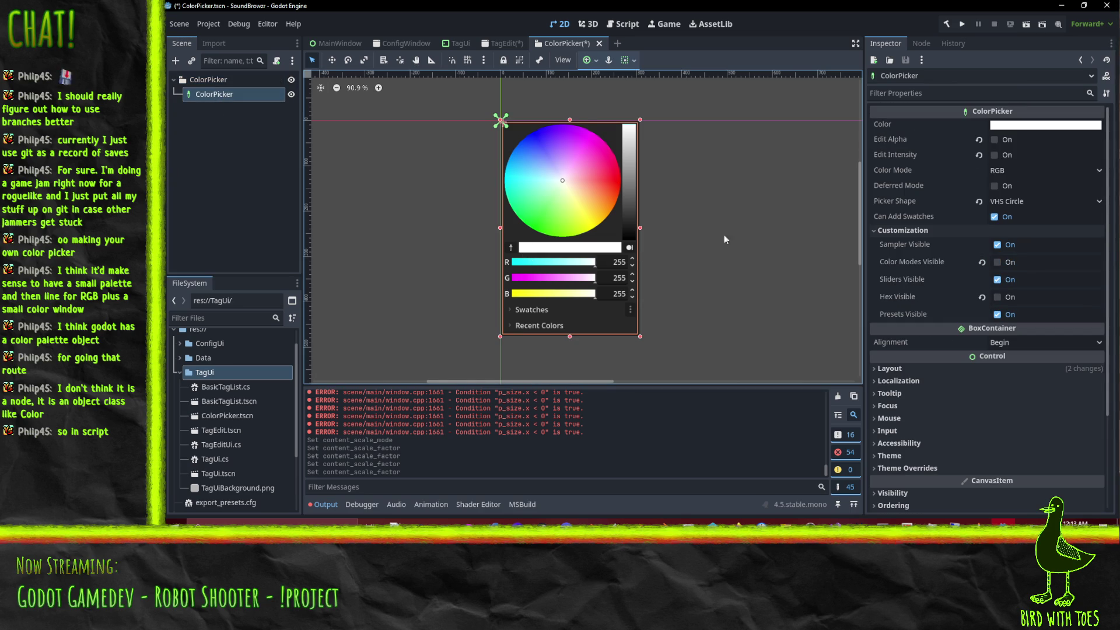
Hide the colour sampler and add a ColorRect child under the root, resized into a thin strip.
click(1005, 245)
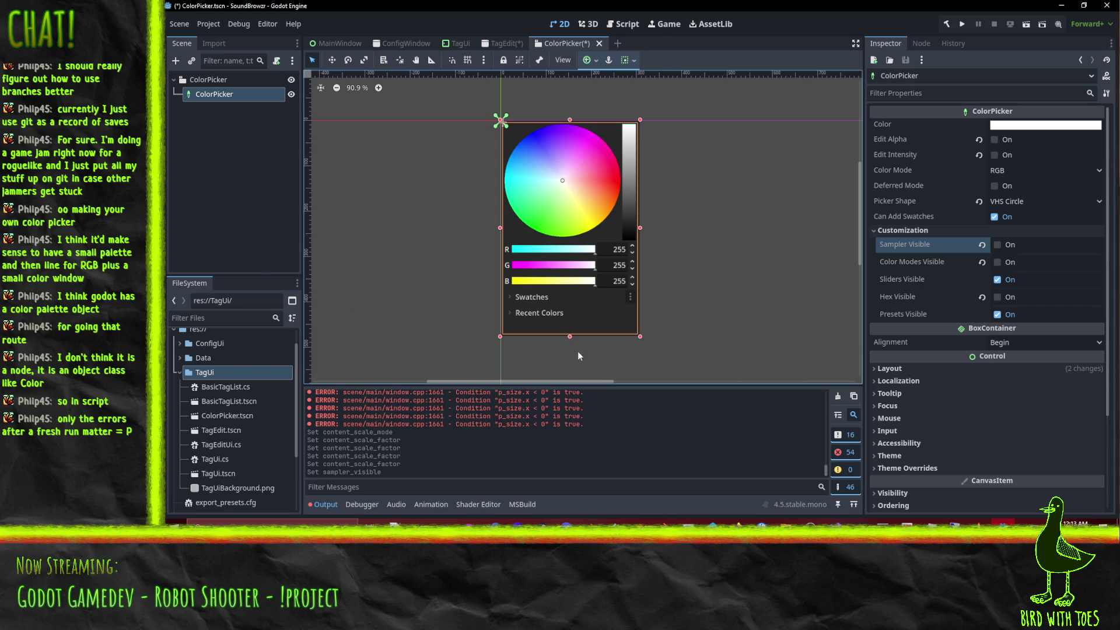
click(209, 79)
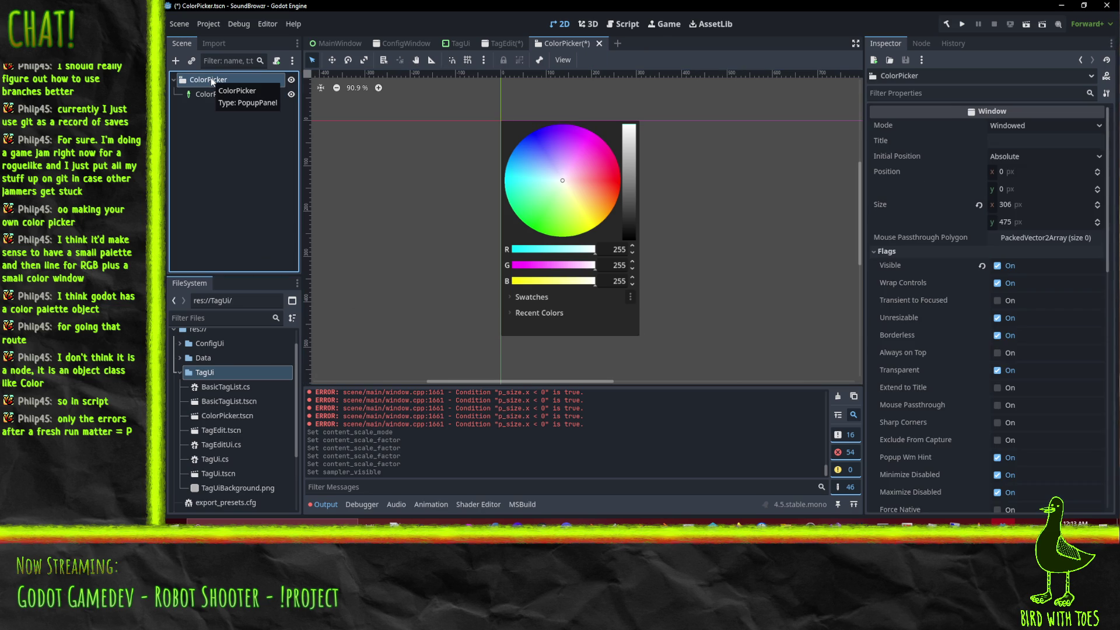
right_click(208, 80)
click(233, 102)
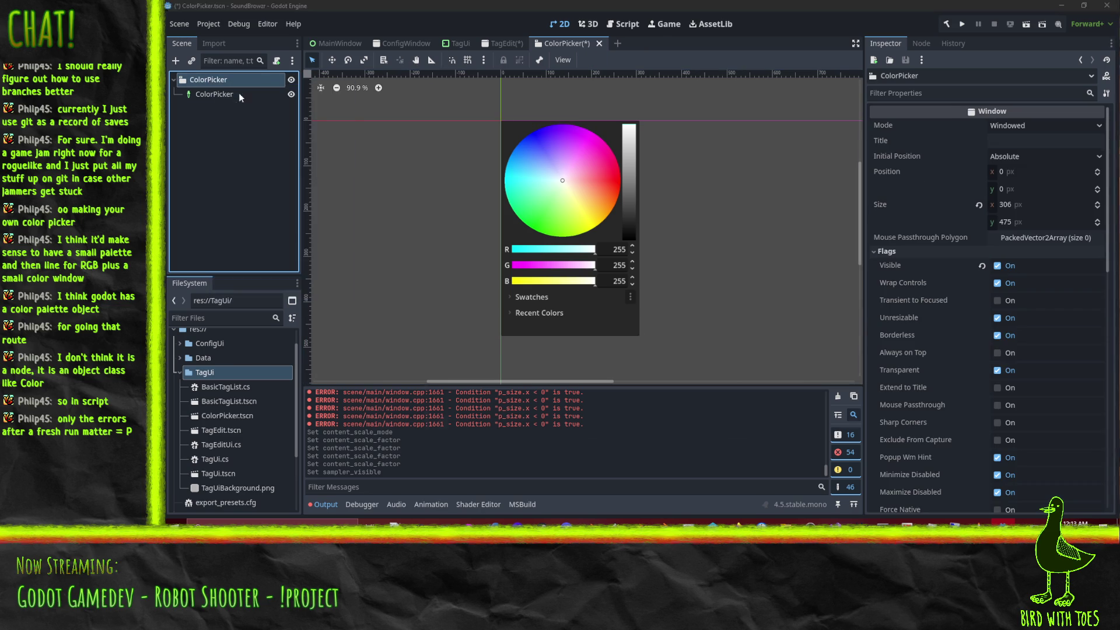
text(pop)
text(oclor)
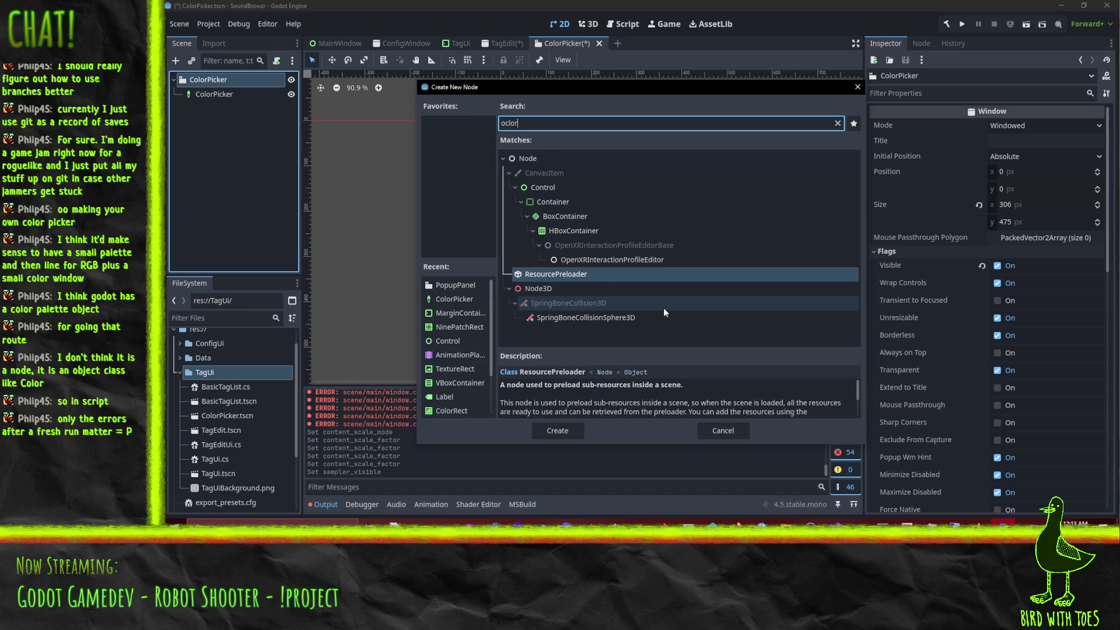
key(BackSpace)
key(BackSpace)
key(BackSpace)
text(colorr)
click(572, 431)
click(571, 431)
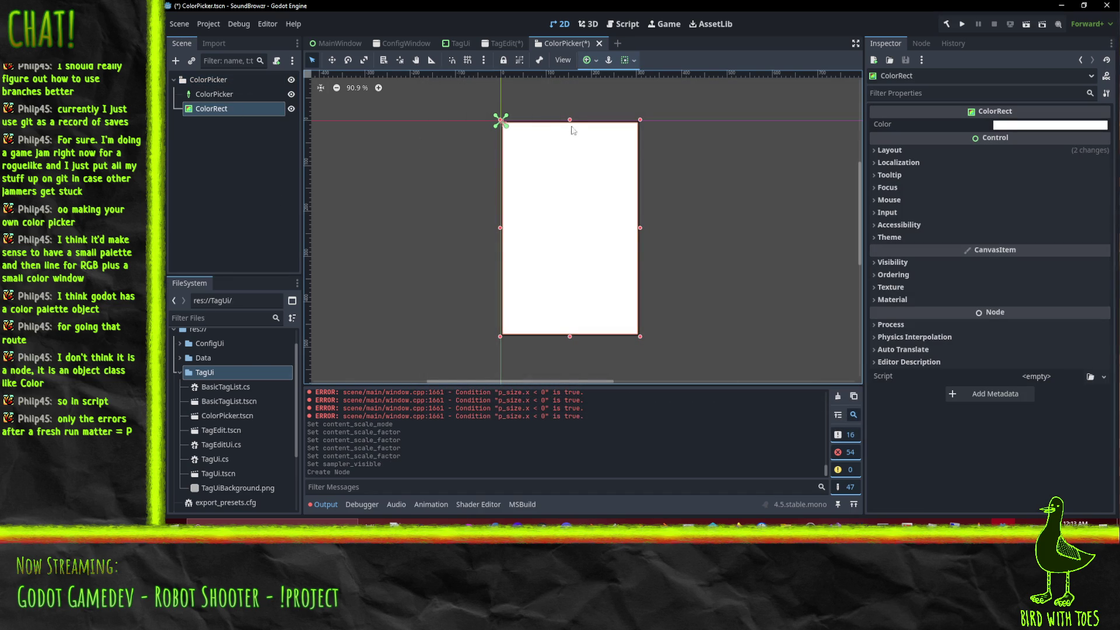
mouse_move(570, 120)
mouse_down()
mouse_move(570, 334)
mouse_move(570, 318)
mouse_up()
Shorten the ColorPicker slightly from its bottom edge, then bring up Add Child Node on the root.
click(217, 94)
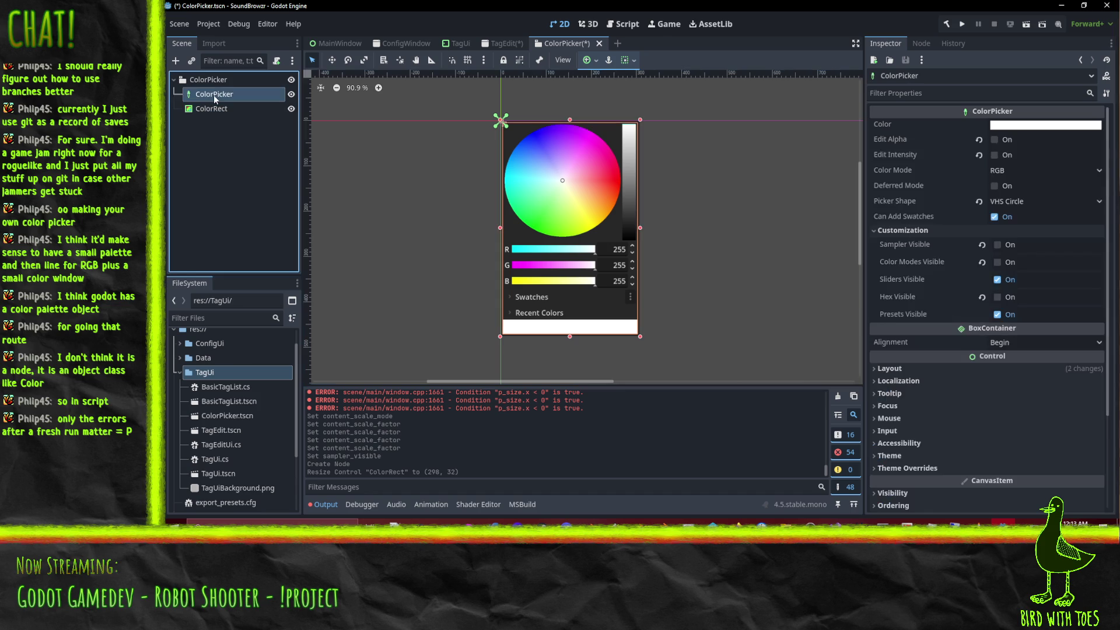
drag(568, 337, 568, 321)
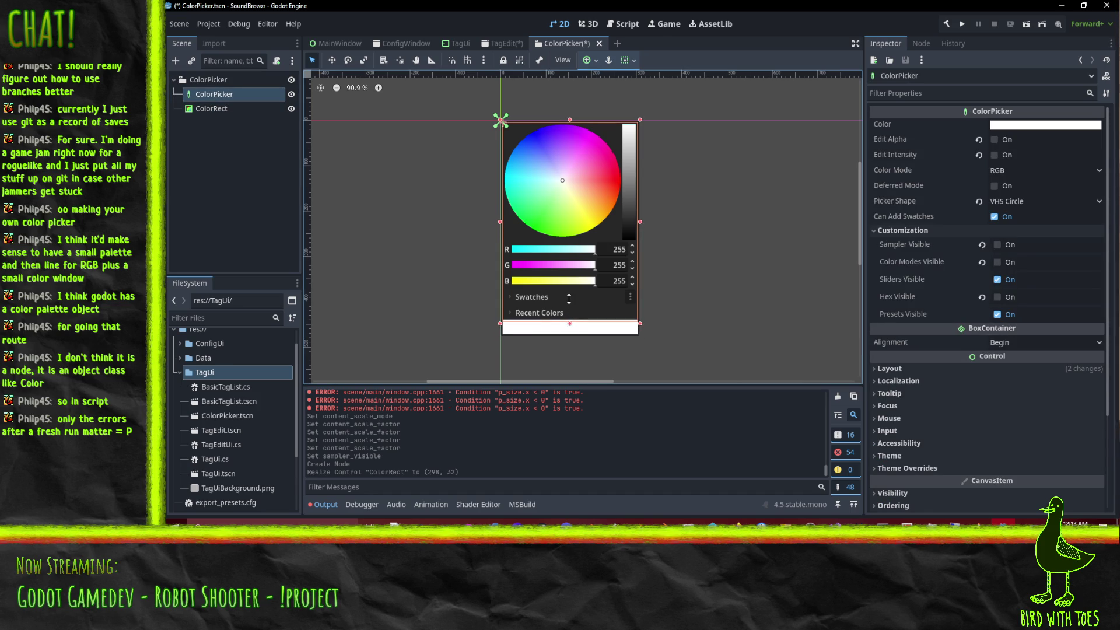
right_click(207, 79)
click(234, 86)
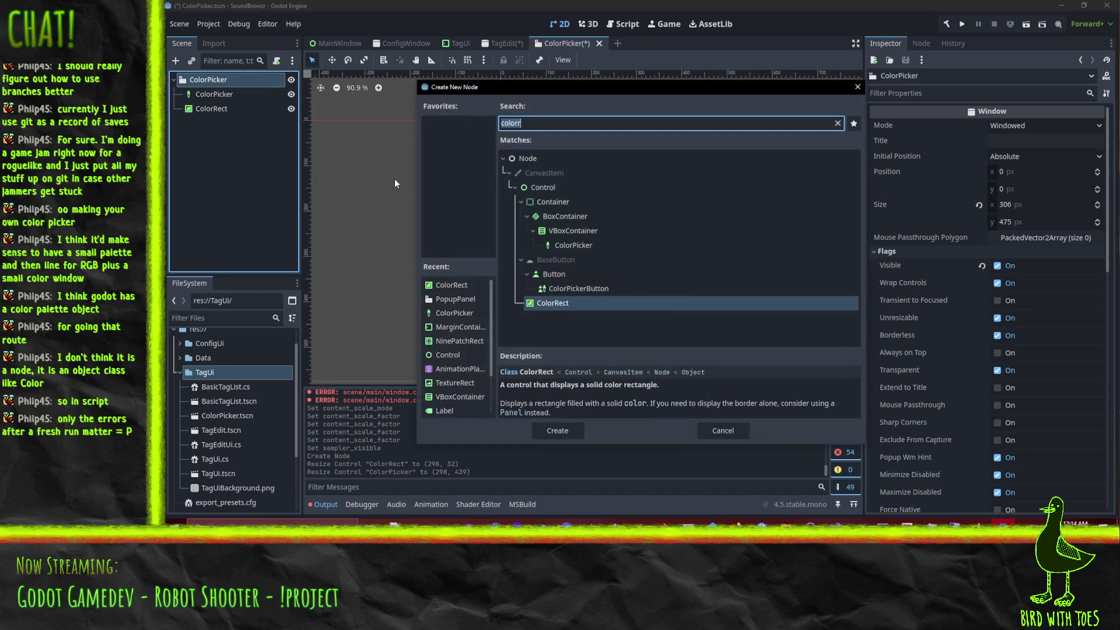
Add a VBoxContainer under the root and move the ColorPicker and ColorRect inside it.
key(Escape)
click(546, 334)
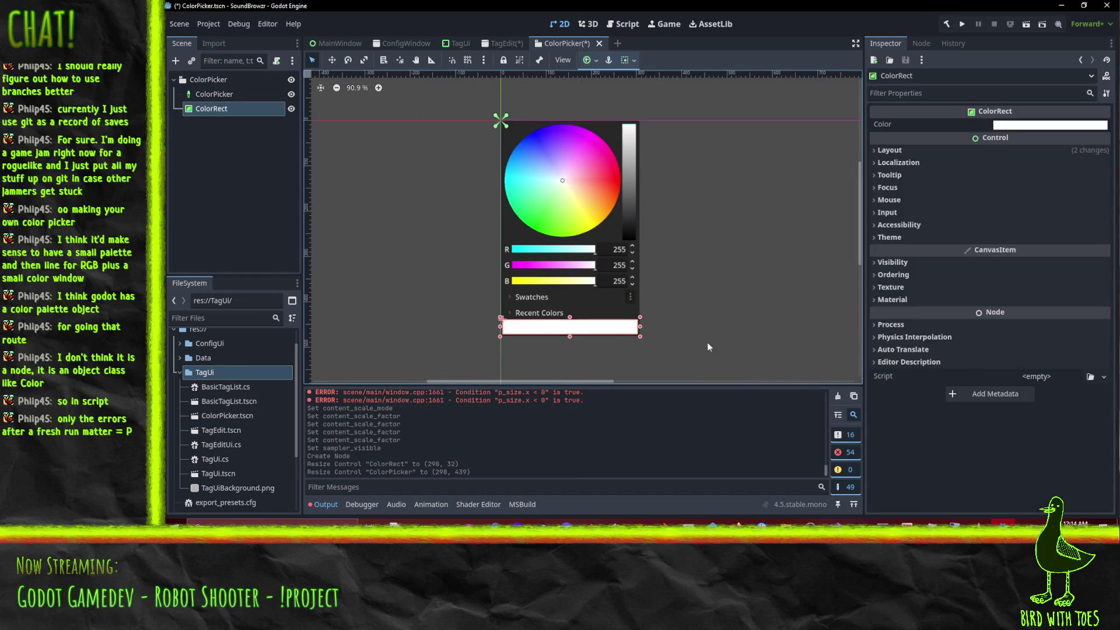
click(214, 94)
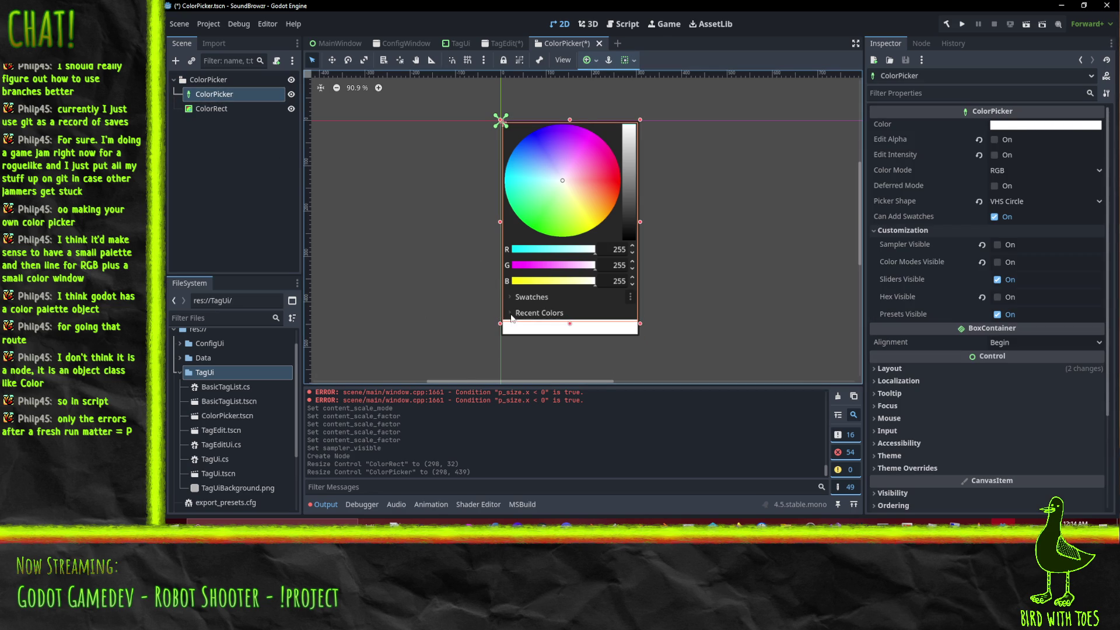
right_click(214, 81)
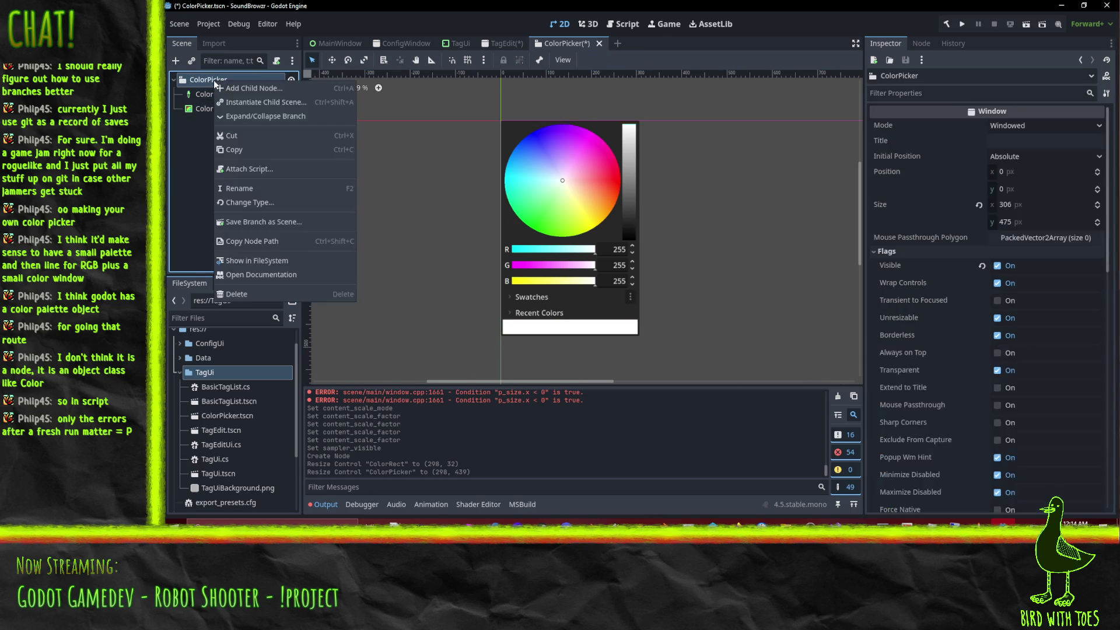
click(251, 88)
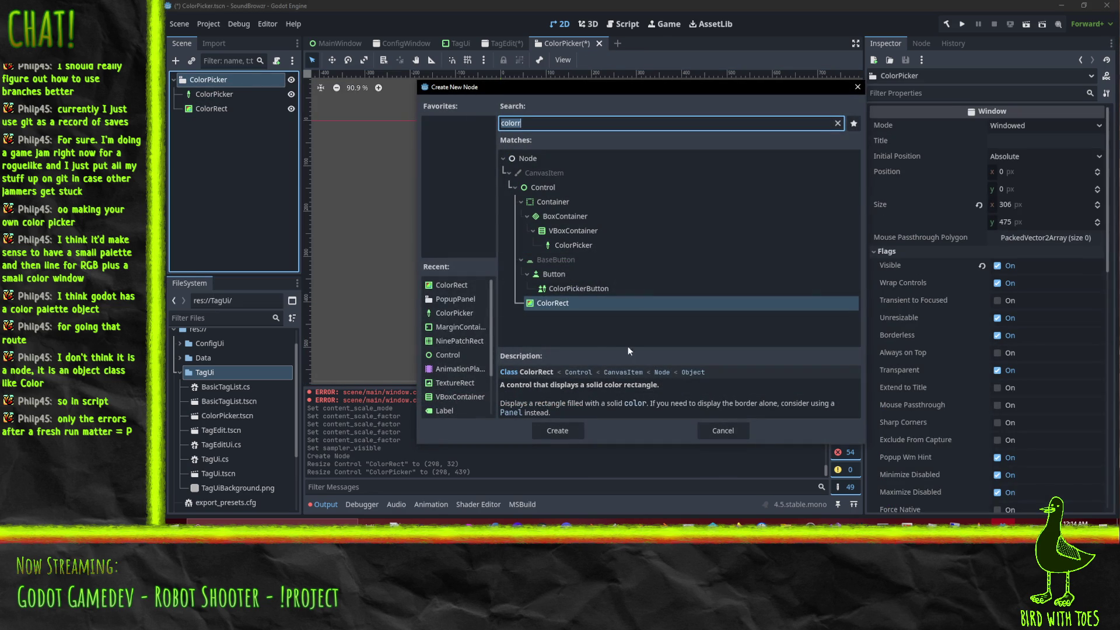
click(566, 232)
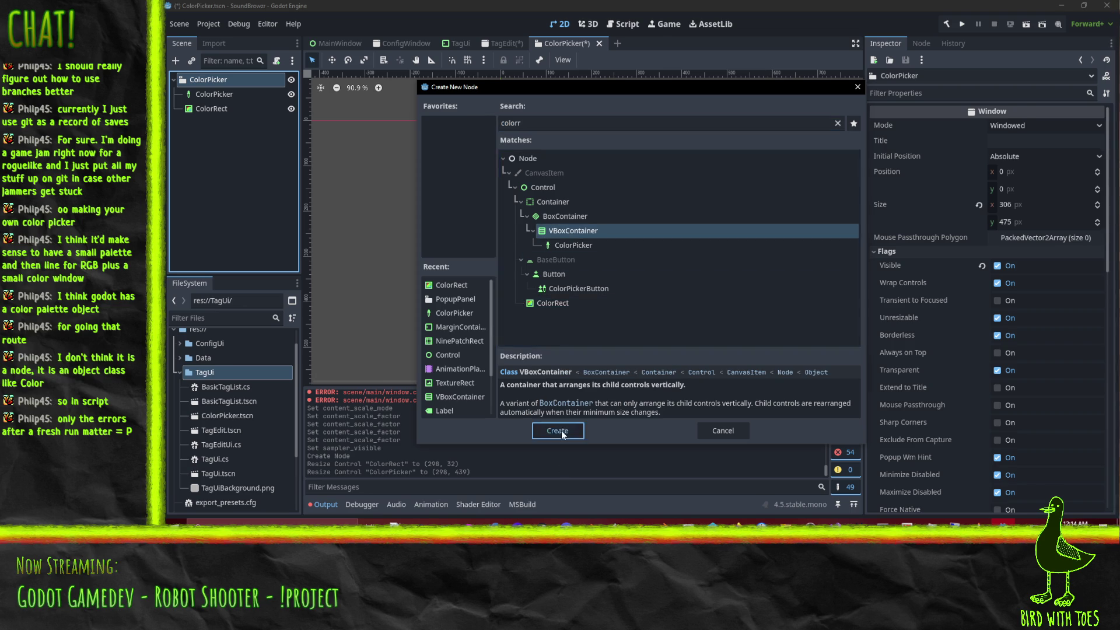
click(559, 430)
drag(205, 123, 208, 88)
mouse_move(214, 108)
mouse_down()
mouse_move(215, 94)
mouse_move(203, 125)
mouse_move(219, 98)
mouse_up()
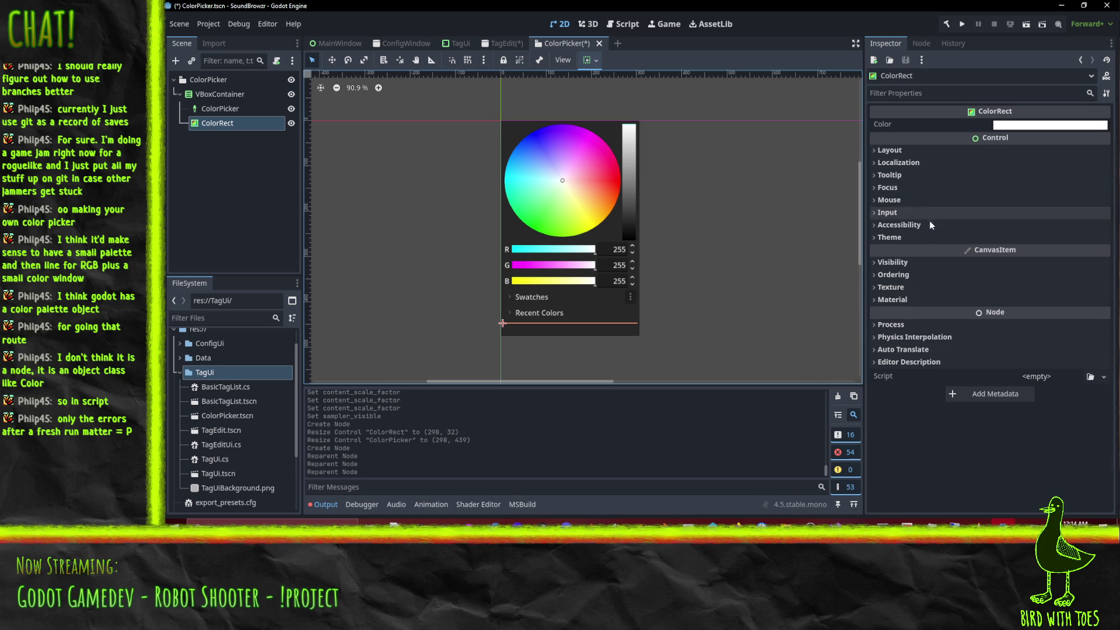
Set the ColorRect's vertical container sizing to Expand.
click(896, 162)
click(890, 149)
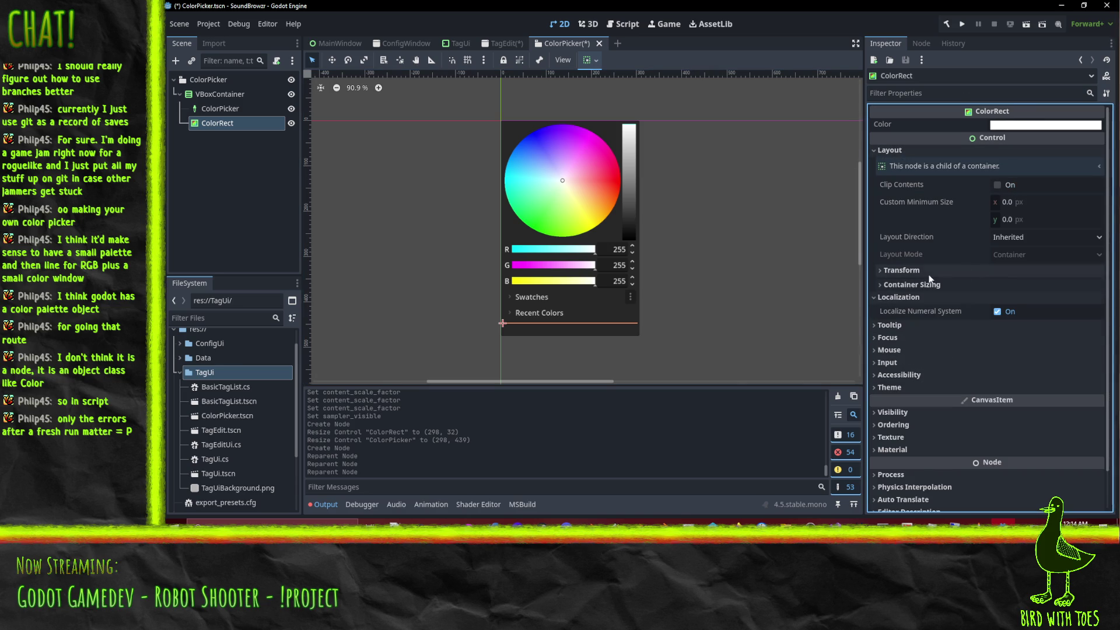
click(932, 285)
click(1013, 335)
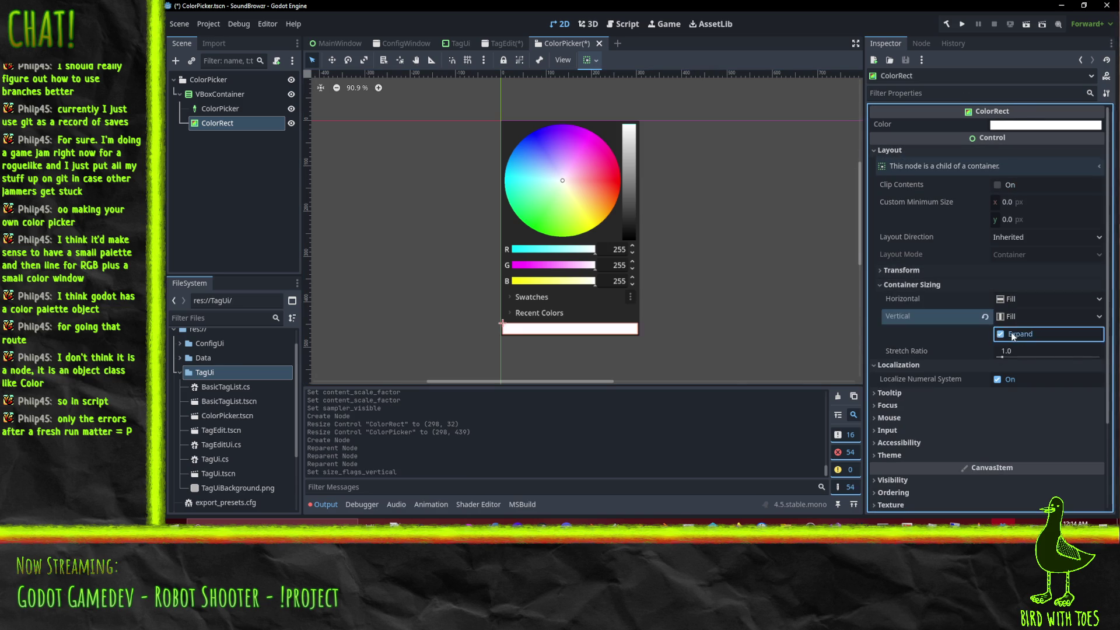
Make the VBoxContainer expand both horizontally and vertically.
click(208, 95)
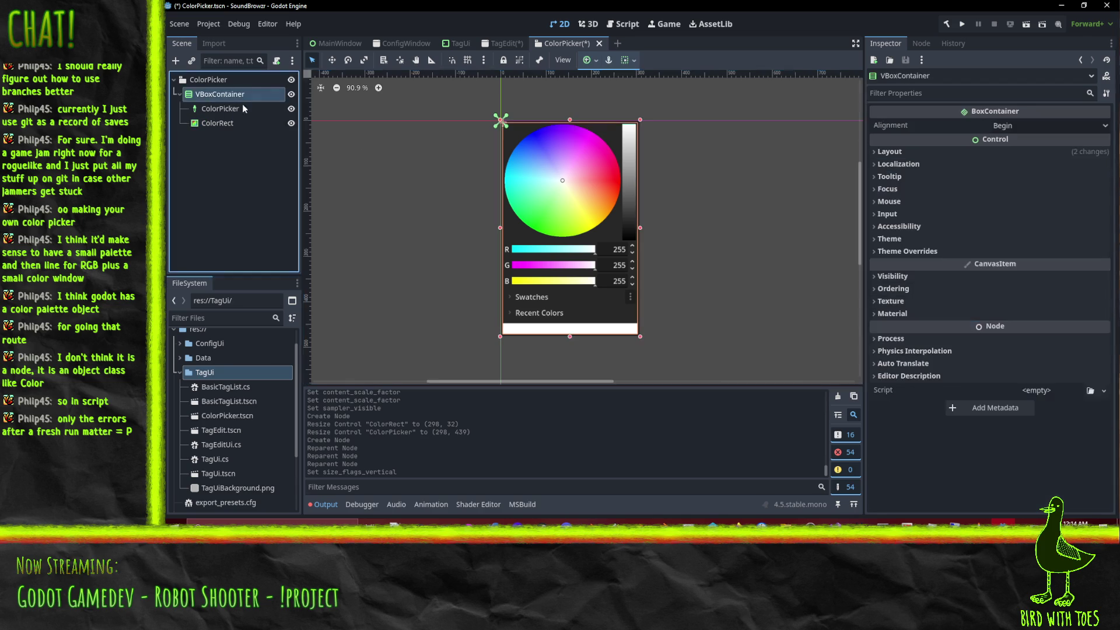
click(898, 152)
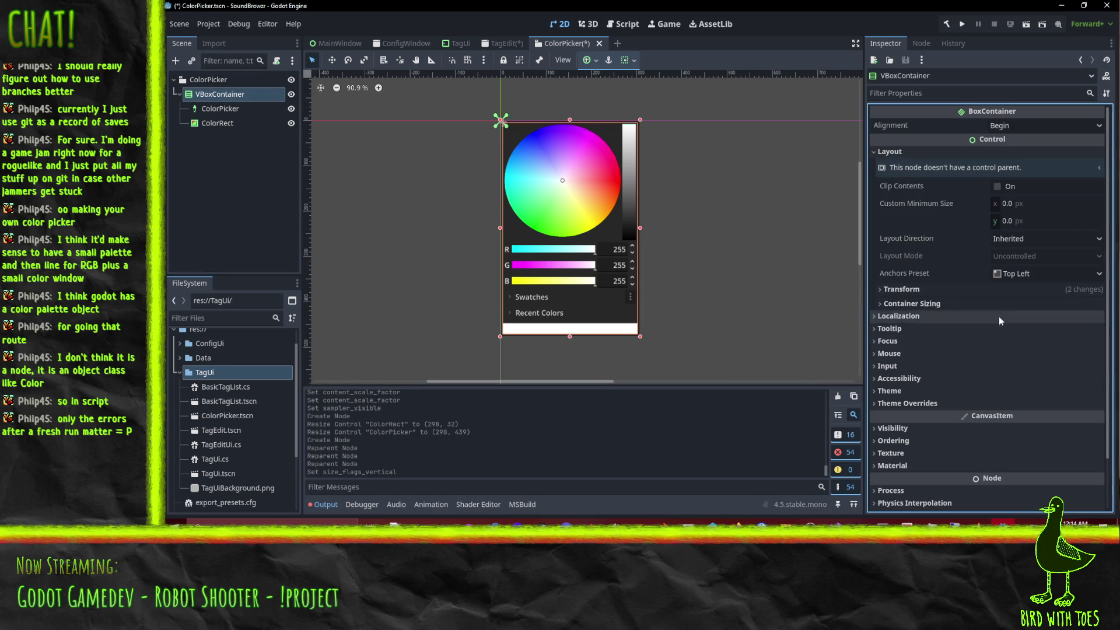
click(910, 289)
click(910, 289)
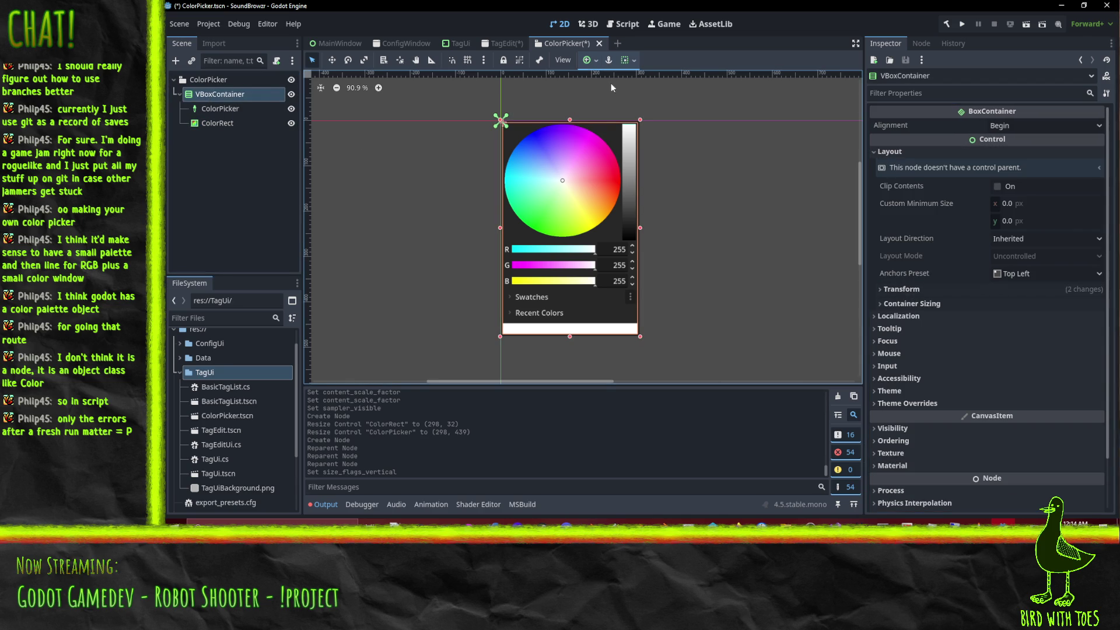
click(634, 61)
click(683, 116)
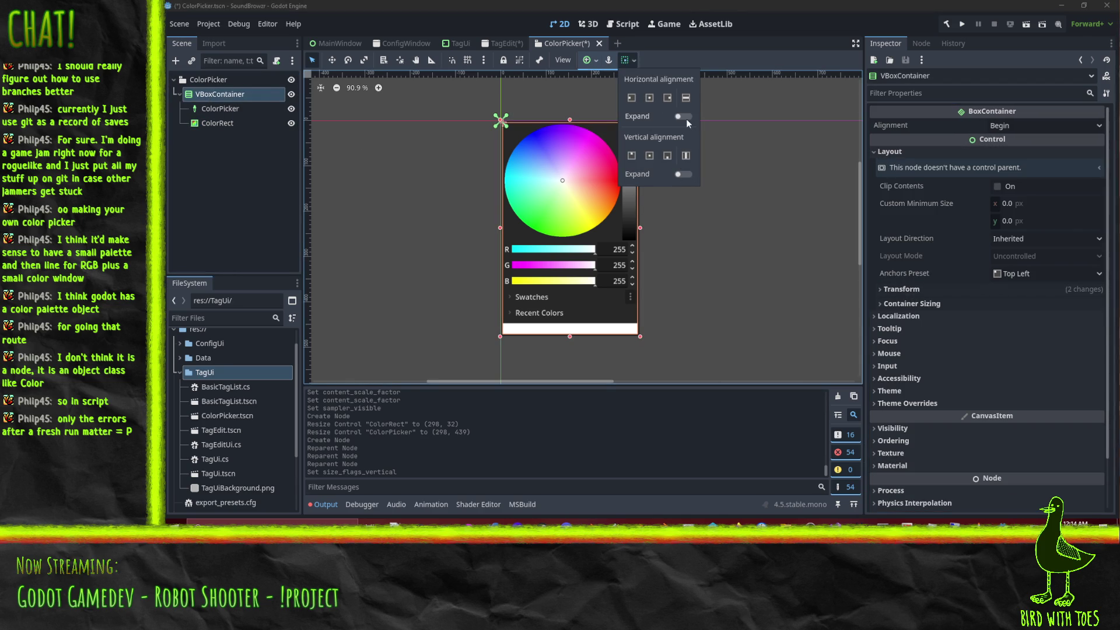
click(683, 173)
click(749, 279)
Rename the ColorRect node to Sample.
click(217, 123)
double_click(234, 124)
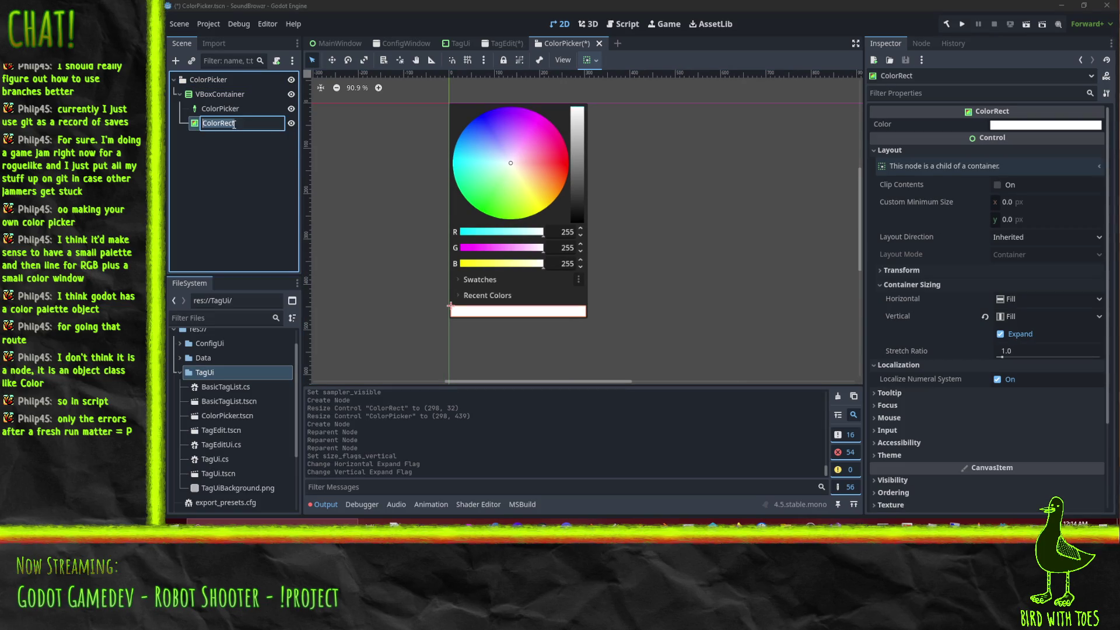
text(Sample)
key(Return)
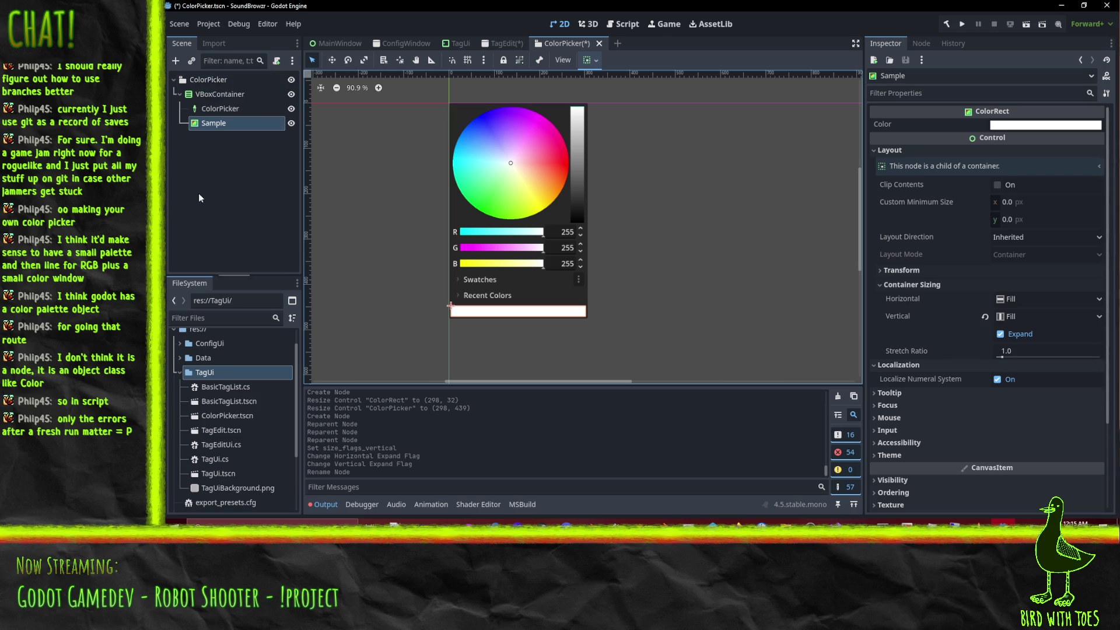
Keep the root's window mode Windowed, save the ColorPicker scene, then switch to TagEdit and save it.
click(204, 80)
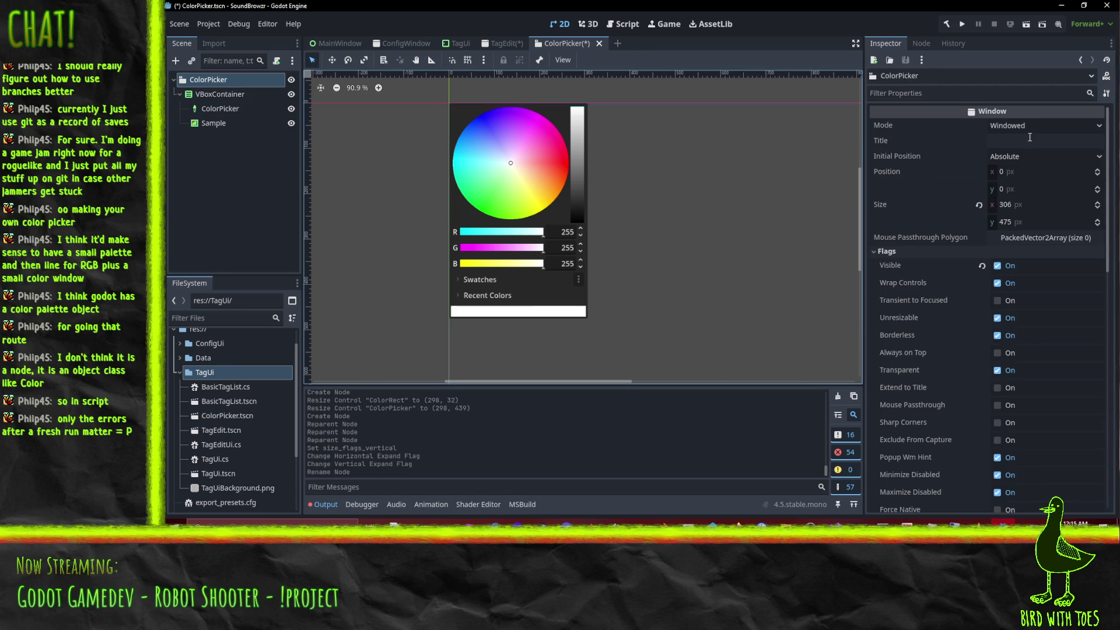
click(1040, 126)
click(1045, 128)
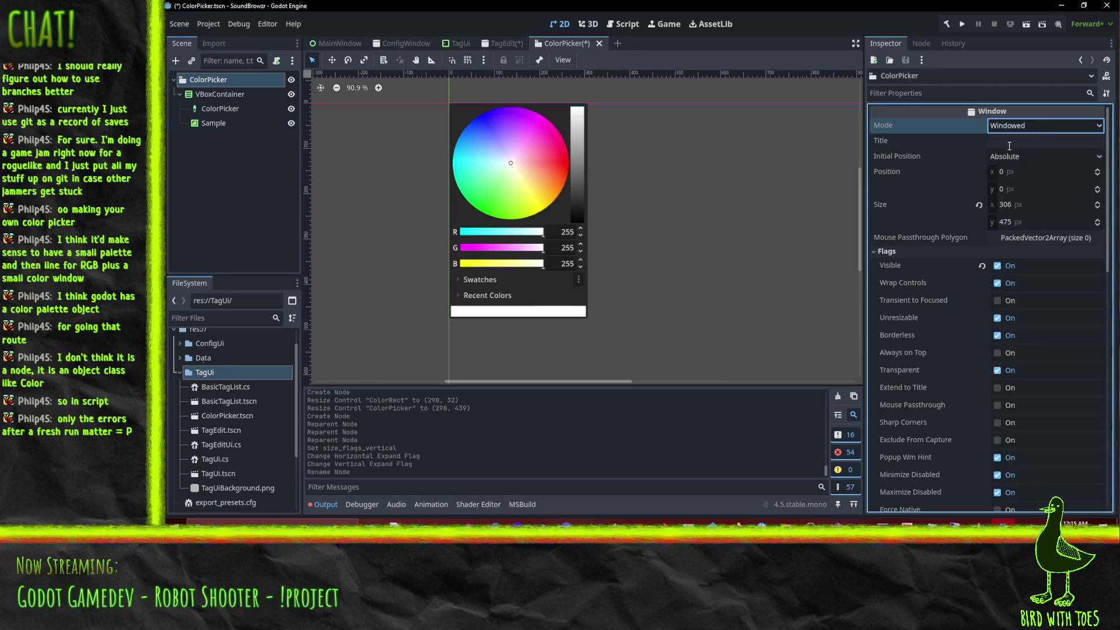
click(1013, 157)
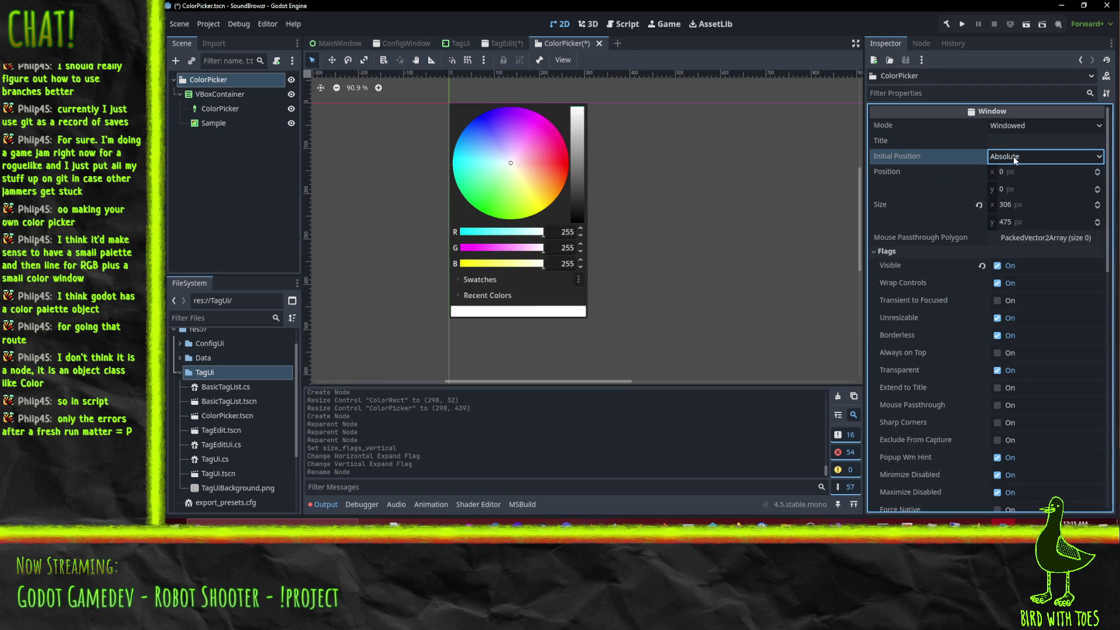
key(ctrl+s)
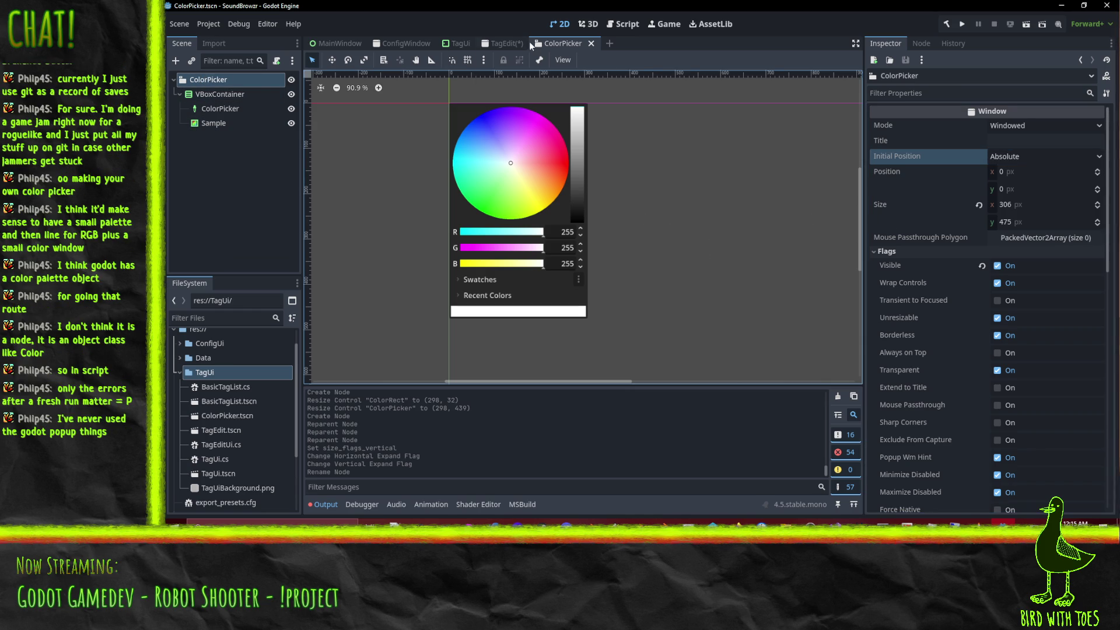
click(502, 43)
key(ctrl+s)
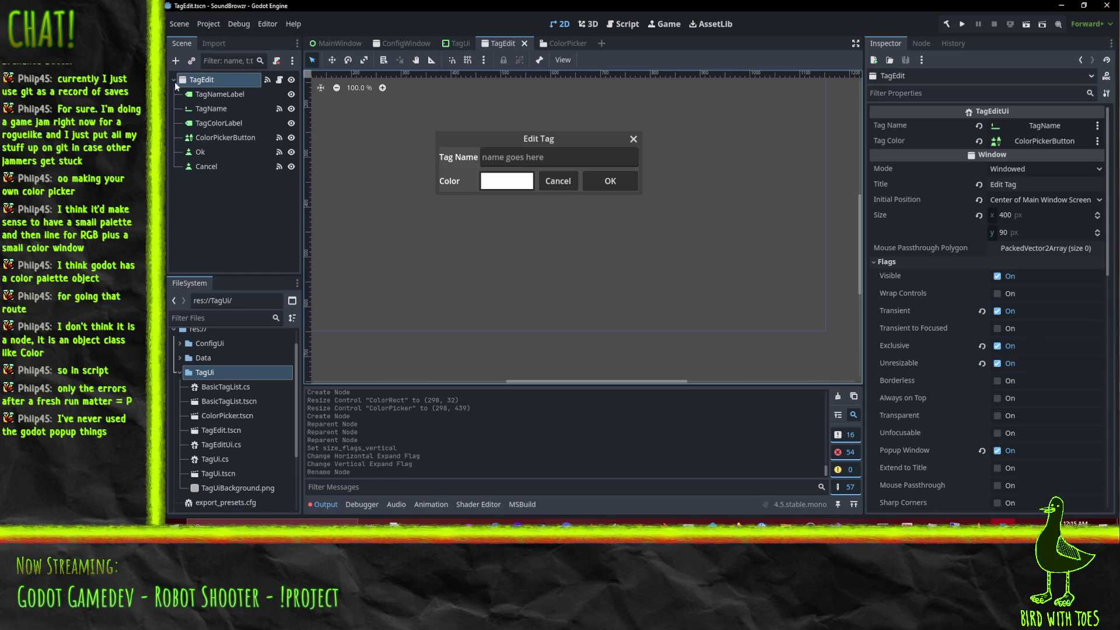
Instance ColorPicker.tscn from the FileSystem dock into the TagEdit scene tree.
click(223, 137)
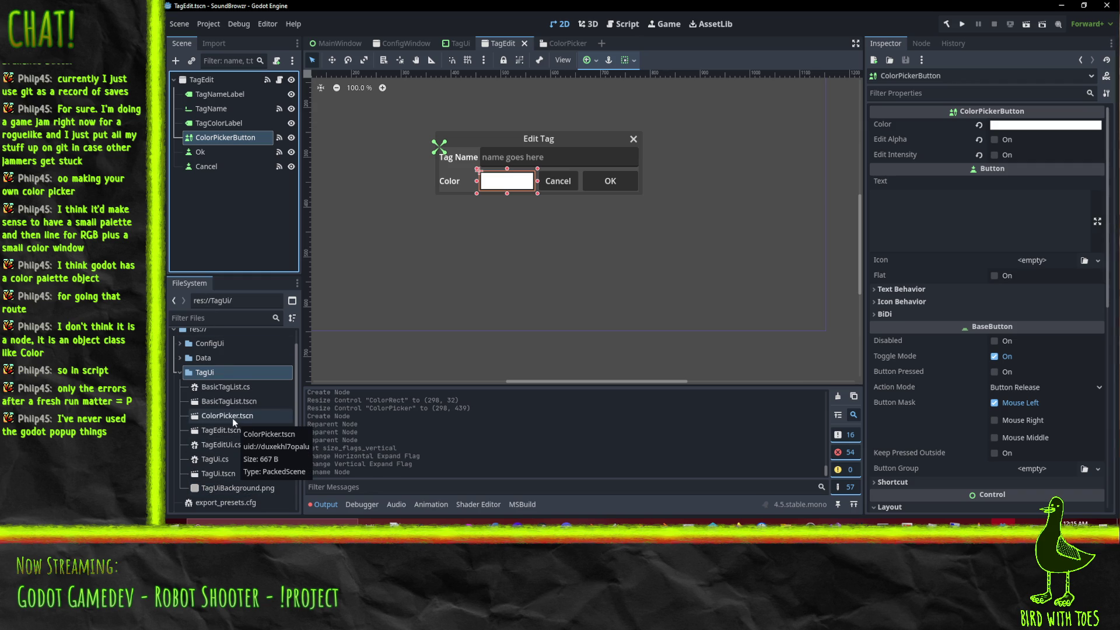
mouse_move(233, 418)
mouse_down()
mouse_move(256, 264)
mouse_move(227, 88)
mouse_move(204, 91)
mouse_up()
scroll(467, 205, down, 5)
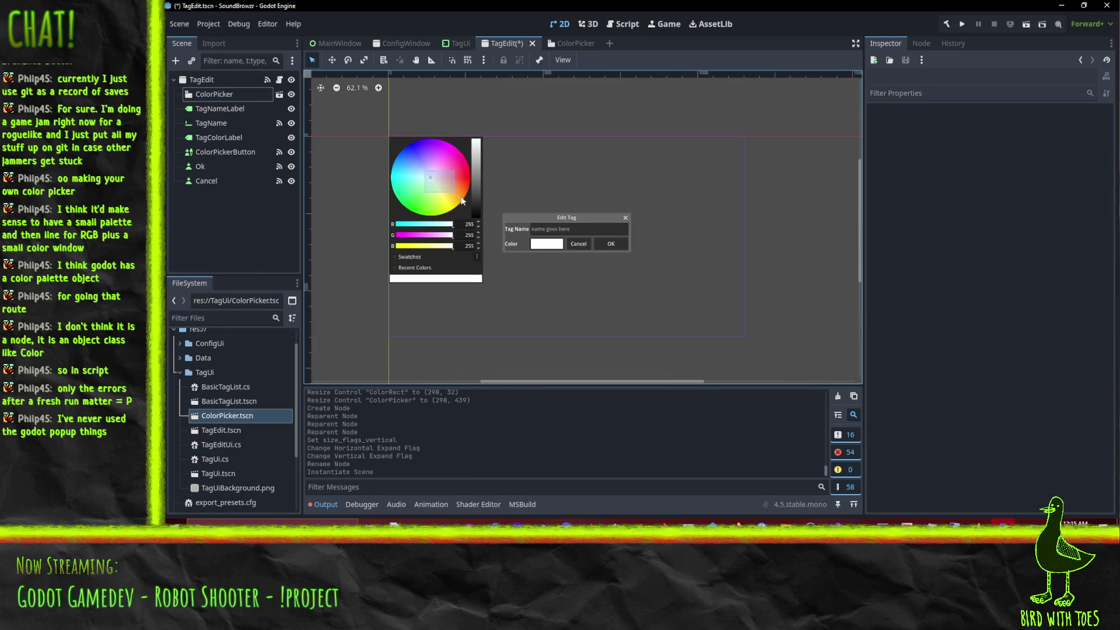
Position the ColorPicker instance at 570, 60, right of the Edit Tag dialog.
click(214, 94)
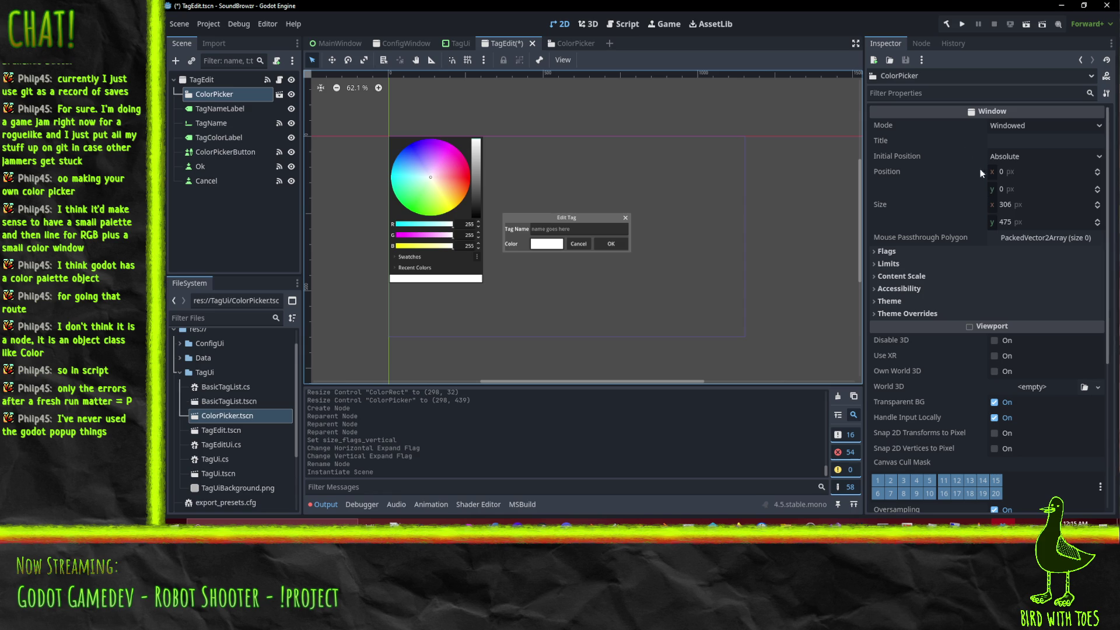
mouse_move(1009, 172)
mouse_down()
mouse_move(1056, 171)
mouse_move(1038, 172)
mouse_move(1045, 189)
mouse_move(1010, 189)
mouse_move(1053, 174)
mouse_move(1034, 189)
mouse_move(1044, 189)
mouse_move(1013, 189)
mouse_move(1023, 191)
mouse_up()
key(Tab)
text(70)
key(Return)
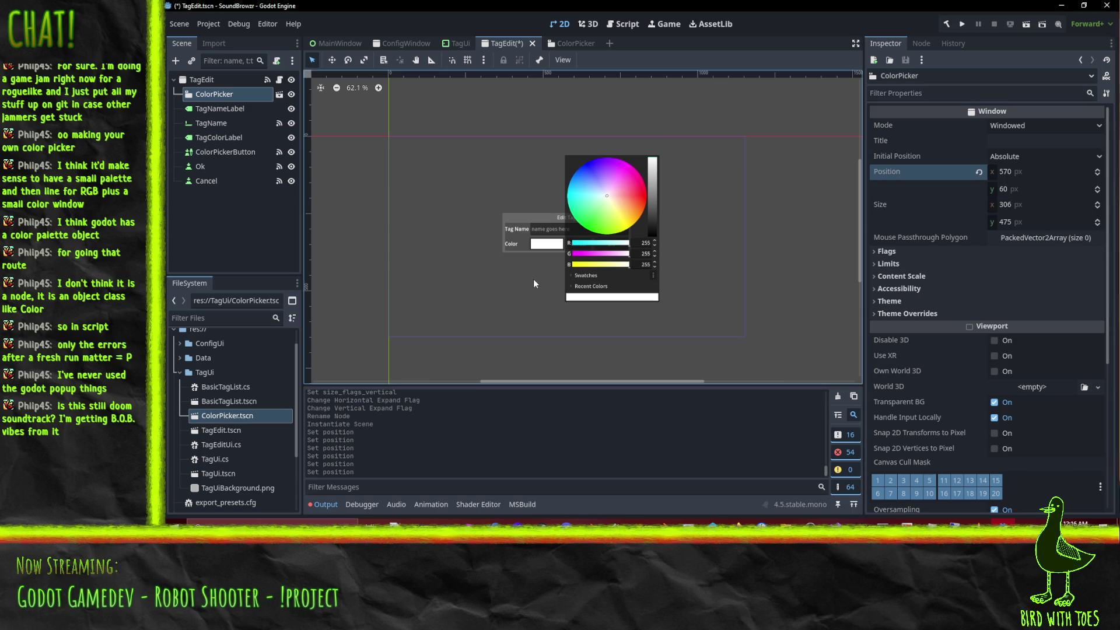
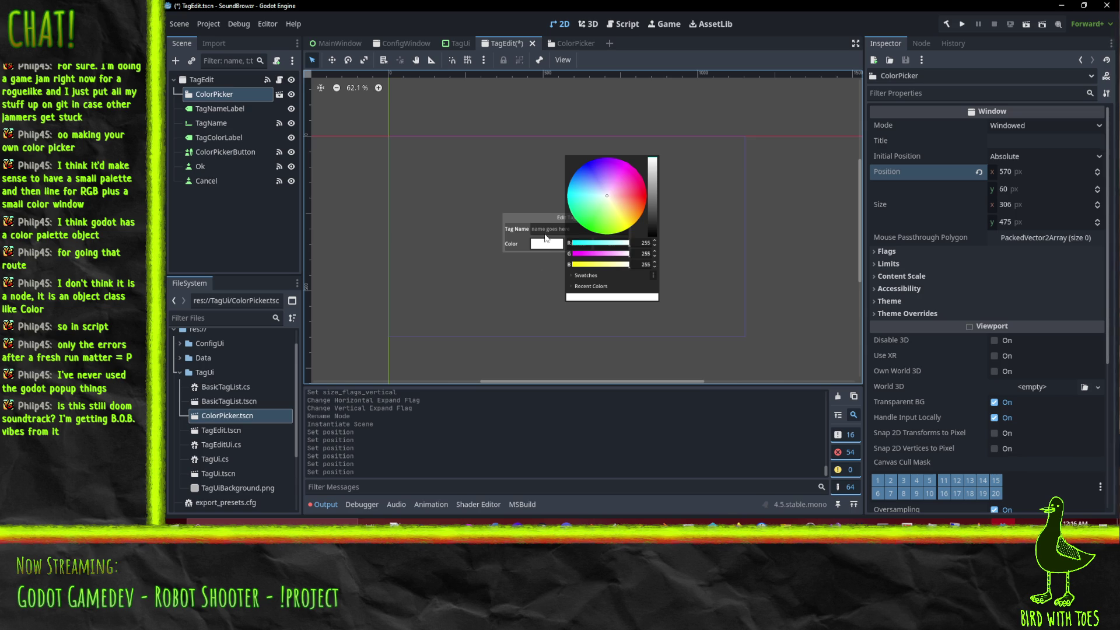
Check the ColorPicker popup at 570, 60 beside the Edit Tag dialog, then save TagEdit.tscn.
scroll(560, 224, up, 2)
scroll(560, 224, up, 1)
scroll(510, 229, down, 2)
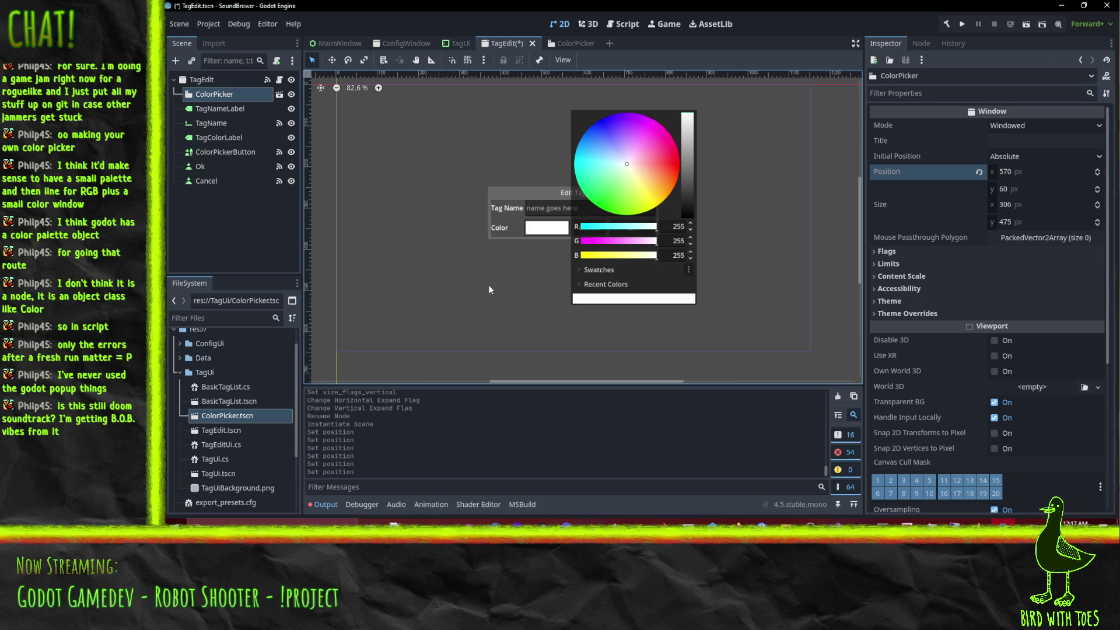
scroll(481, 282, up, 3)
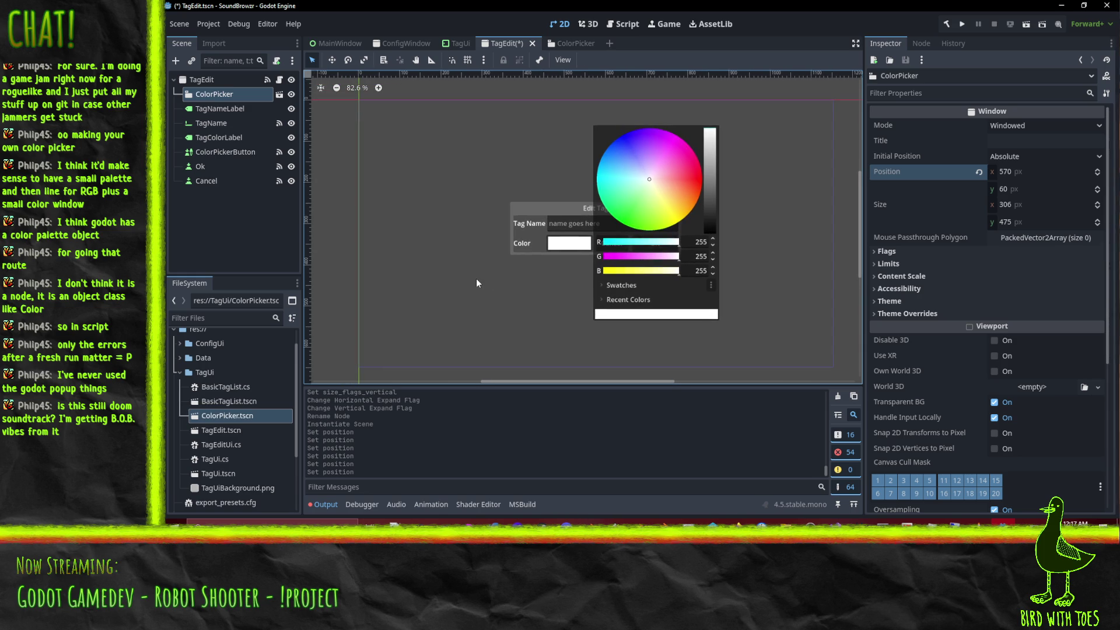
key(ctrl+s)
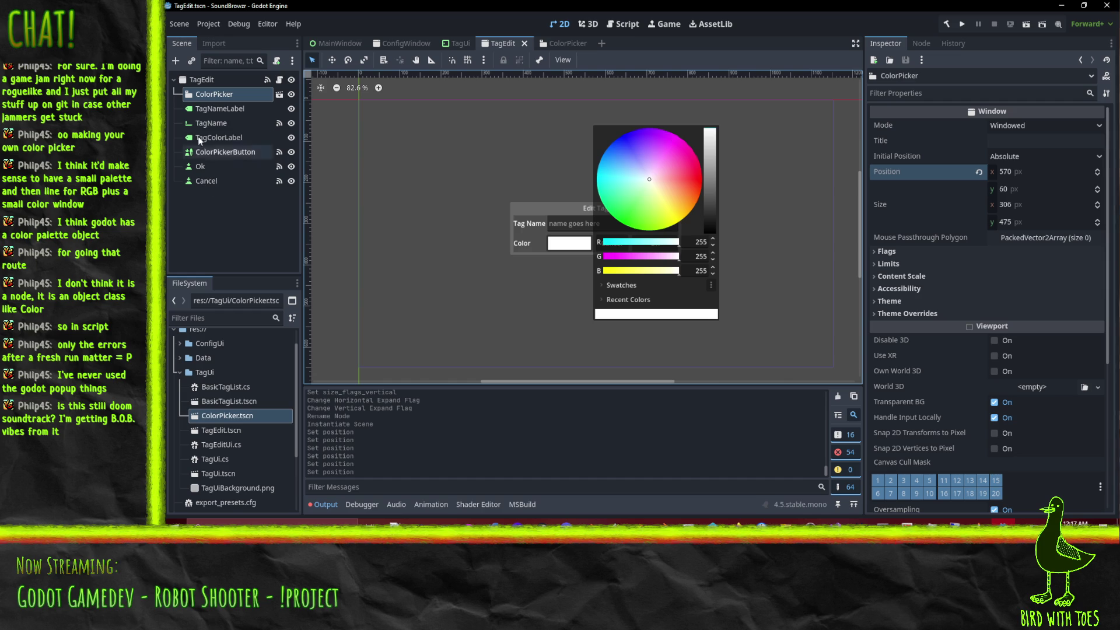
In ColorPicker.tscn, delete the Sample node and move the ColorPicker node directly under the root.
click(279, 94)
click(234, 124)
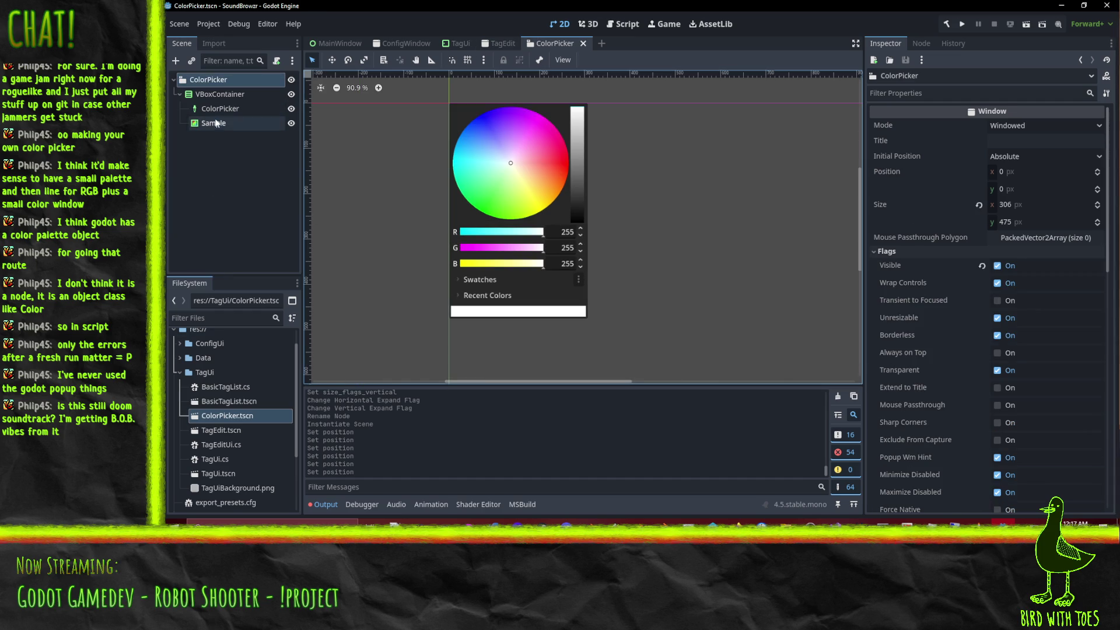
key(Delete)
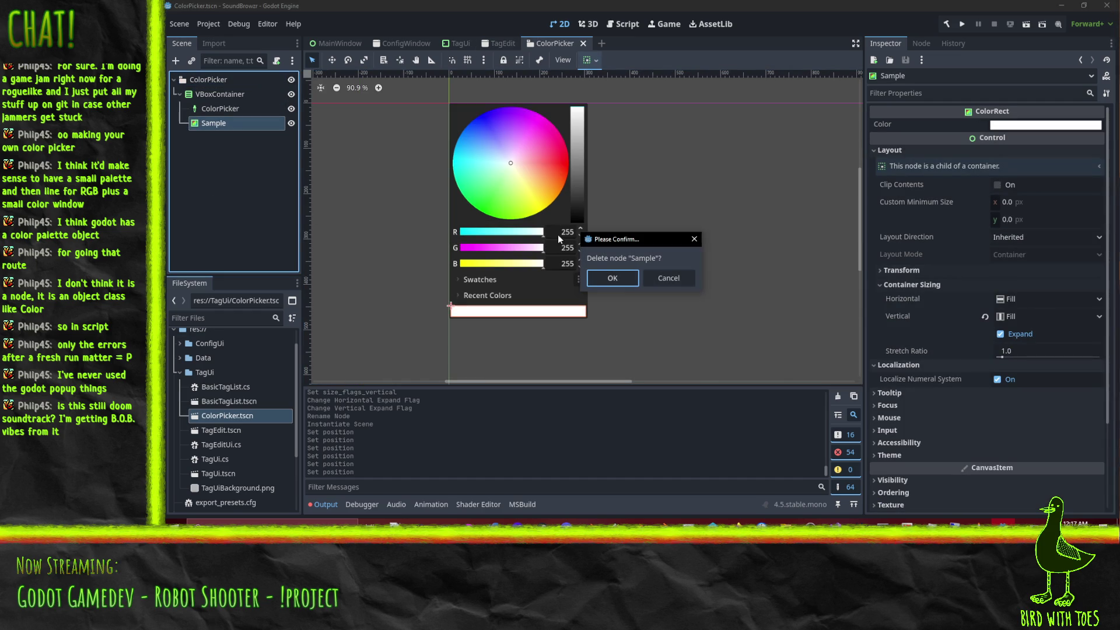
click(622, 282)
drag(221, 108, 202, 79)
Delete the VBoxContainer and shorten the child ColorPicker control to 298×439.
click(220, 93)
key(Delete)
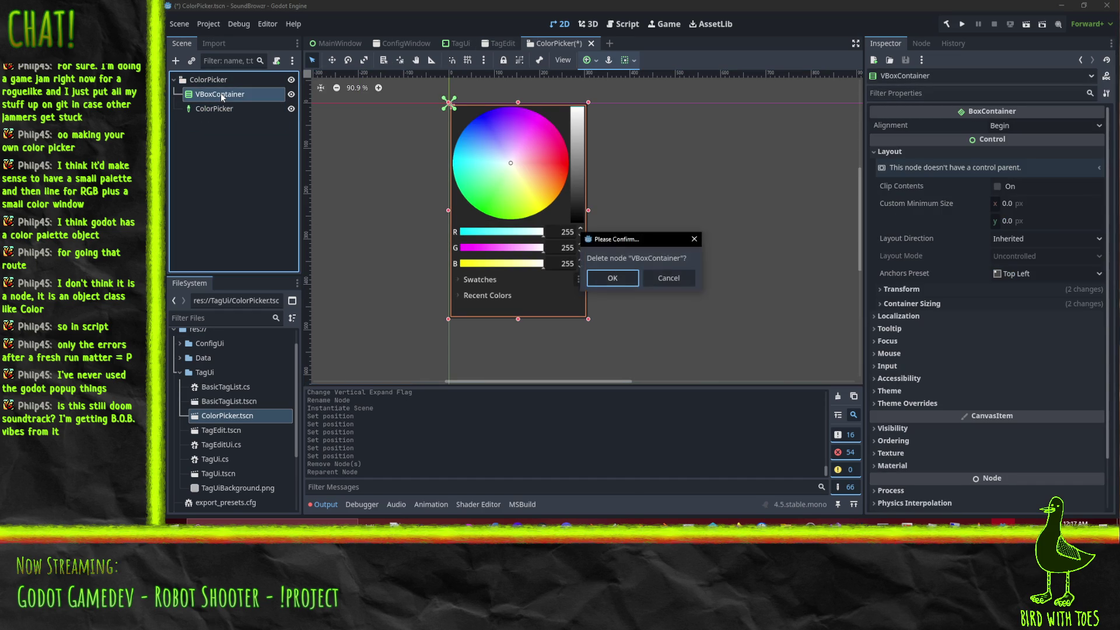
key(Return)
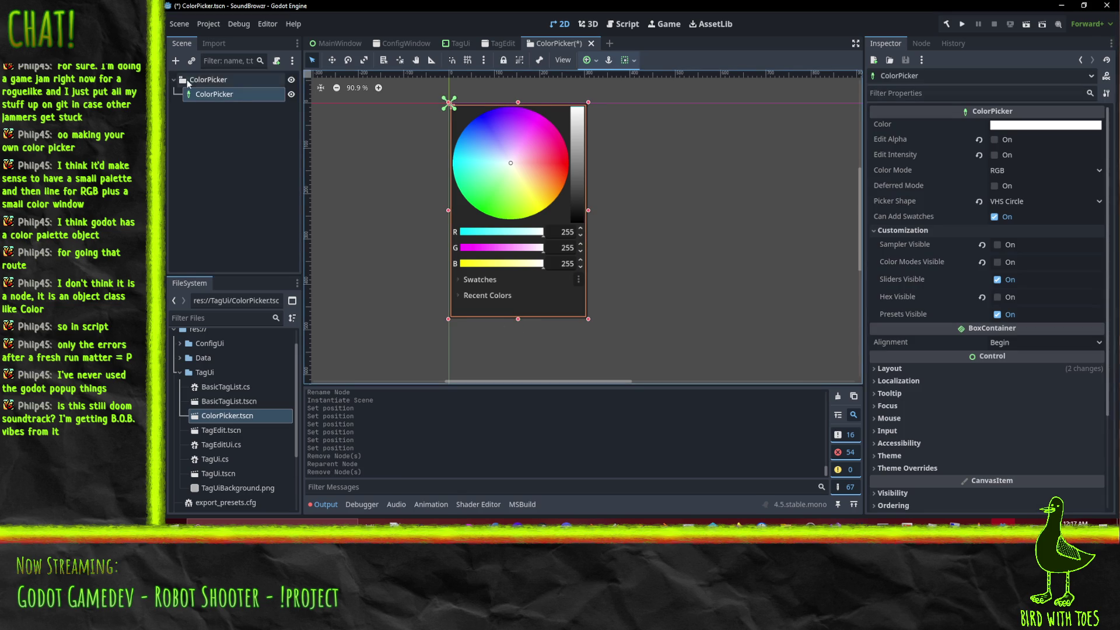
click(410, 232)
click(521, 317)
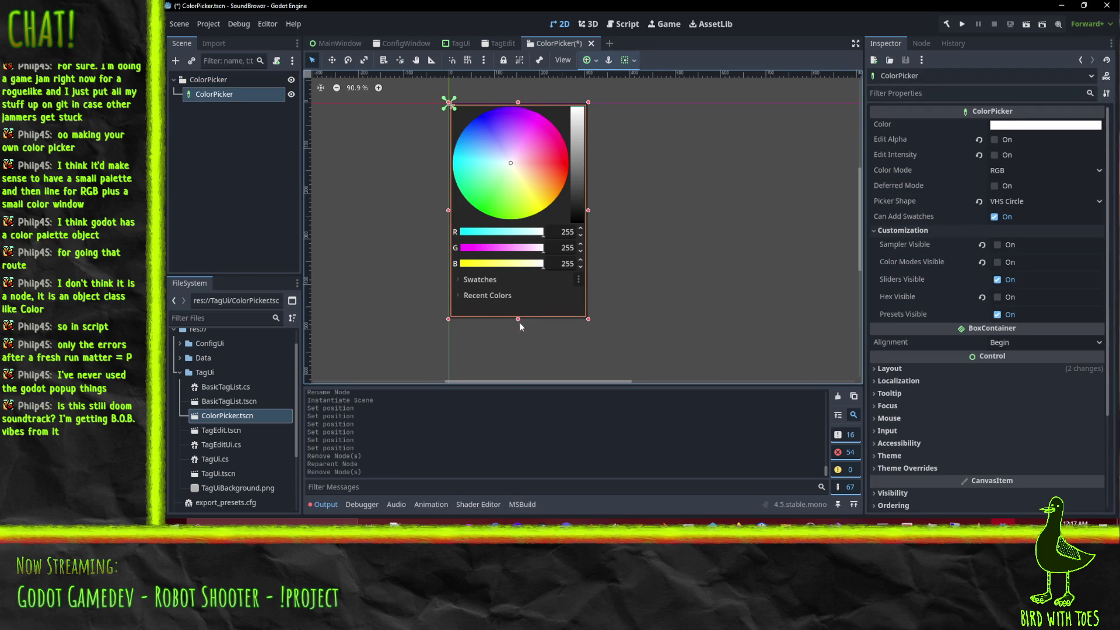
mouse_move(517, 320)
mouse_down()
mouse_move(519, 291)
mouse_move(538, 274)
mouse_up()
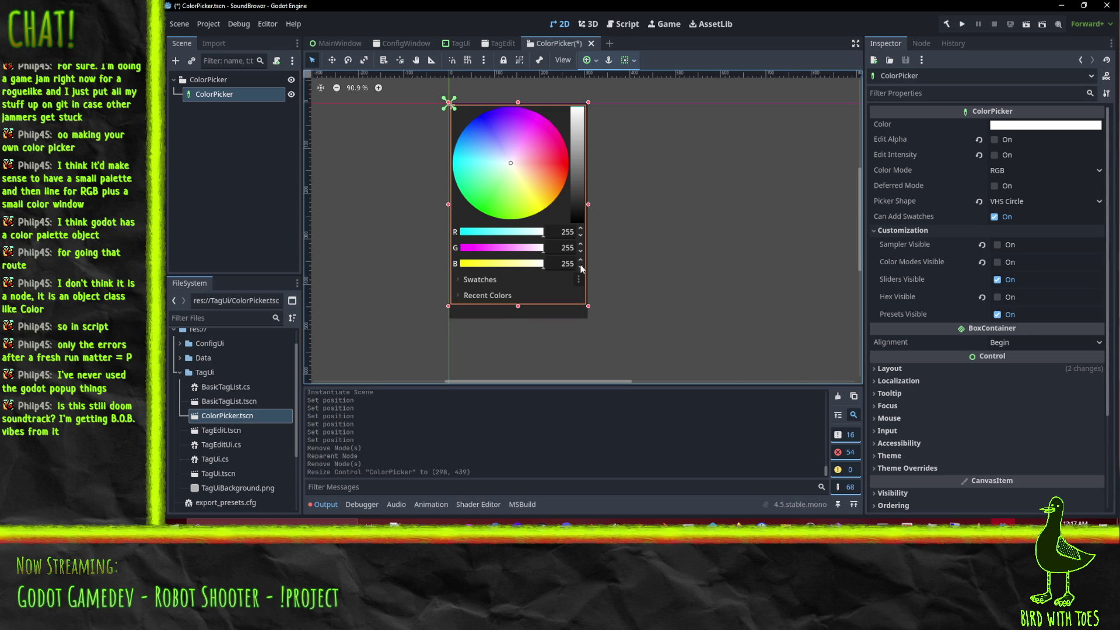
click(521, 322)
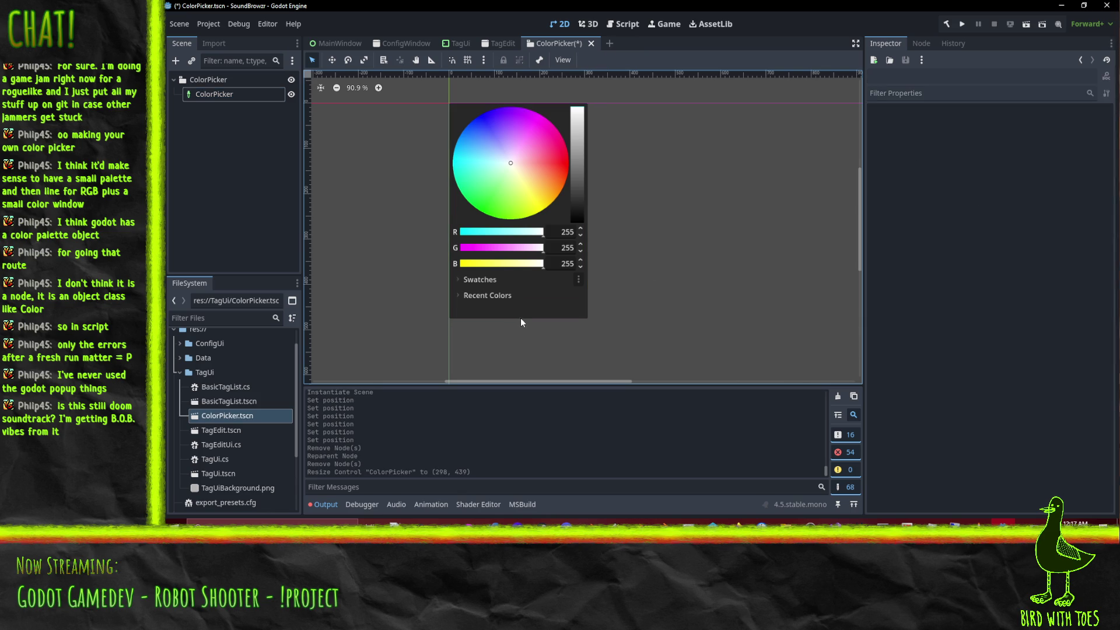
Set the root ColorPicker window's Size y to 447 and save the scene.
click(241, 79)
drag(1043, 226, 1027, 226)
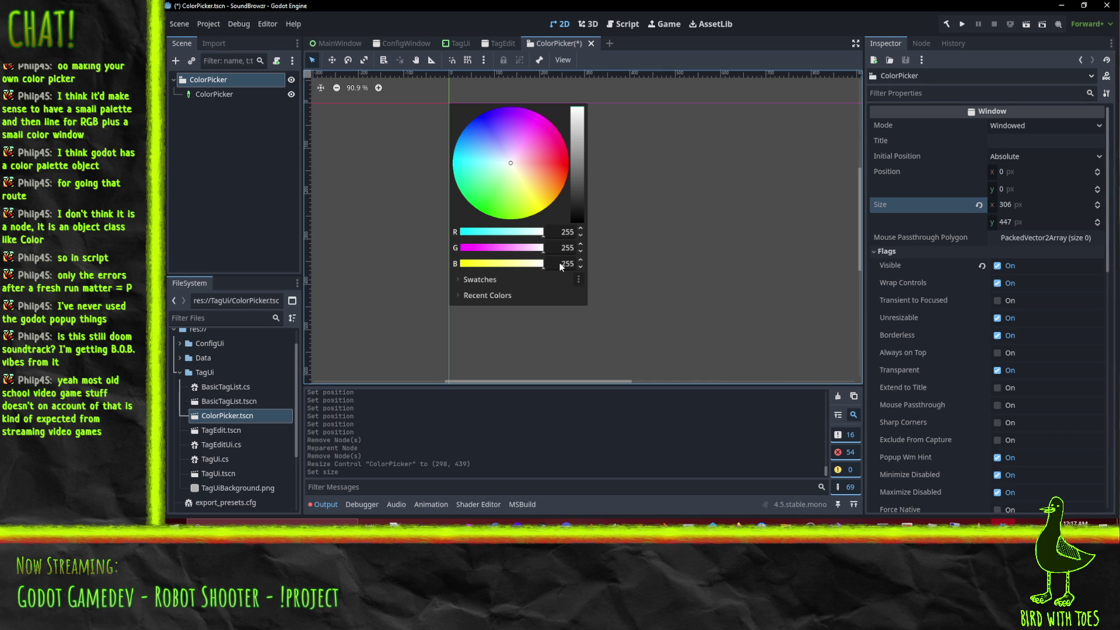
click(679, 185)
key(ctrl+s)
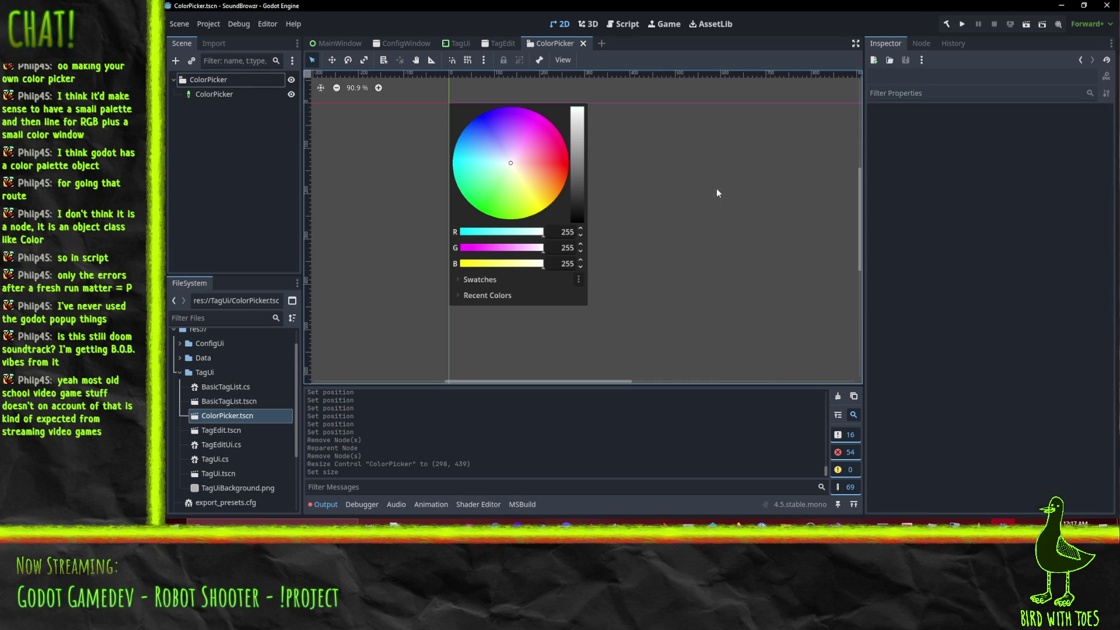
Check the resized 306×447 popup in the TagEdit scene, then return to ColorPicker.tscn.
click(496, 44)
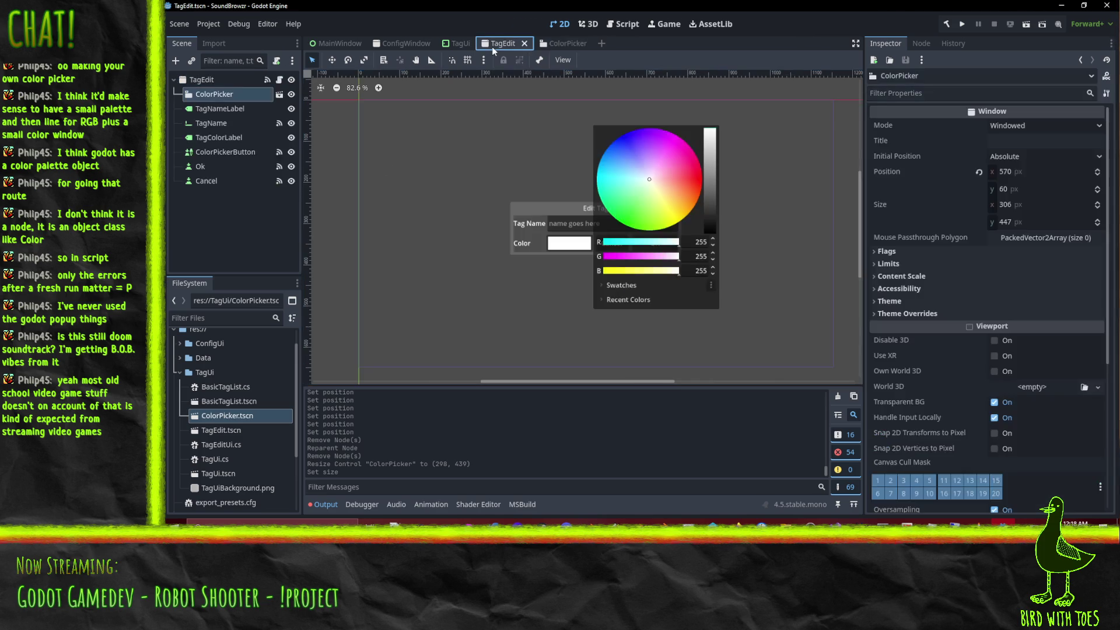
scroll(440, 215, right, 4)
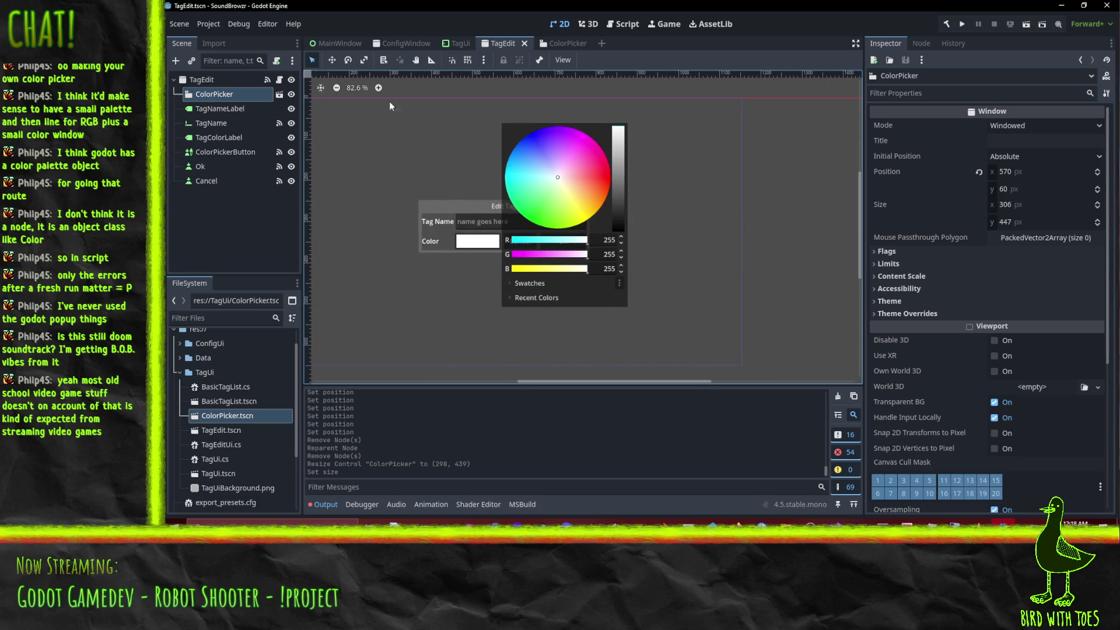
click(558, 46)
scroll(970, 330, down, 3)
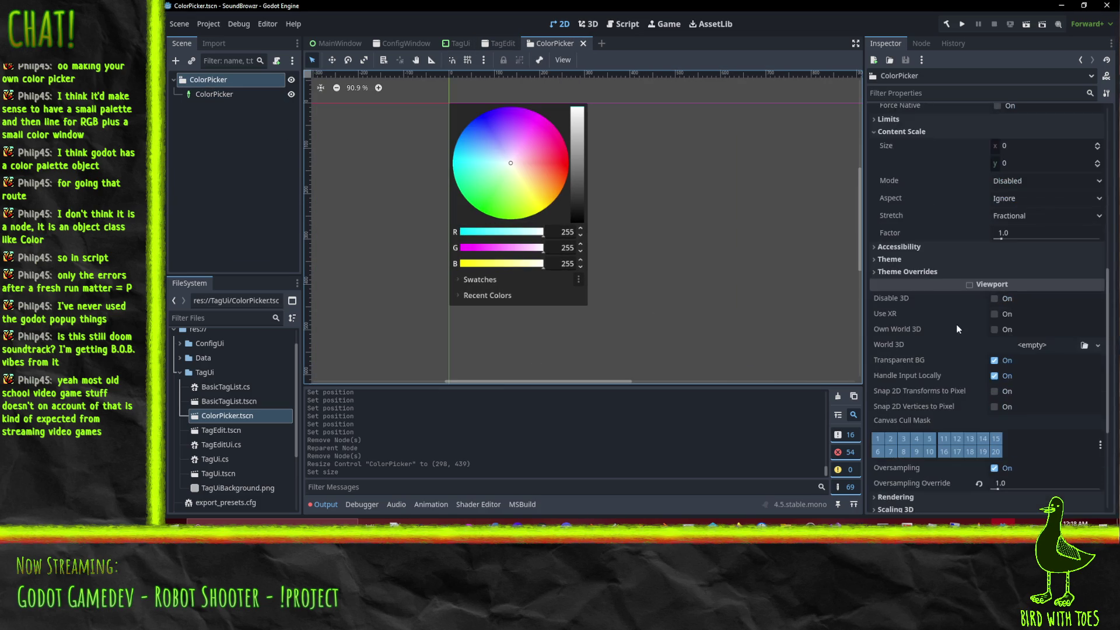
Turn off Transparent BG on the ColorPicker window, save, and preview it in TagEdit.
click(995, 361)
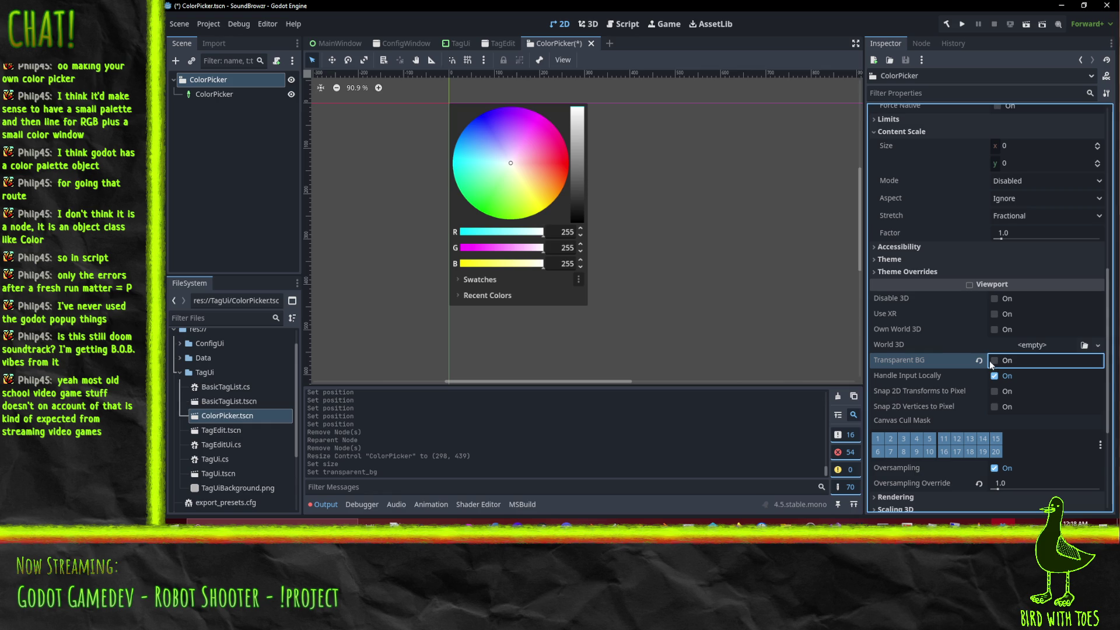
key(ctrl+s)
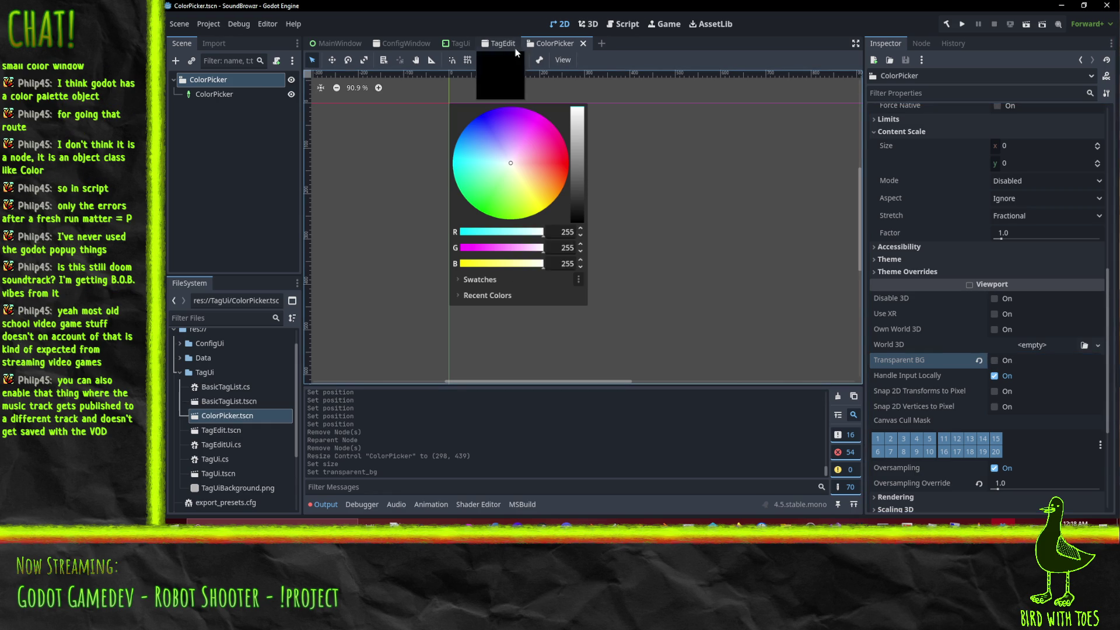
click(503, 44)
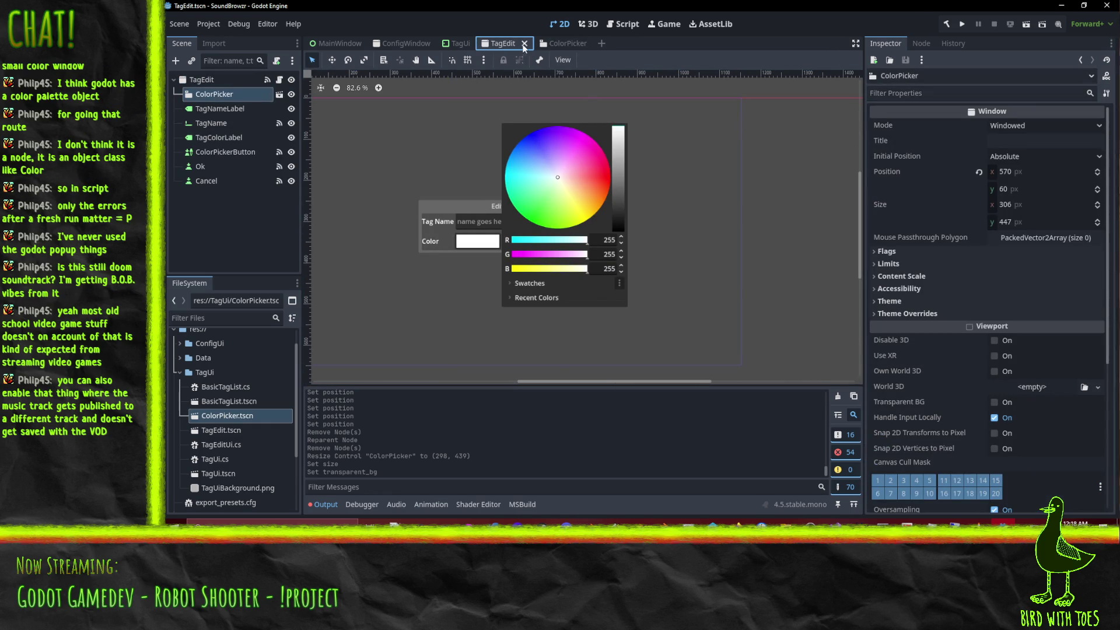
click(567, 45)
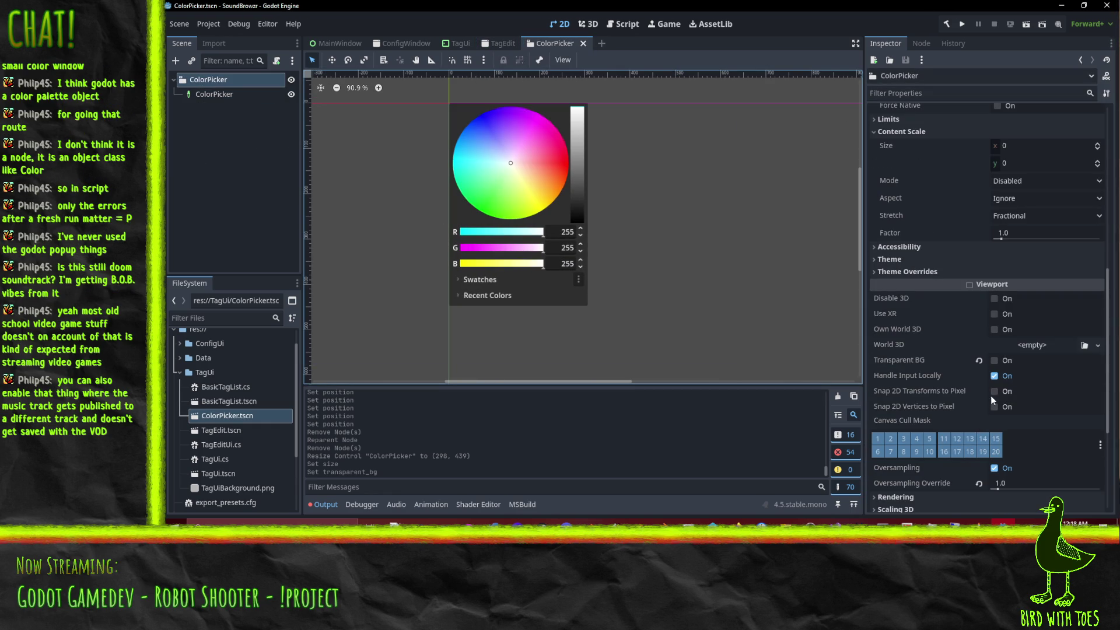
Under Theme Overrides > Styles, set the window's Panel to a new StyleBoxFlat.
scroll(1026, 355, up, 3)
scroll(1026, 356, down, 6)
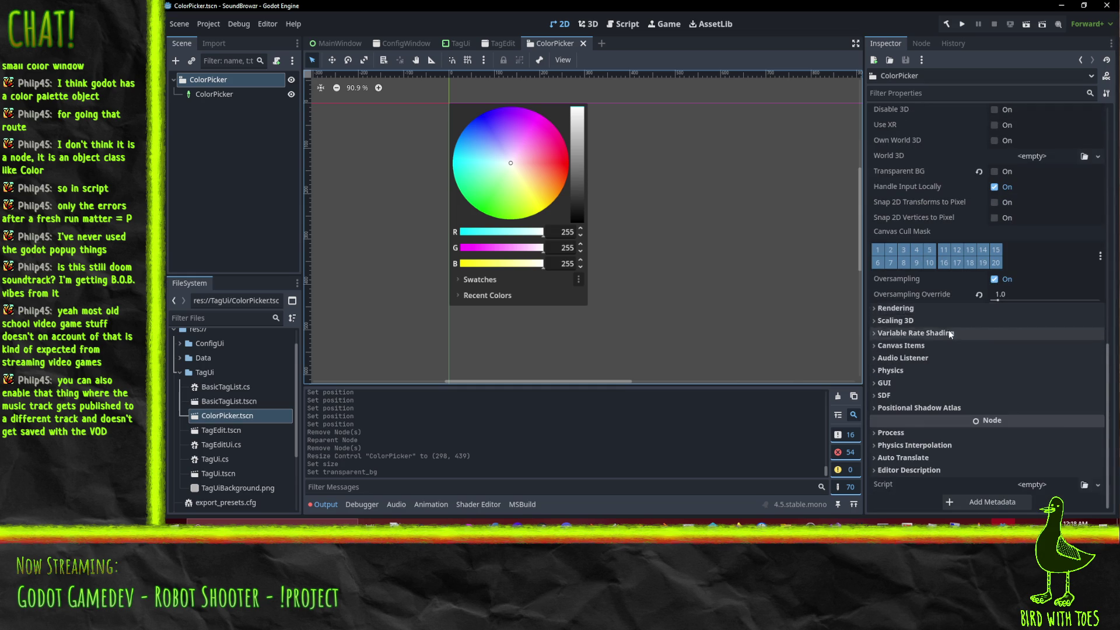
scroll(947, 330, up, 4)
click(910, 285)
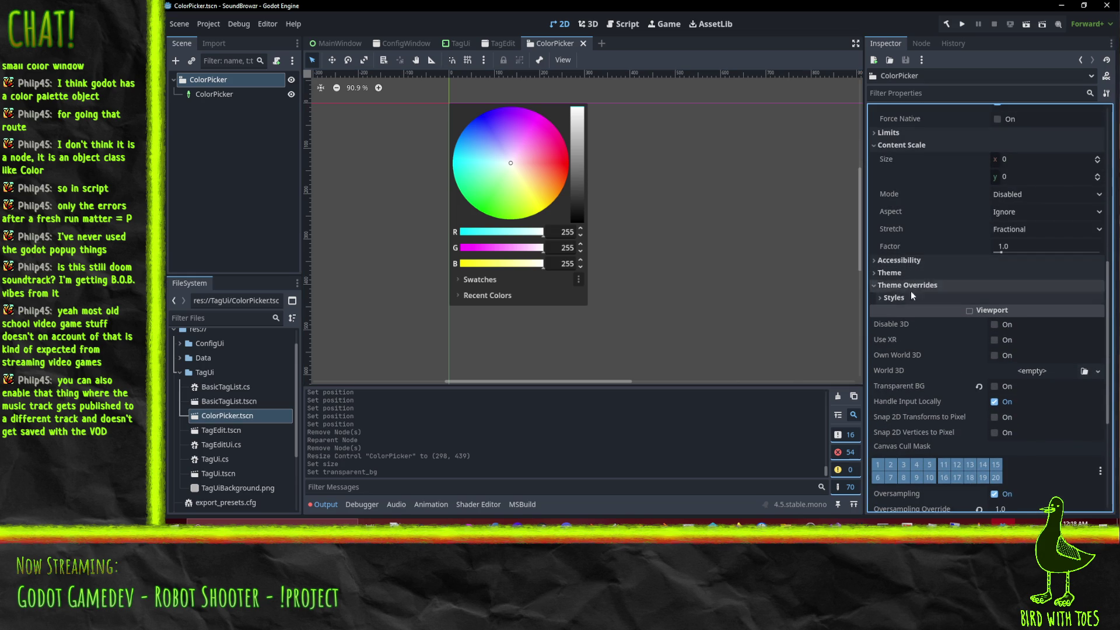
click(897, 298)
click(892, 284)
click(897, 273)
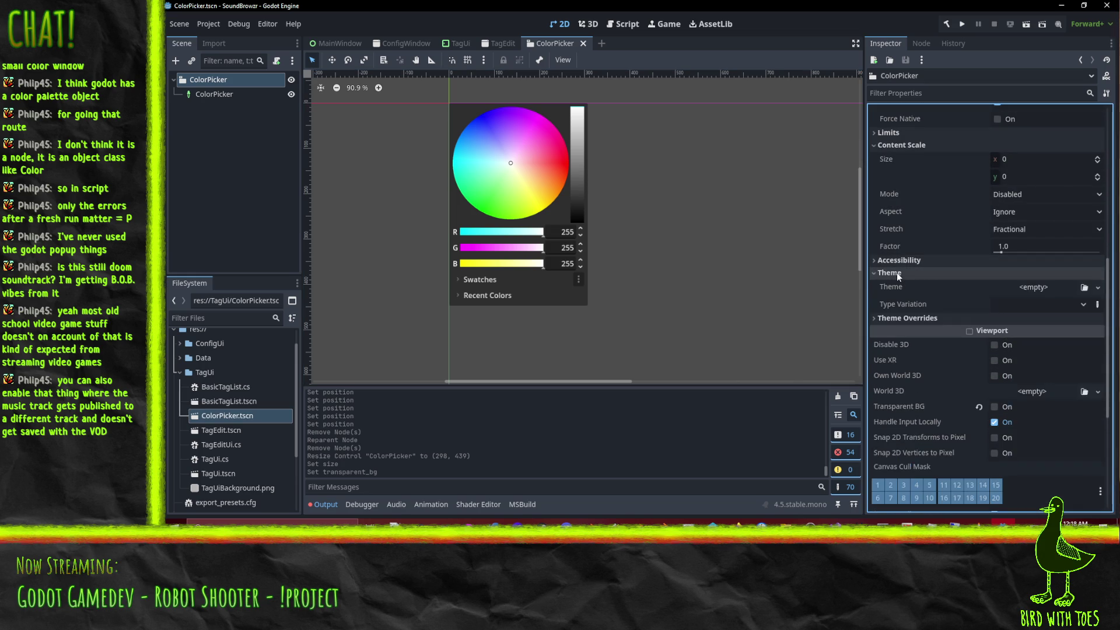
click(909, 320)
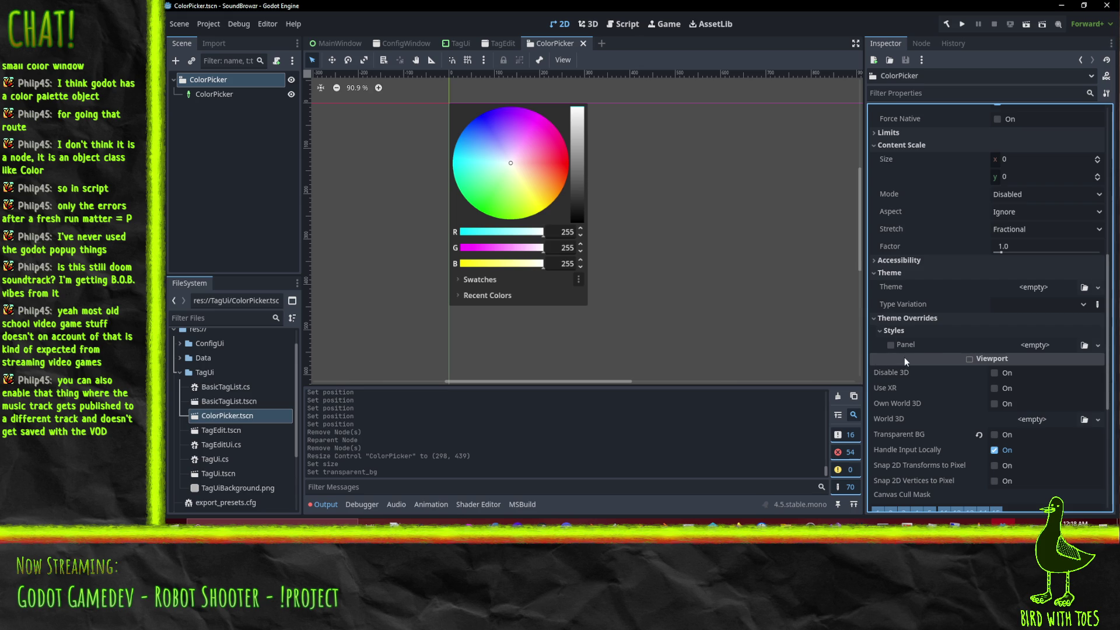
click(1035, 344)
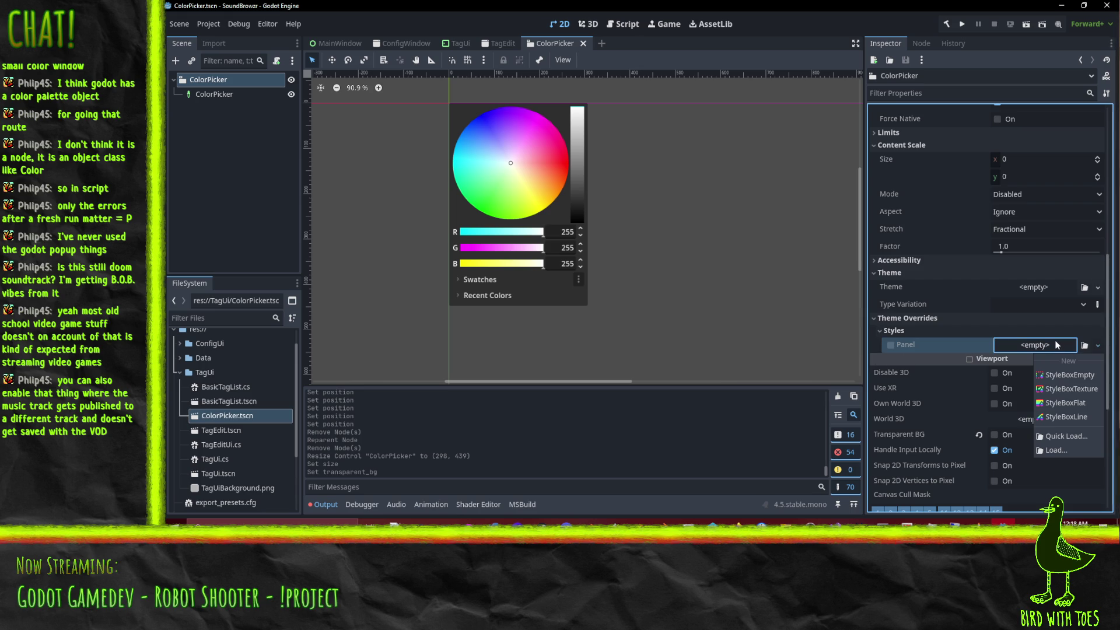
click(1062, 405)
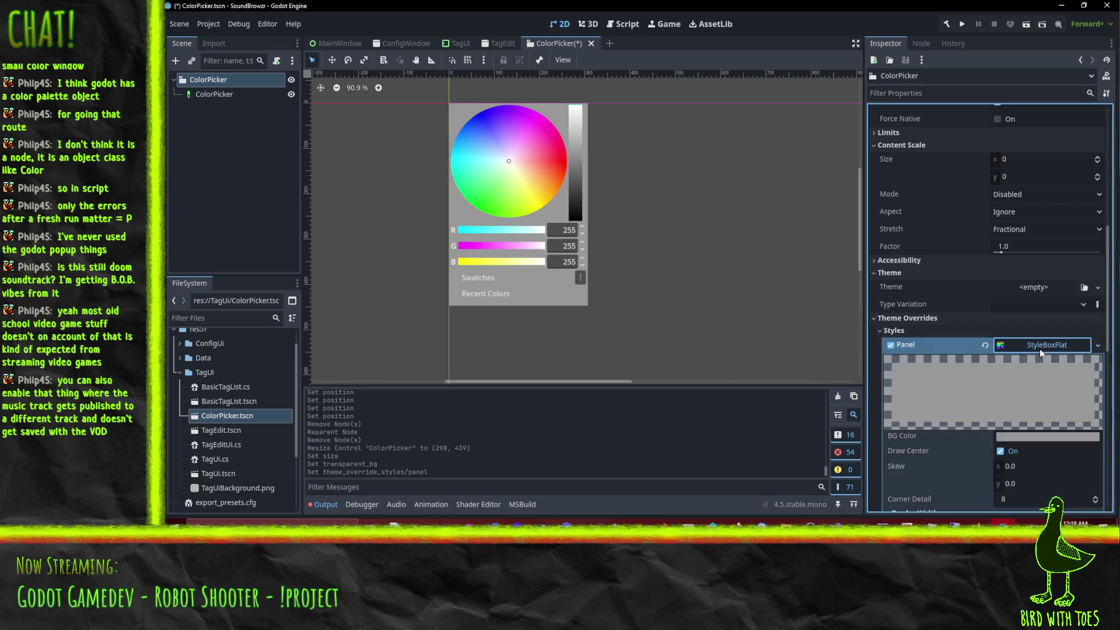
Re-enable Transparent BG and sample dark grey 4d4d4d as the panel's BG Color.
scroll(1040, 348, down, 5)
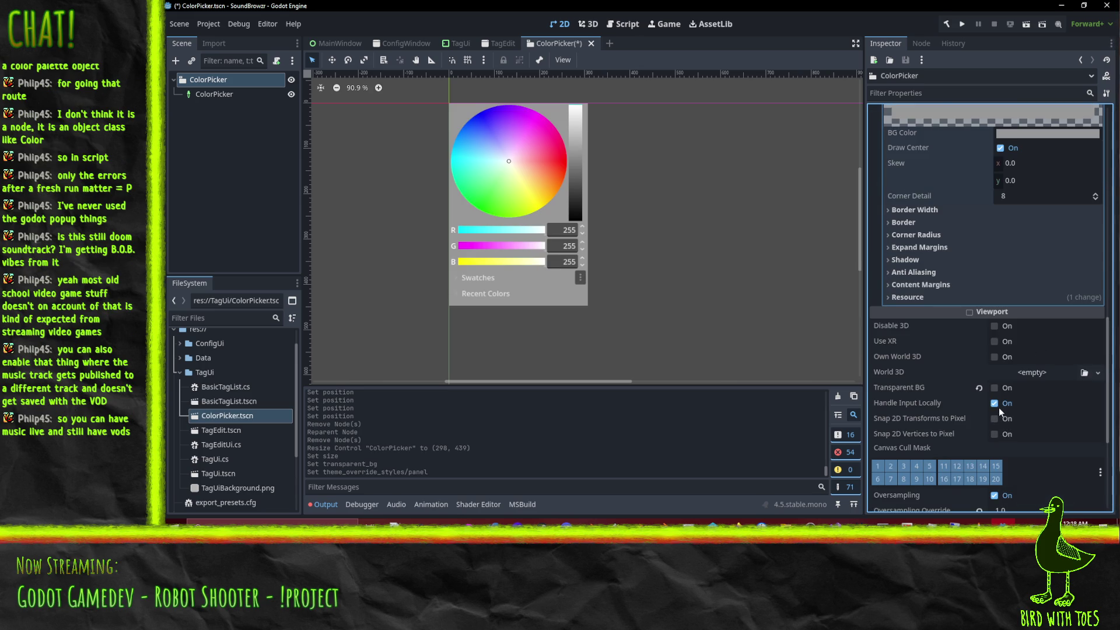
click(997, 389)
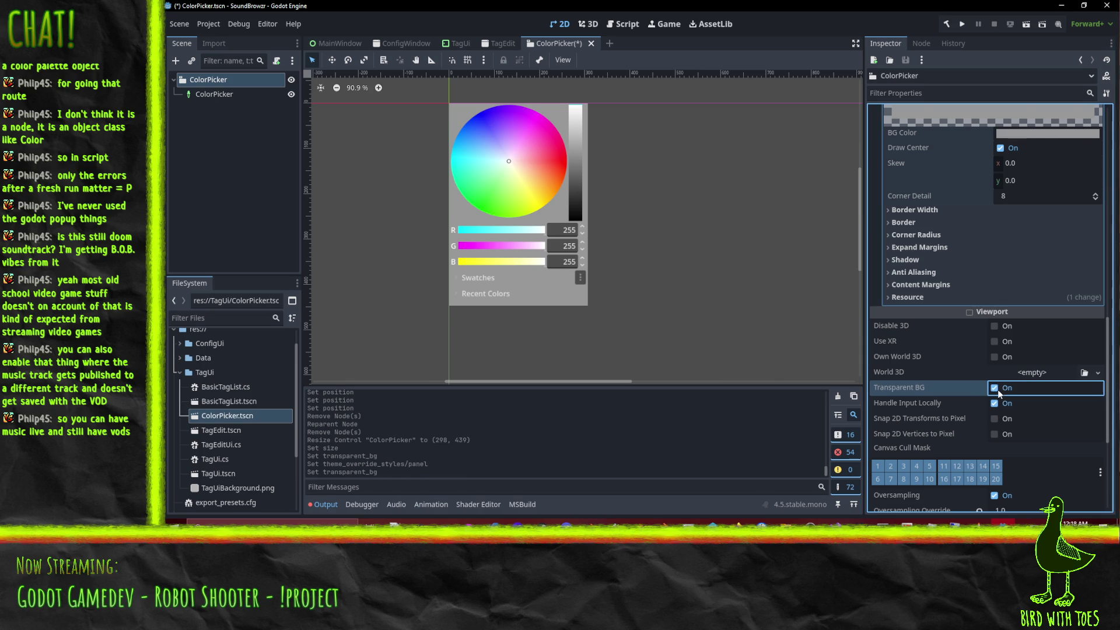
scroll(1019, 380, up, 5)
click(1031, 386)
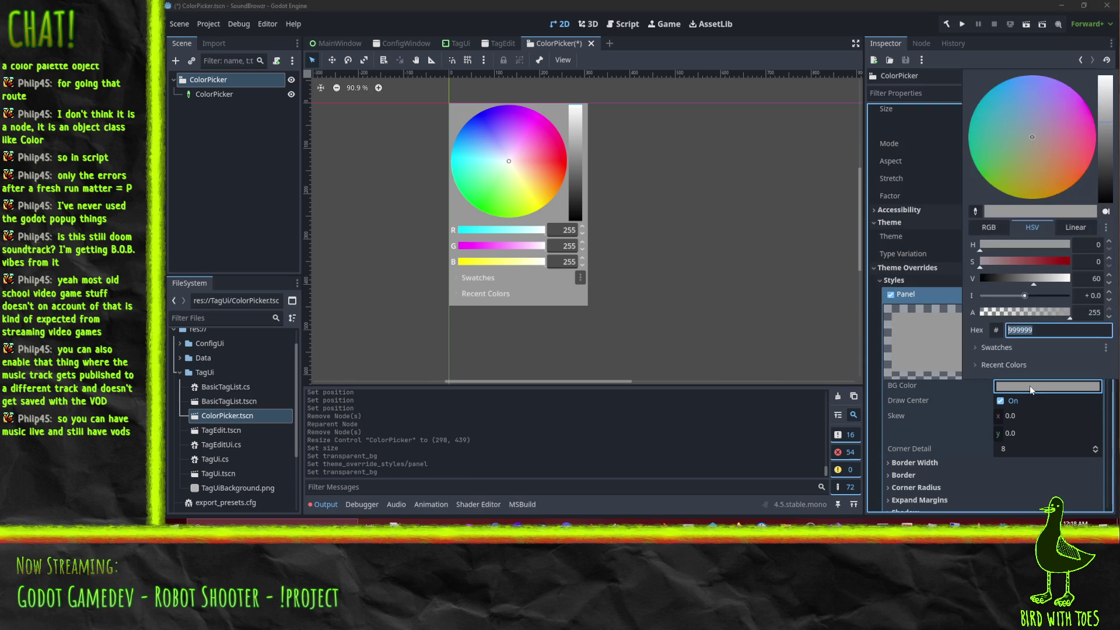
click(975, 211)
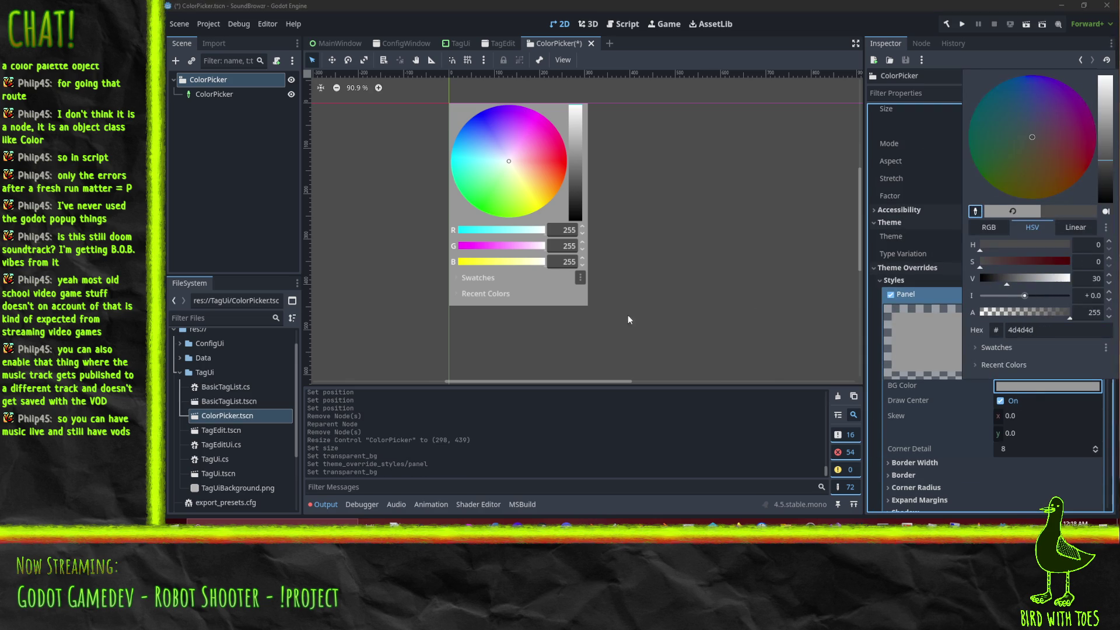
click(650, 252)
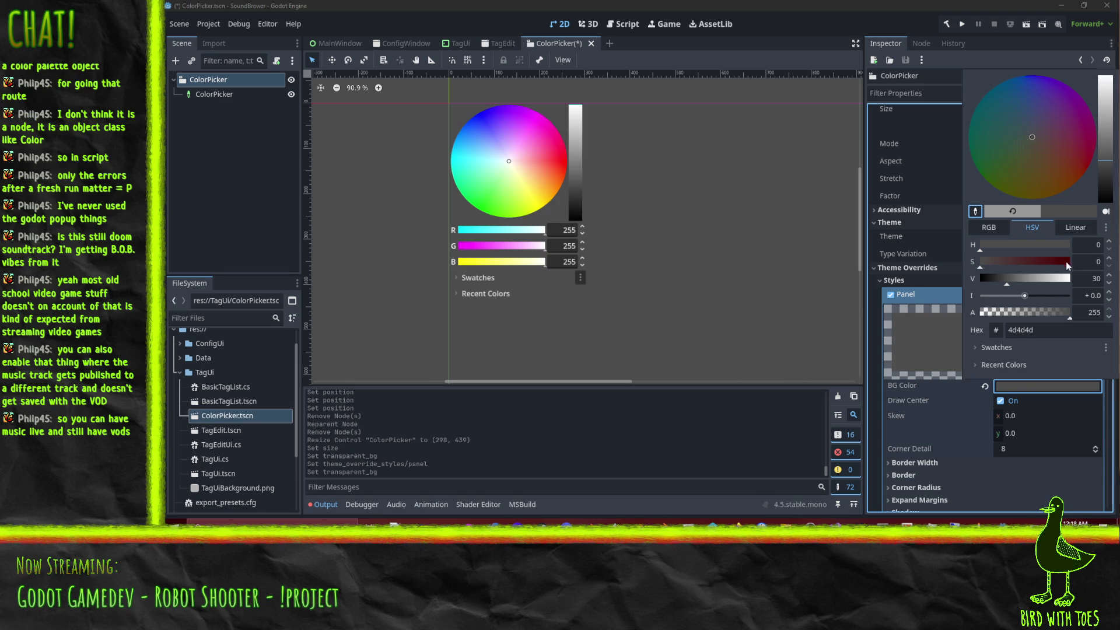
Set the panel background's alpha to 200, save, and preview the popup in TagEdit.
click(1094, 313)
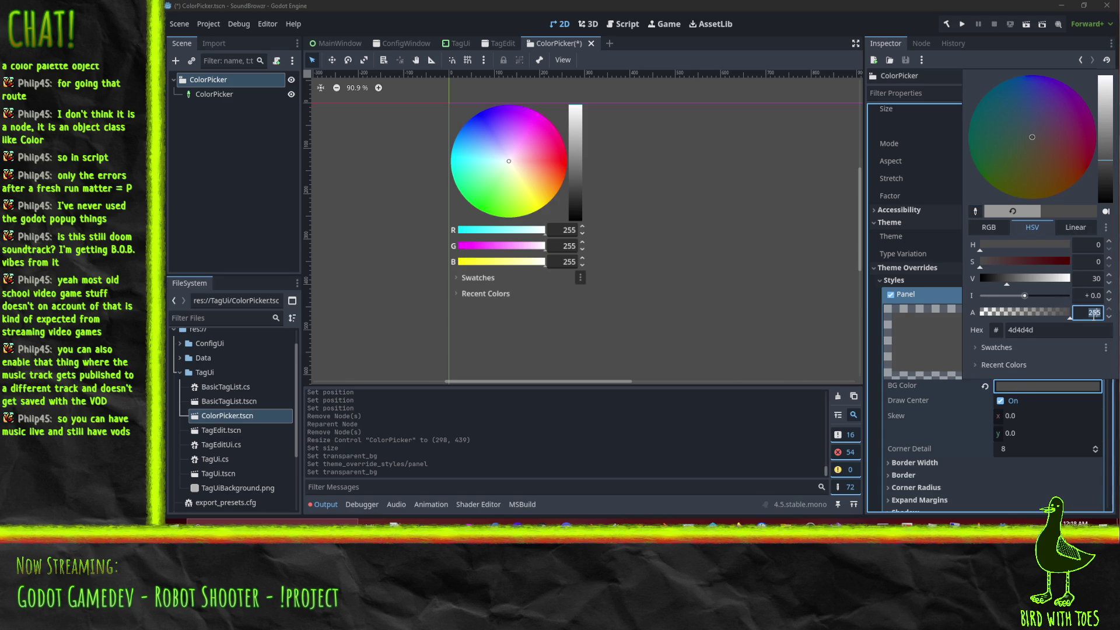
text(200)
key(Return)
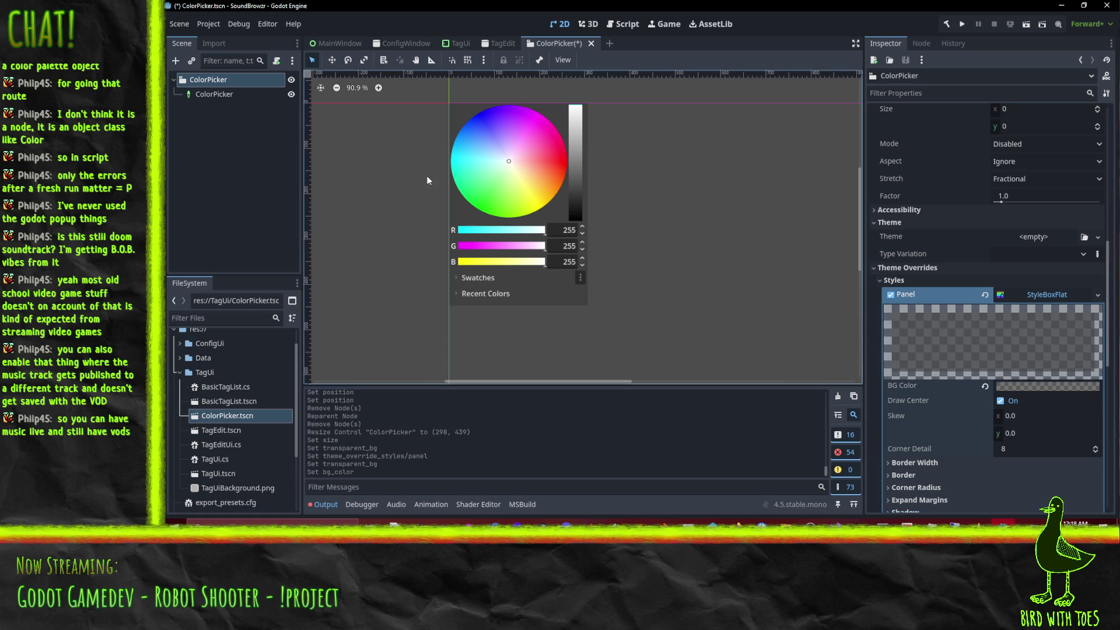
key(ctrl+s)
click(488, 44)
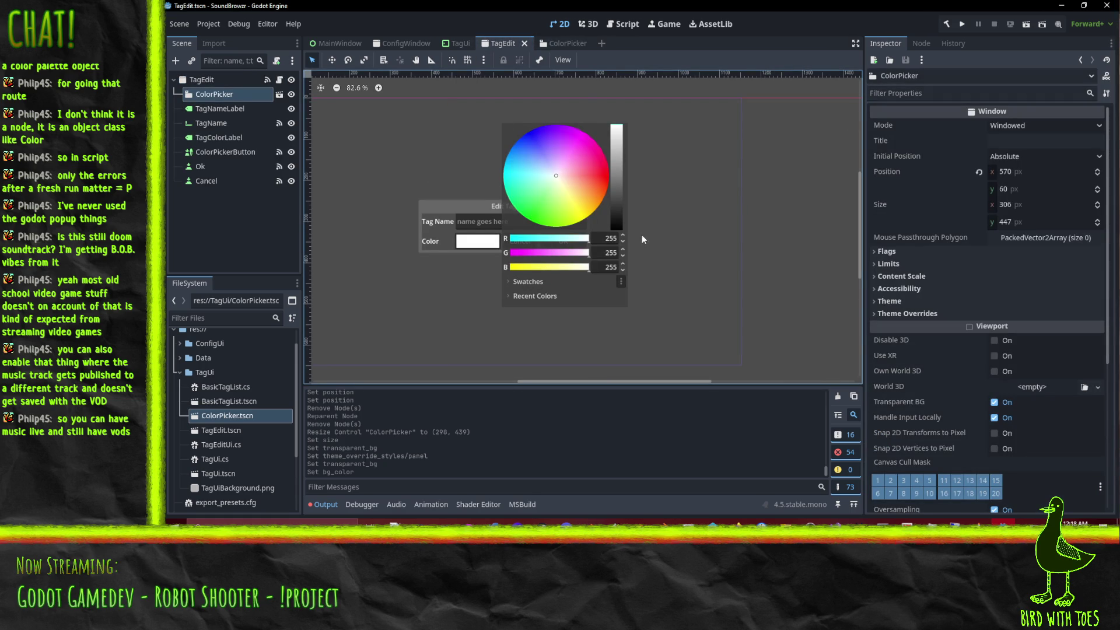
click(566, 44)
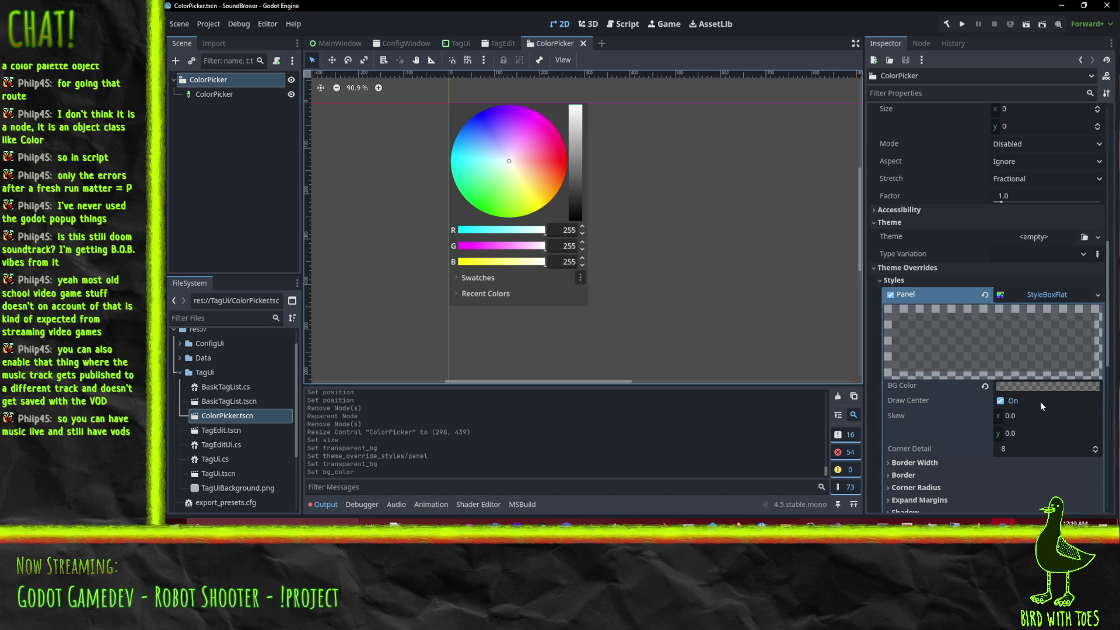
Adjust the panel background colour's V value, save ColorPicker.tscn, and return to TagEdit.
click(1043, 386)
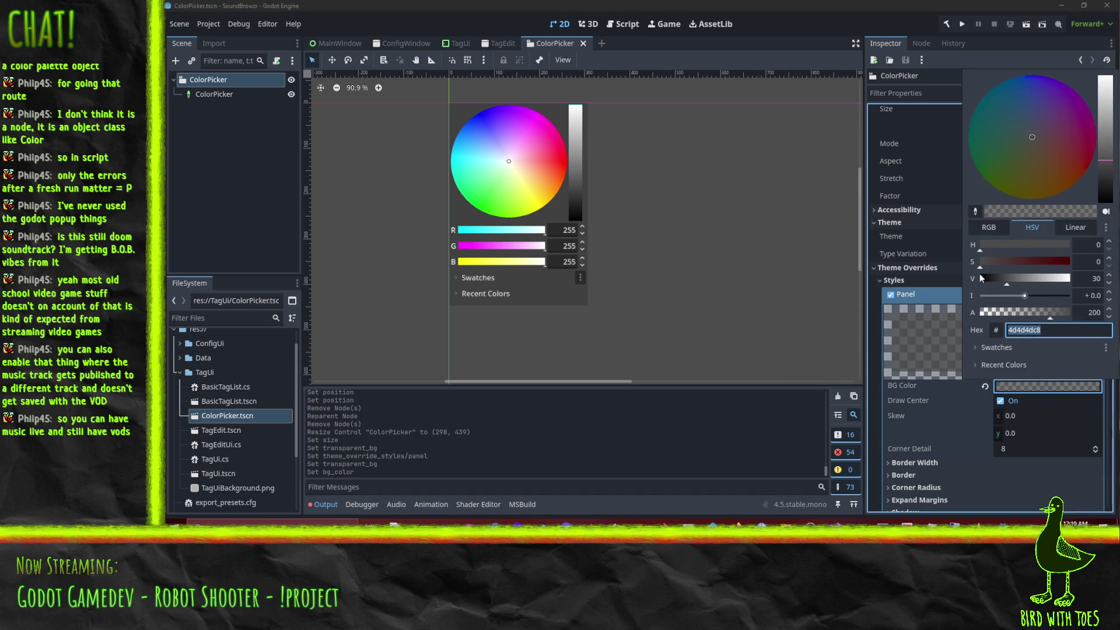
click(1095, 279)
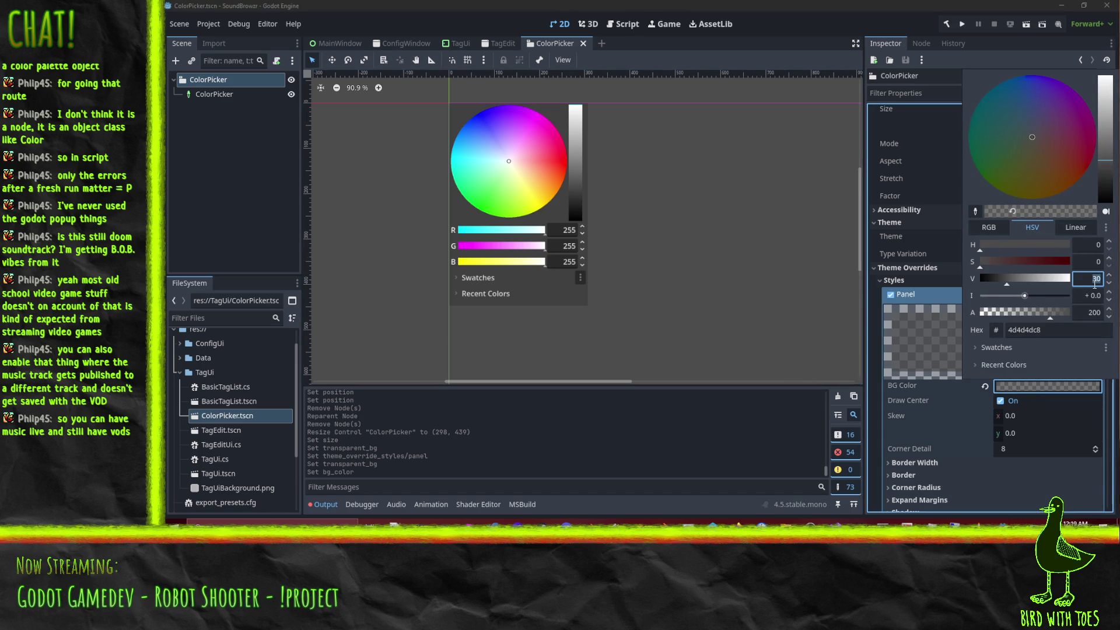
key(Escape)
key(ctrl+s)
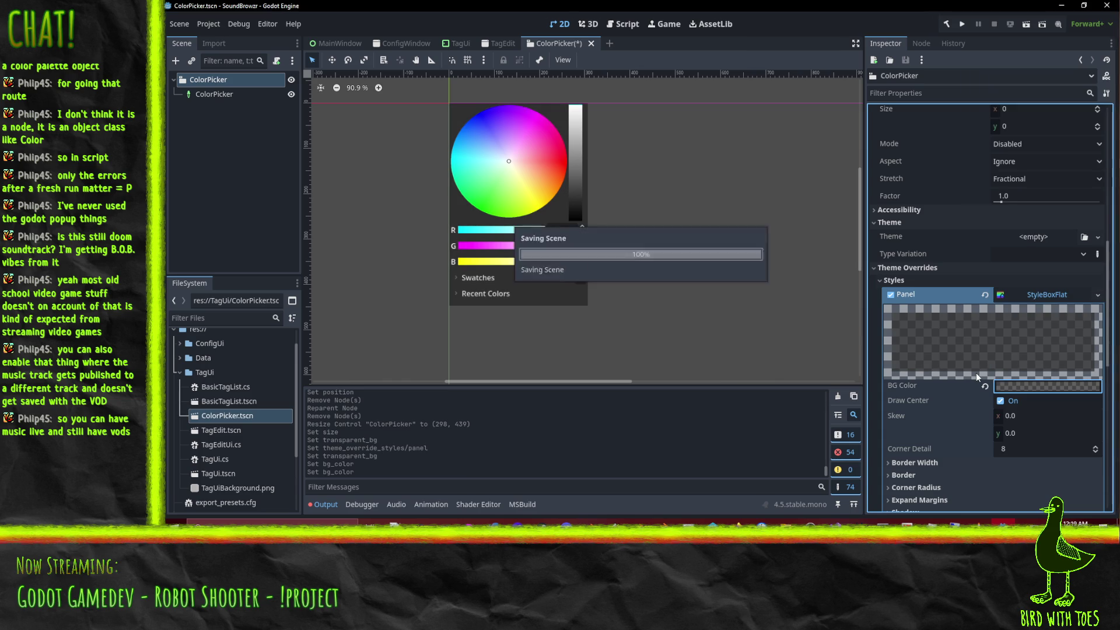
click(495, 45)
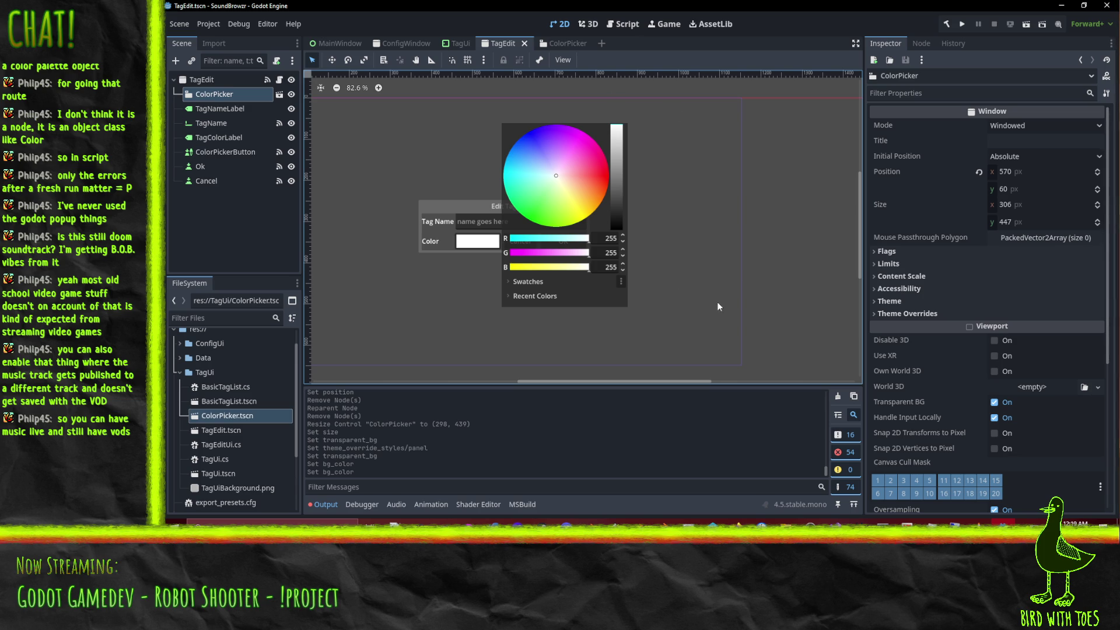
Toggle off the ColorPicker node's visibility in TagEdit, leaving only the Edit Tag dialog shown.
drag(712, 269, 754, 279)
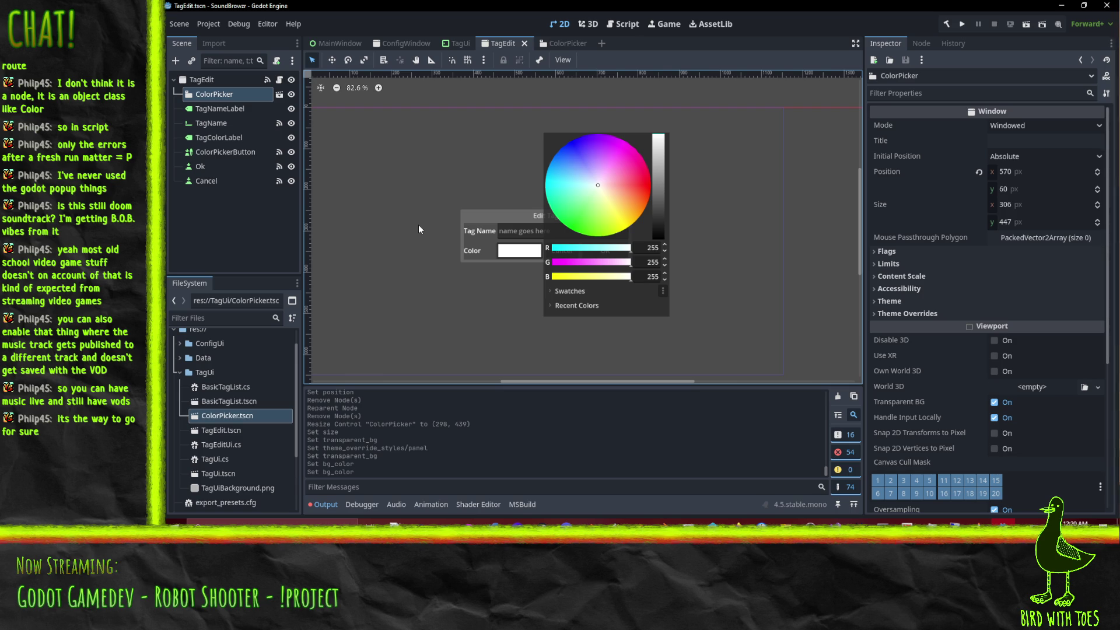
mouse_move(467, 235)
mouse_down()
mouse_move(524, 229)
mouse_move(504, 218)
mouse_up()
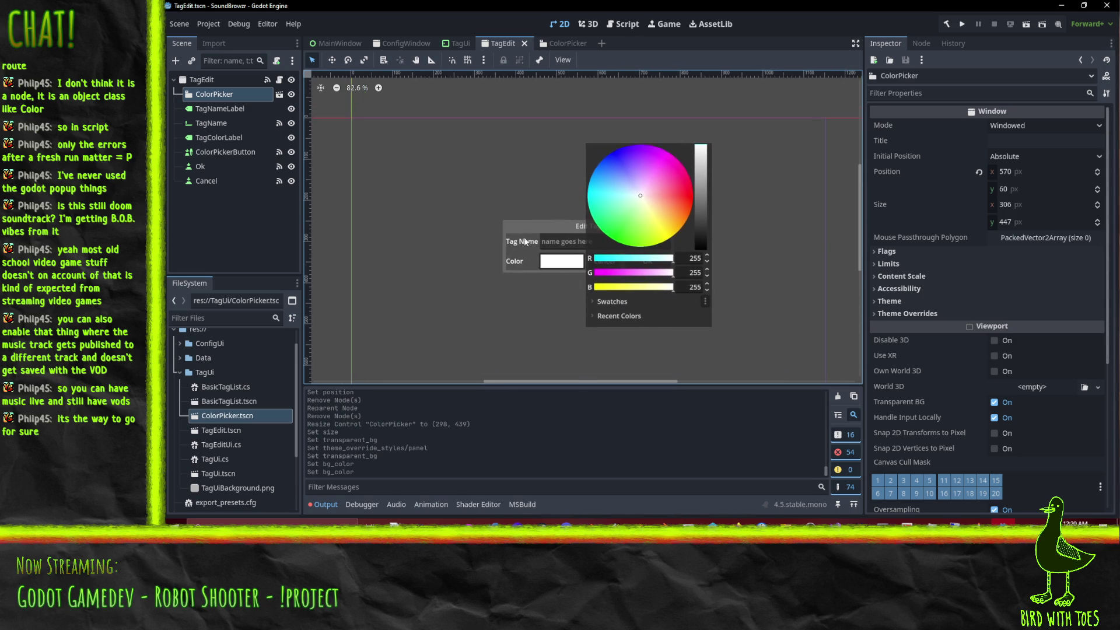
scroll(485, 193, up, 1)
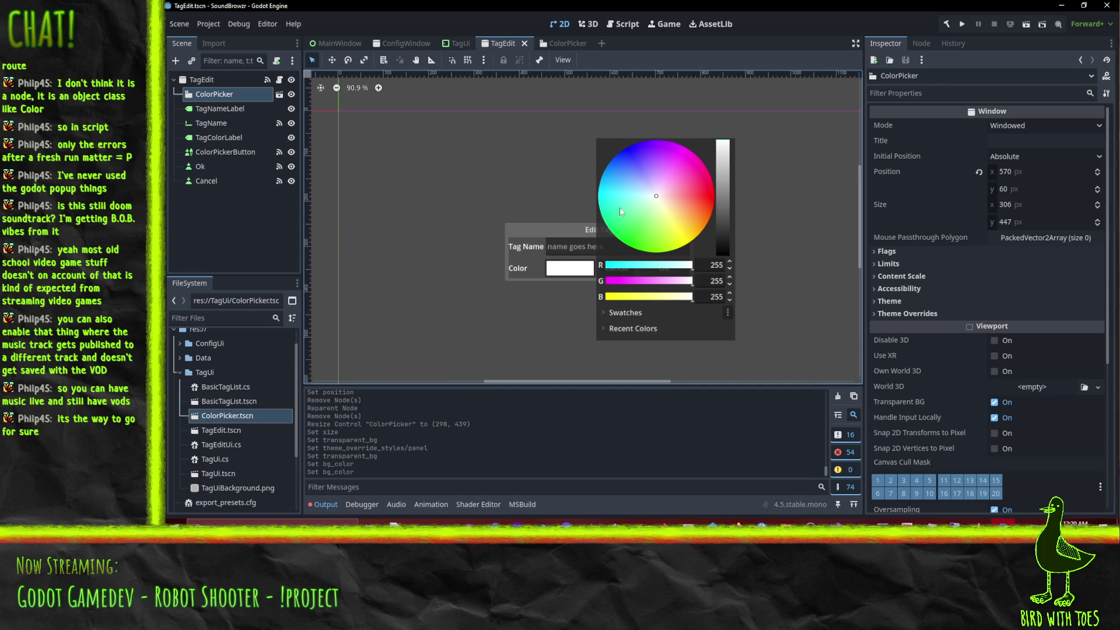
drag(620, 208, 592, 215)
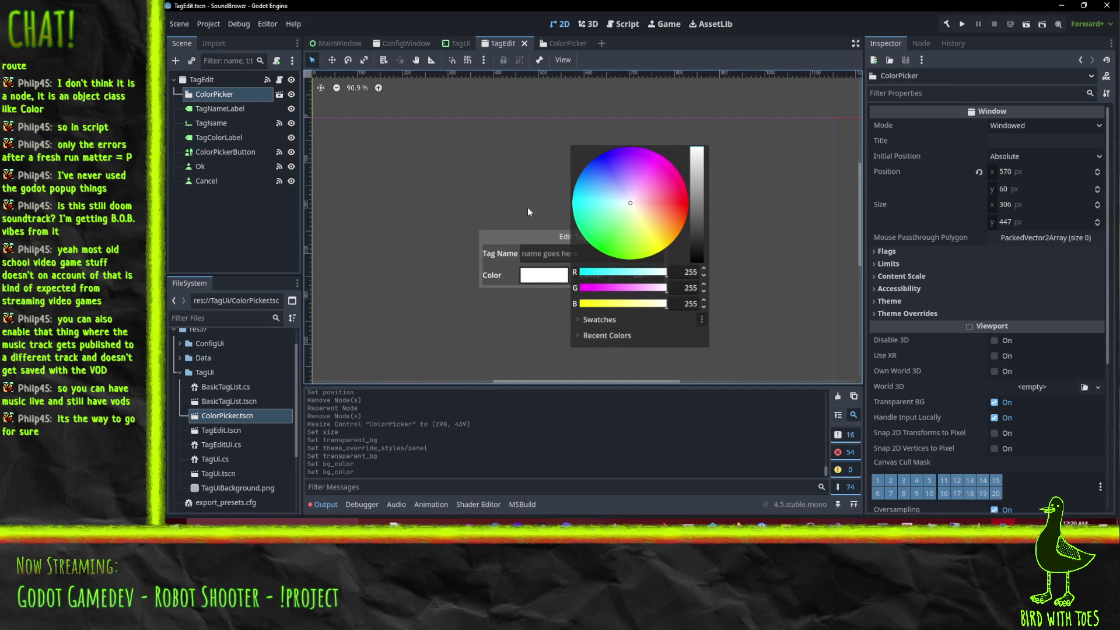
scroll(520, 239, up, 2)
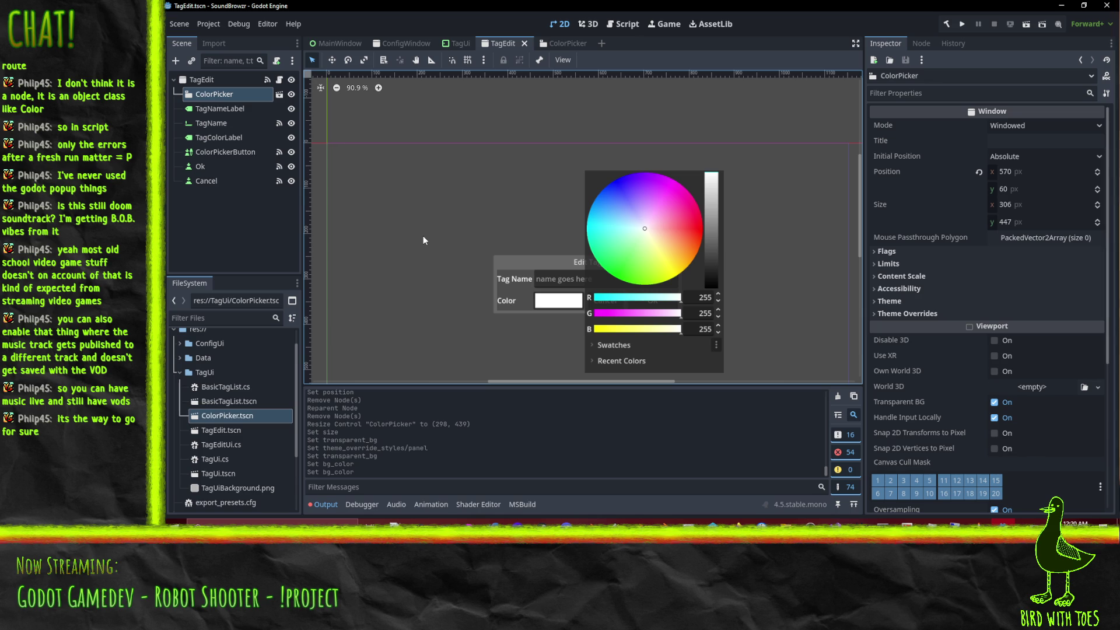
drag(424, 239, 406, 229)
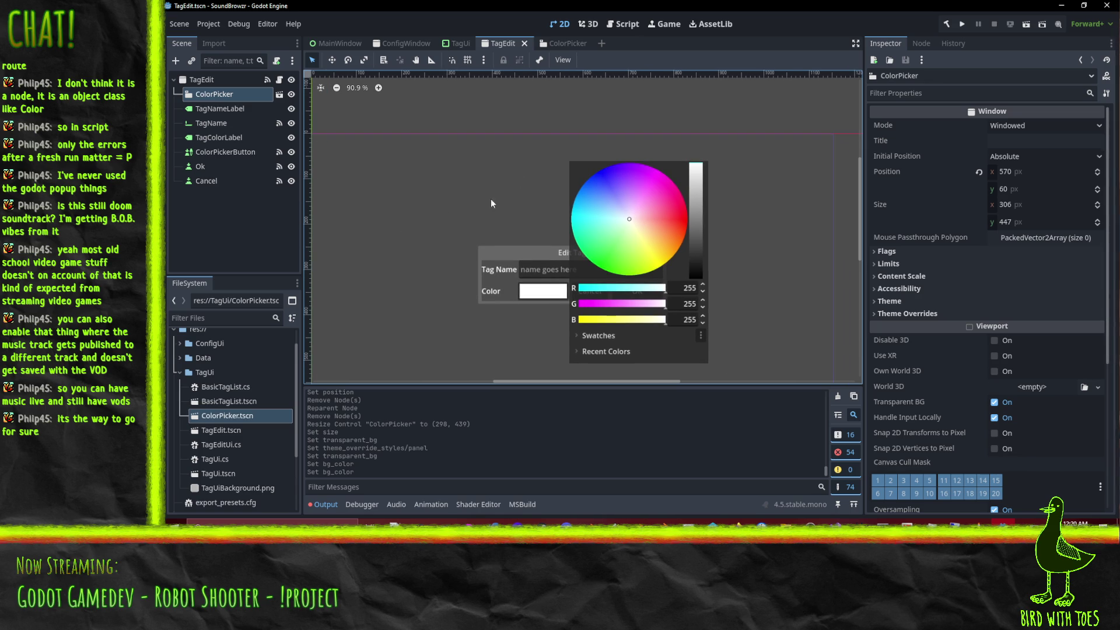
click(566, 43)
click(502, 43)
click(291, 94)
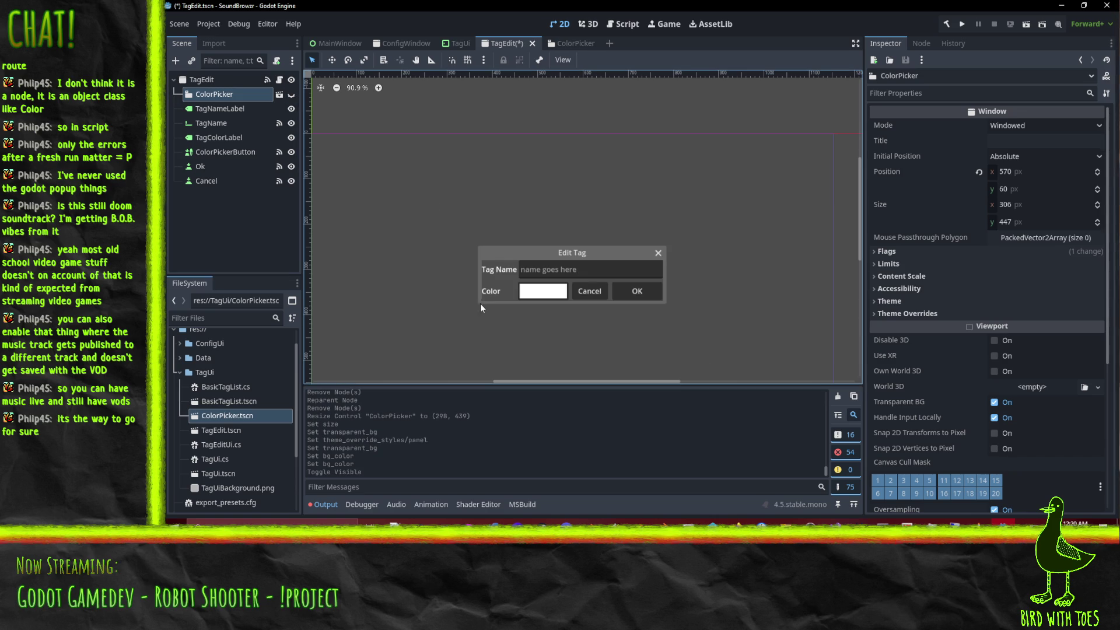
Change the ColorPickerButton node's type to a plain Button.
click(227, 152)
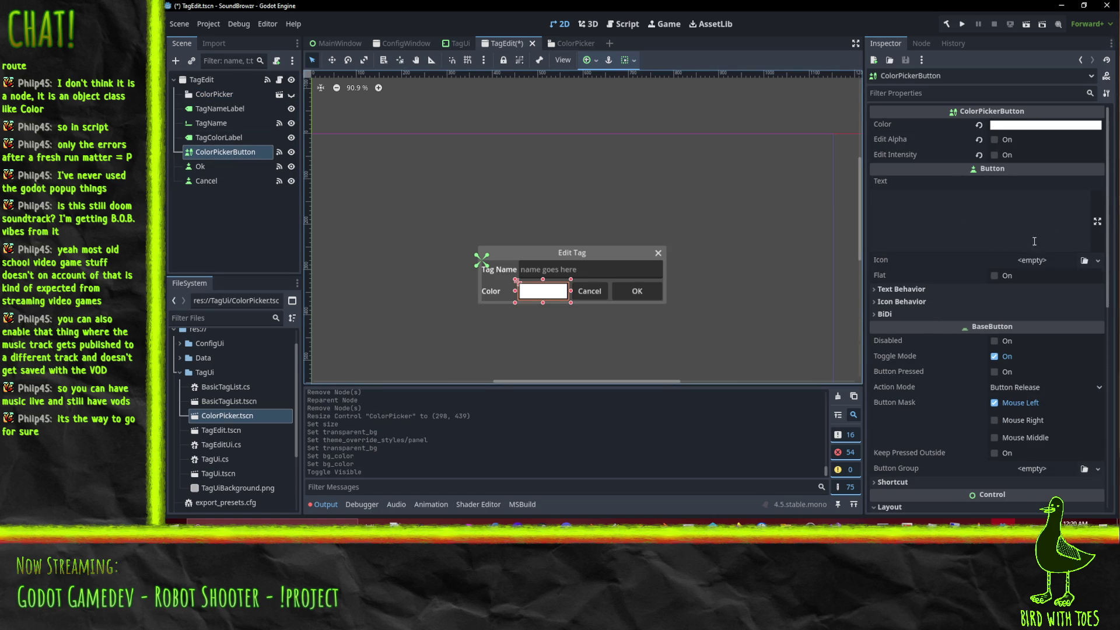
right_click(215, 152)
click(260, 273)
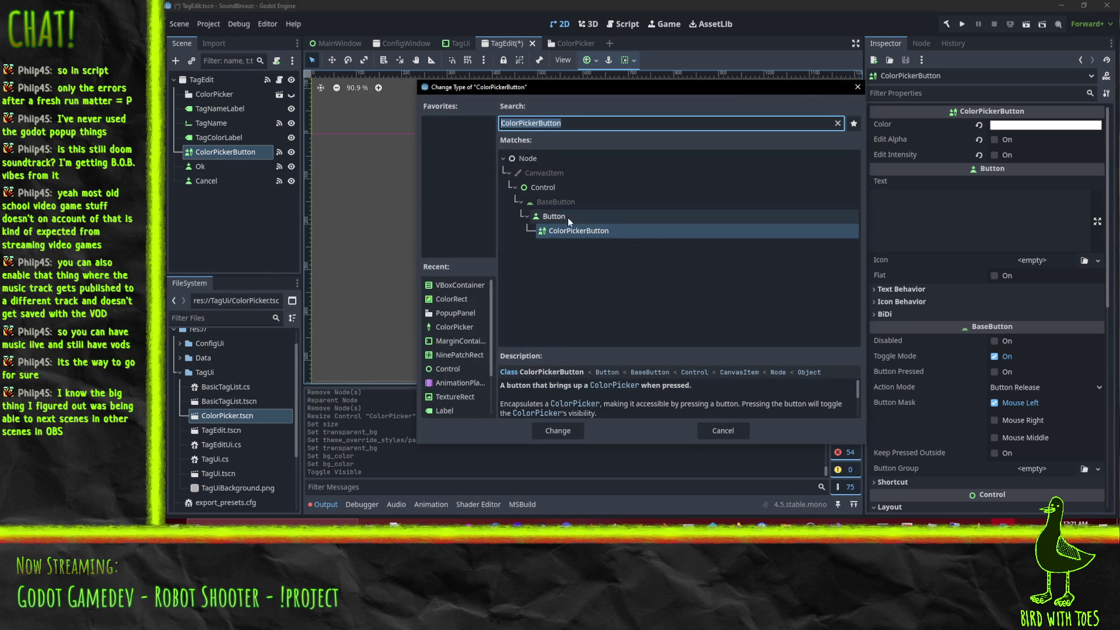
click(568, 218)
click(541, 431)
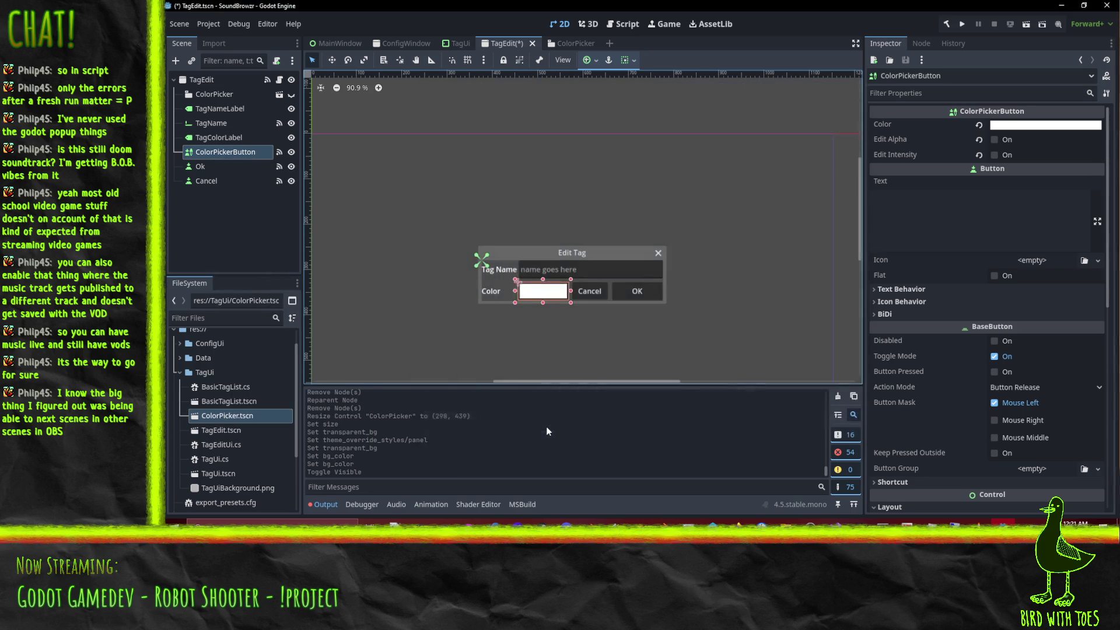
Review the new Button's Icon texture options, then switch to the Twitcher page in the browser.
scroll(954, 262, down, 5)
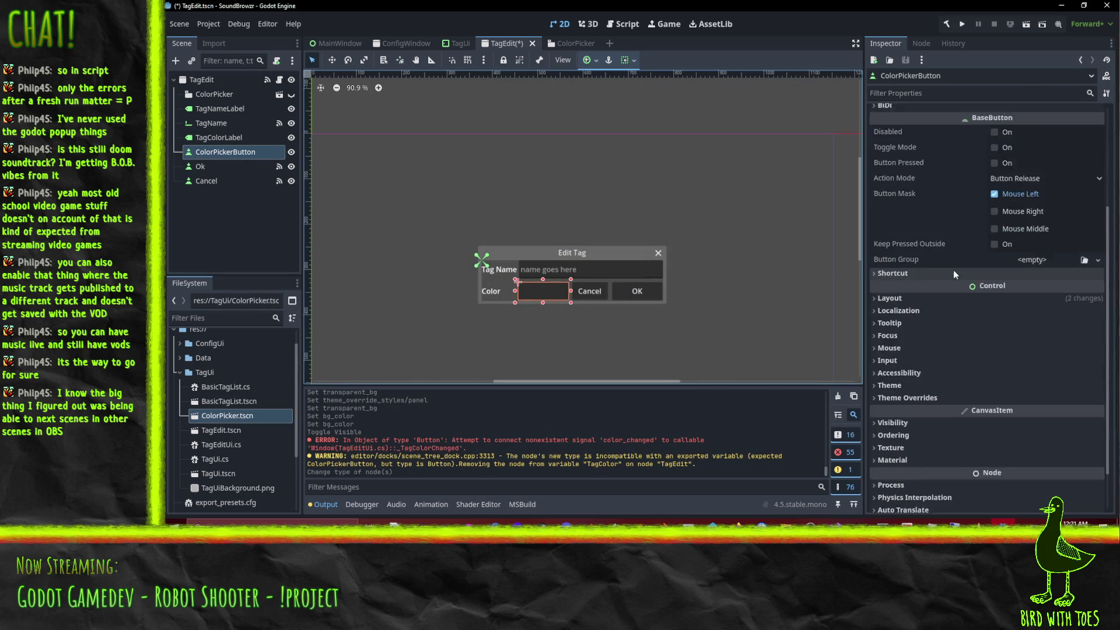
scroll(943, 271, up, 5)
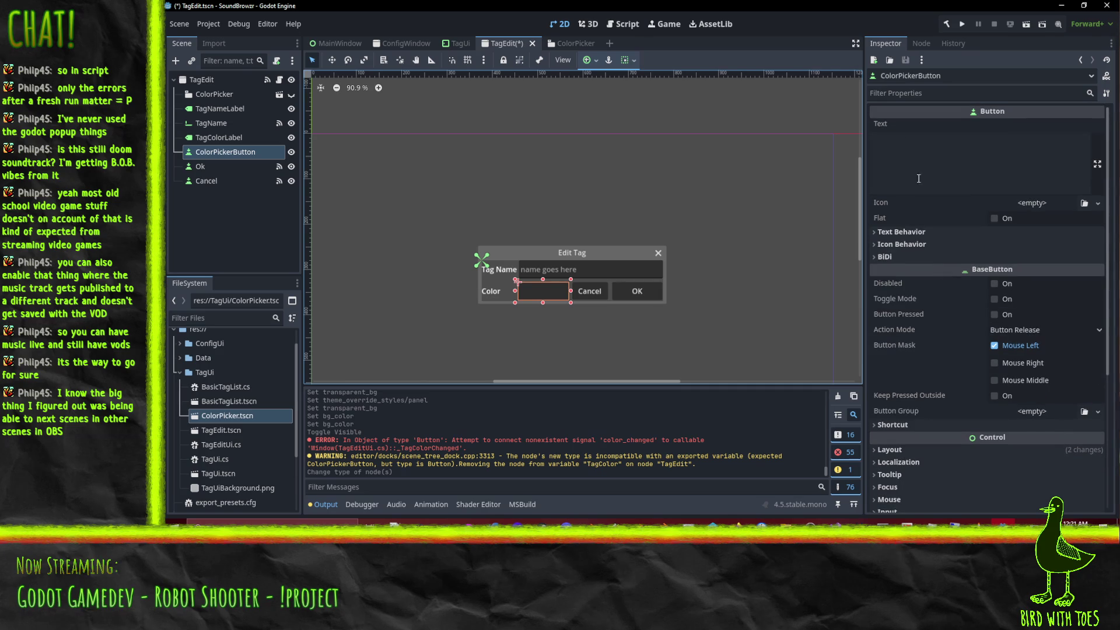
click(1039, 203)
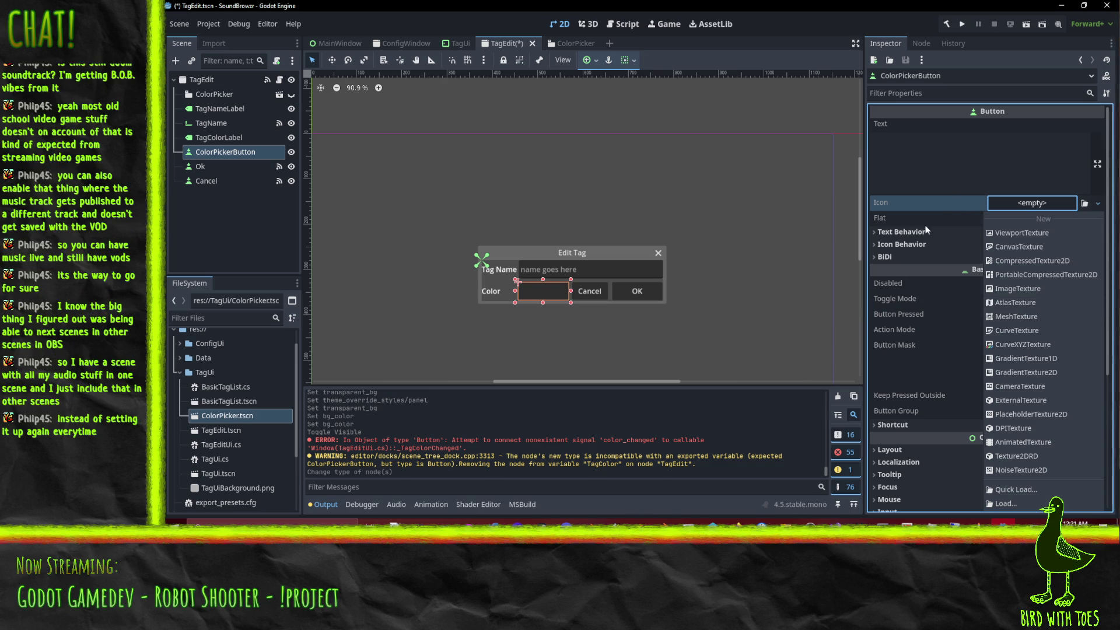
click(934, 213)
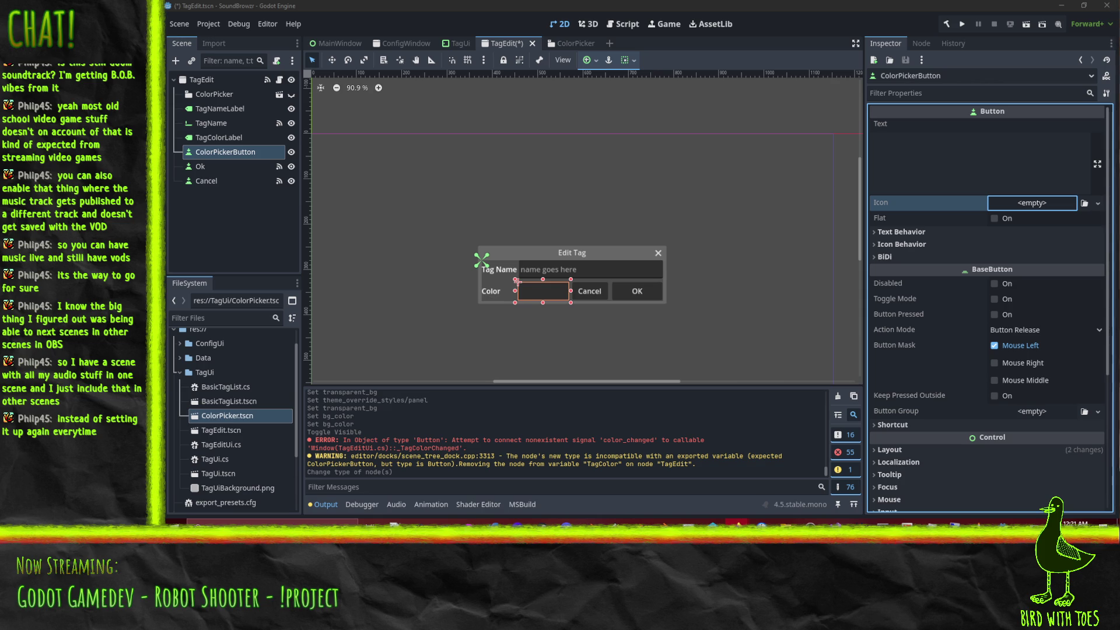
key(alt+Tab)
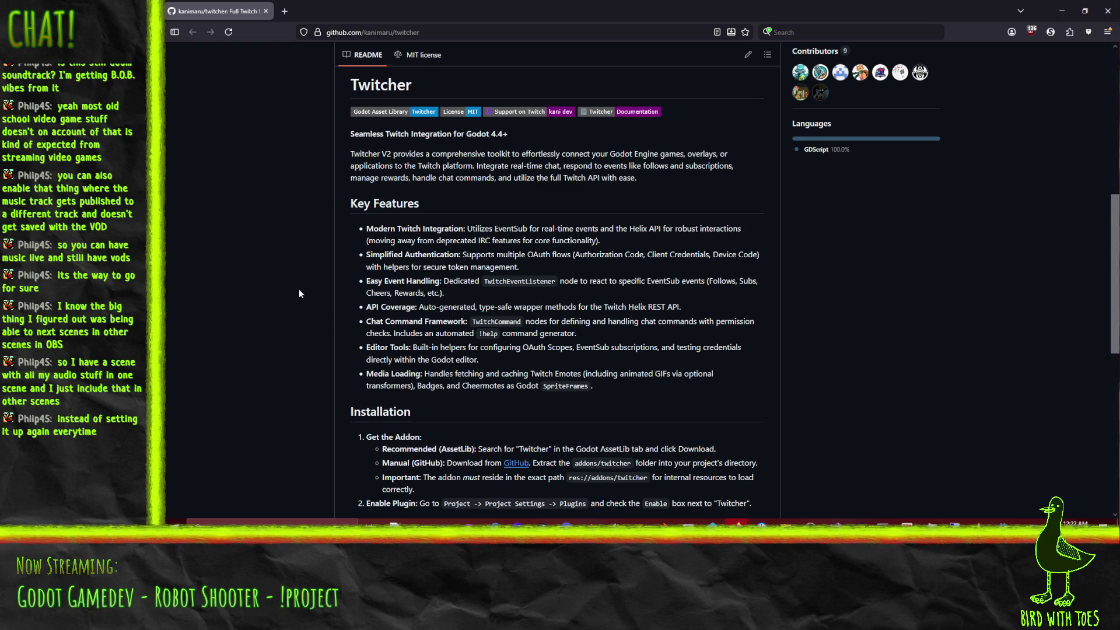
Scroll the Twitcher README, then go via the desktop back to the Godot editor.
scroll(300, 294, down, 1)
scroll(303, 306, up, 1)
key(super+d)
key(super+d)
key(alt+Tab)
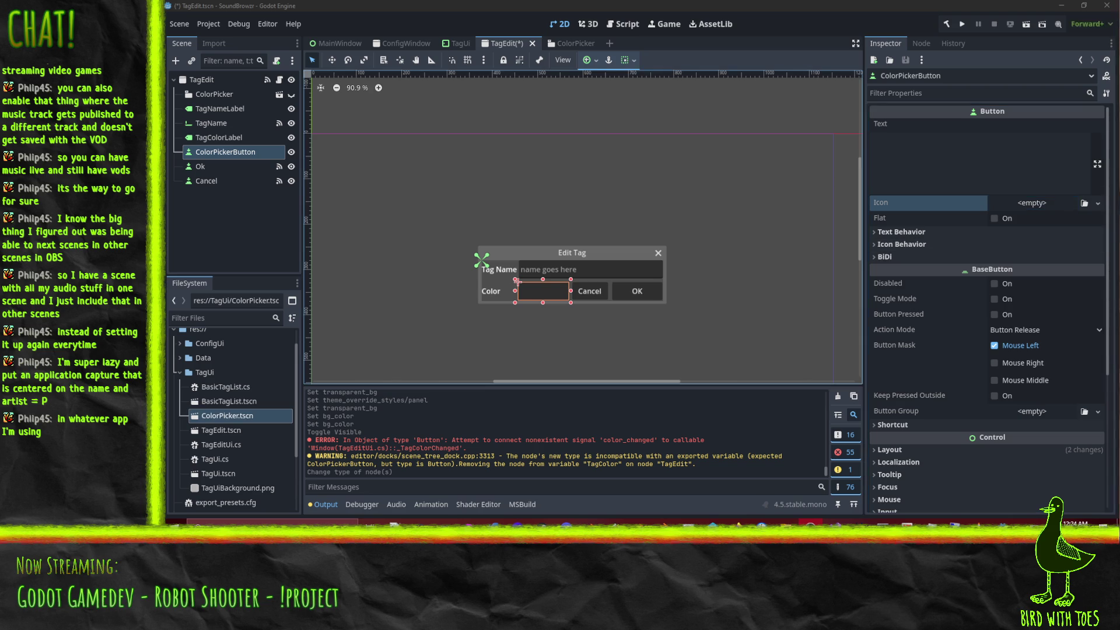
Add a ColorRect child under ColorPickerButton, try a Full Rect anchor layout, then undo it.
right_click(211, 149)
click(251, 160)
text(color)
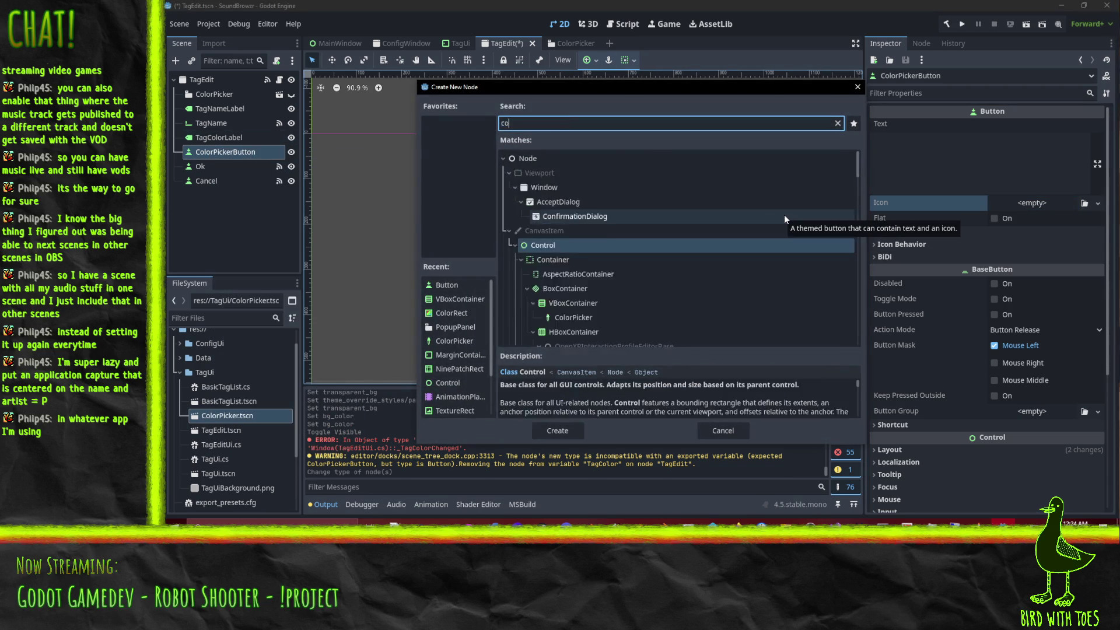
double_click(587, 250)
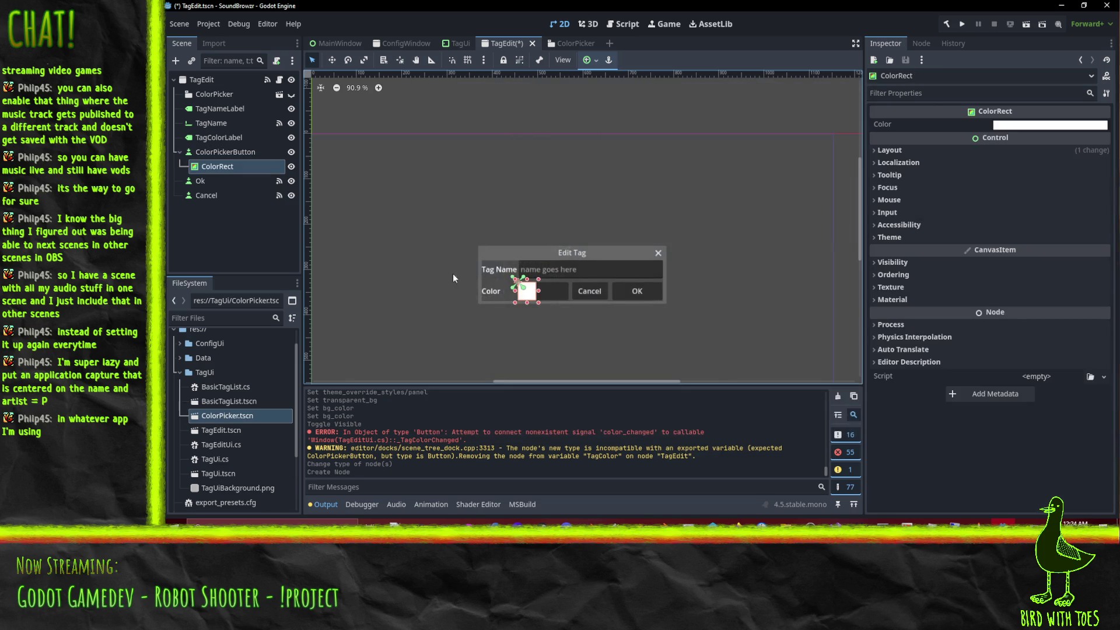
click(893, 152)
click(895, 155)
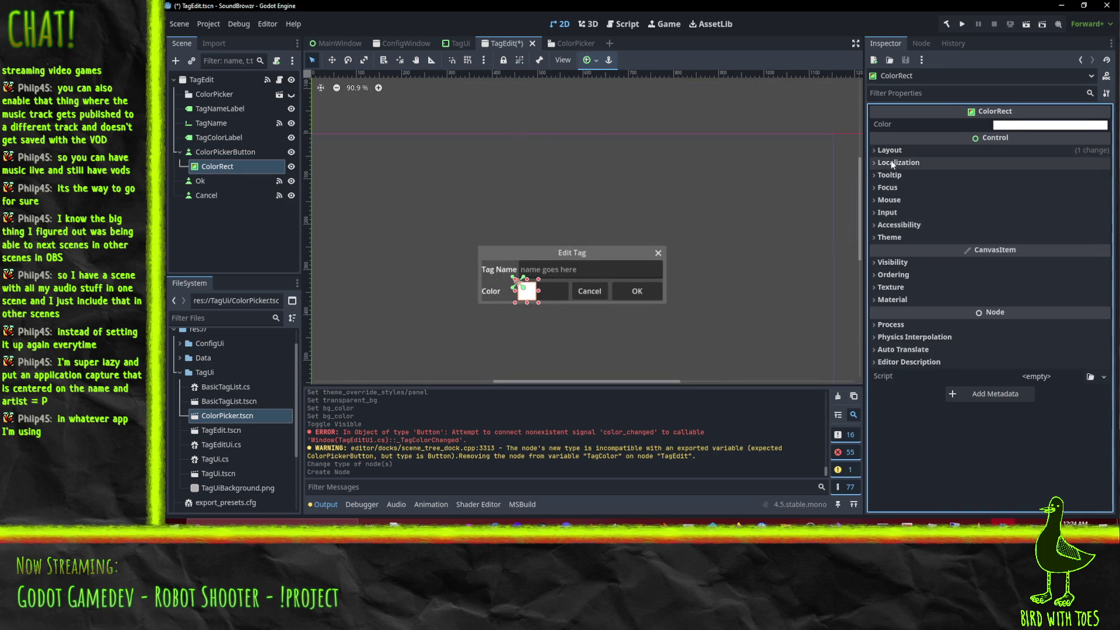
click(588, 59)
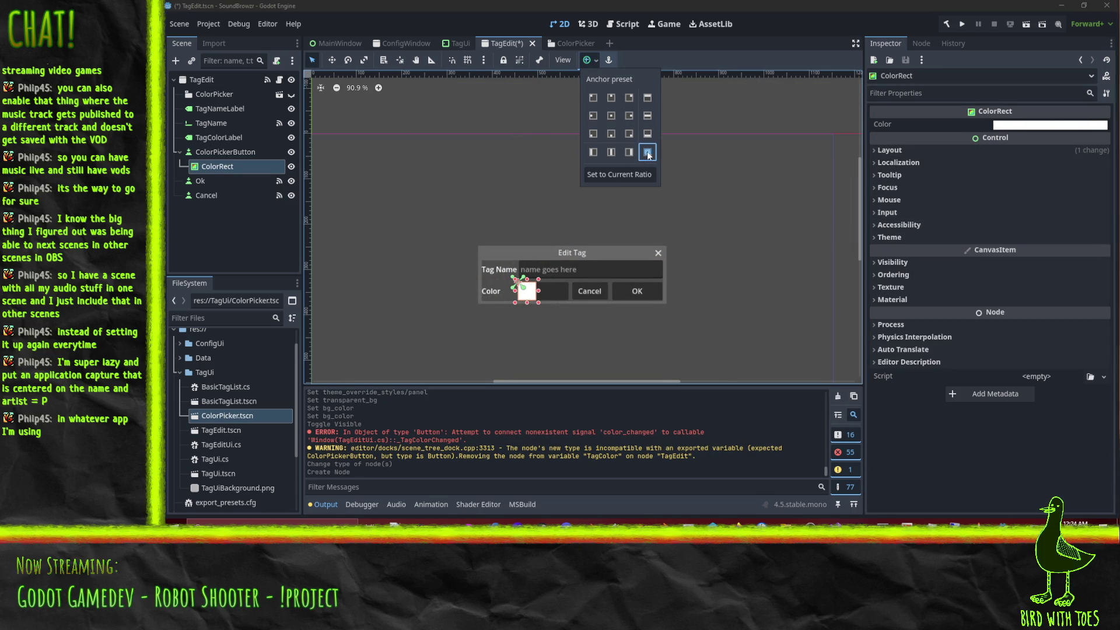
click(647, 152)
scroll(565, 320, up, 5)
click(583, 286)
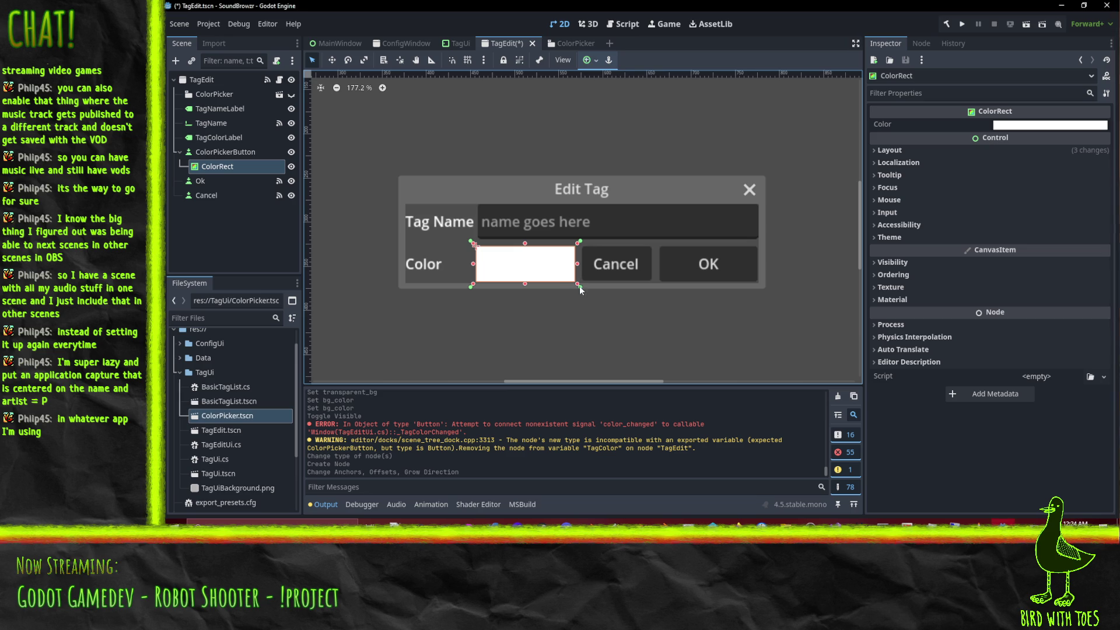
scroll(580, 286, up, 4)
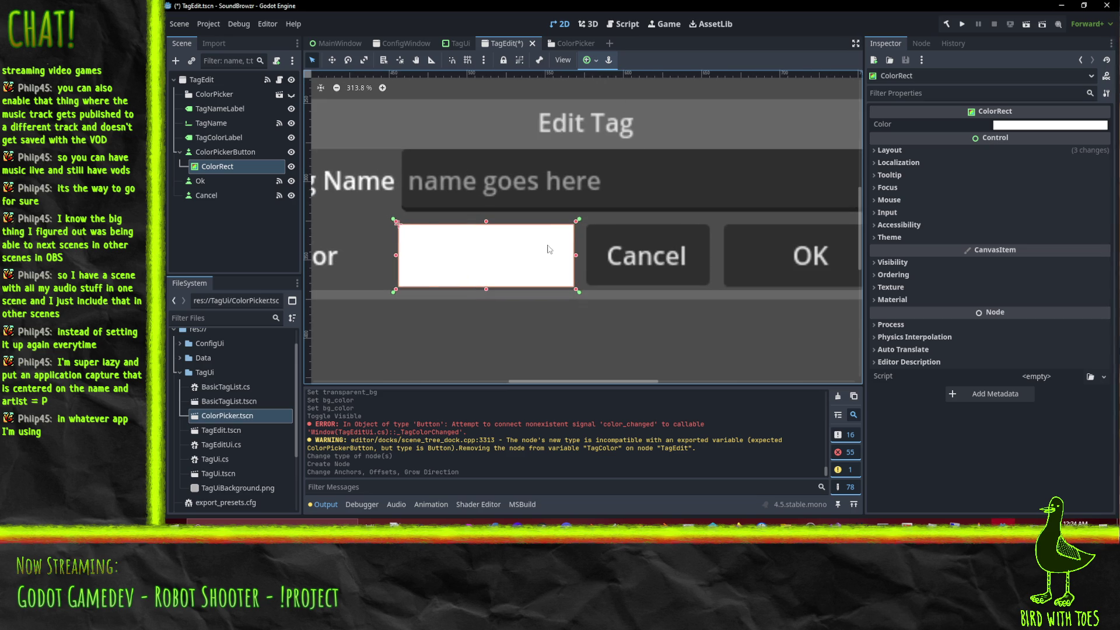
key(ctrl+z)
Position the white swatch inside the button, nudging it pixel by pixel with grid snapping.
mouse_move(417, 244)
mouse_down()
mouse_move(444, 268)
mouse_move(423, 267)
mouse_up()
click(468, 60)
key(Right)
key(Right)
key(Right)
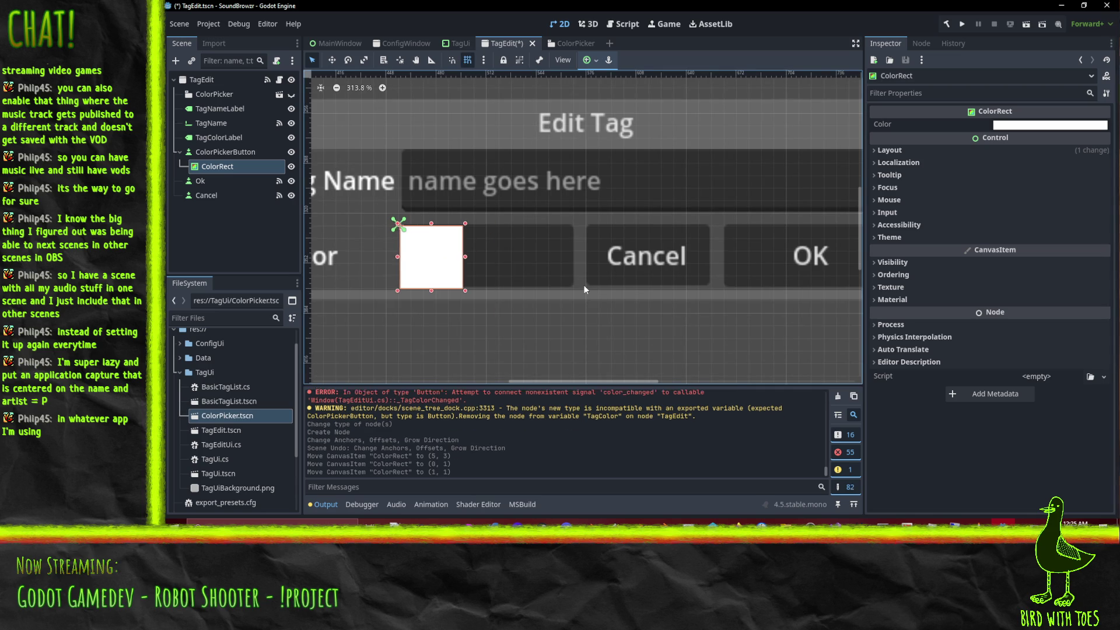
key(Down)
key(Down)
key(Left)
key(Up)
key(Right)
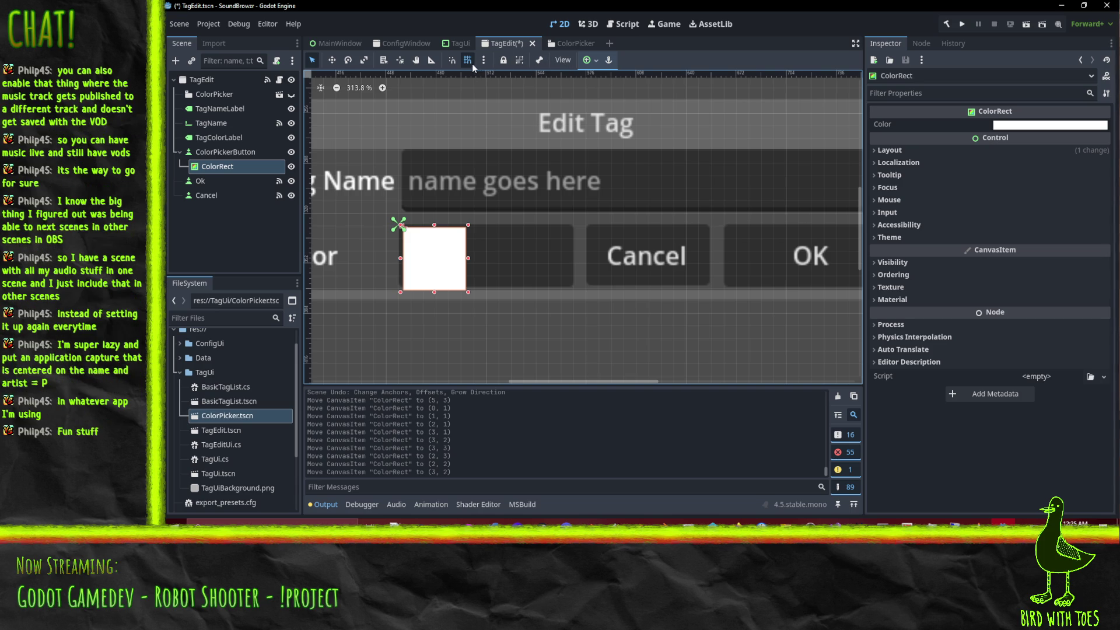
With grid and smart snapping off, resize the swatch to 106×35 to fill the button.
click(454, 62)
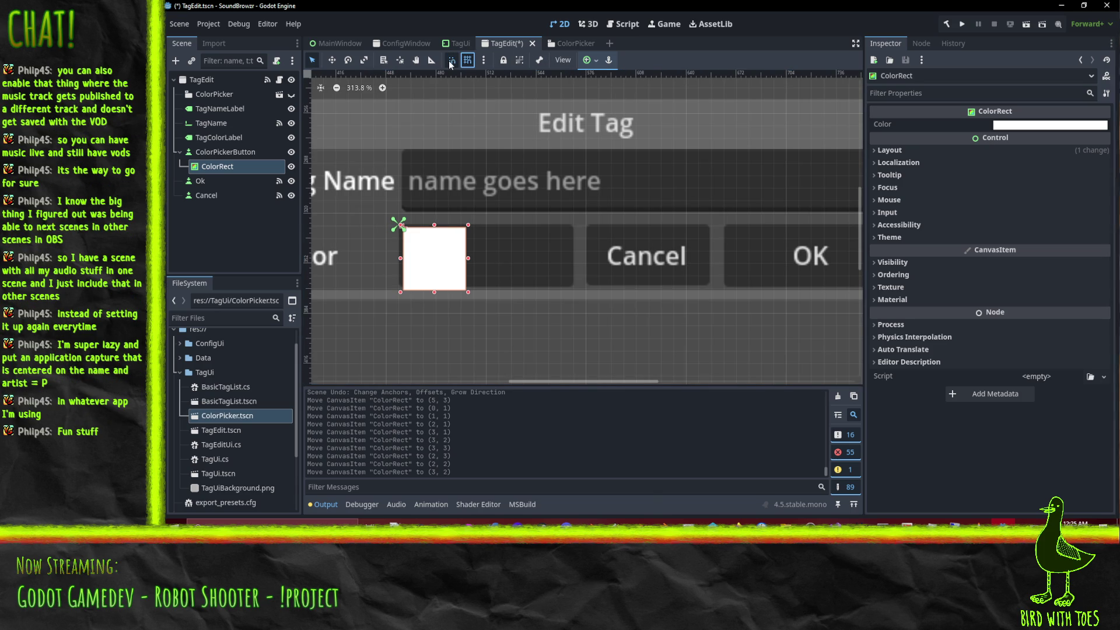
click(485, 61)
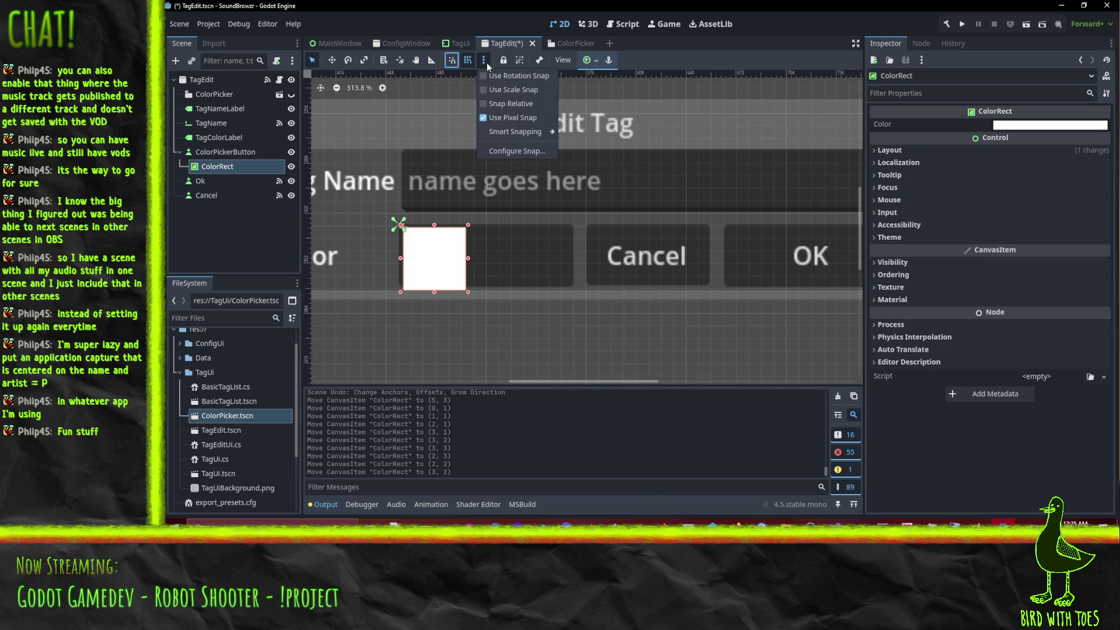
click(469, 64)
click(468, 61)
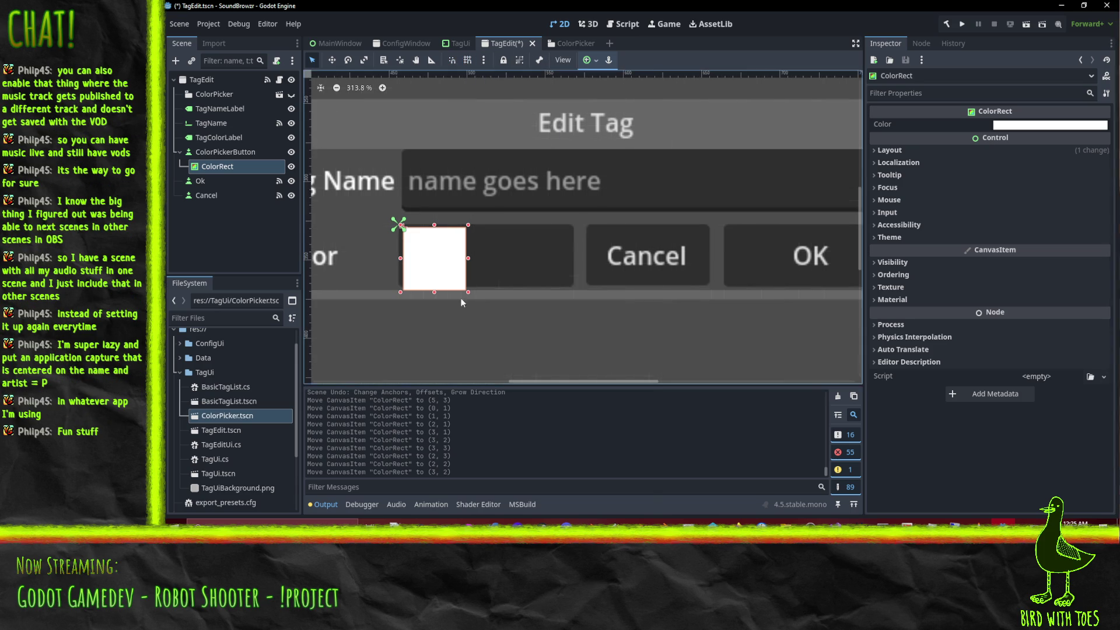
drag(441, 292, 435, 287)
drag(470, 254, 571, 259)
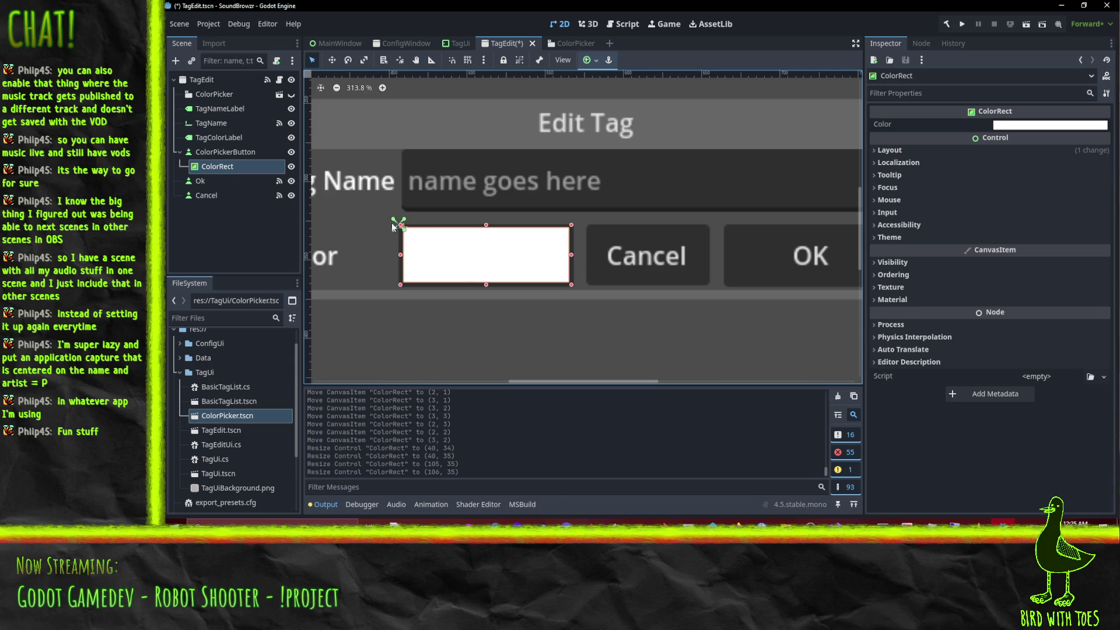
mouse_move(408, 233)
mouse_down()
mouse_move(581, 292)
mouse_move(395, 222)
mouse_up()
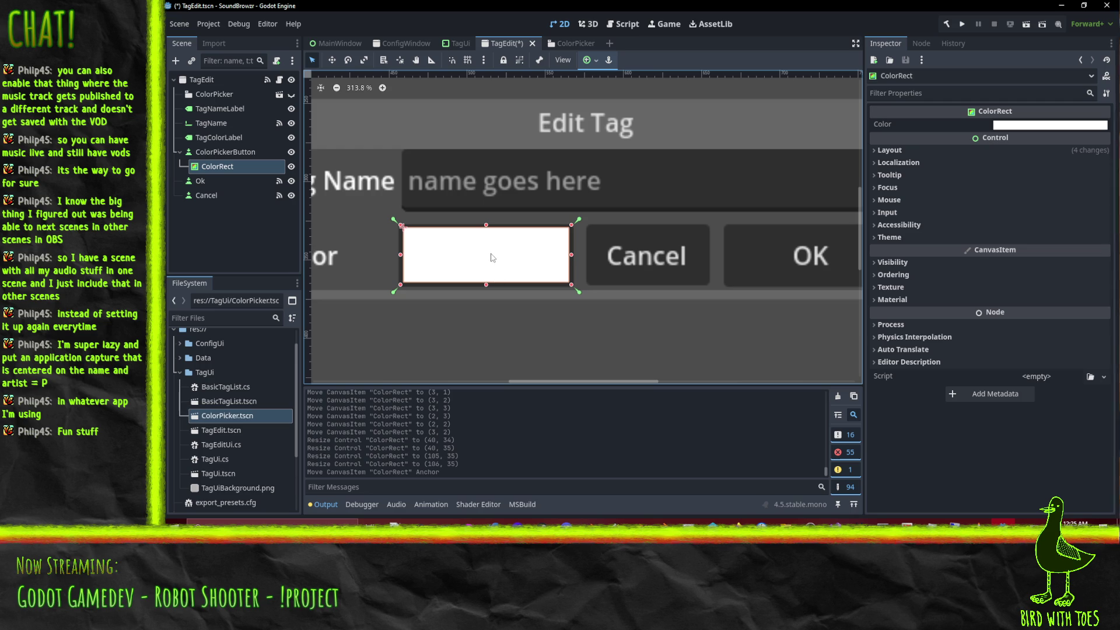
Trim the white ColorRect to 106×34 by lowering its top edge, saving TagEdit before and after.
key(ctrl+s)
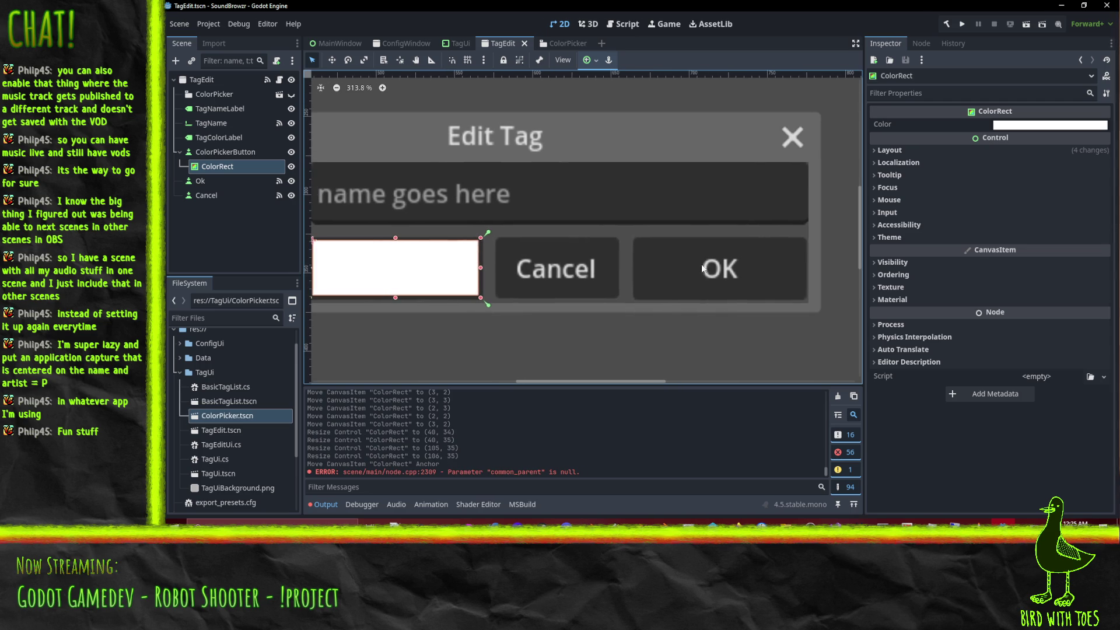
scroll(635, 255, down, 4)
scroll(563, 257, up, 5)
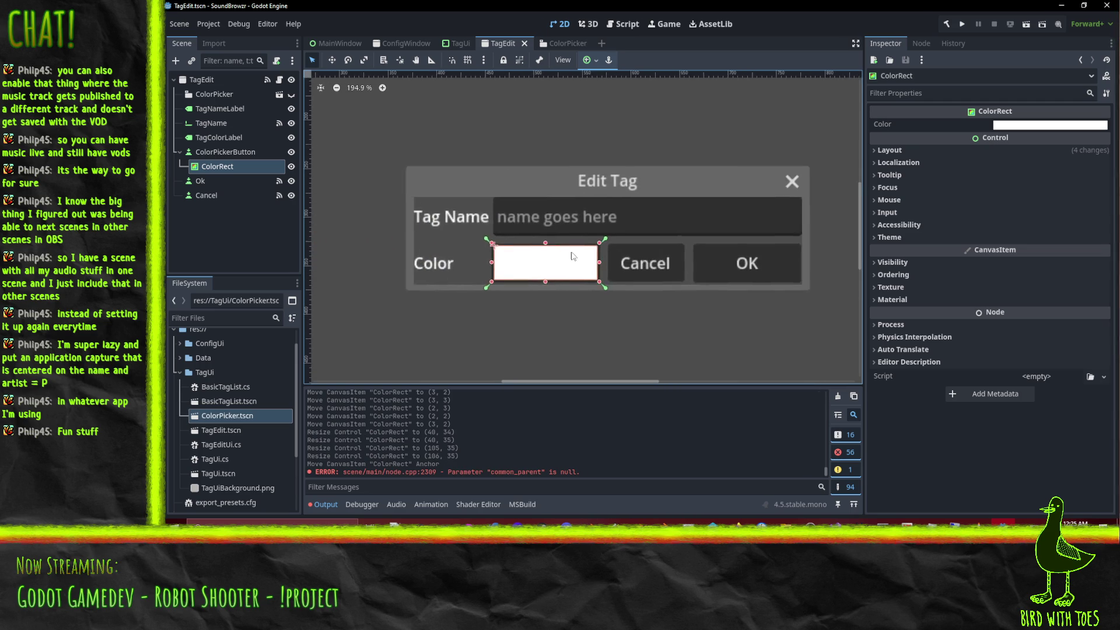
scroll(563, 257, up, 4)
drag(517, 234, 516, 236)
scroll(577, 248, down, 8)
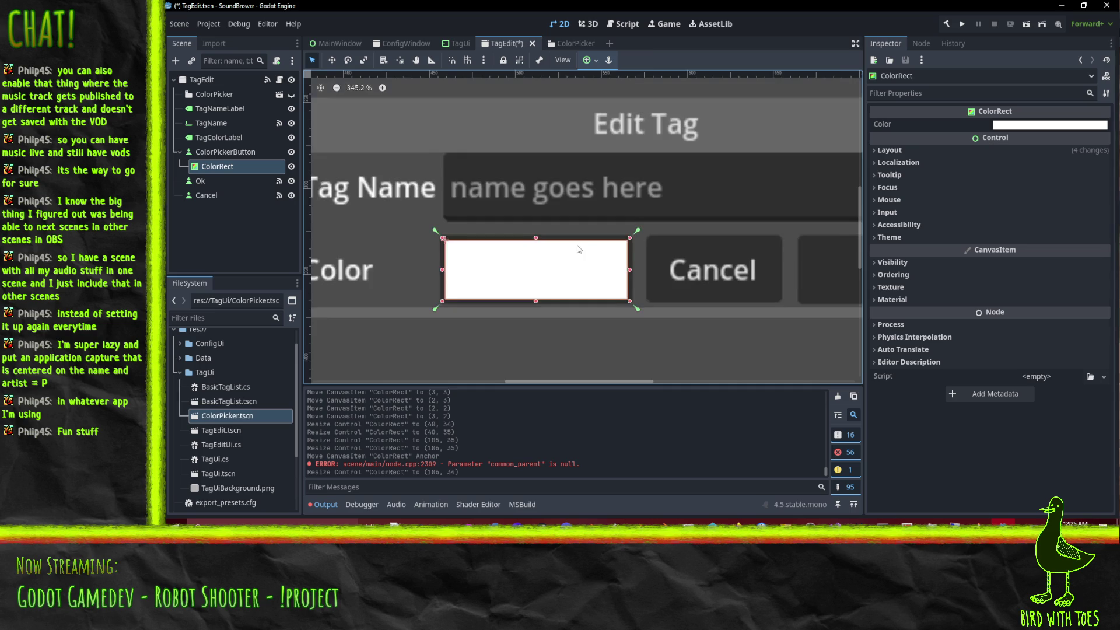
scroll(625, 253, right, 2)
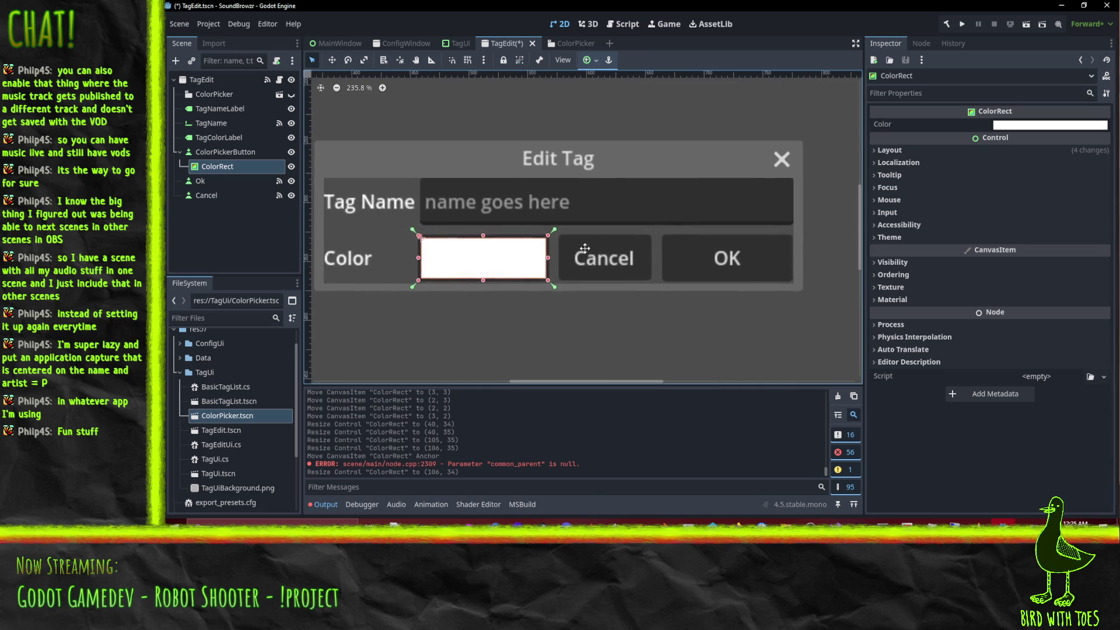
key(ctrl+s)
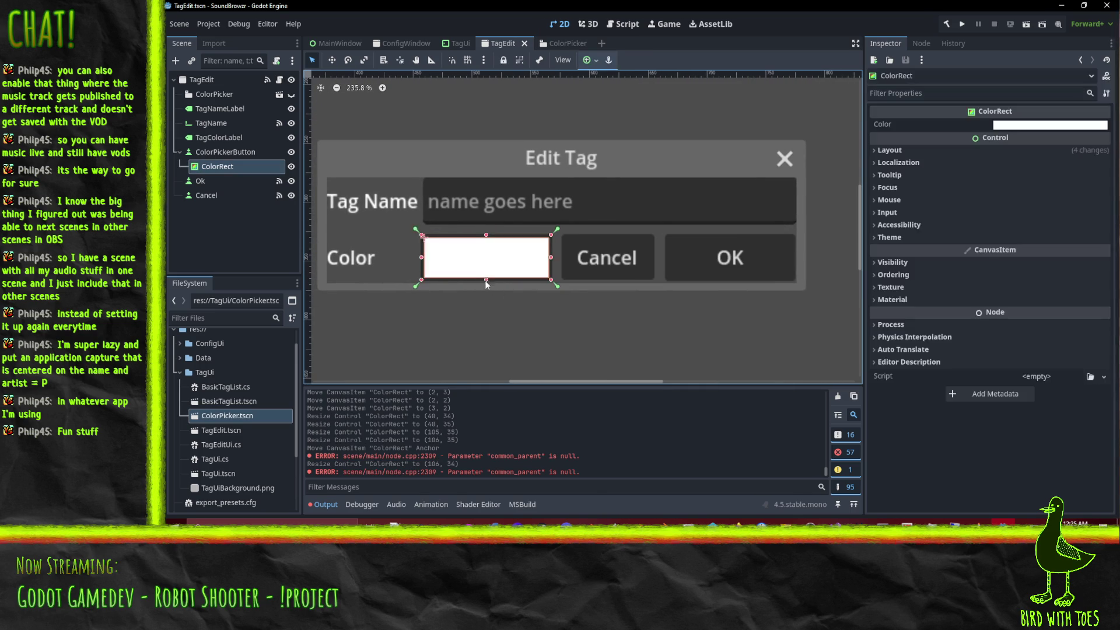
Try widening the ColorPickerButton, undo it, and reselect the ColorRect swatch.
click(234, 152)
drag(555, 256, 626, 257)
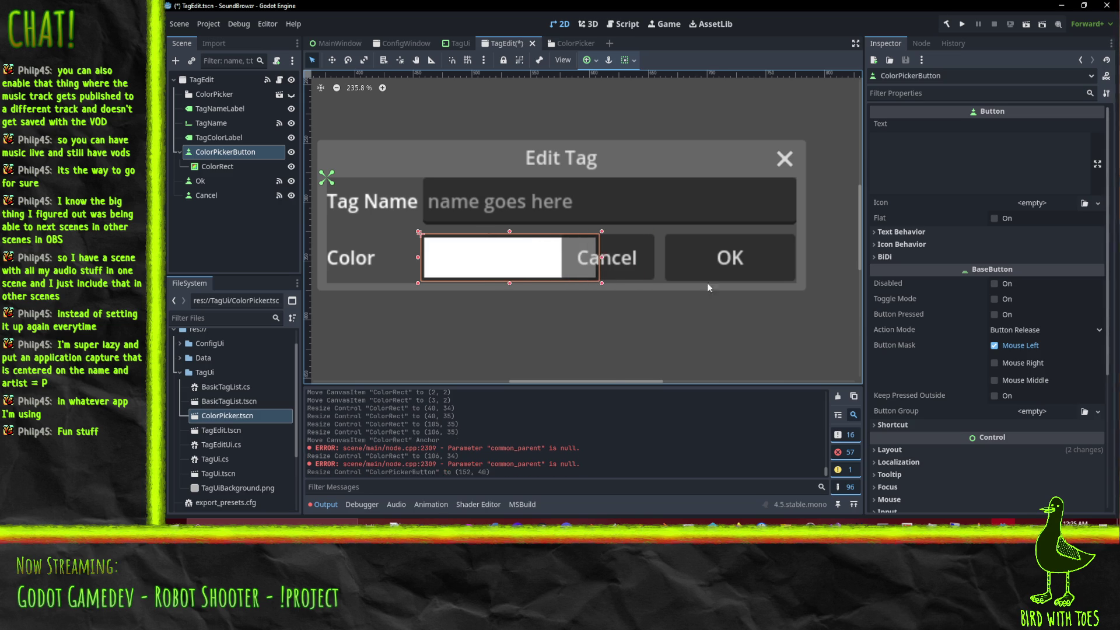
key(ctrl+z)
click(219, 167)
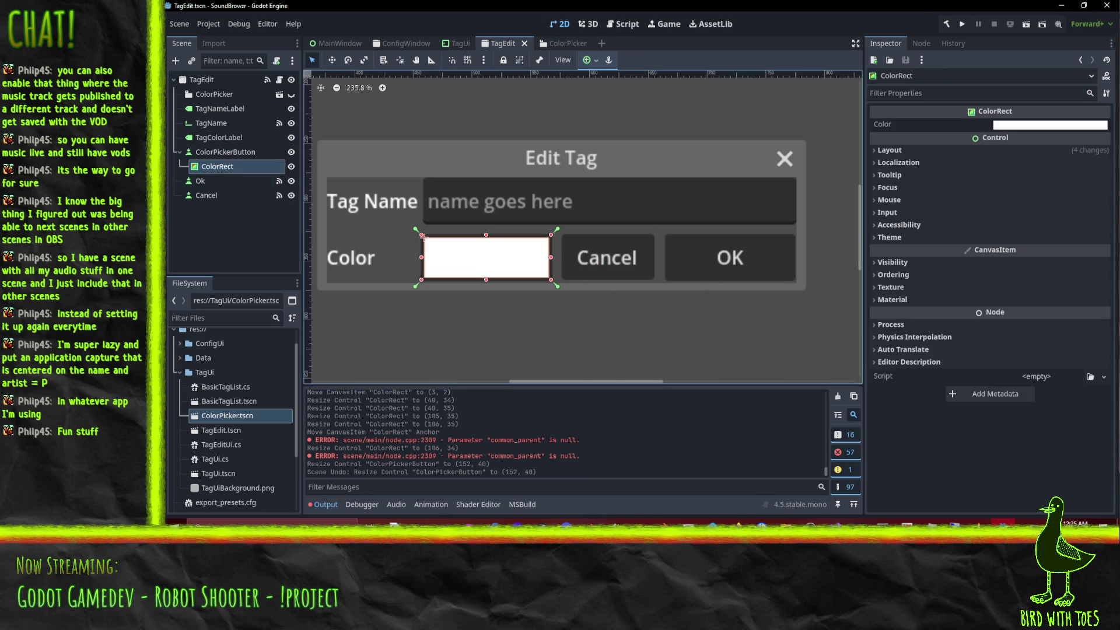
Set the swatch's Mouse Filter to Pass (Propagate Up) and save the Edit Tag scene.
click(894, 153)
click(894, 152)
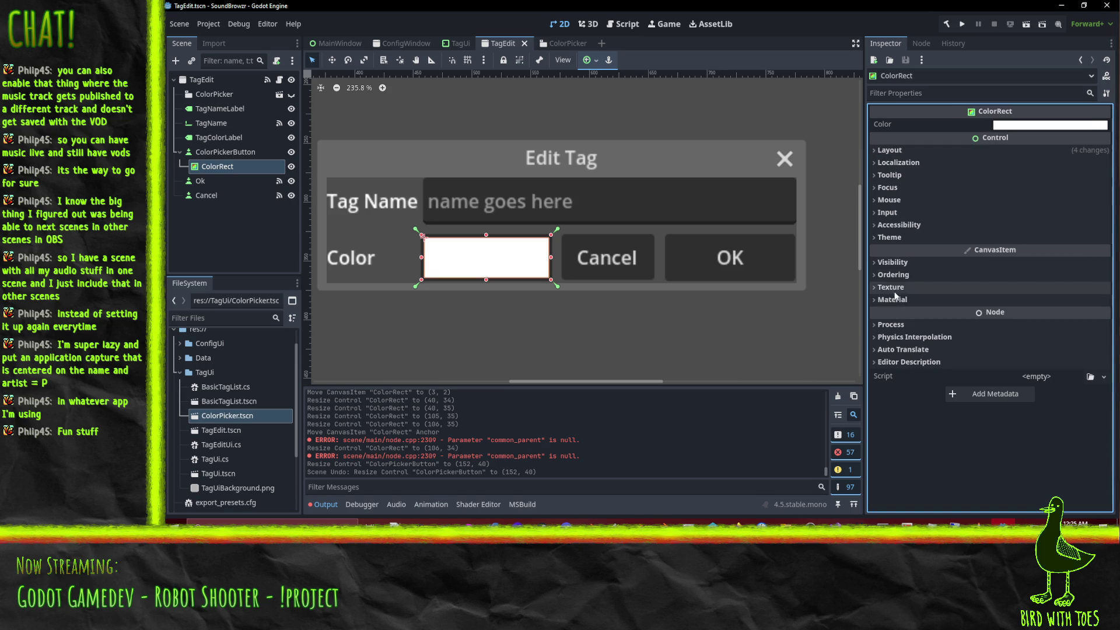
click(889, 199)
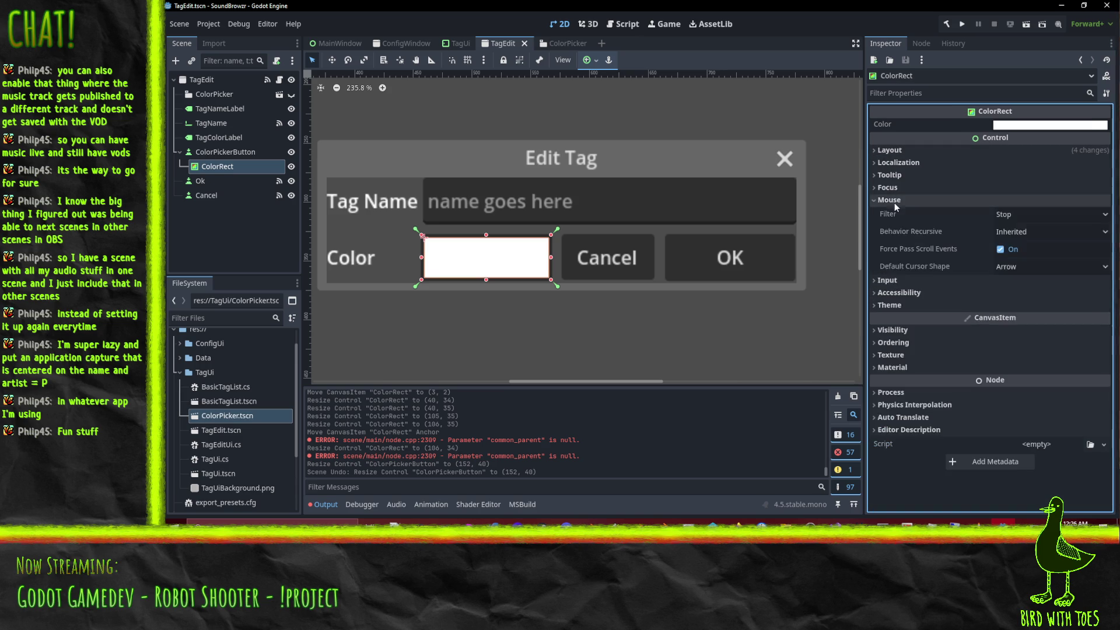
click(1049, 215)
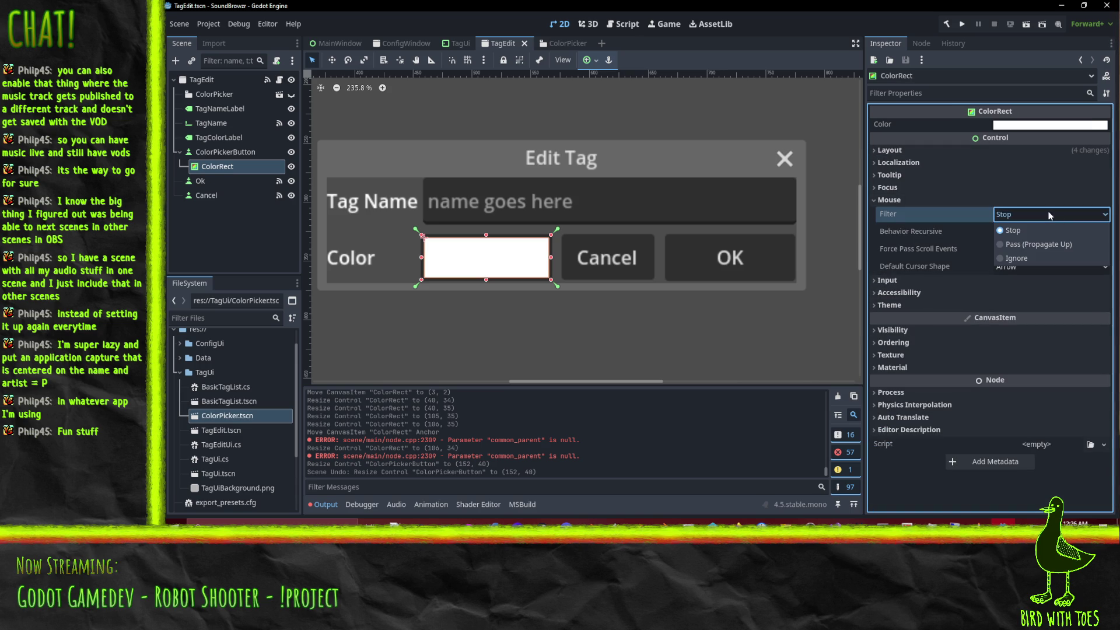
click(1039, 246)
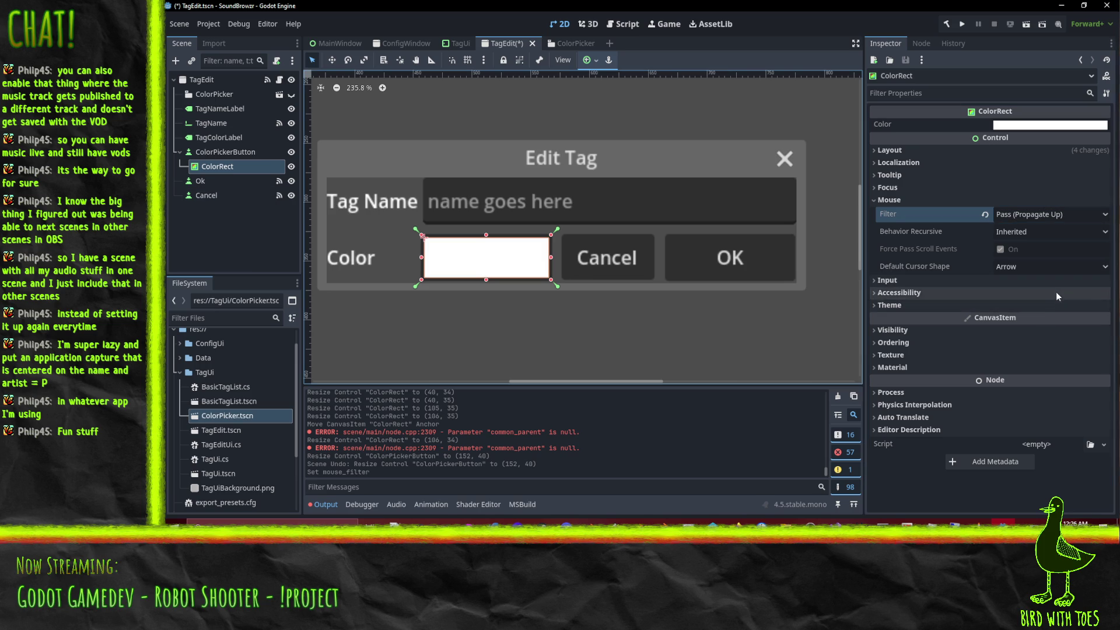
key(ctrl+s)
Rename the ColorRect swatch node to Color.
click(553, 272)
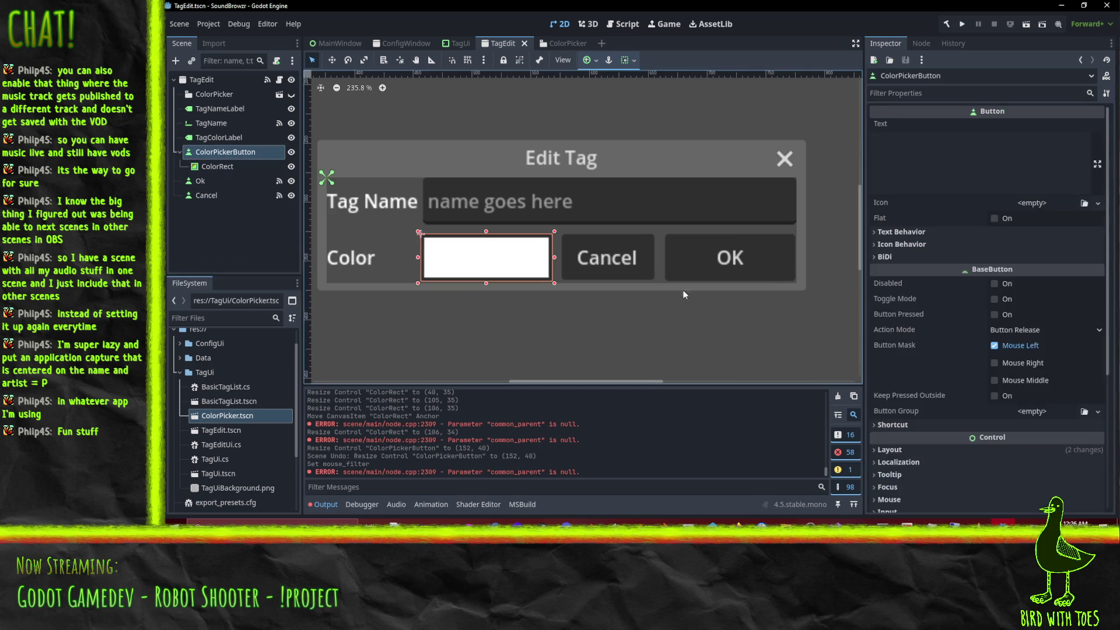
scroll(408, 245, left, 3)
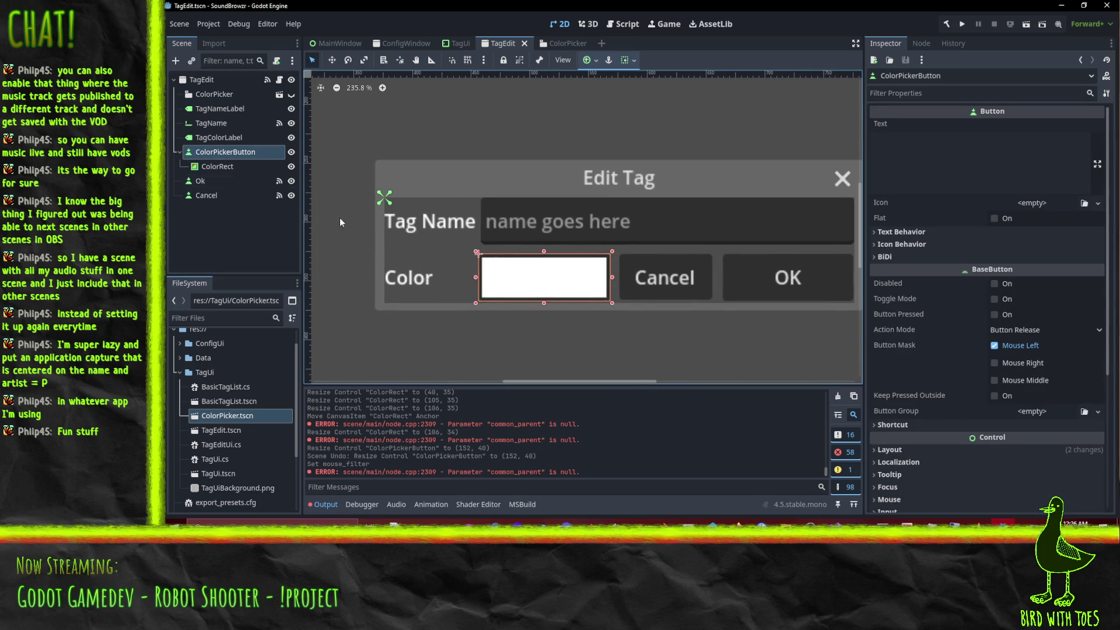
scroll(409, 160, down, 2)
click(227, 168)
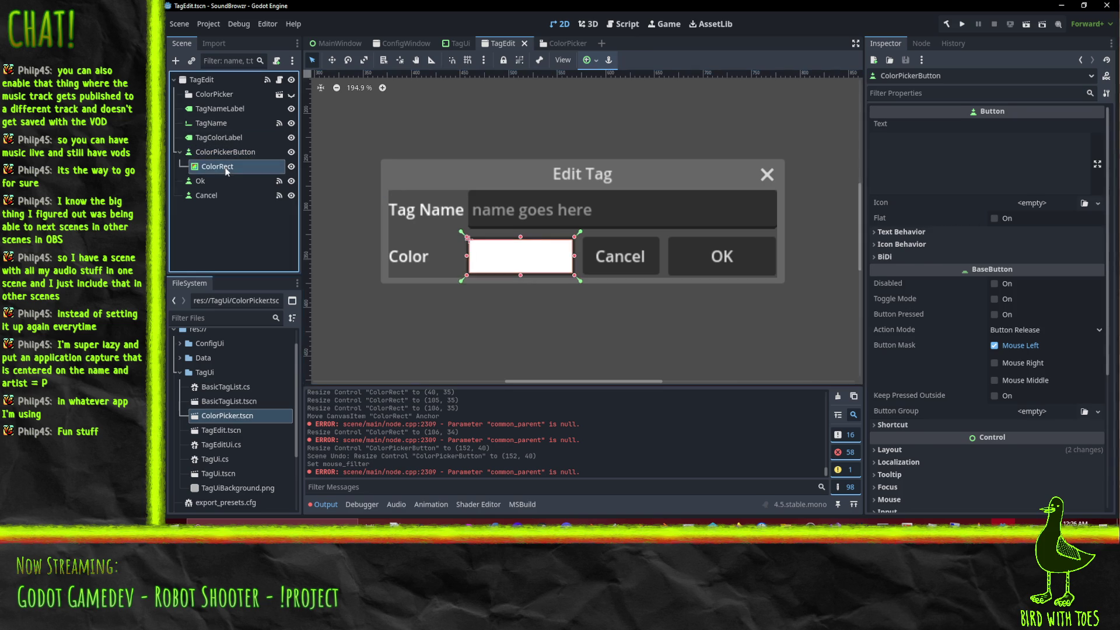
click(226, 153)
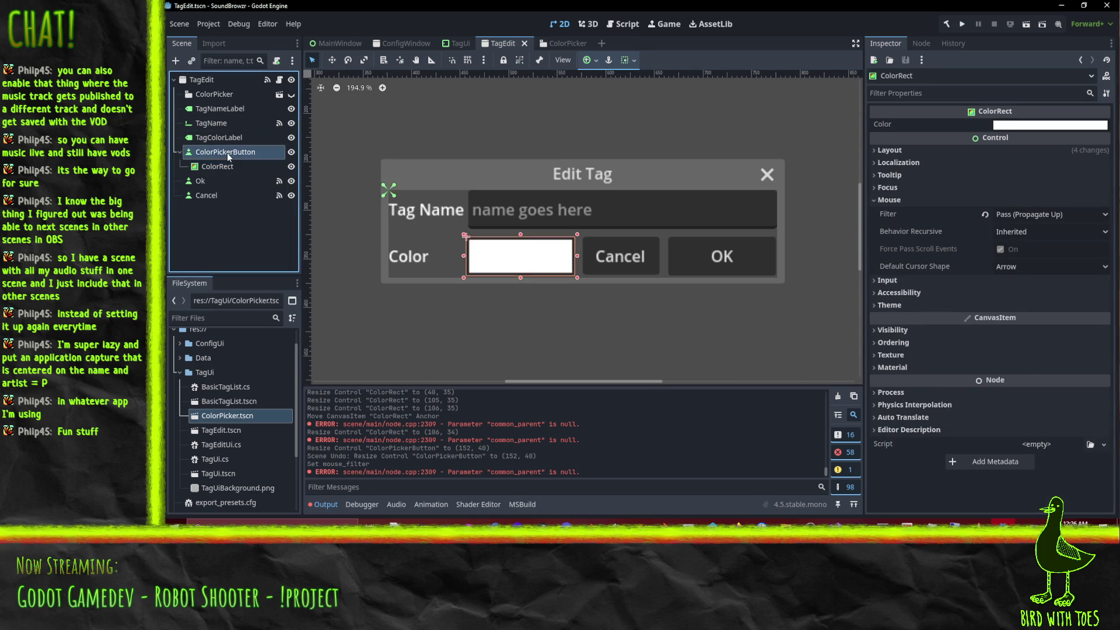
double_click(233, 168)
text(Co)
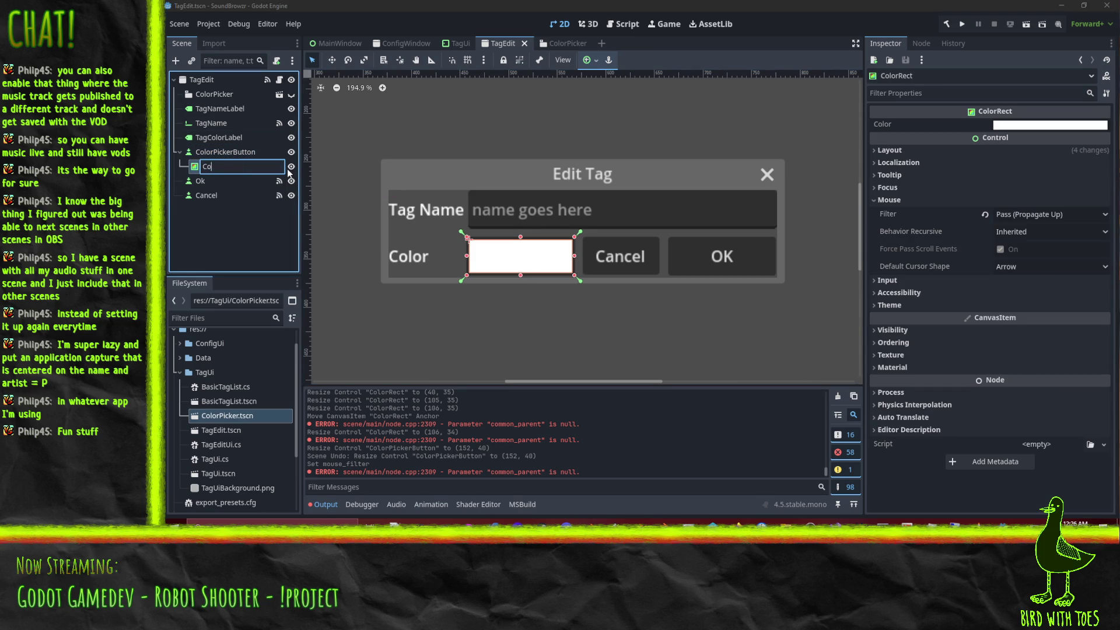
key(Return)
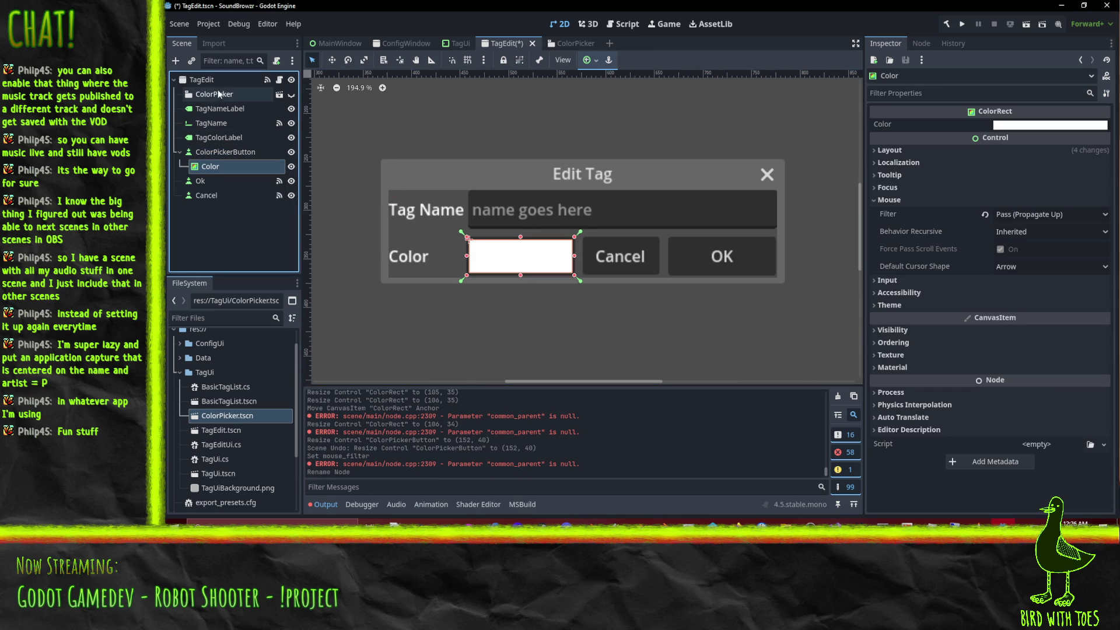
Select the TagEdit root and open its TagEditUi script.
click(204, 80)
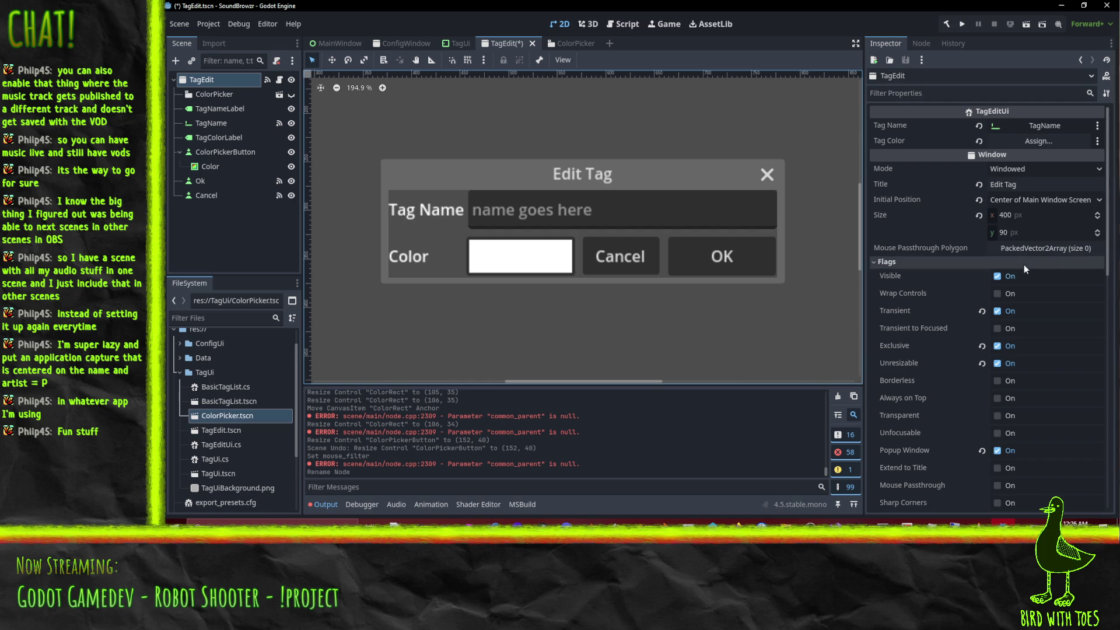
click(906, 261)
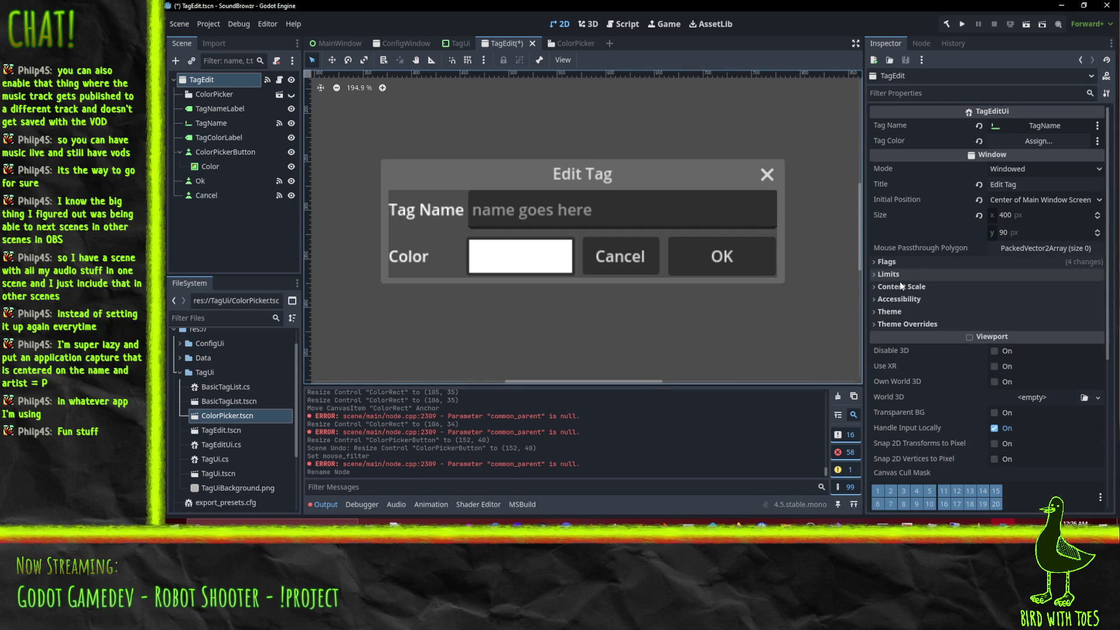
scroll(1064, 500, down, 5)
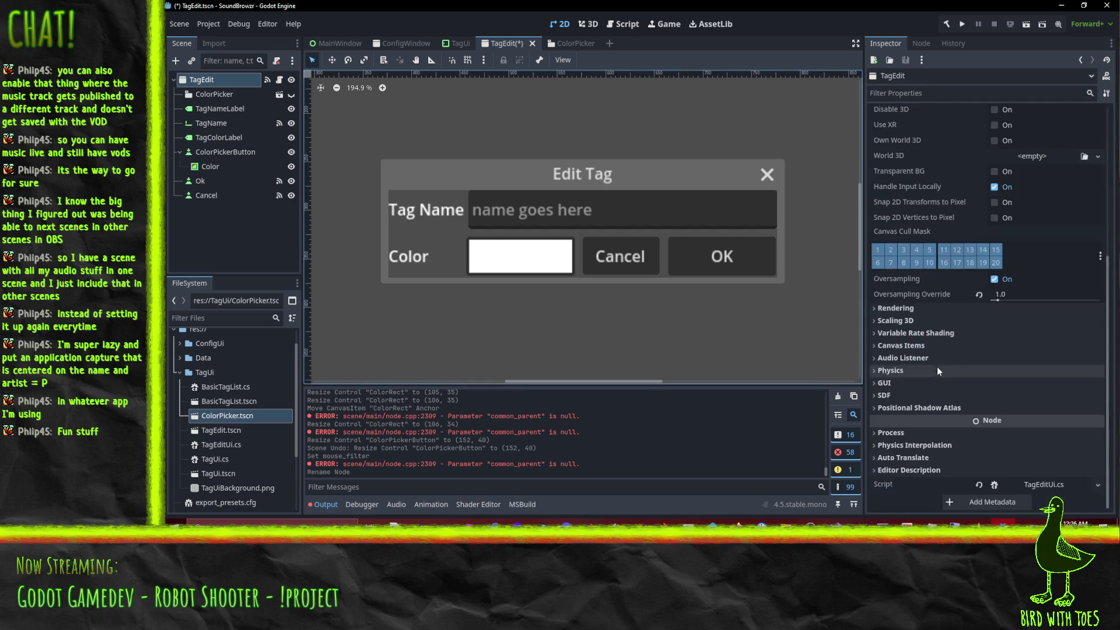
click(1048, 486)
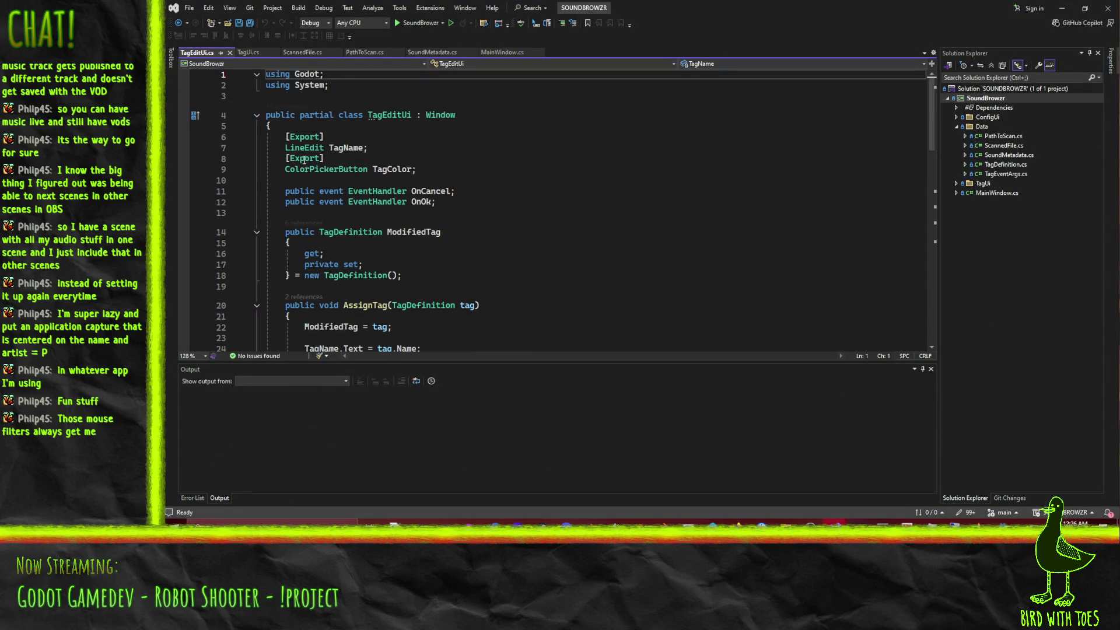
Change the TagColor field to a Button named OpenColorPicker.
double_click(327, 169)
text(Button)
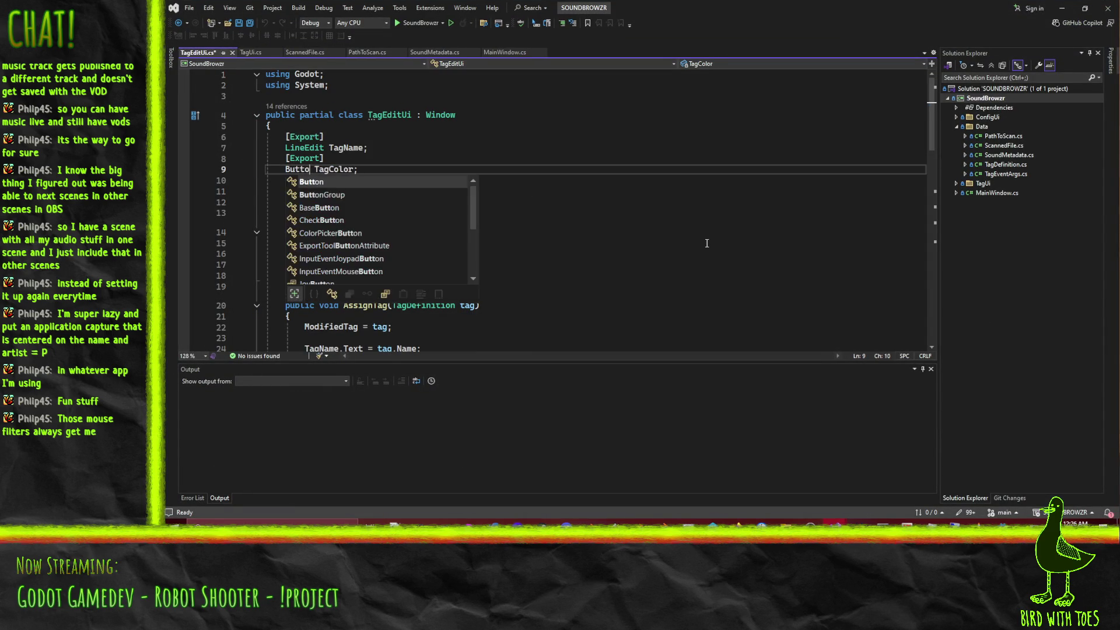
key(ctrl+shift+Left)
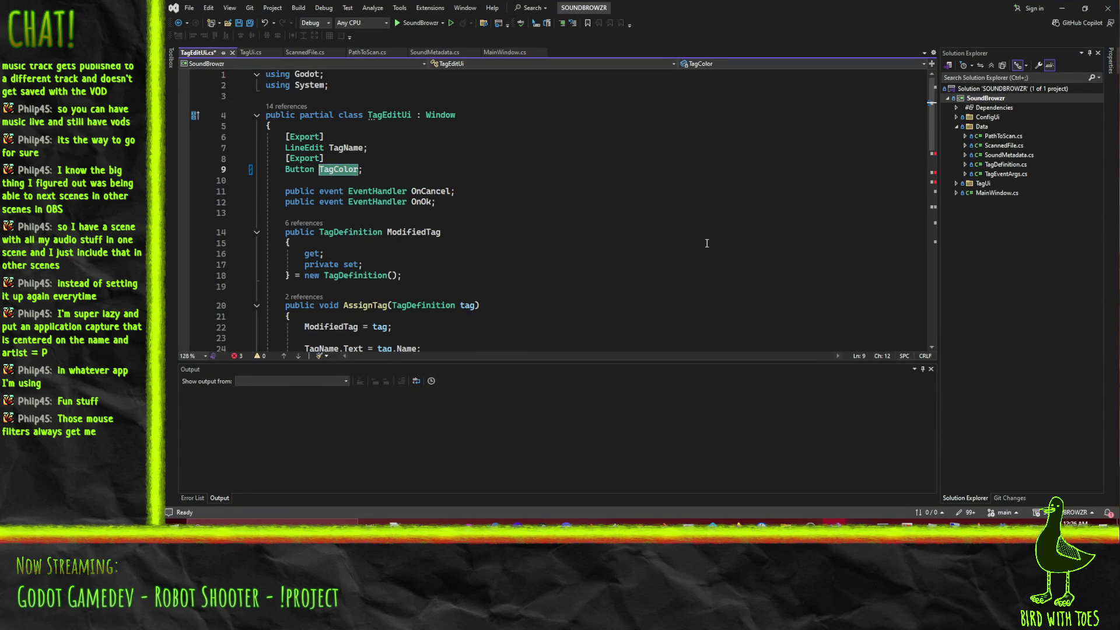
text(OpenColorPicker)
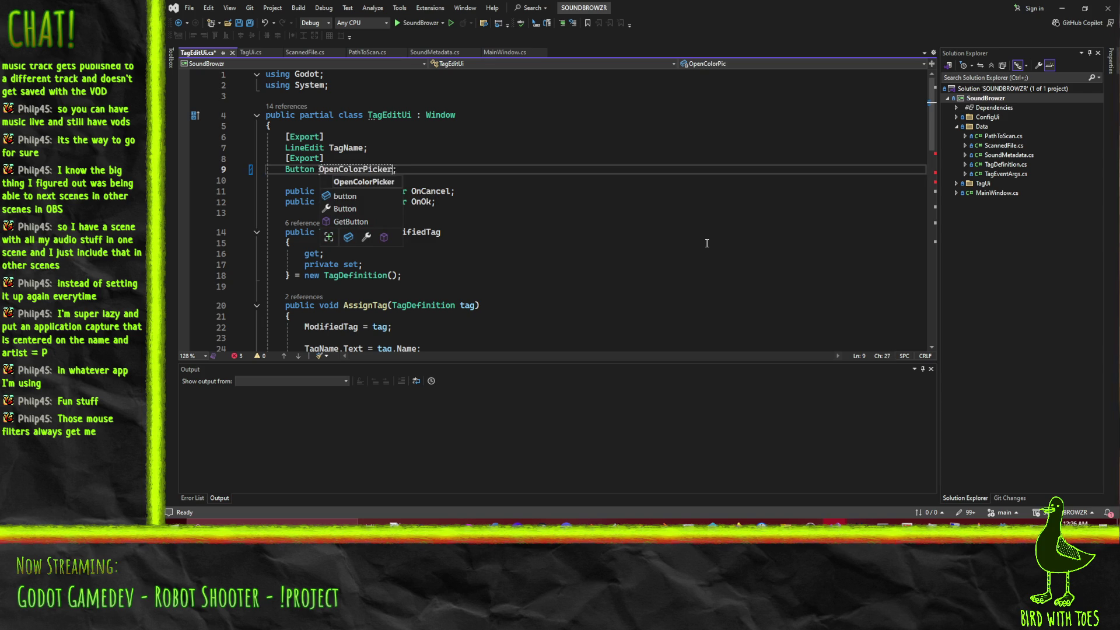
key(Return)
Add exported ColorRect CurrentColor and ColorPicker ColorPicker fields.
text([Export])
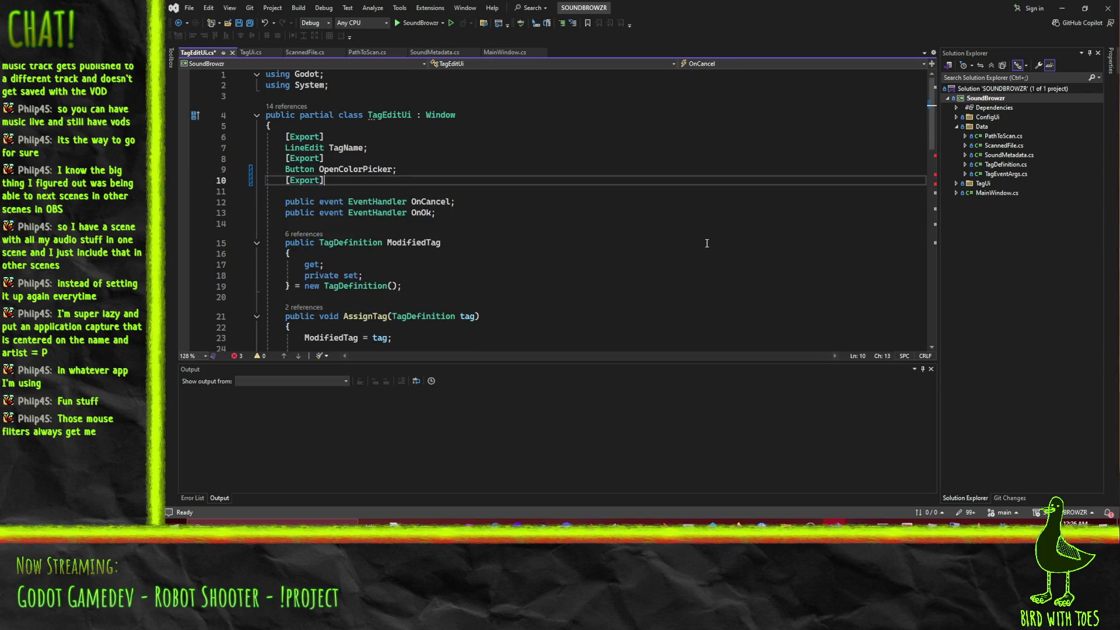
key(Return)
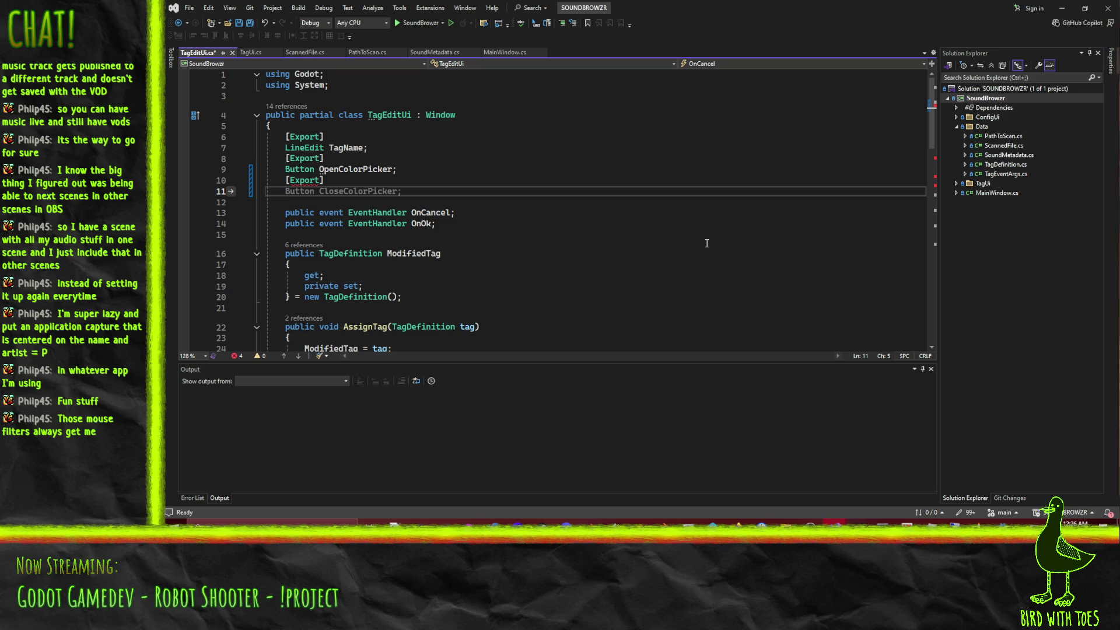
text(ColorRect )
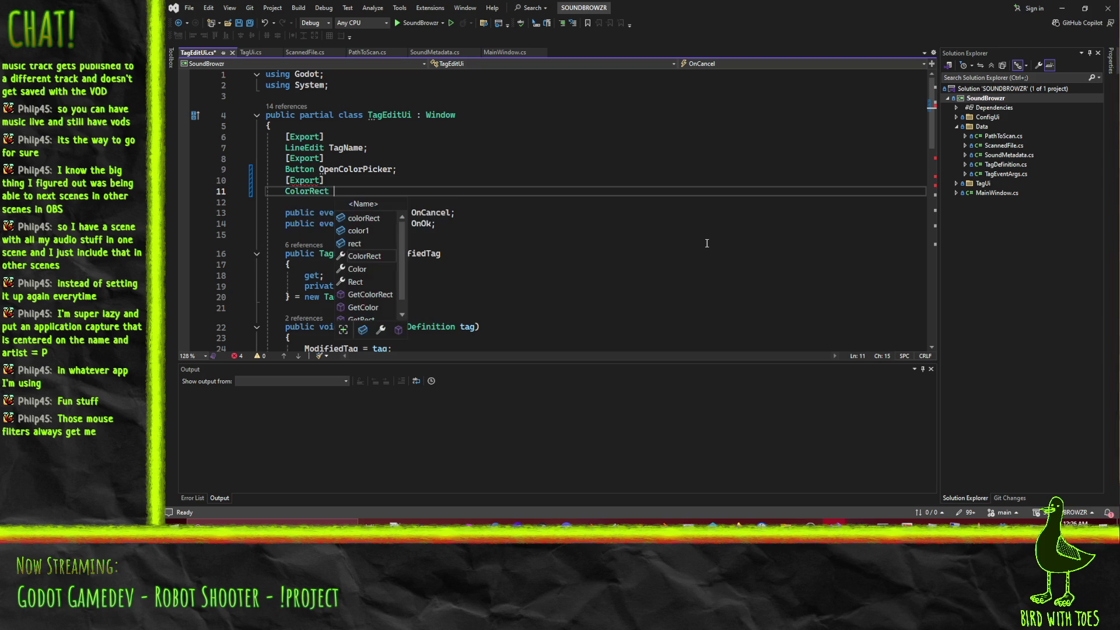
text(CurrentColor)
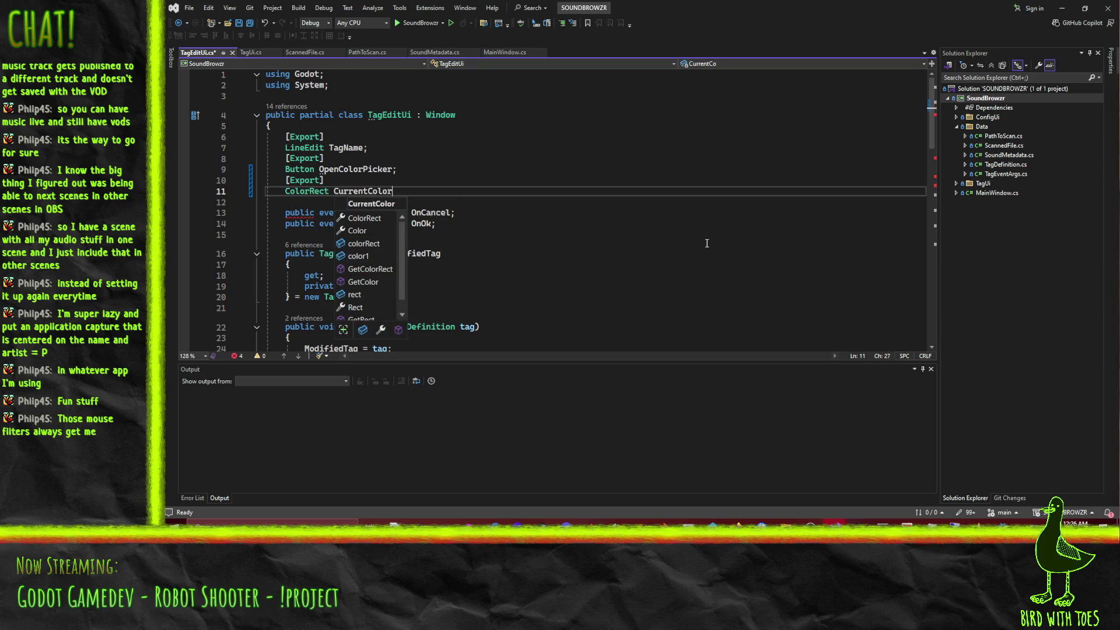
text(;)
key(Return)
text([Export)
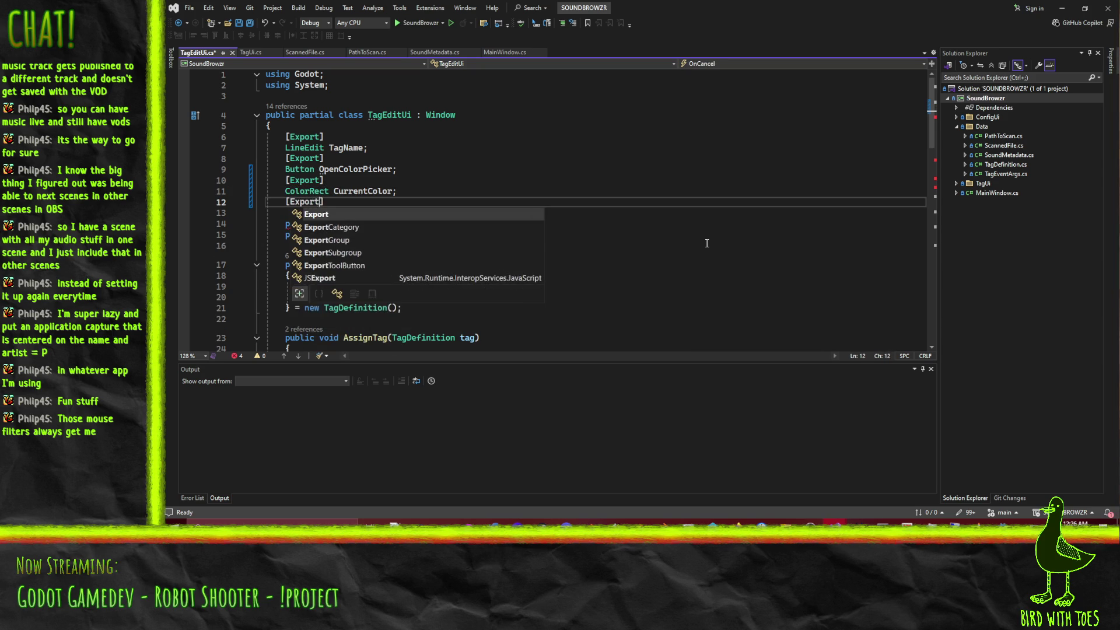
text(])
key(Return)
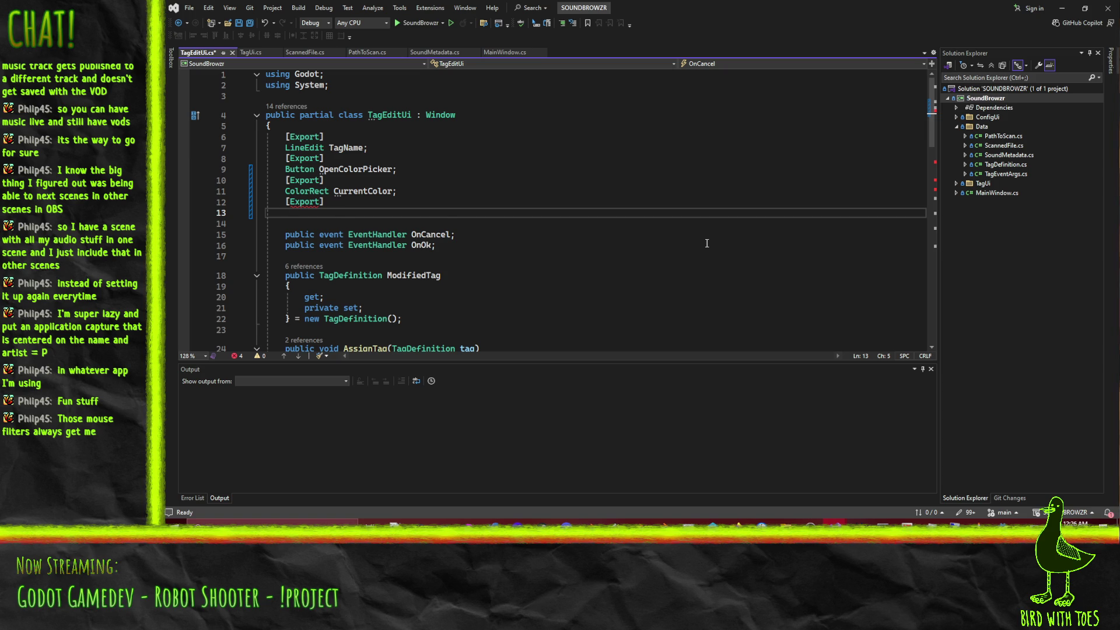
text(ColorPicke)
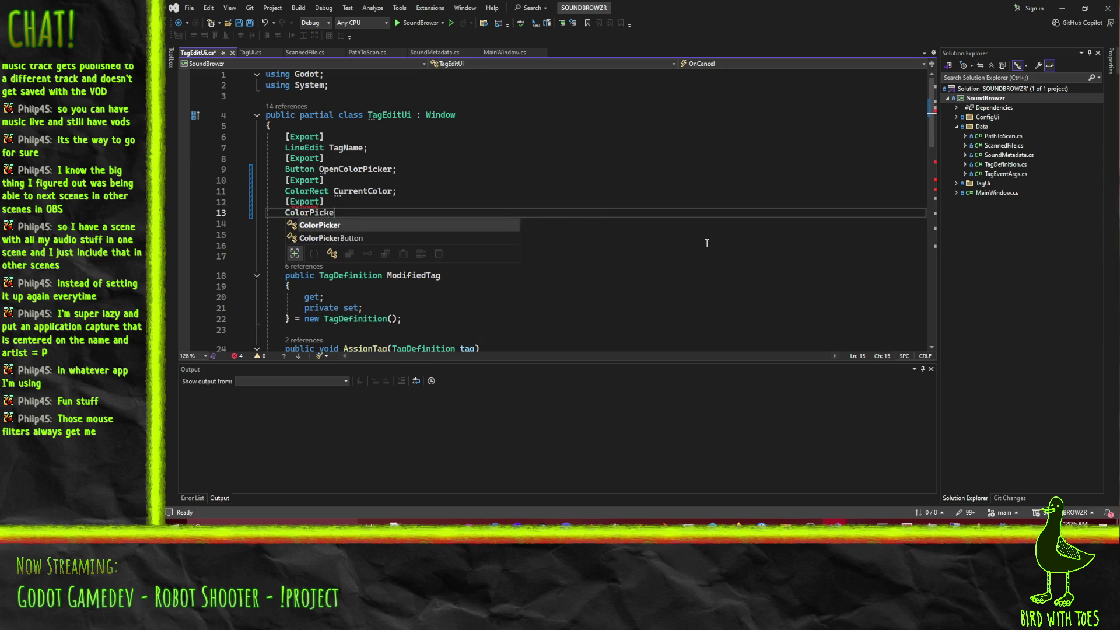
text(r ColorPicker;)
Insert an exported PopupPanel ColorPickerPopup field and save TagEditUi.cs.
key(Up)
key(Up)
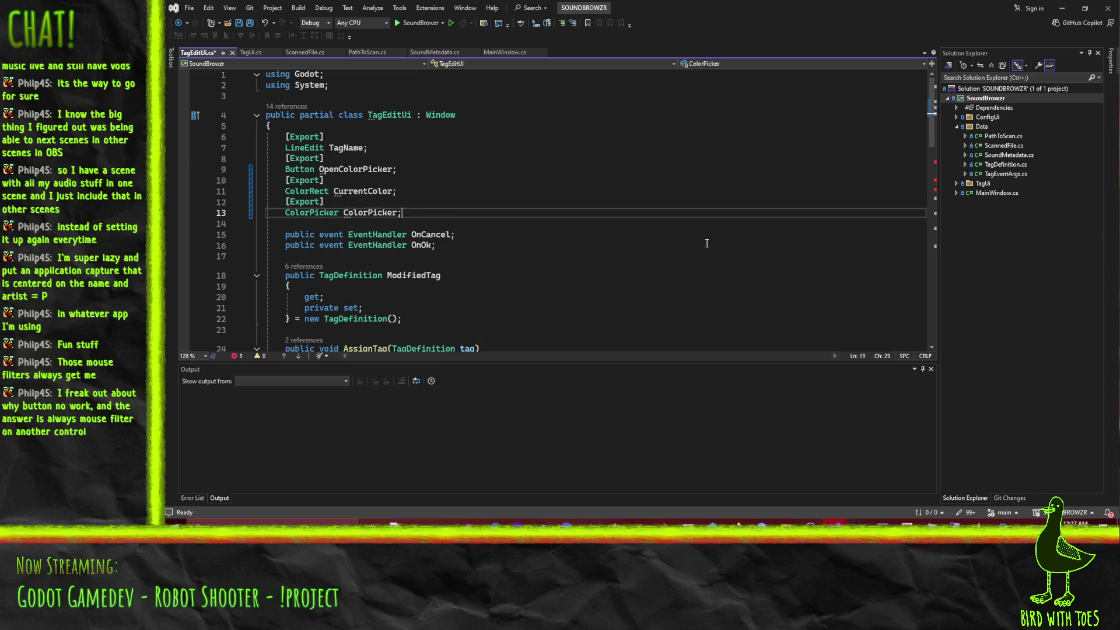
key(Down)
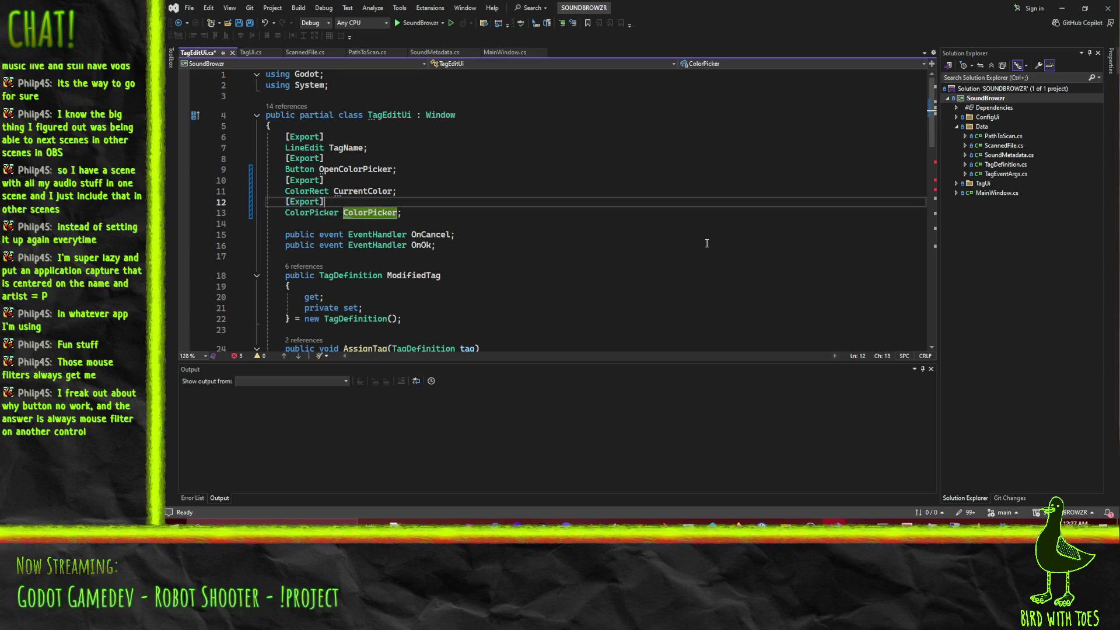
key(Return)
text([Export])
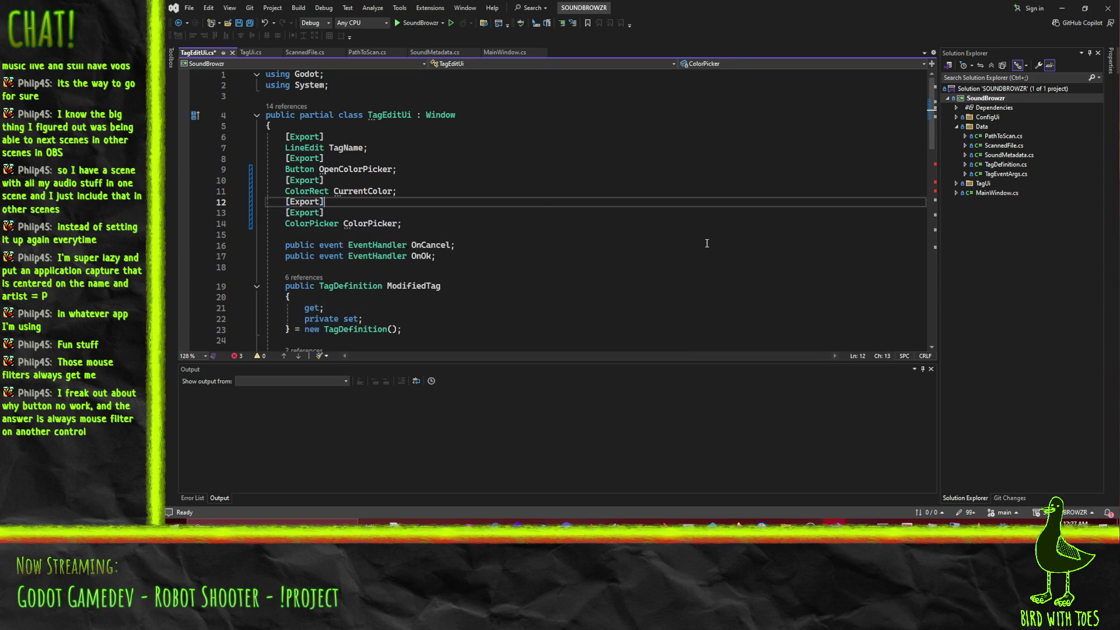
key(Return)
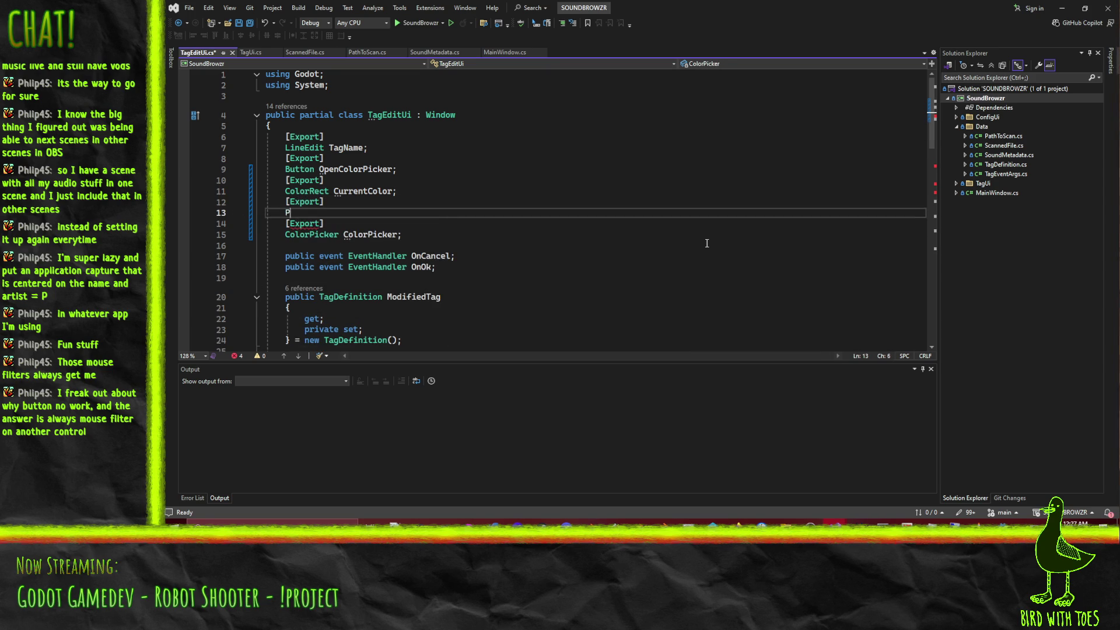
text(op)
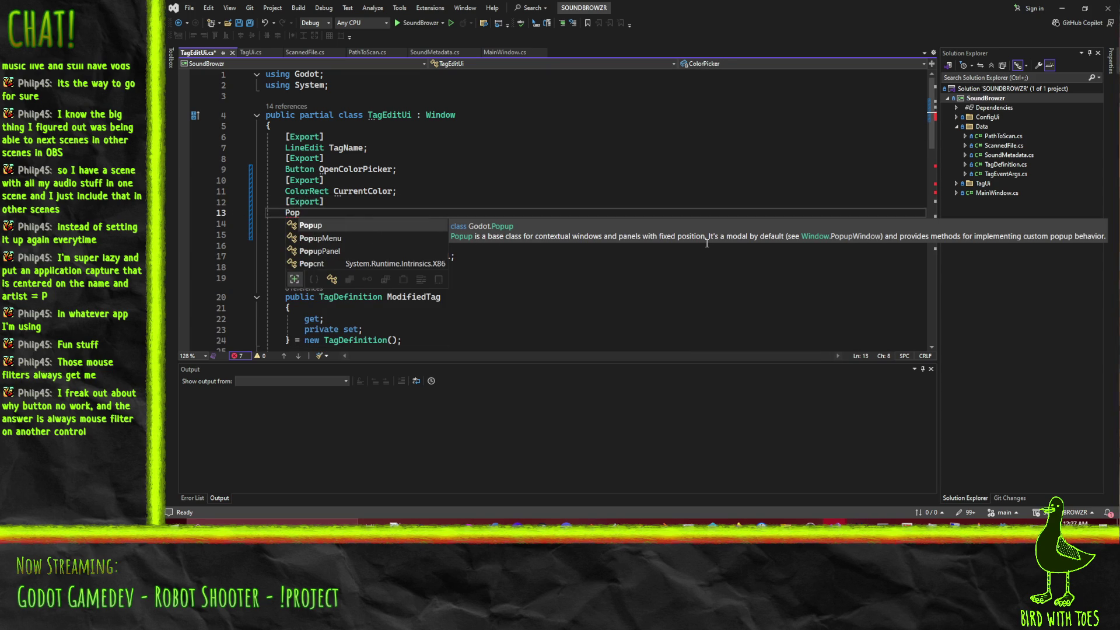
text(upPanel )
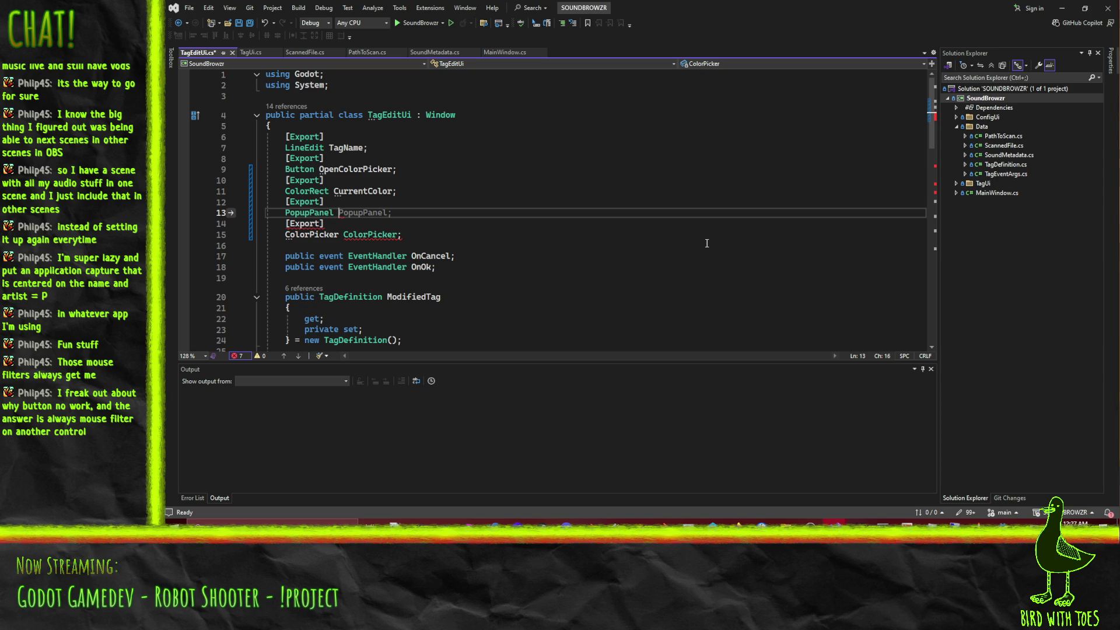
text(ColorPickerPop)
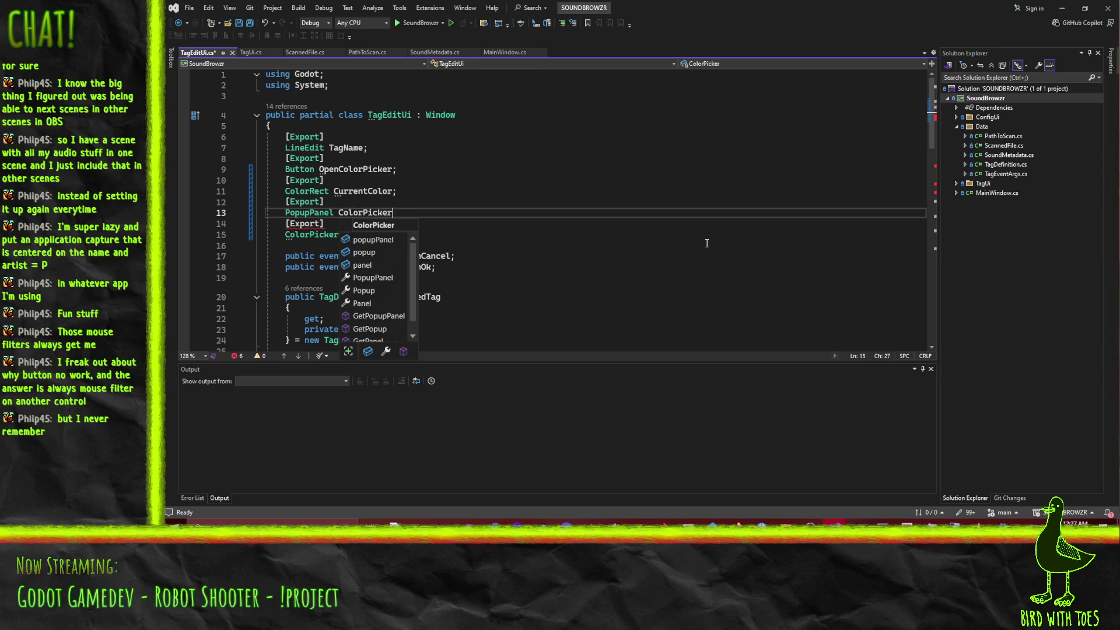
text(up;)
key(Down)
key(Down)
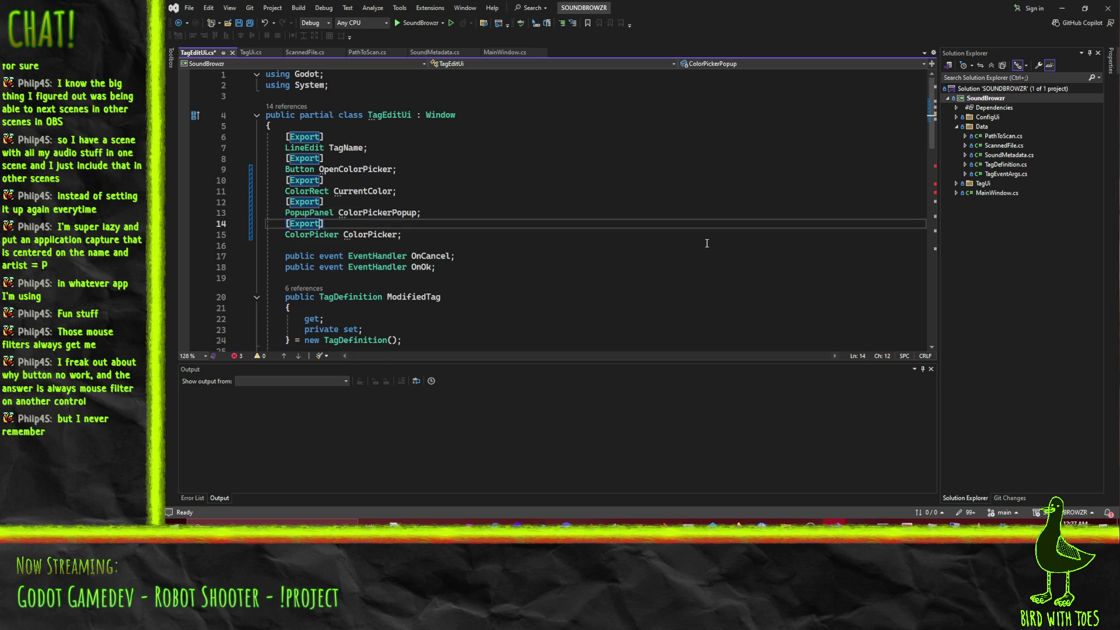
key(Up)
key(ctrl+s)
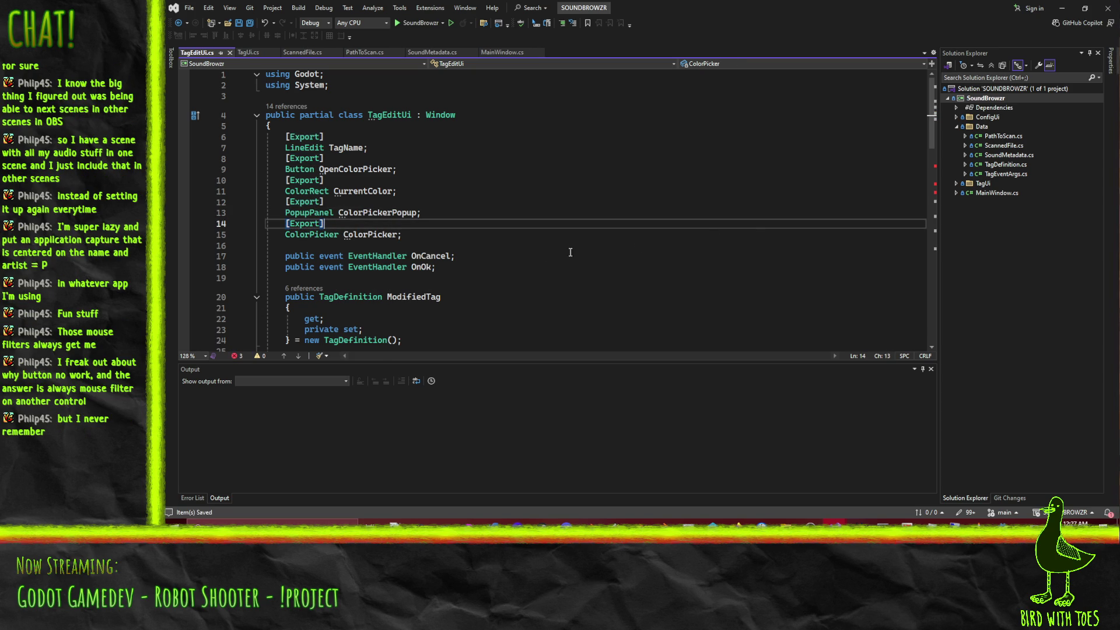
Replace the outdated TagColor references on lines 31, 37 and 40 with CurrentColor.
scroll(487, 247, down, 6)
scroll(497, 239, up, 5)
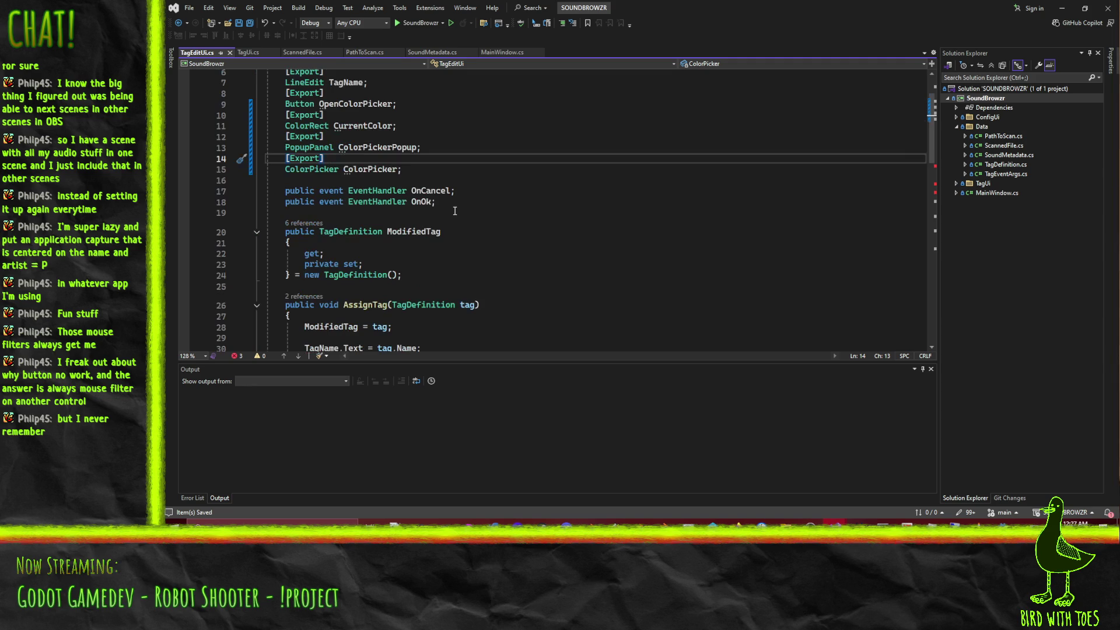
double_click(363, 126)
key(ctrl+c)
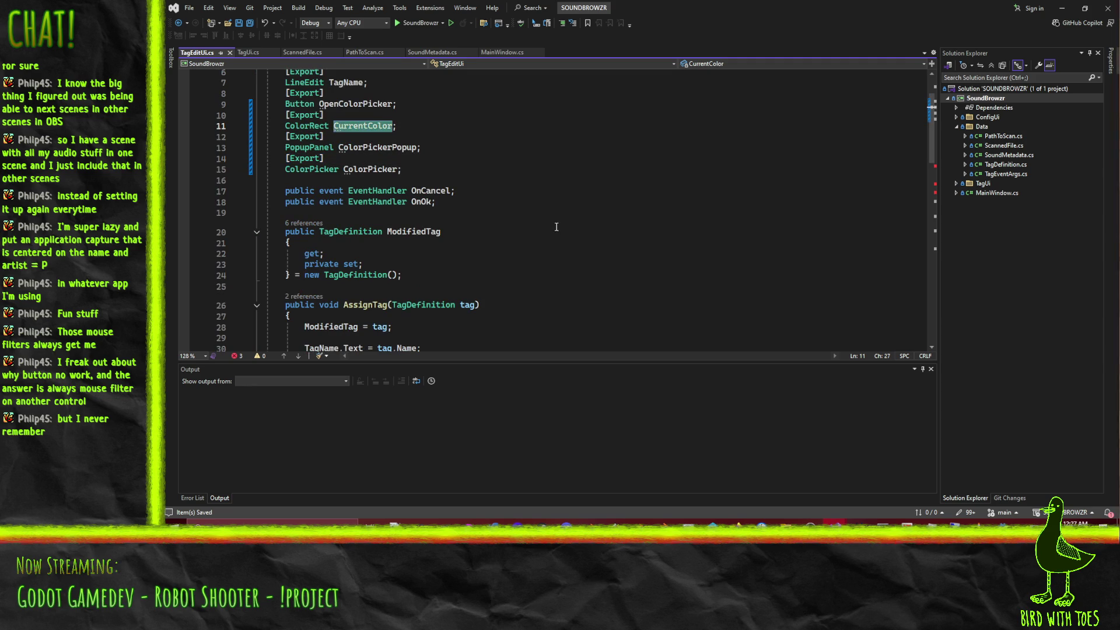
scroll(546, 227, down, 7)
double_click(324, 131)
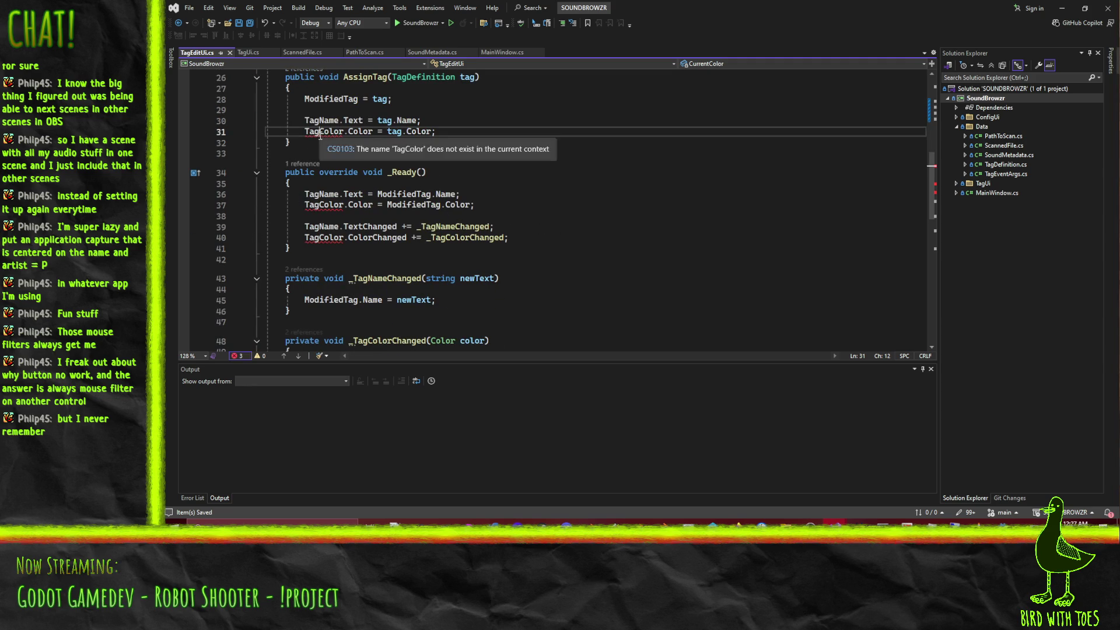
key(ctrl+v)
double_click(324, 205)
key(ctrl+v)
double_click(324, 238)
key(ctrl+v)
scroll(551, 225, down, 6)
scroll(560, 233, up, 6)
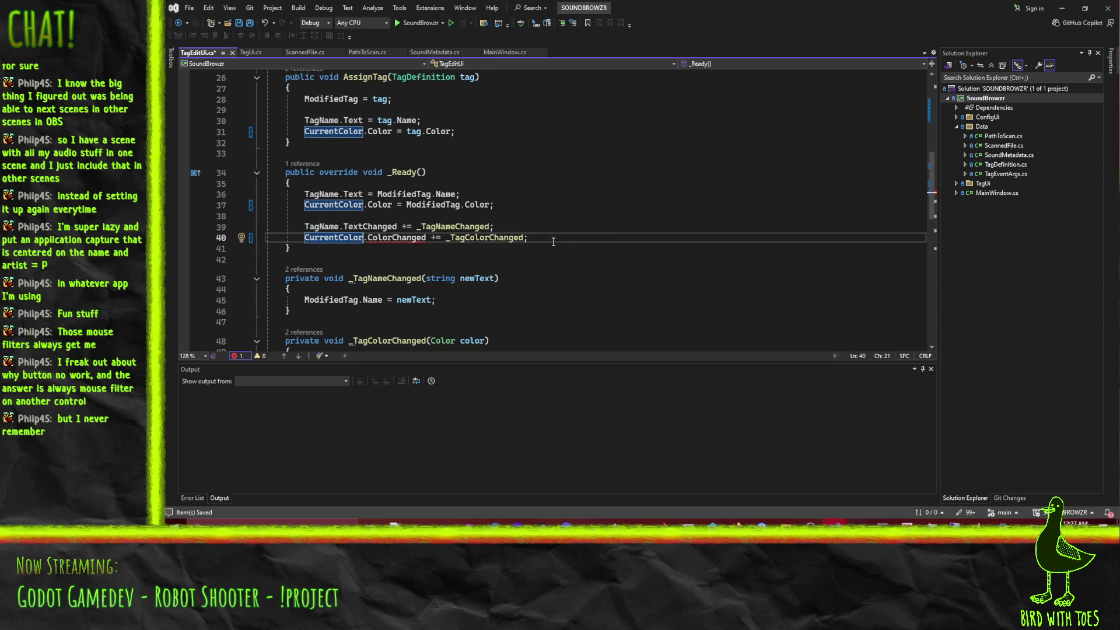
Undo and redo the TagColor replacement on line 40, then review the updated color assignments.
key(ctrl+z)
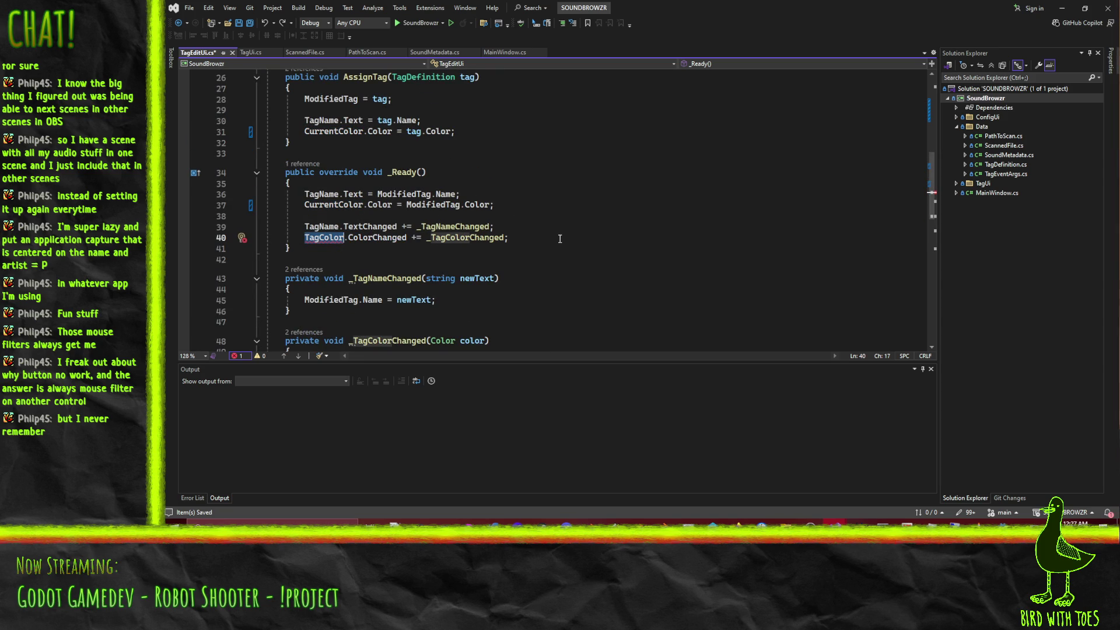
key(Home)
scroll(366, 129, up, 7)
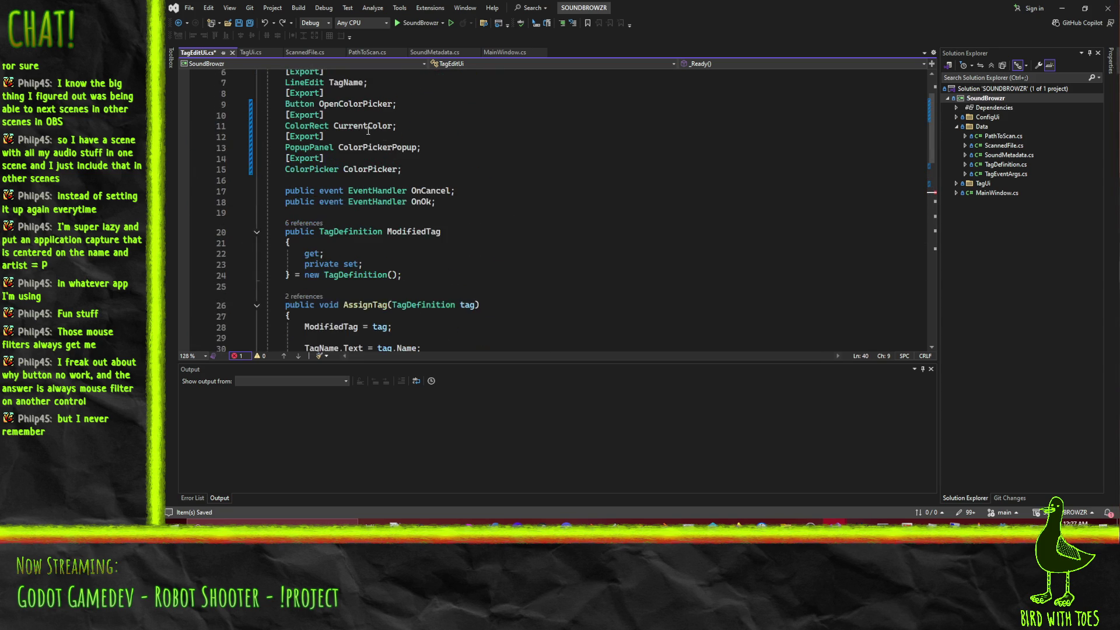
double_click(364, 166)
scroll(325, 285, down, 7)
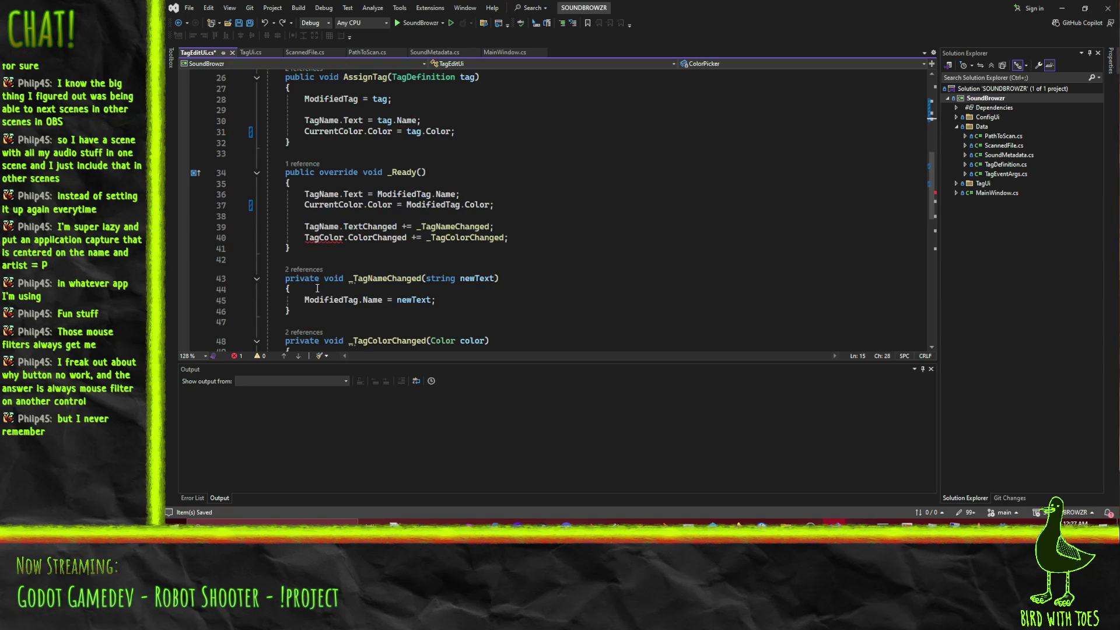
double_click(323, 238)
text(CurrentColor)
click(578, 205)
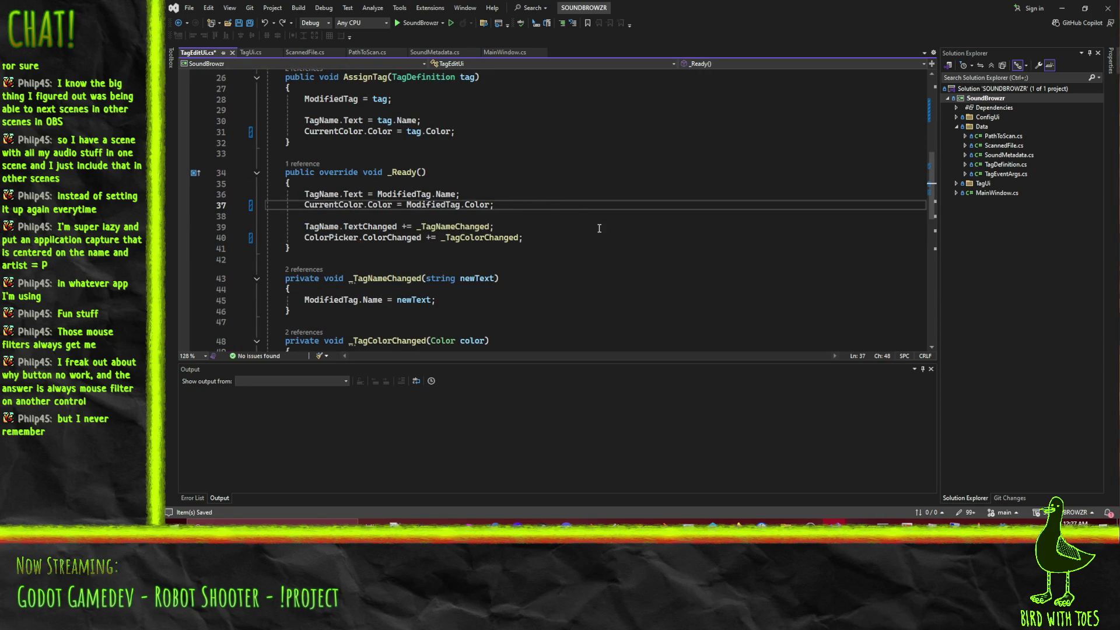
scroll(580, 217, down, 6)
scroll(580, 217, down, 4)
scroll(575, 224, up, 7)
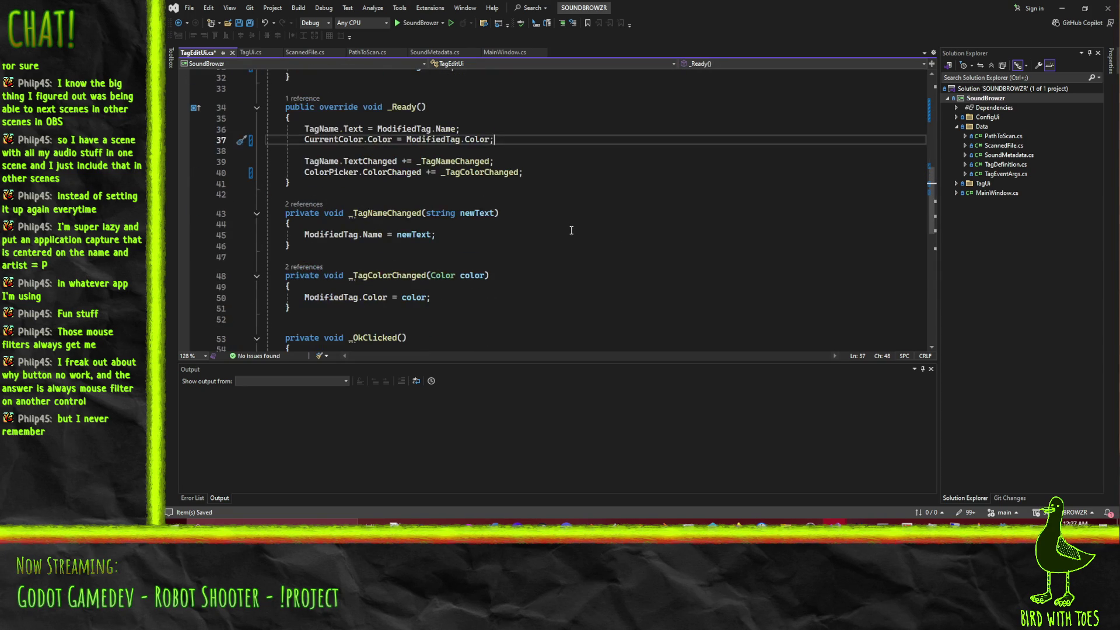
key(Home)
key(Home)
scroll(625, 135, down, 3)
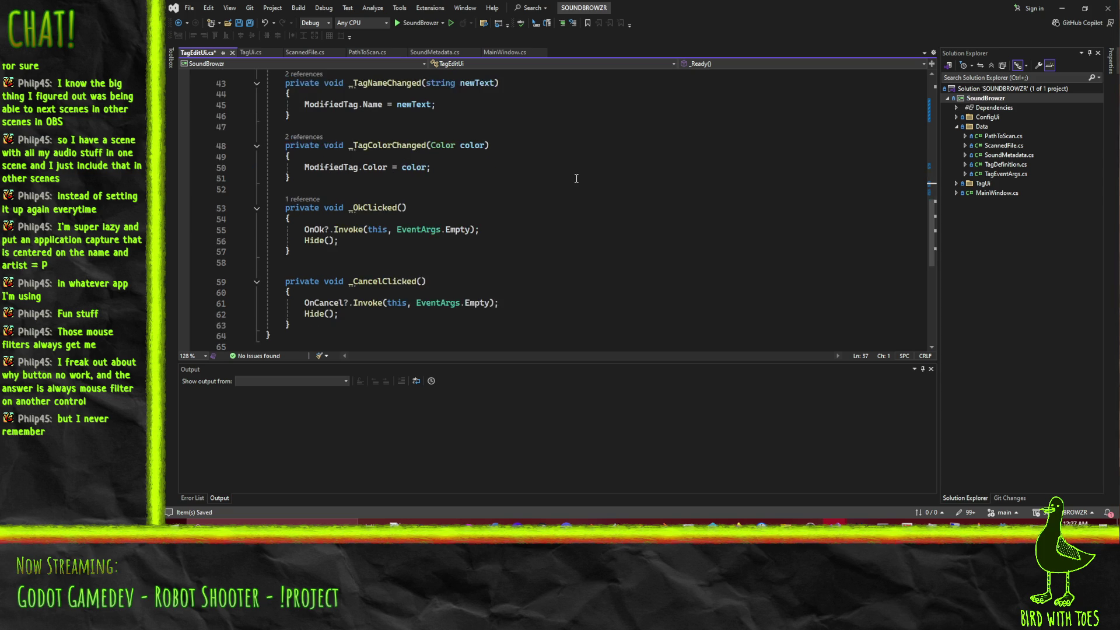
scroll(385, 156, up, 1)
Paste the CurrentColor assignment into _TagColorChanged and save the script.
click(370, 232)
key(Down)
text(CurrentColor.Color = ModifiedTag.Color;)
key(ctrl+s)
scroll(512, 244, up, 2)
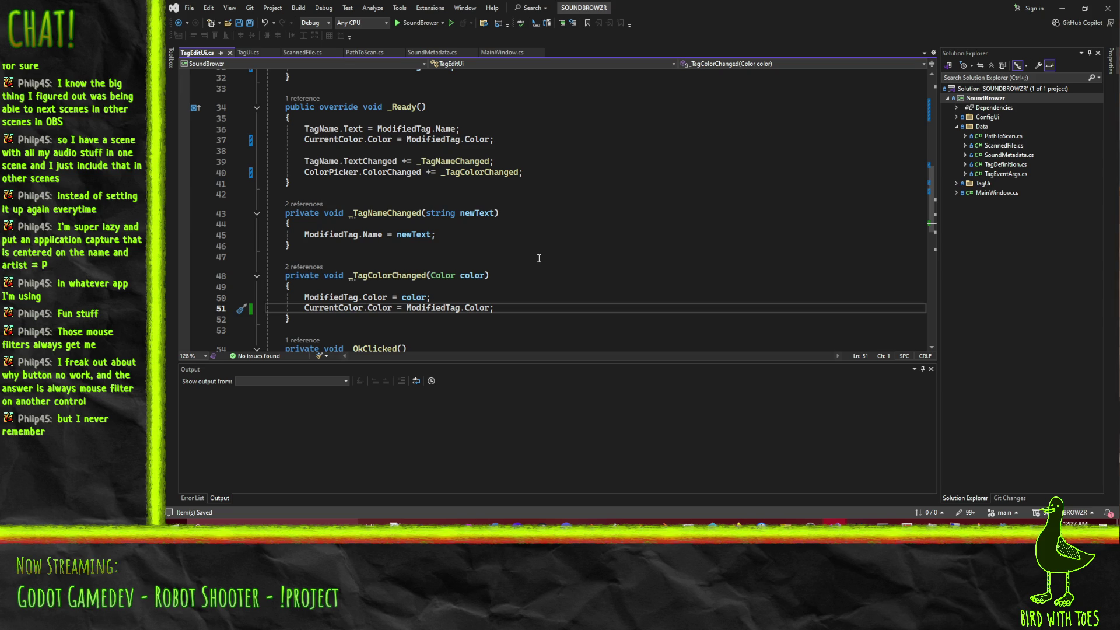
scroll(499, 250, up, 1)
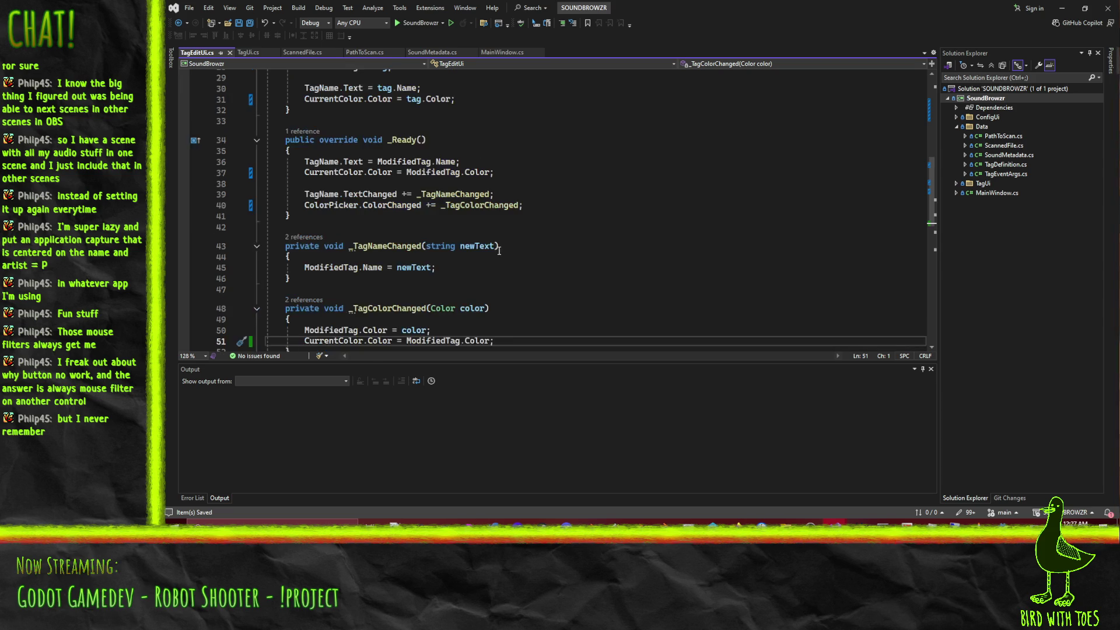
scroll(467, 259, down, 2)
click(472, 276)
scroll(530, 293, down, 1)
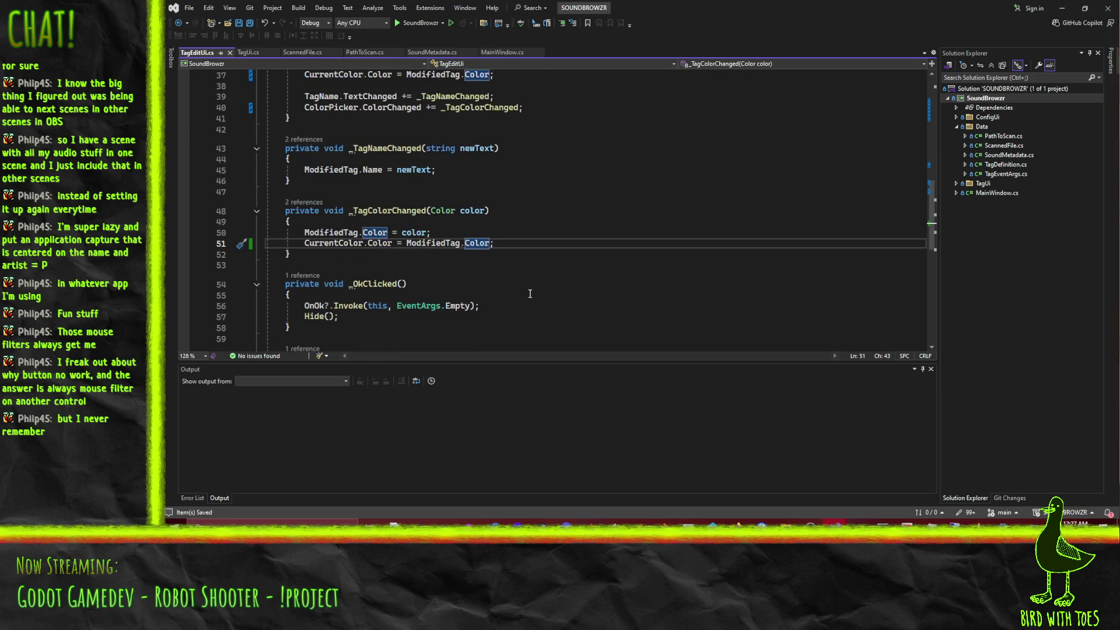
click(377, 320)
scroll(350, 292, down, 2)
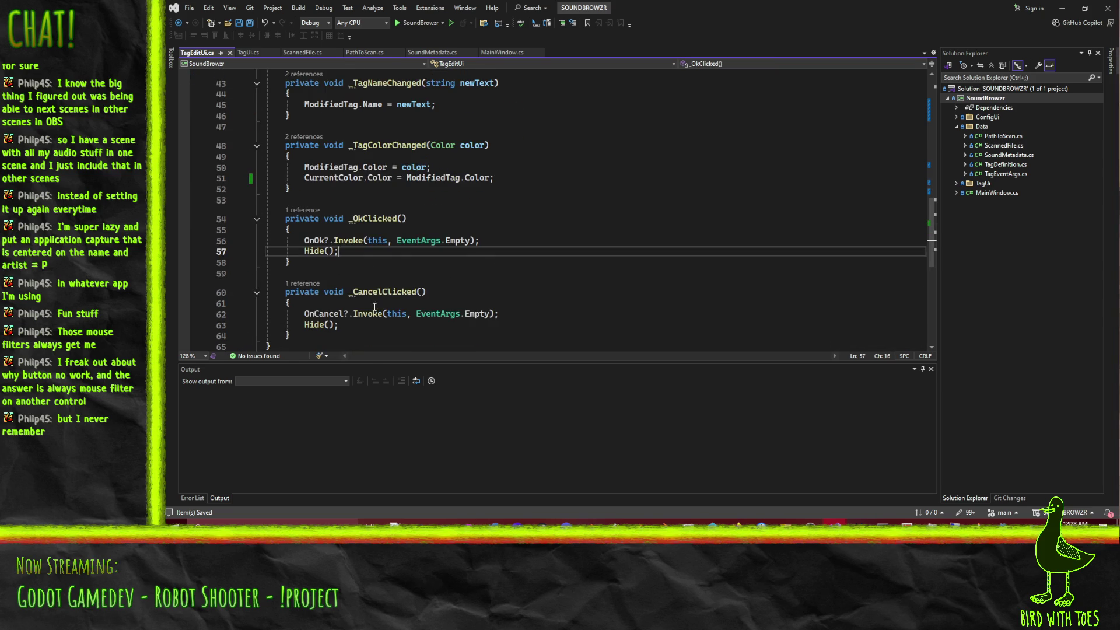
scroll(303, 263, up, 2)
Start a new private void _ColorButtonClicked() method below _TagColorChanged.
click(303, 263)
key(Return)
key(Return)
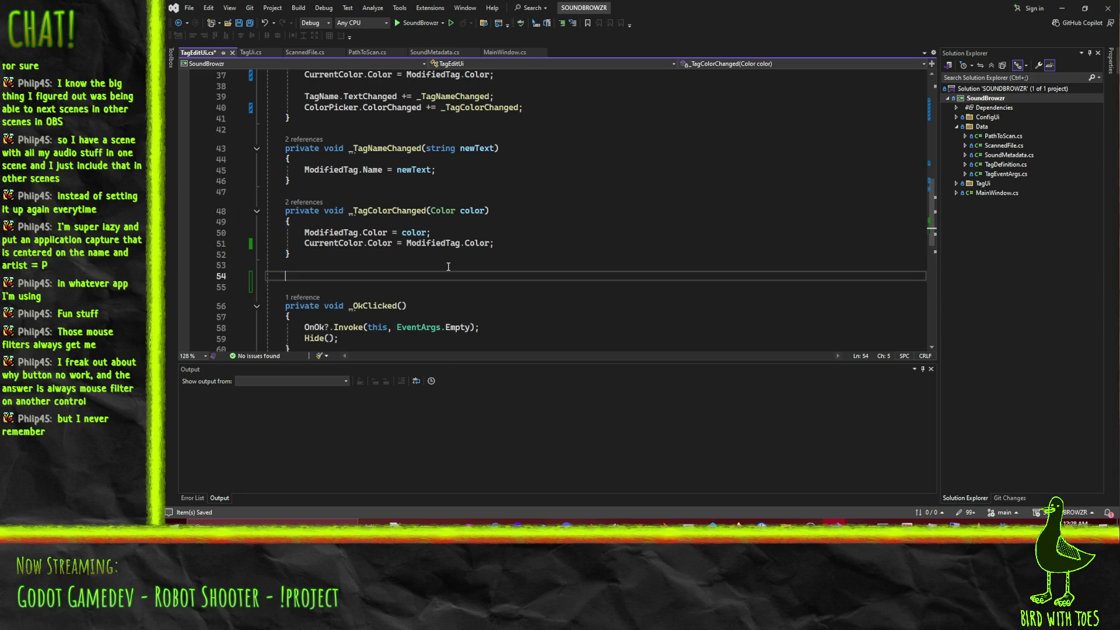
text(private void _ColorPi)
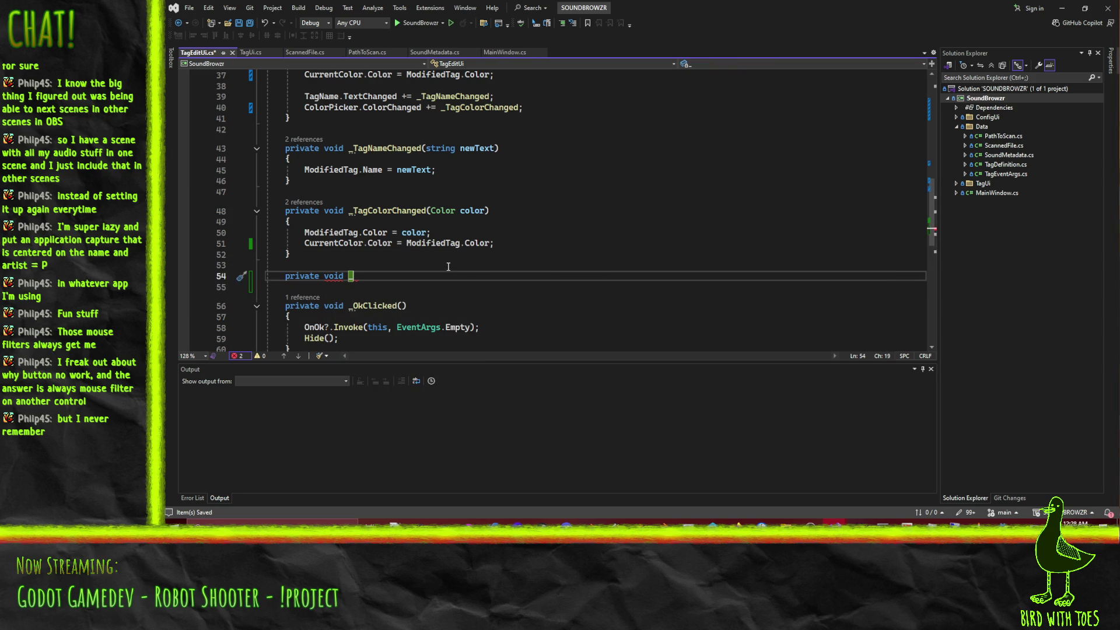
text(ck)
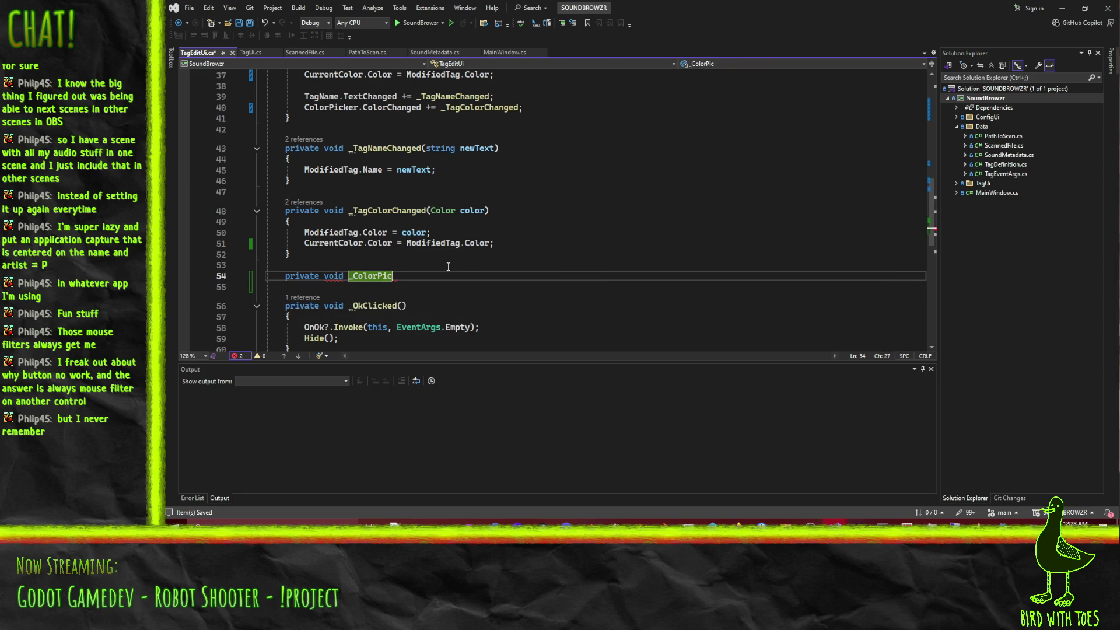
key(BackSpace)
key(BackSpace)
key(BackSpace)
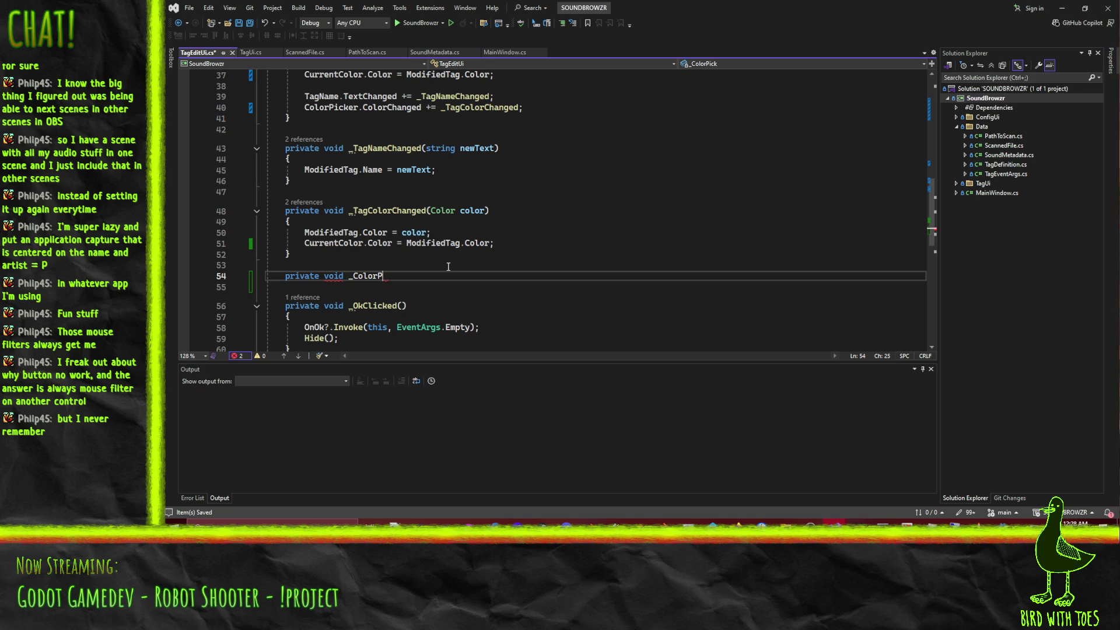
text(ButtonClicked())
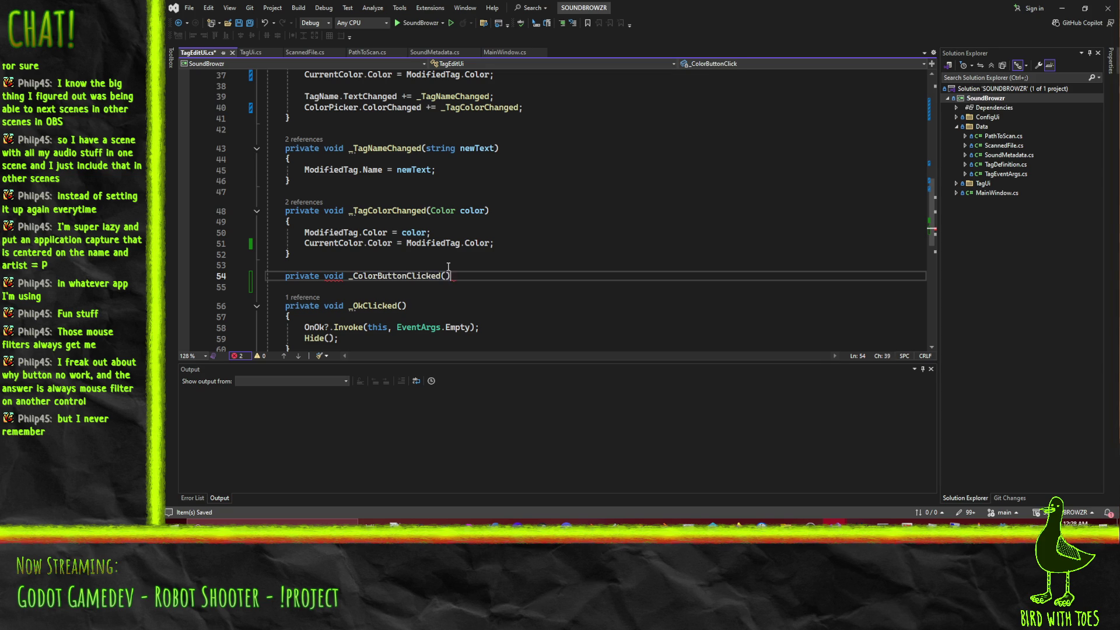
key(Return)
text({)
key(Return)
Write the if (ColorPickerPopup.Visible) condition using IntelliSense completions.
scroll(465, 274, up, 12)
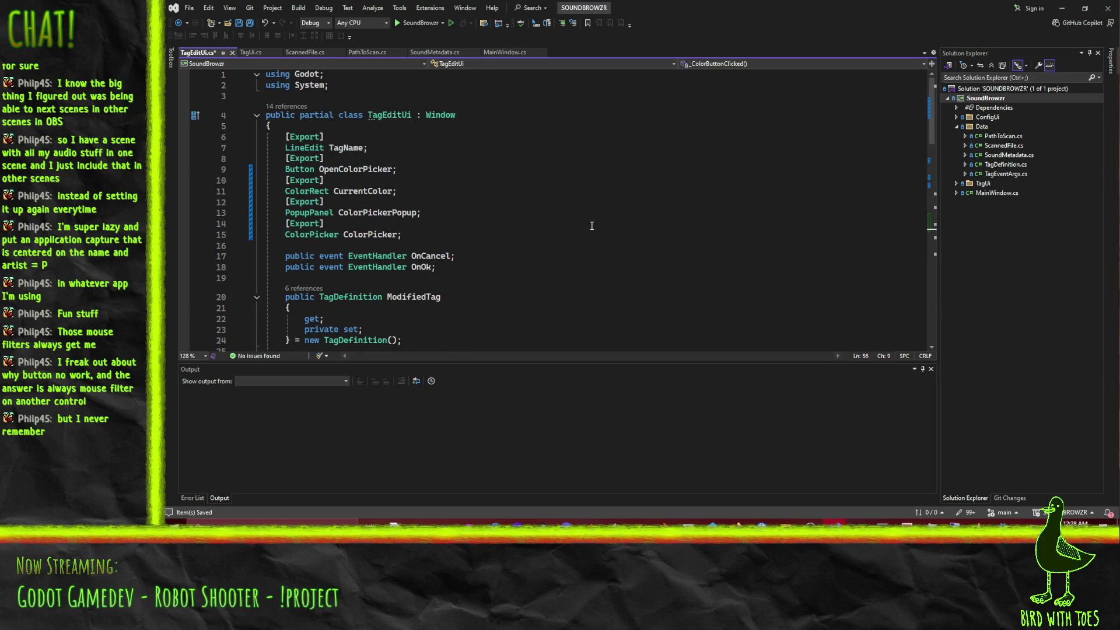
text(ColorPi)
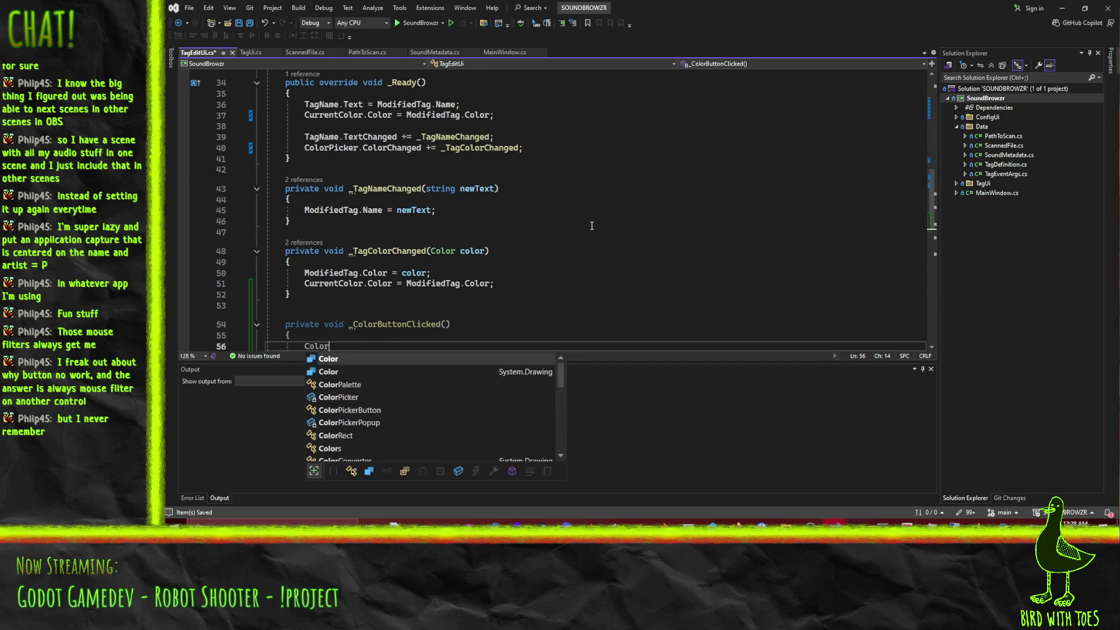
text(ckerP)
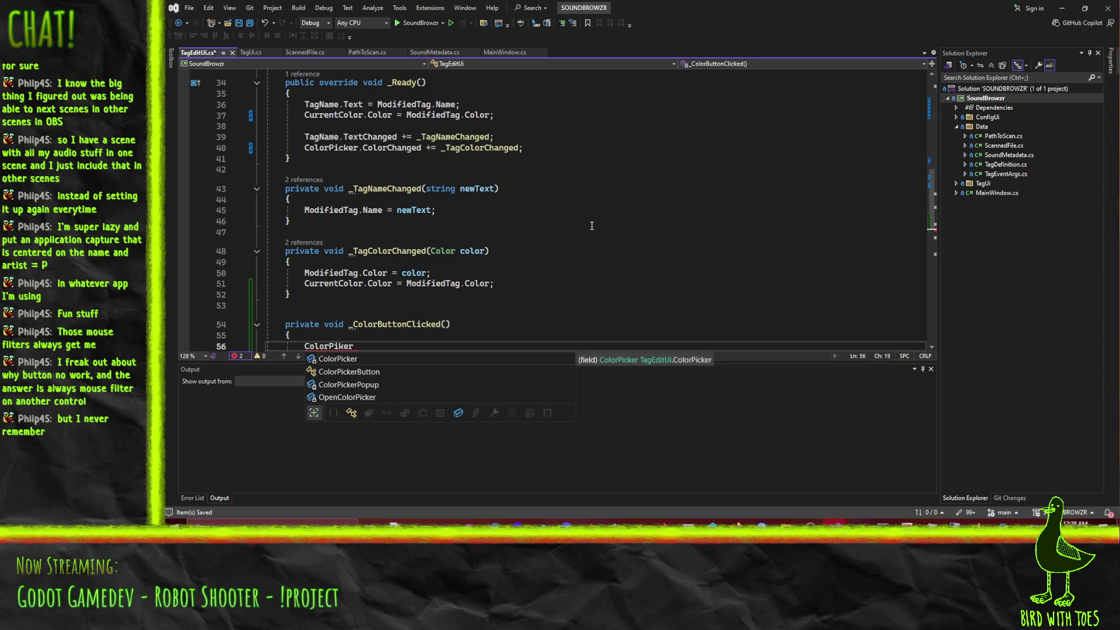
key(Tab)
text(.v)
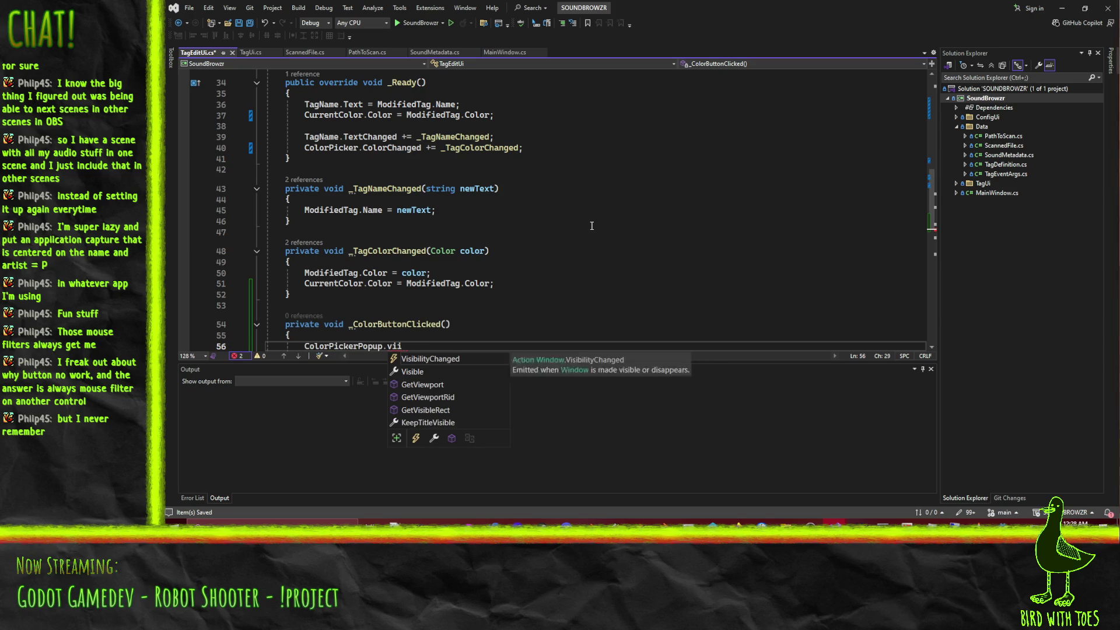
key(BackSpace)
key(BackSpace)
key(Home)
text(ui)
key(BackSpace)
key(BackSpace)
text(if(color)
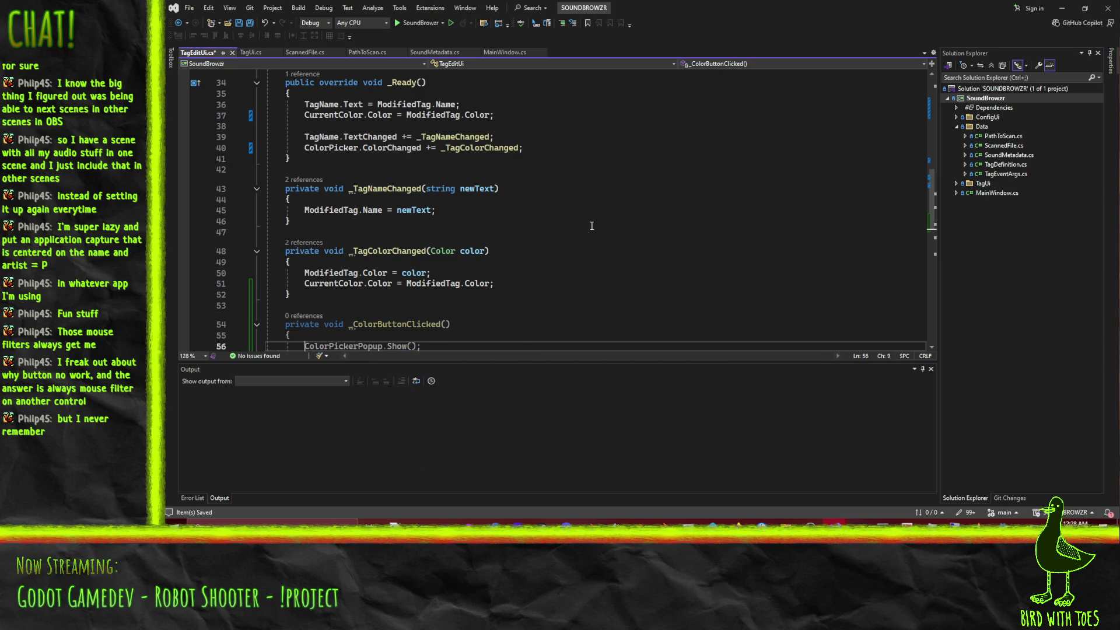
key(Left)
key(ctrl+space)
key(Tab)
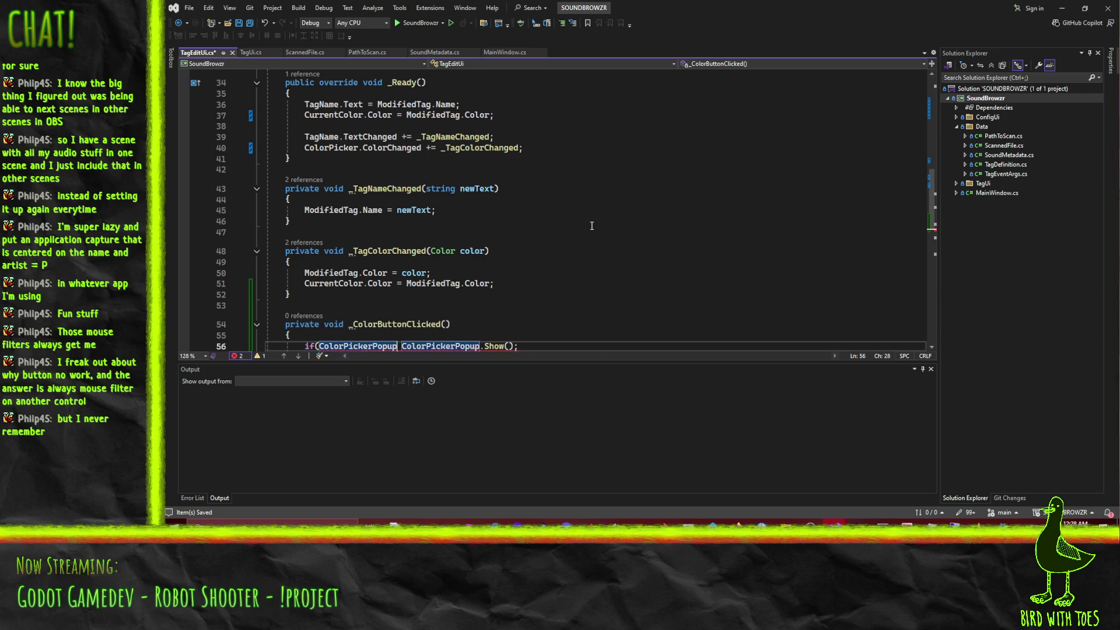
text(.is)
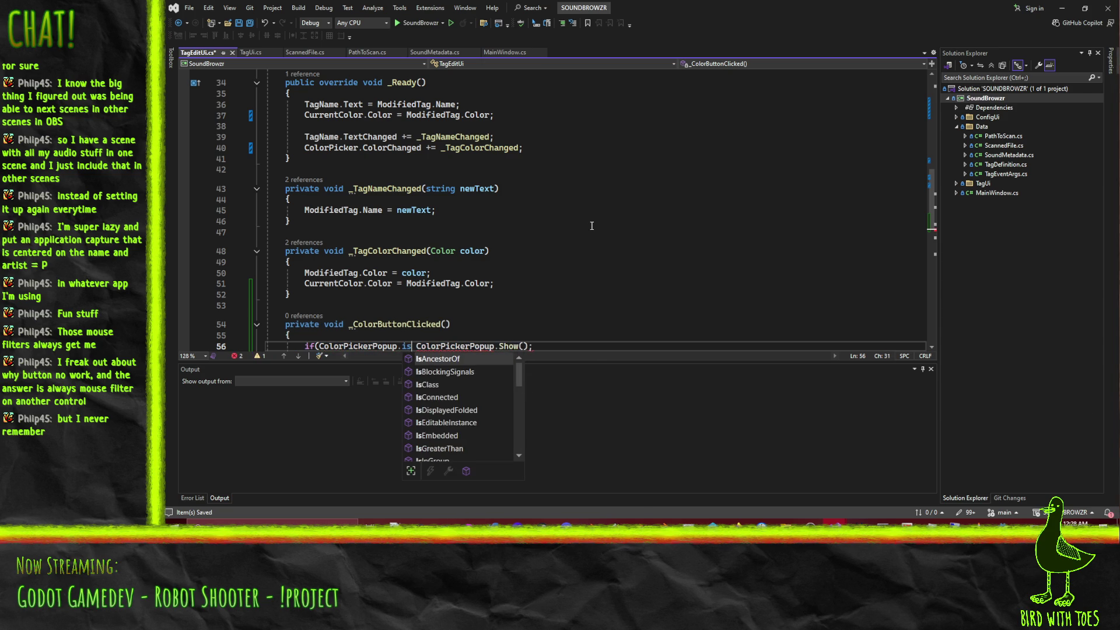
text(Vis)
key(Tab)
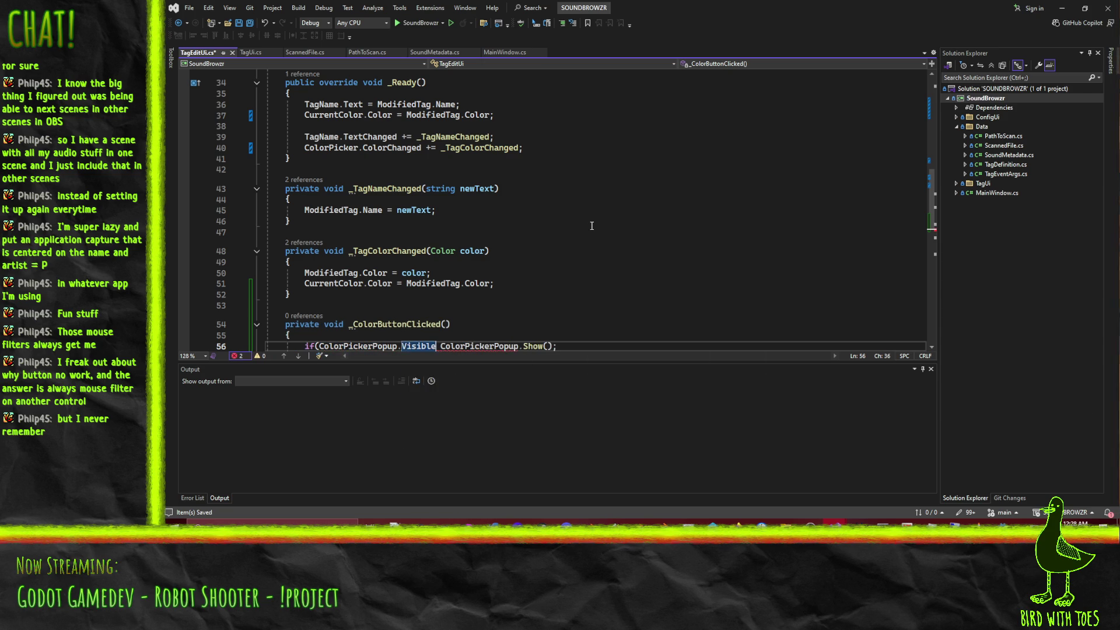
text() {)
Close the if block and add an else branch with its braces.
key(Return)
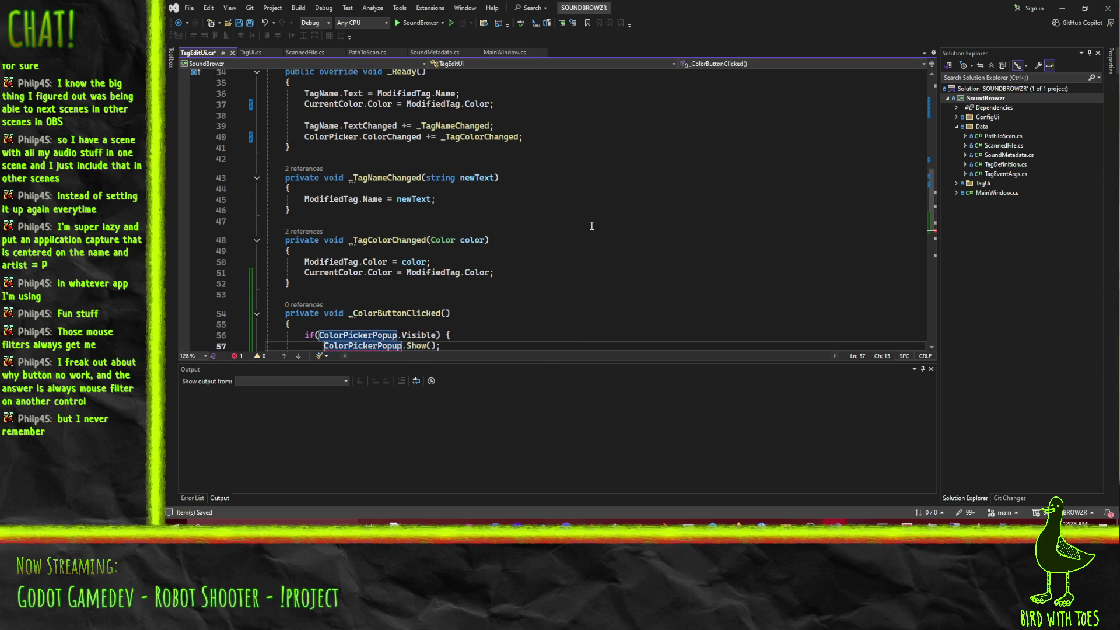
key(End)
key(Return)
text(})
key(Return)
text(else)
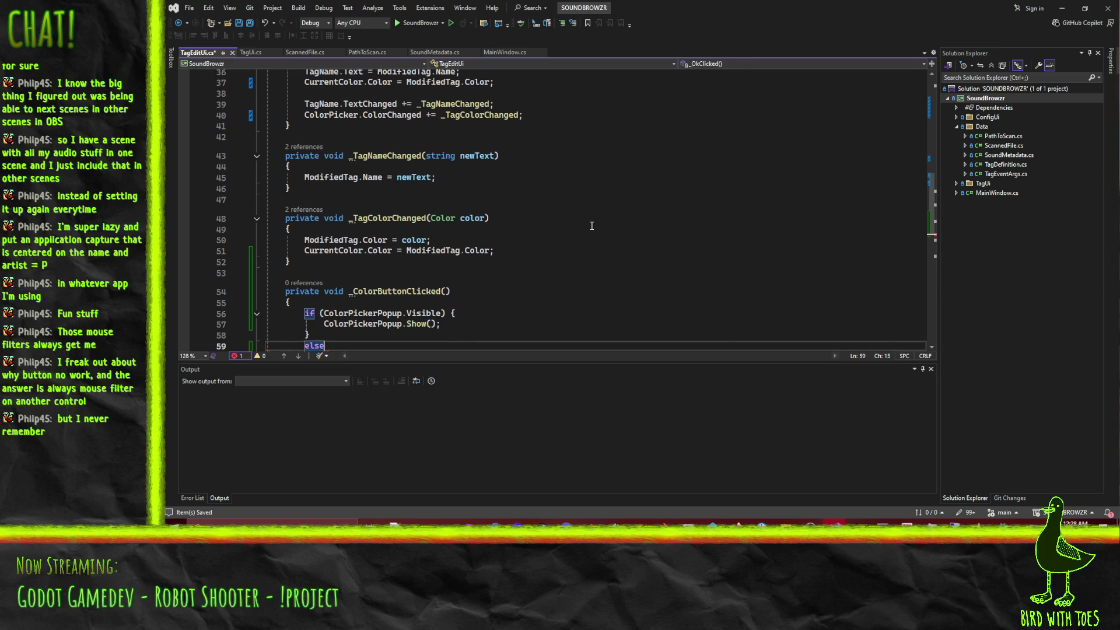
key(Return)
text({)
key(Return)
Fill the branches with ColorPickerPopup.Show() and Hide() calls and close the method.
key(Up)
key(Up)
key(Up)
key(End)
key(Left)
key(Left)
key(Left)
key(Right)
key(Return)
key(Home)
key(Home)
key(Down)
key(Down)
key(Down)
key(Down)
key(Down)
text(ColorPickerPopup.Show();)
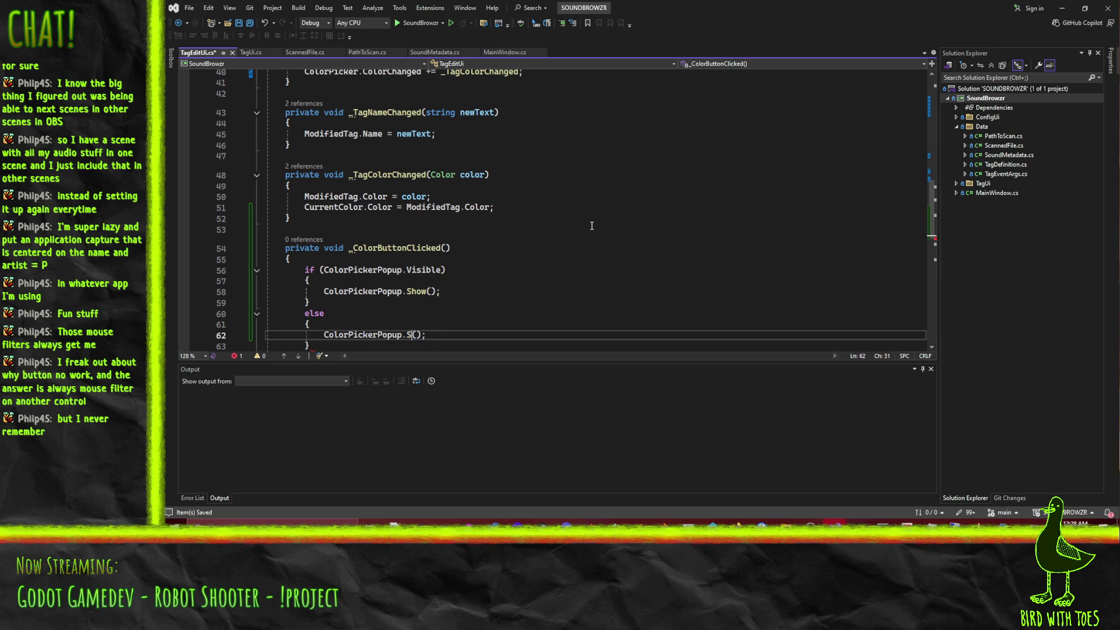
text(Hide)
key(Down)
key(Down)
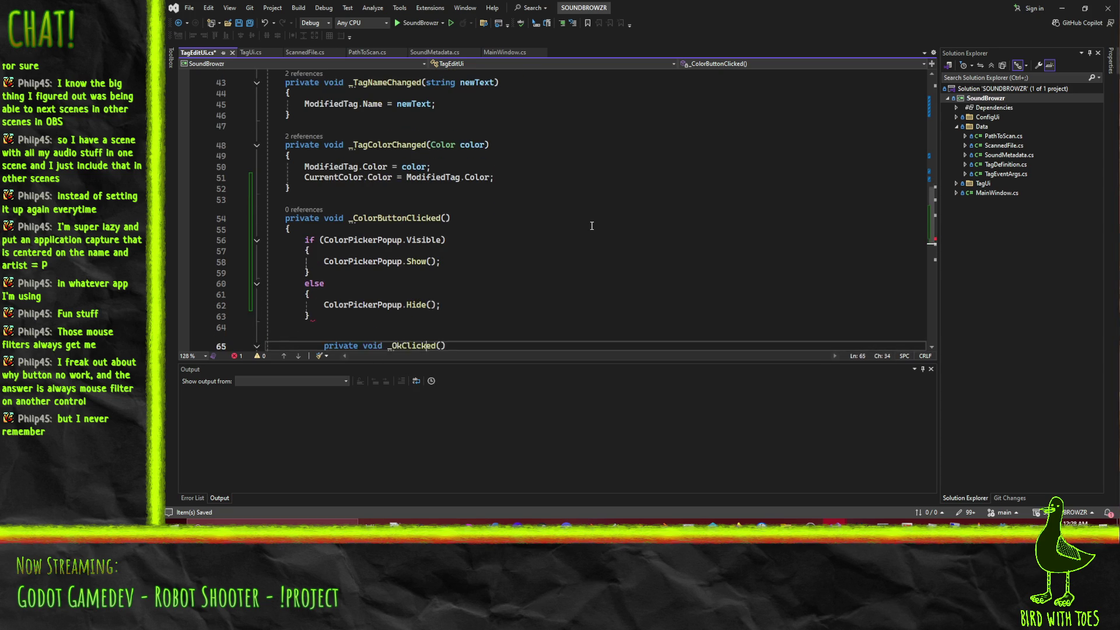
text(})
key(Return)
key(Down)
key(Down)
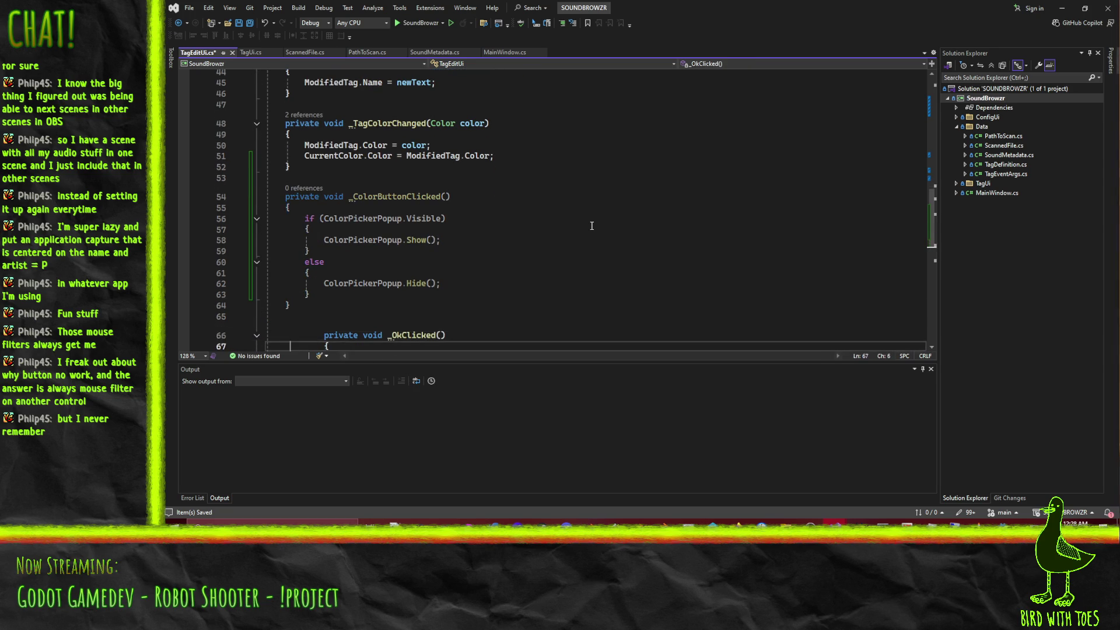
scroll(560, 222, down, 5)
click(353, 139)
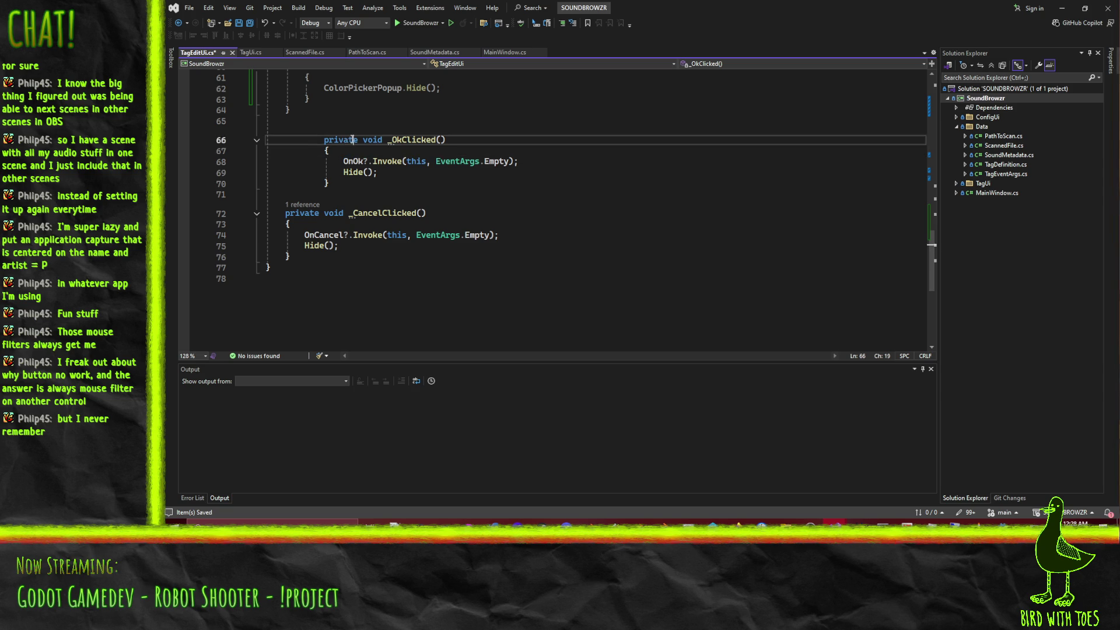
Outdent the _OkClicked method one level and save TagEditUi.cs.
key(Home)
key(shift+Down)
key(shift+Down)
key(shift+Down)
key(shift+Tab)
key(shift+Tab)
scroll(351, 185, up, 4)
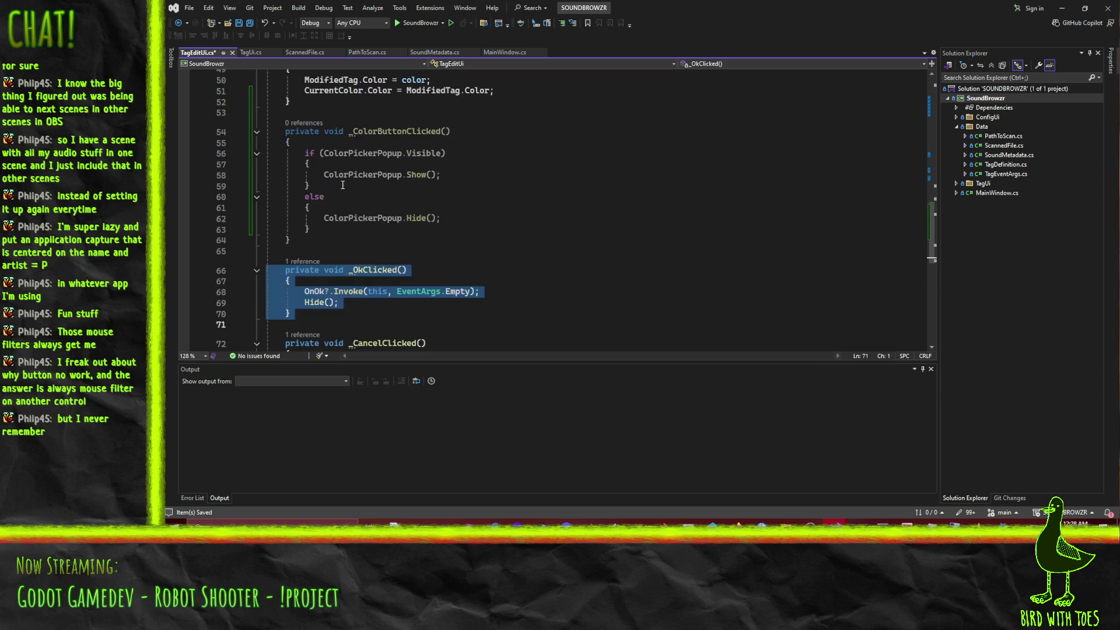
click(357, 186)
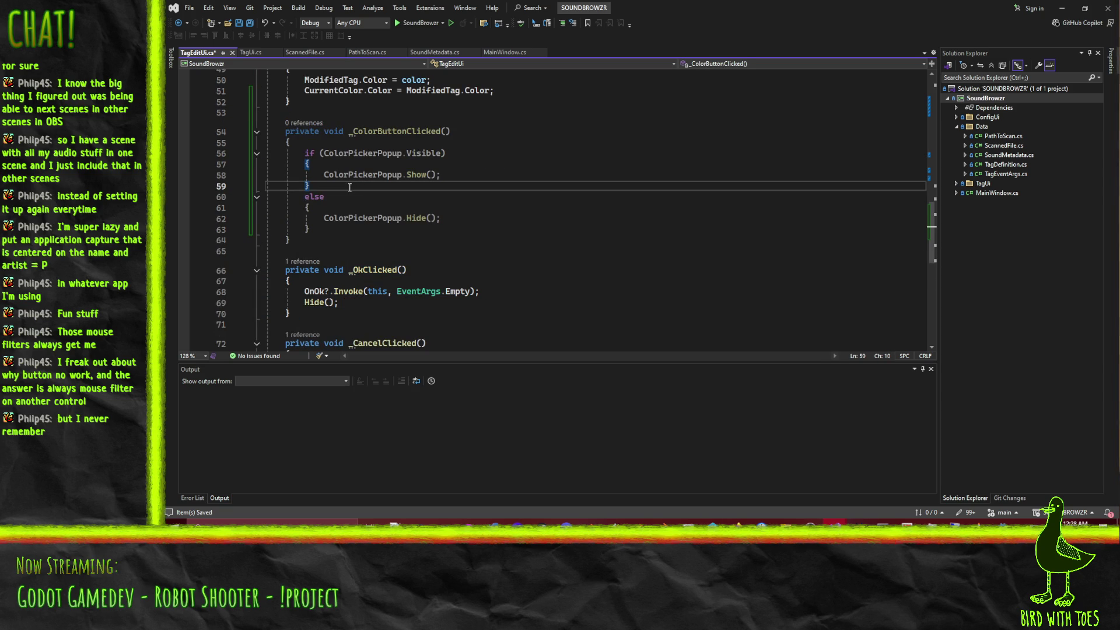
key(ctrl+s)
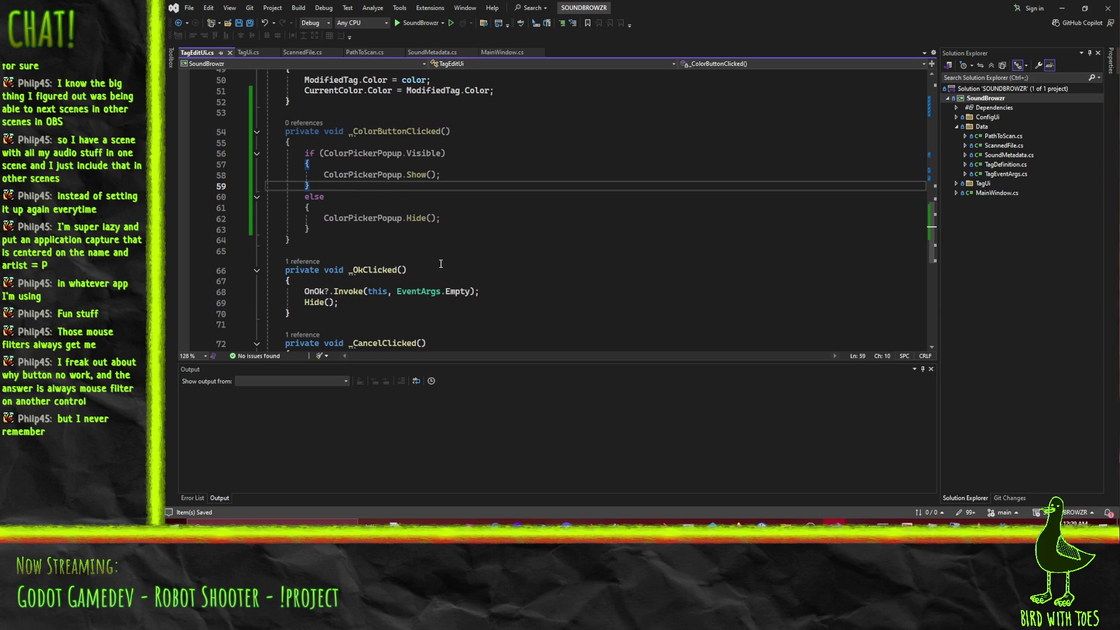
Review the script up through _Ready, then return to the Godot editor.
scroll(441, 263, up, 1)
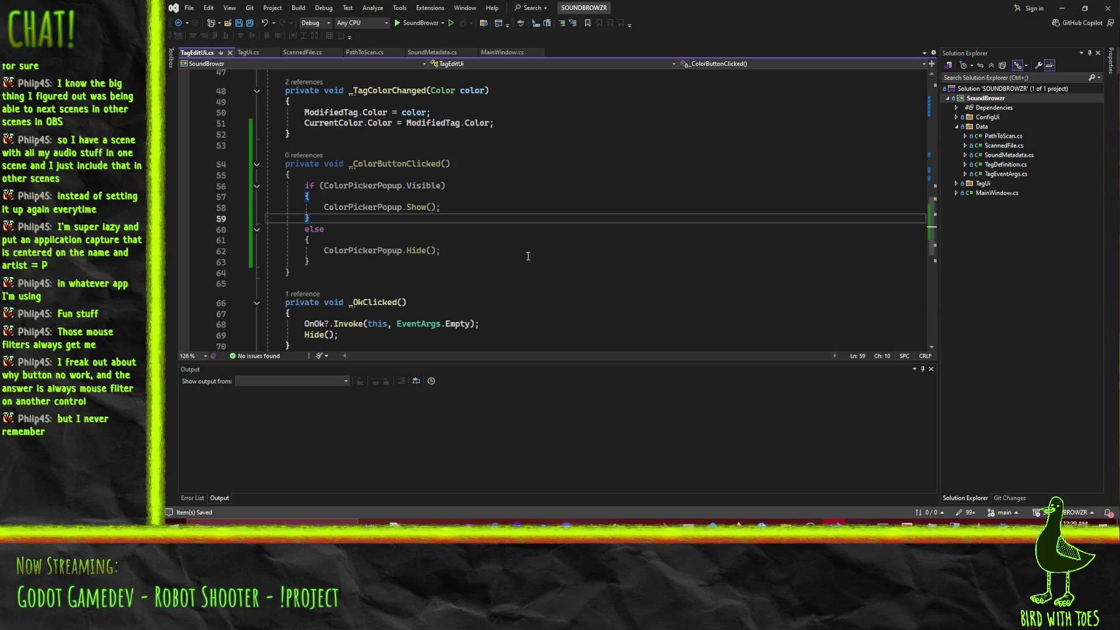
scroll(558, 288, up, 5)
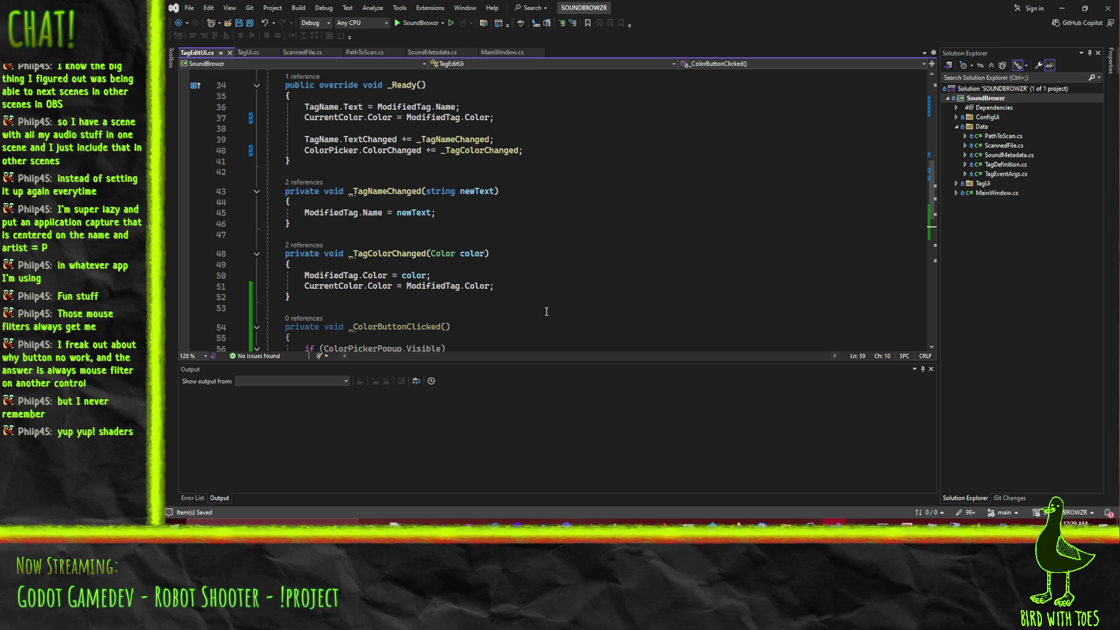
scroll(560, 297, up, 3)
click(572, 270)
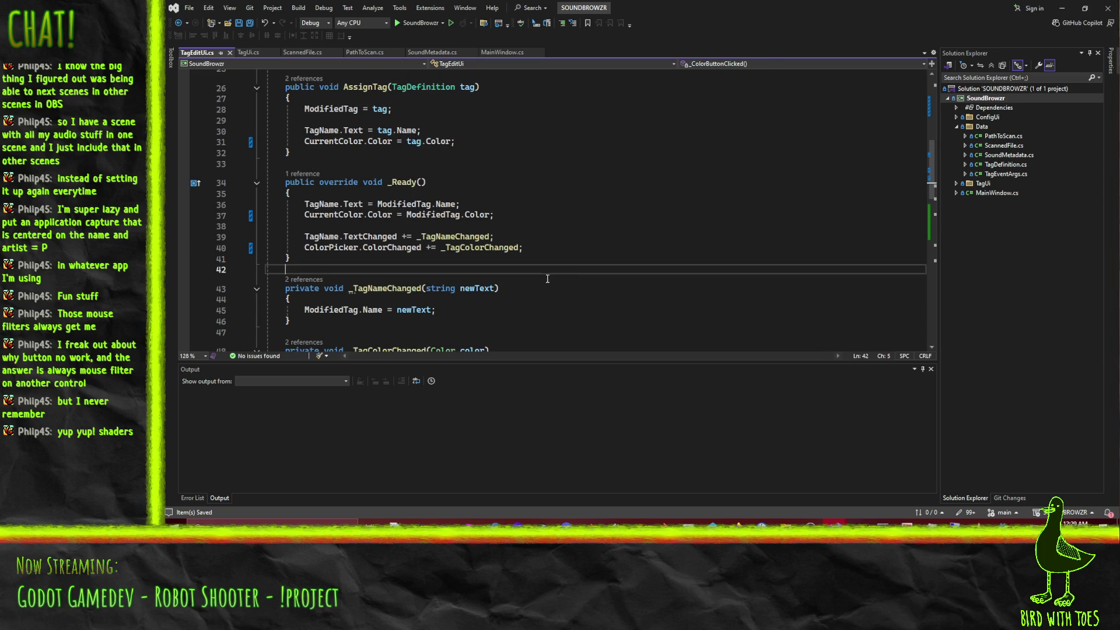
scroll(572, 263, up, 4)
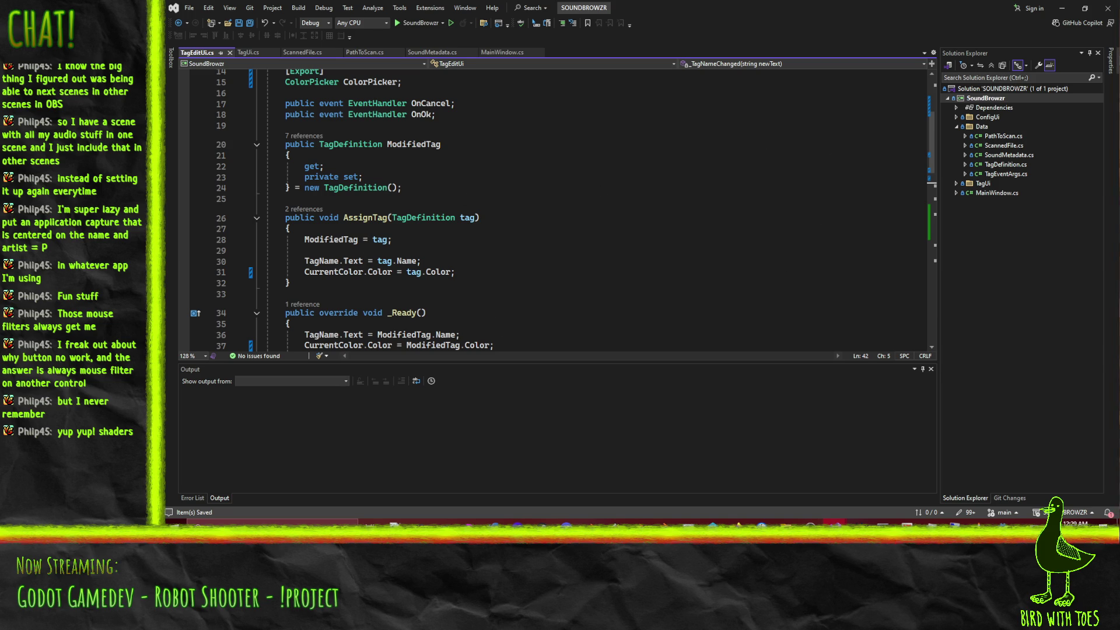
click(1062, 8)
Select the ColorPickerButton, start connecting its pressed signal, cancel, and build the C# project.
scroll(502, 303, down, 3)
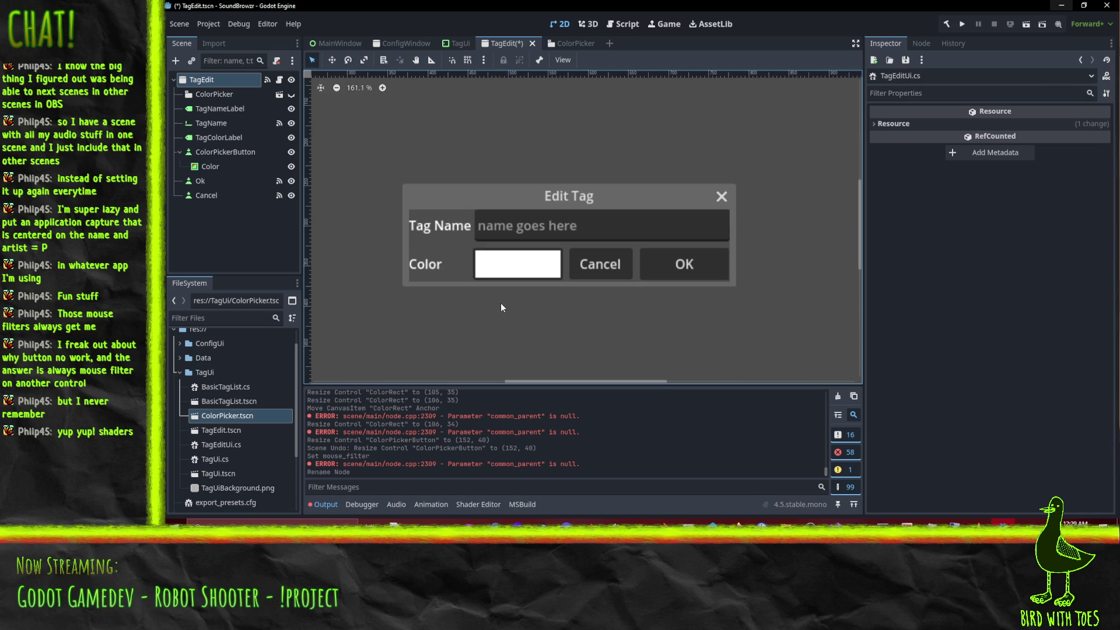
click(611, 296)
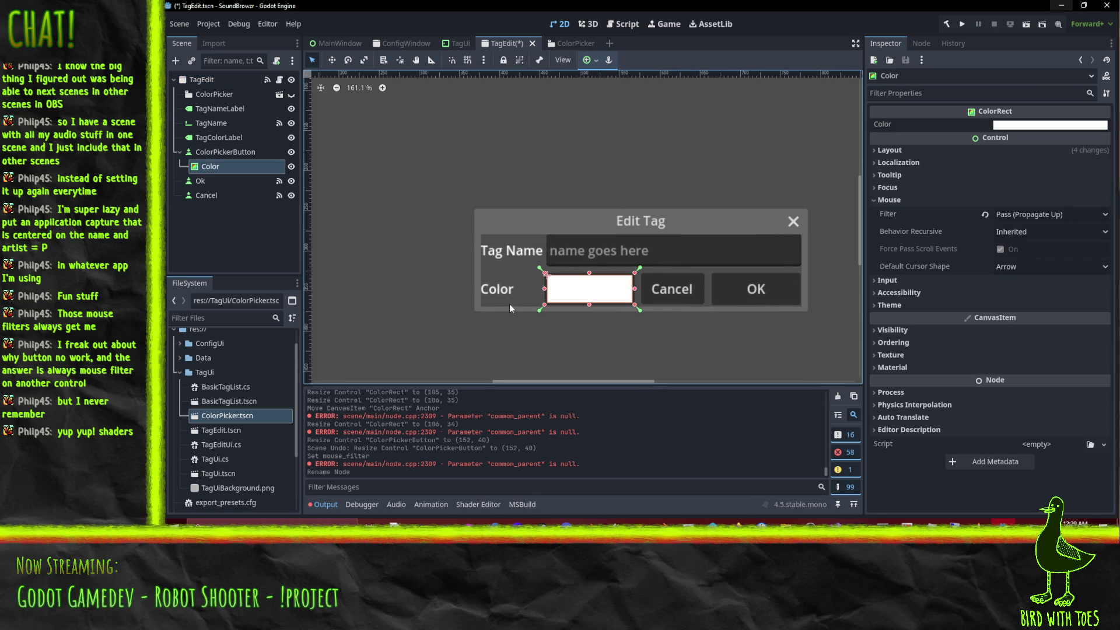
click(222, 152)
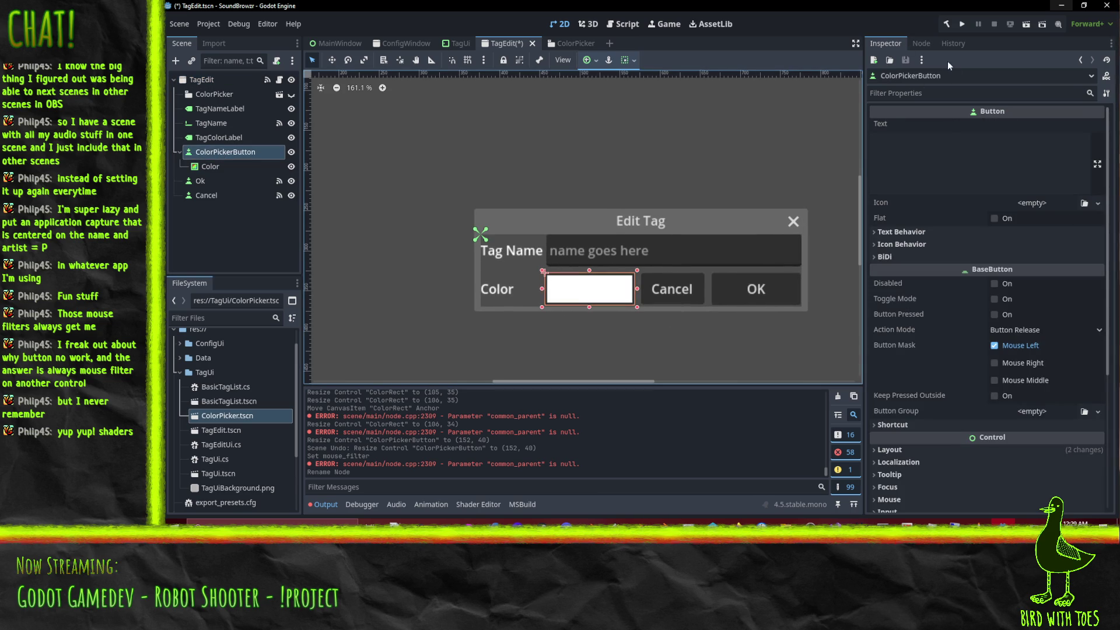
click(922, 43)
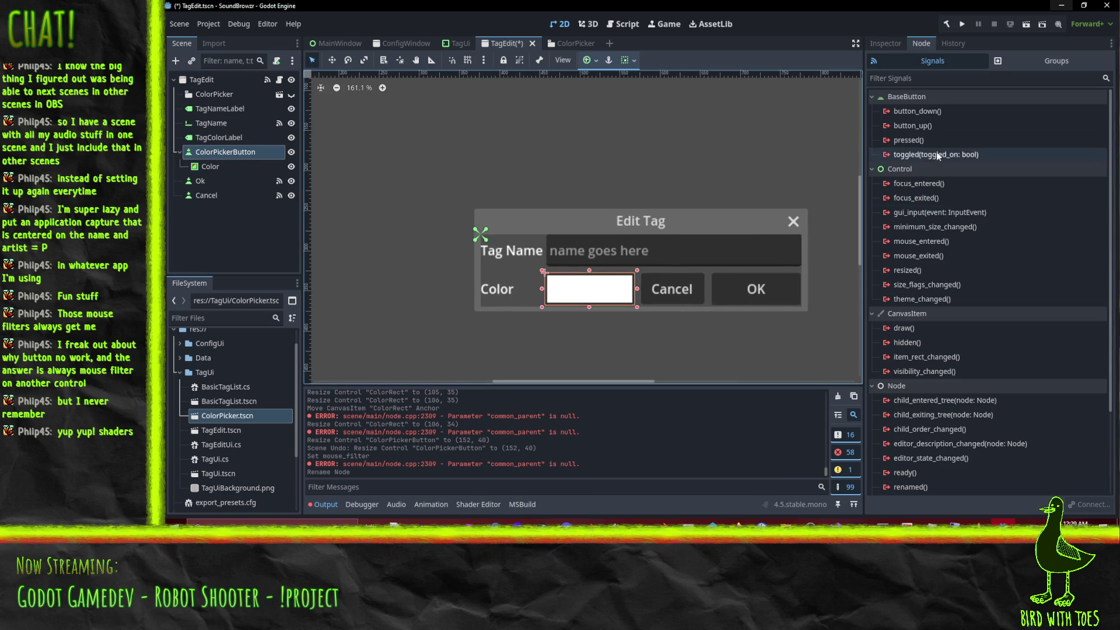
right_click(909, 142)
click(950, 150)
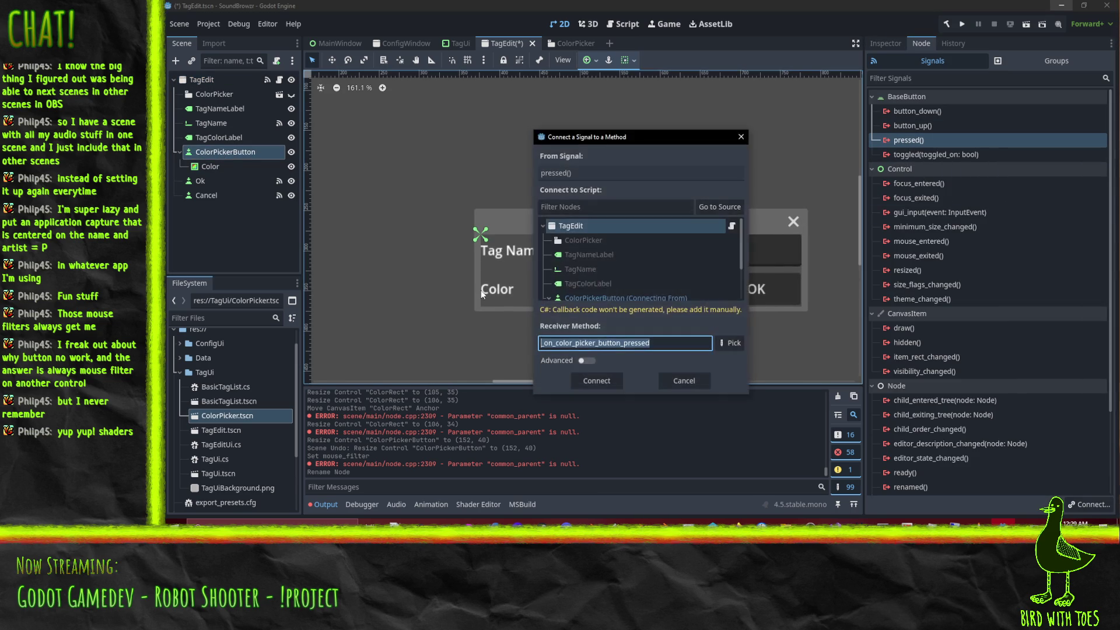
click(730, 342)
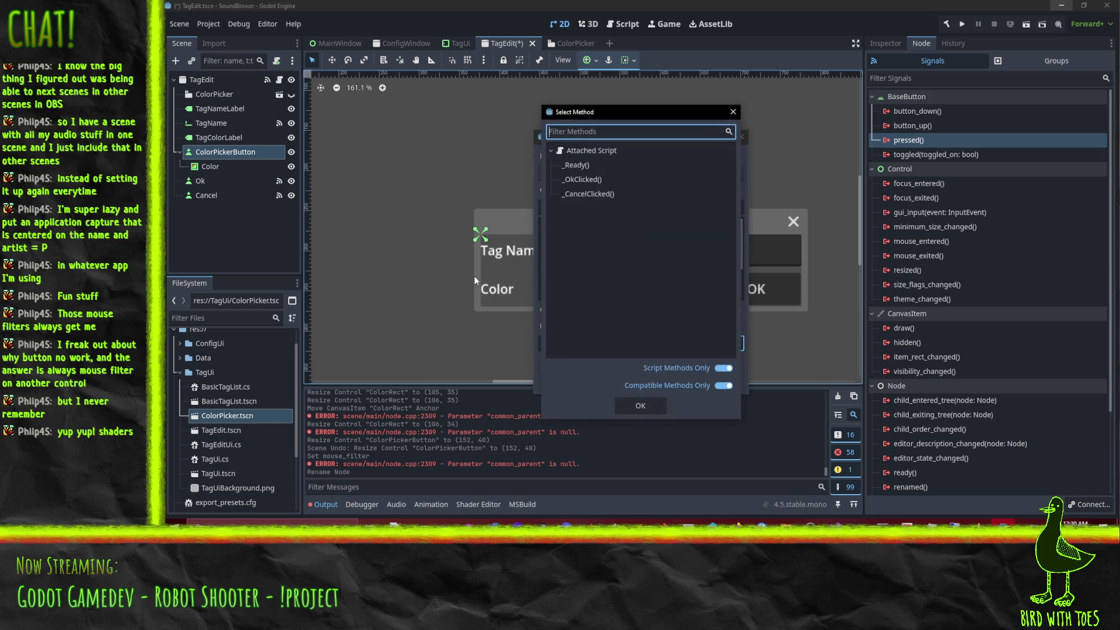
click(734, 111)
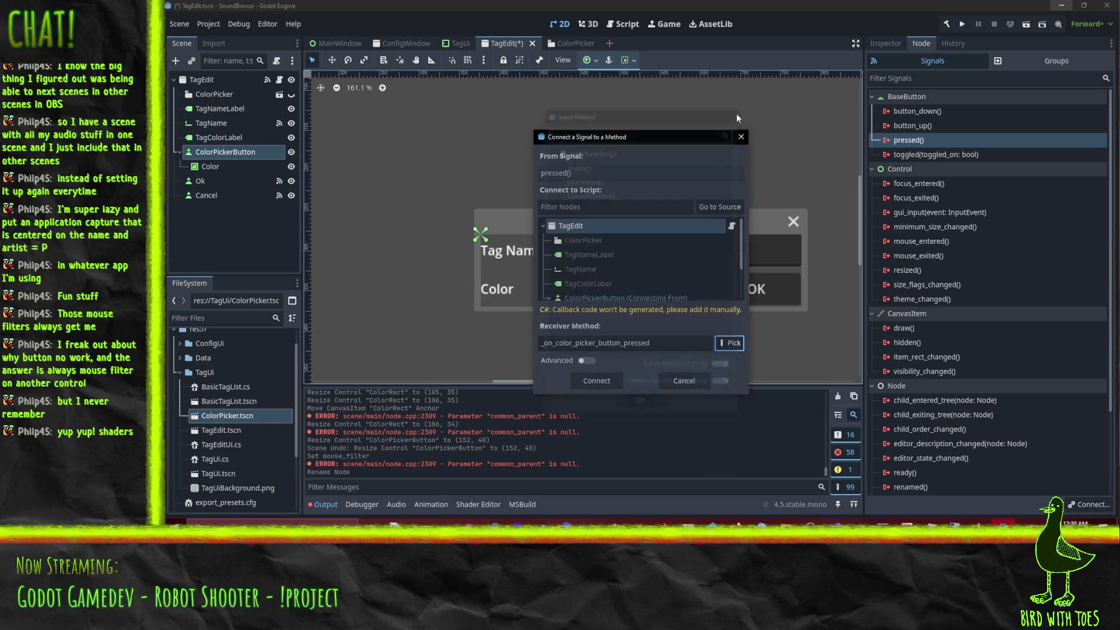
click(743, 136)
click(946, 24)
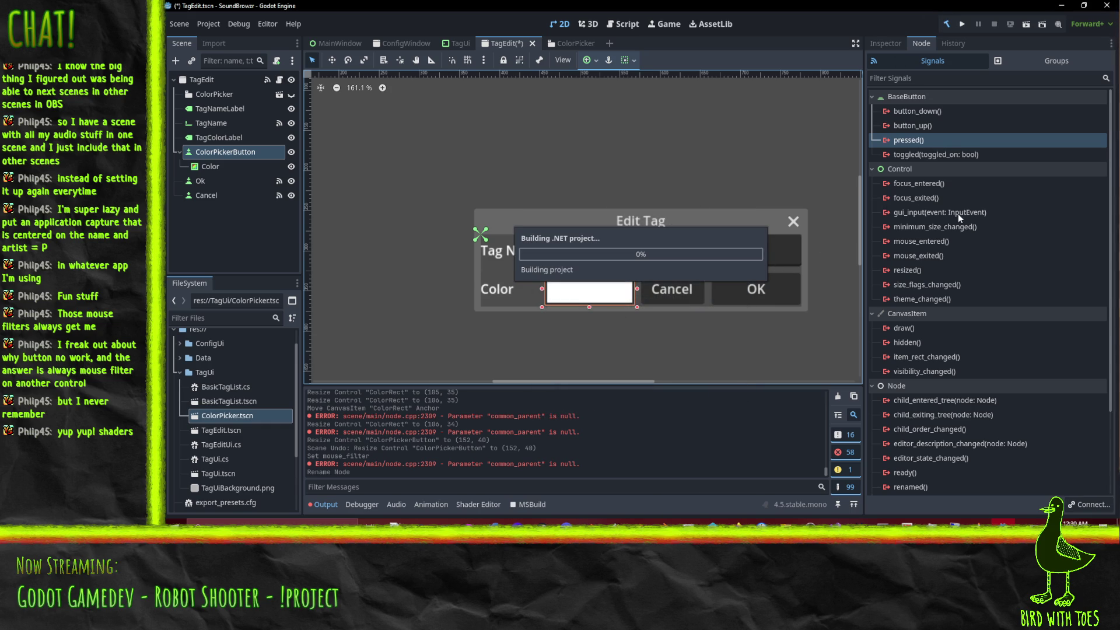
Connect the ColorPickerButton's pressed signal to the _ColorButtonClicked method.
right_click(916, 141)
click(940, 155)
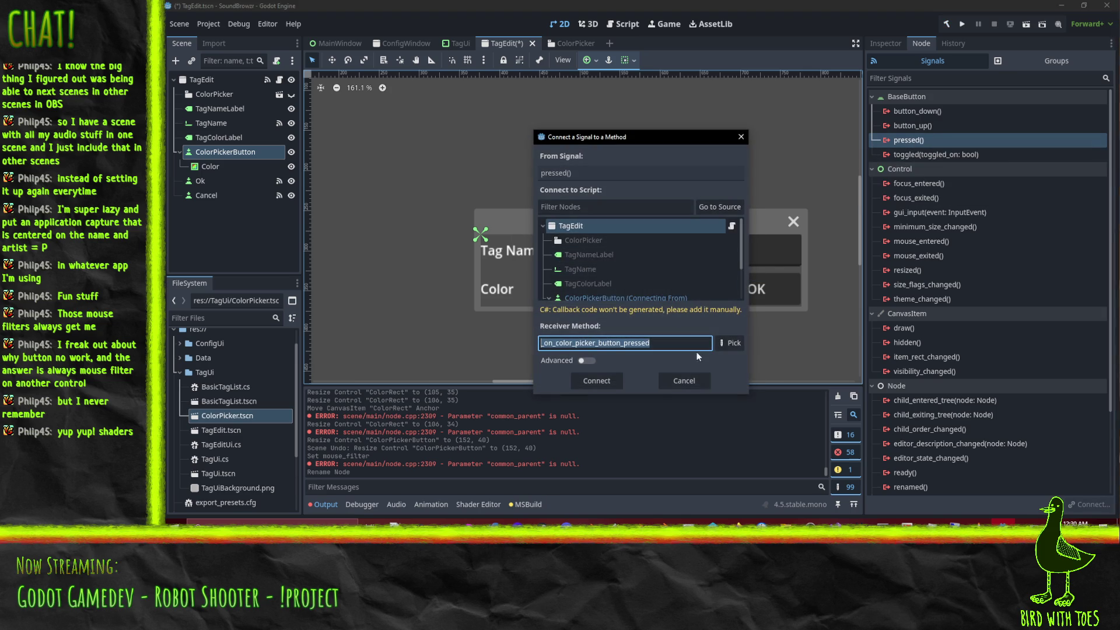
click(728, 342)
click(595, 179)
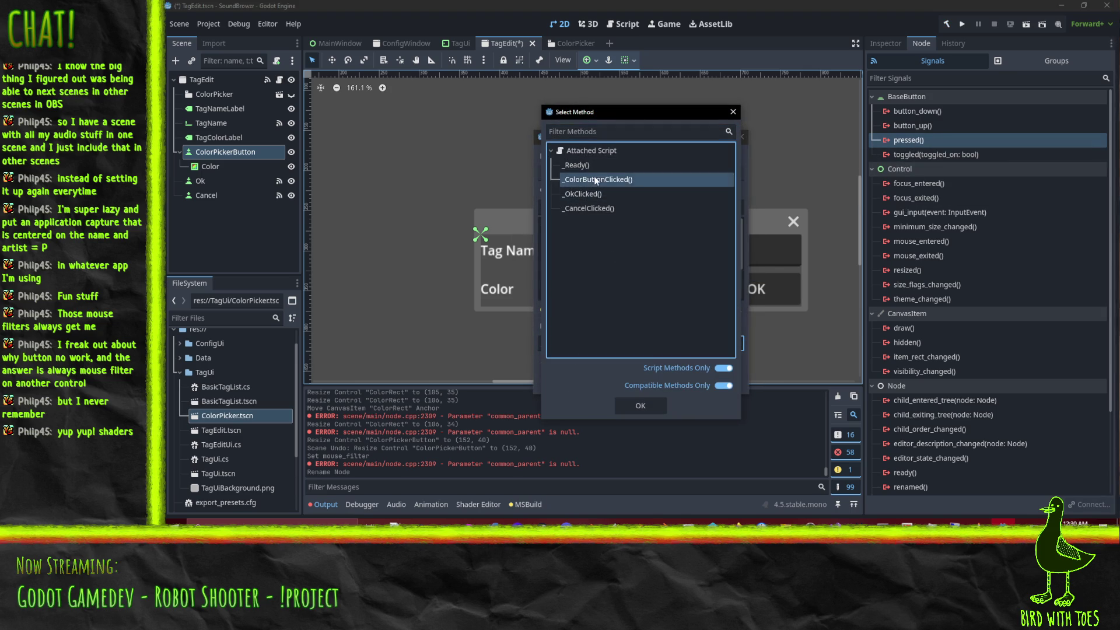
click(640, 405)
click(598, 379)
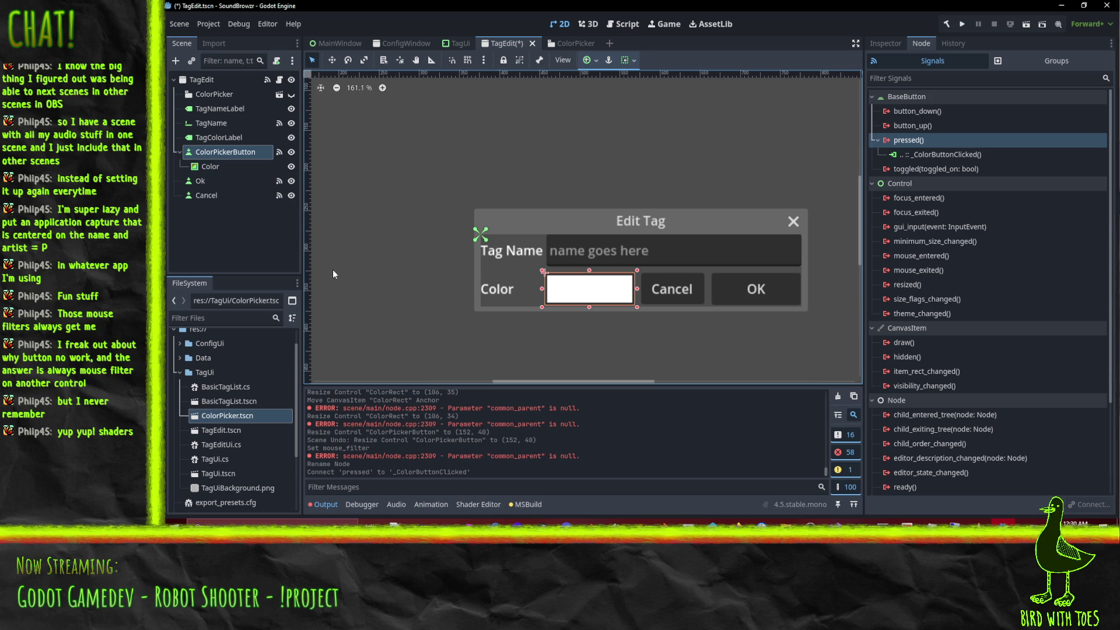
click(212, 95)
right_click(210, 95)
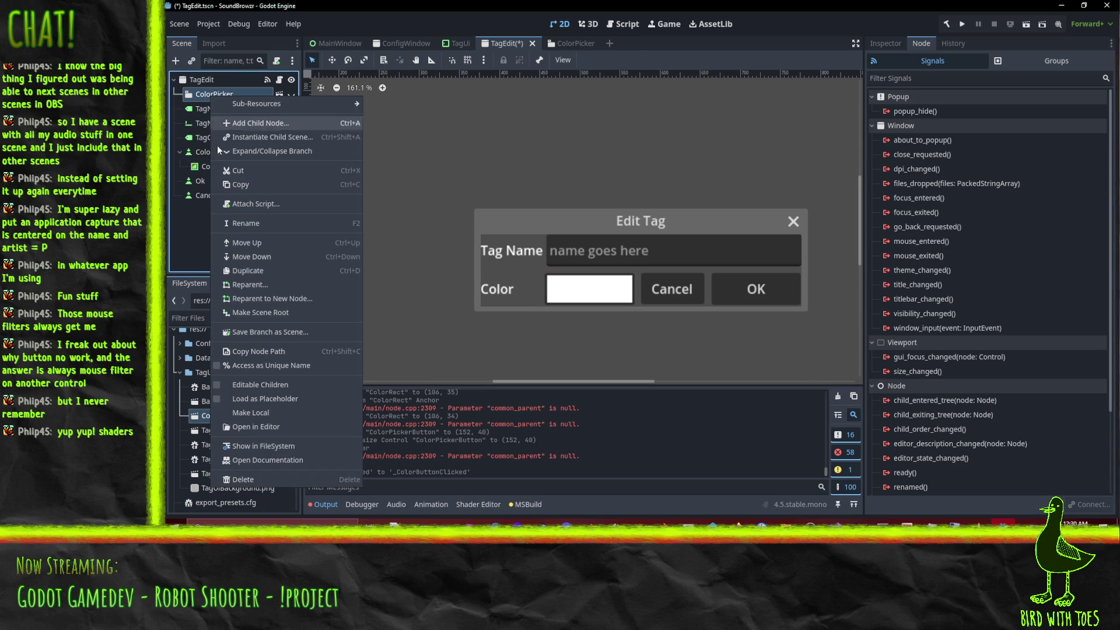
Make ColorPicker's children editable and assign TagEdit's Color Picker and Current Color slots.
click(260, 384)
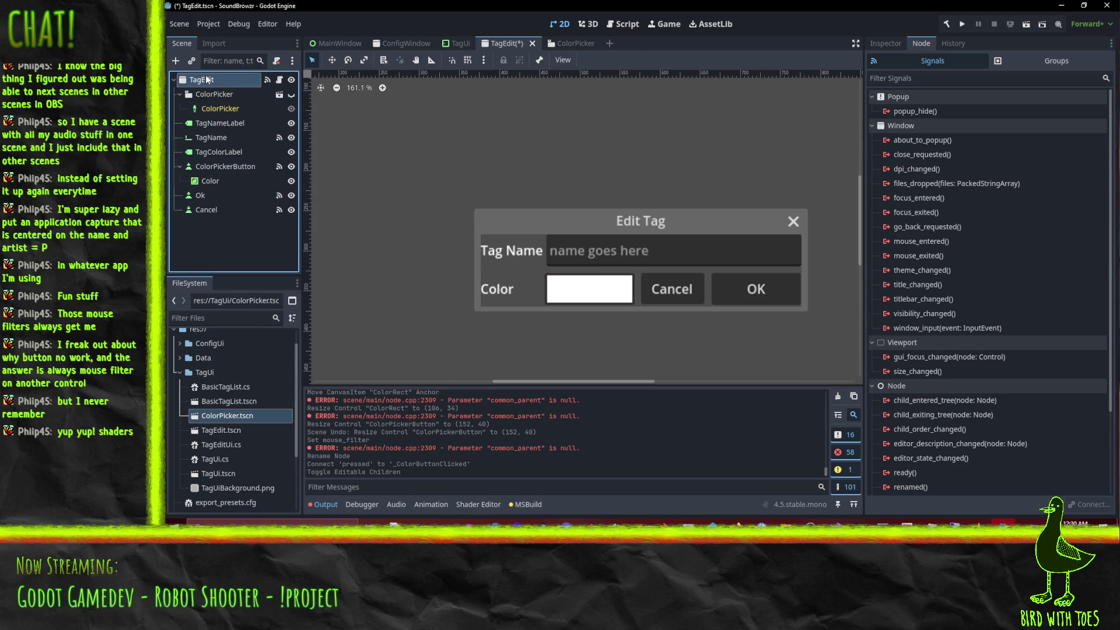
click(205, 79)
click(894, 43)
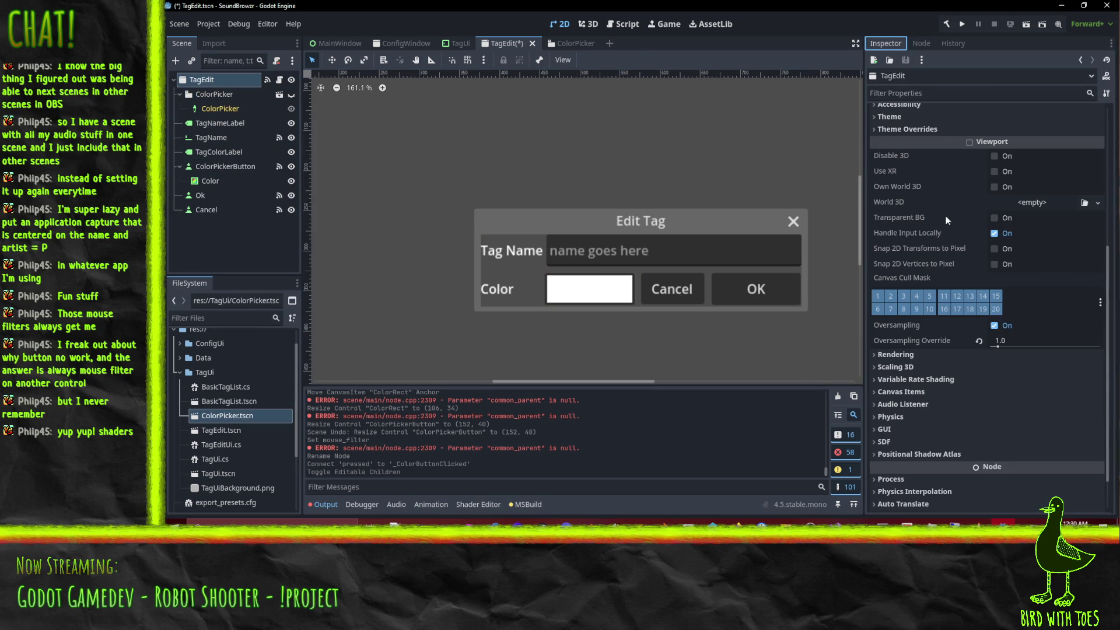
scroll(924, 234, up, 5)
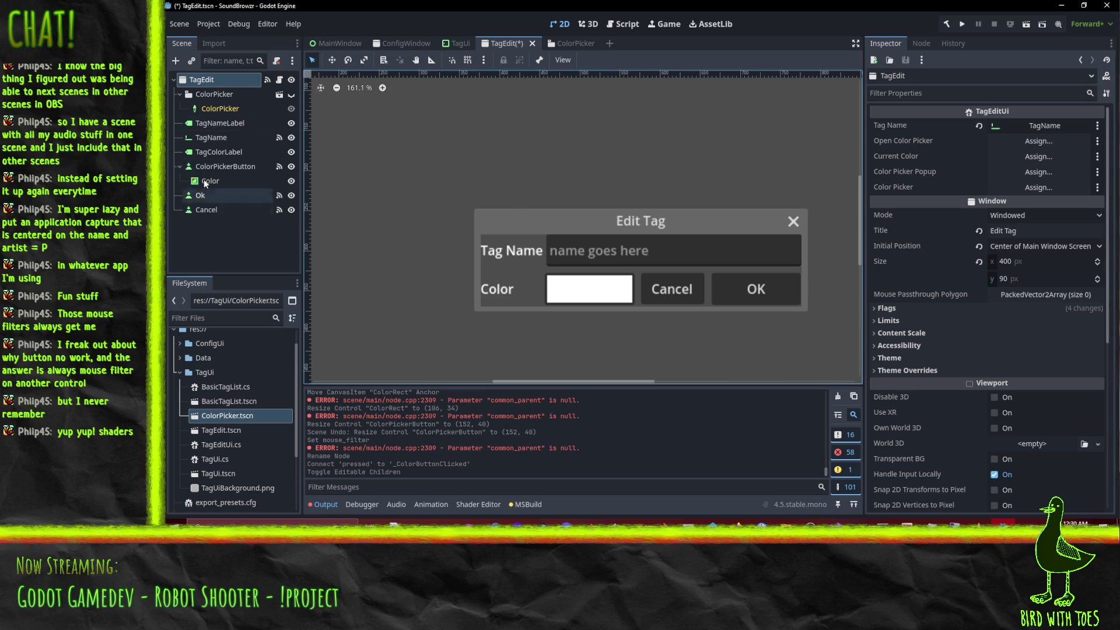
mouse_move(227, 109)
mouse_down()
mouse_move(408, 146)
mouse_move(1050, 205)
mouse_move(1031, 188)
mouse_move(221, 99)
mouse_move(1027, 172)
mouse_up()
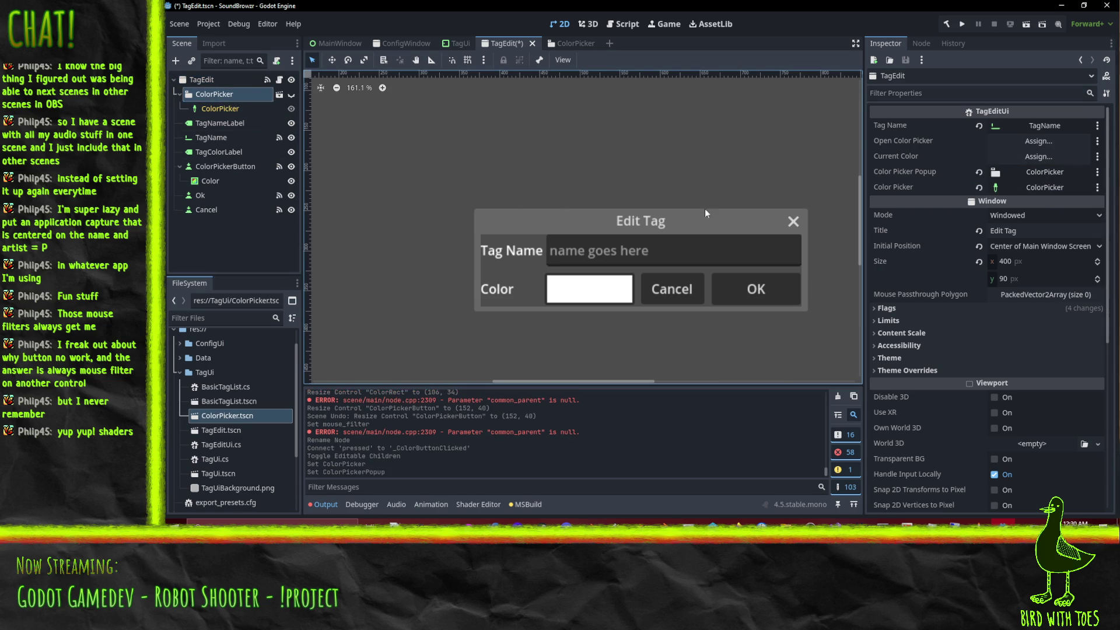
mouse_move(210, 180)
mouse_down()
mouse_move(385, 186)
mouse_move(1032, 158)
mouse_up()
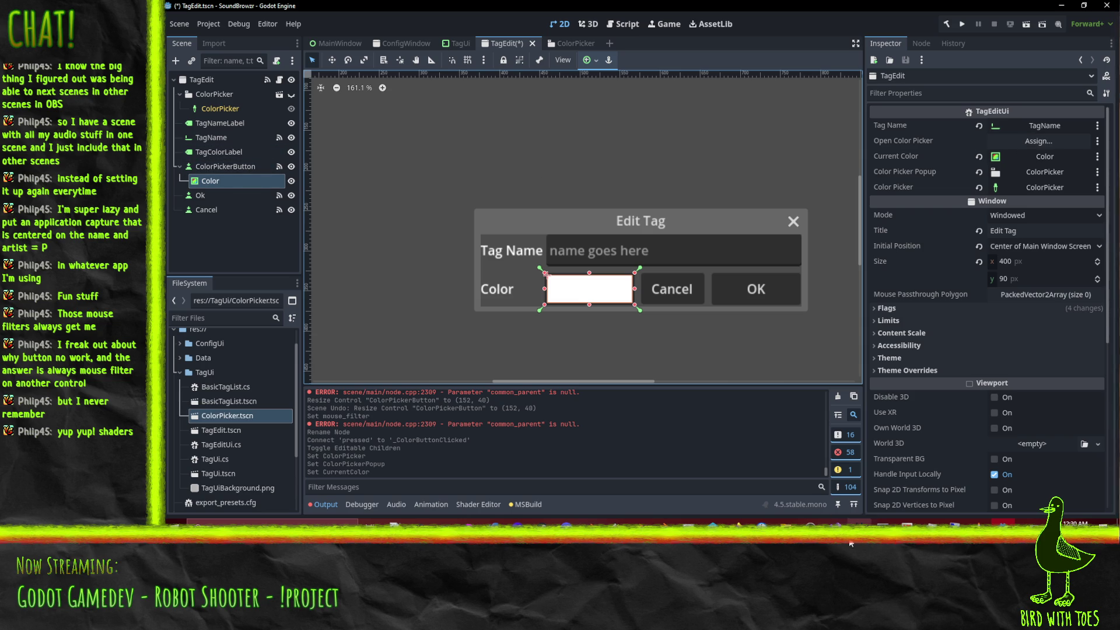
In Visual Studio, cut the unused OpenColorPicker export lines from the SoundBrowzr script.
mouse_move(835, 522)
click(803, 487)
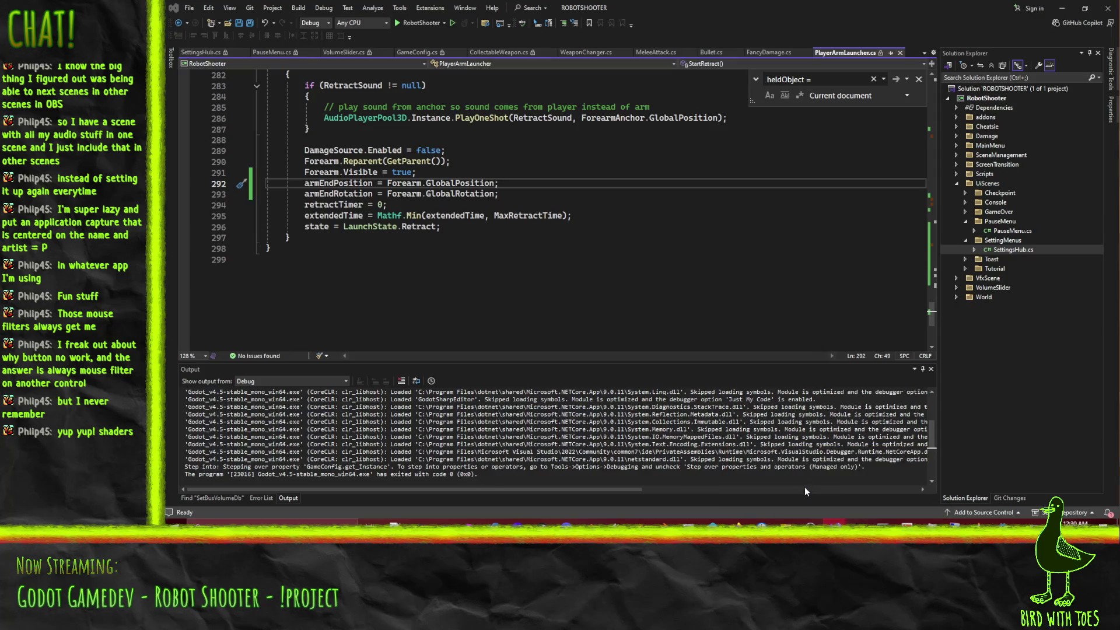
mouse_move(835, 522)
click(856, 507)
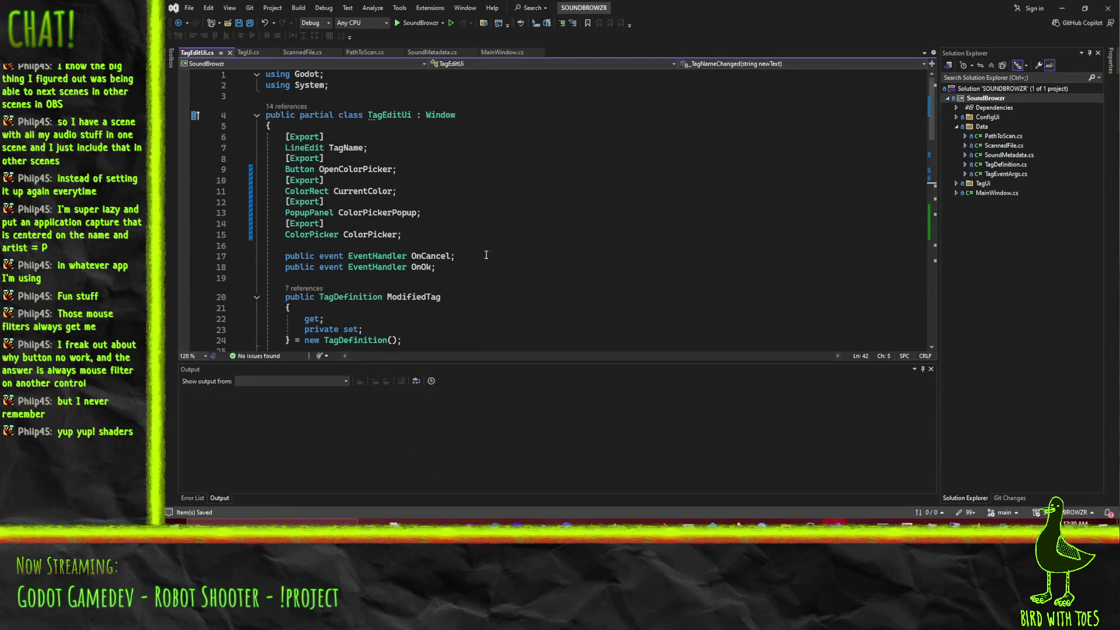
click(337, 158)
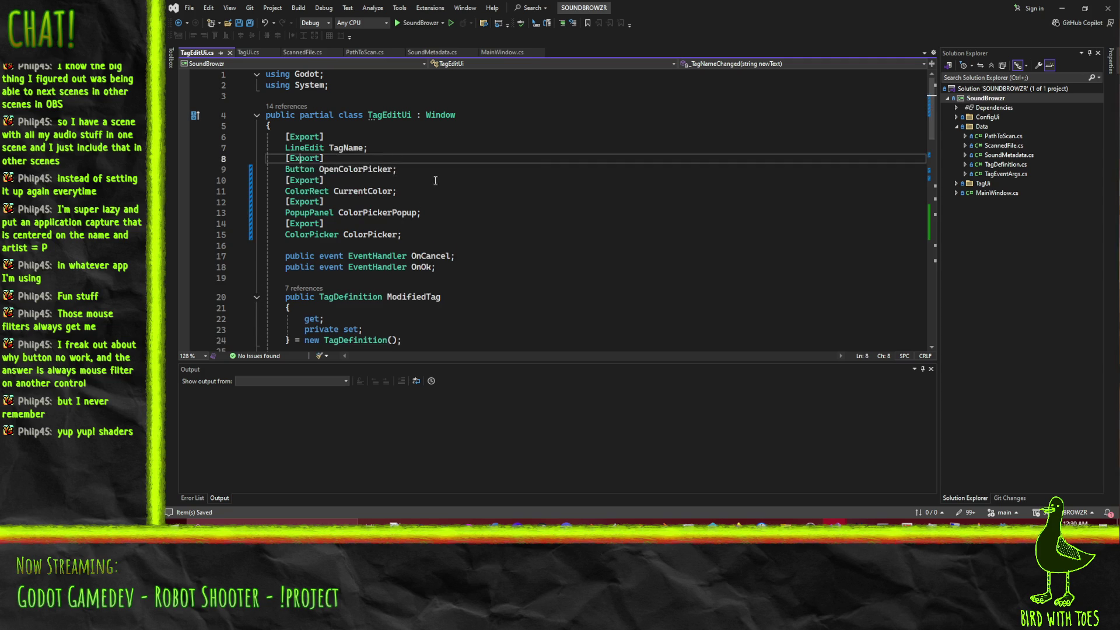
key(ctrl+x)
key(ctrl+x)
click(440, 275)
click(1062, 8)
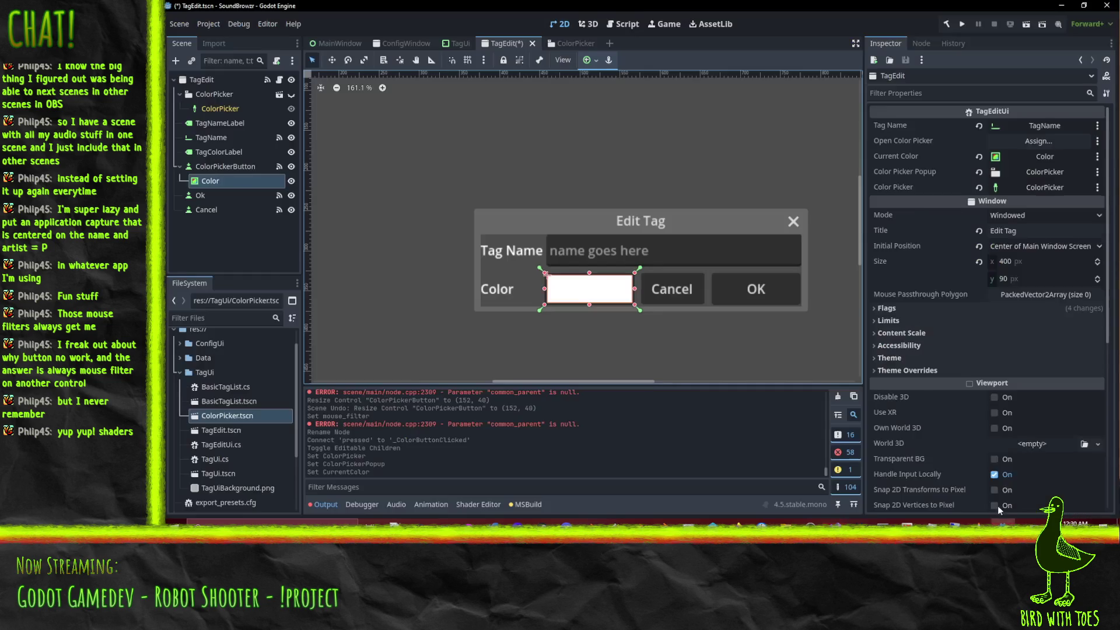
Back in Godot, rebuild the C# project and run SoundBrowzr.
click(1004, 522)
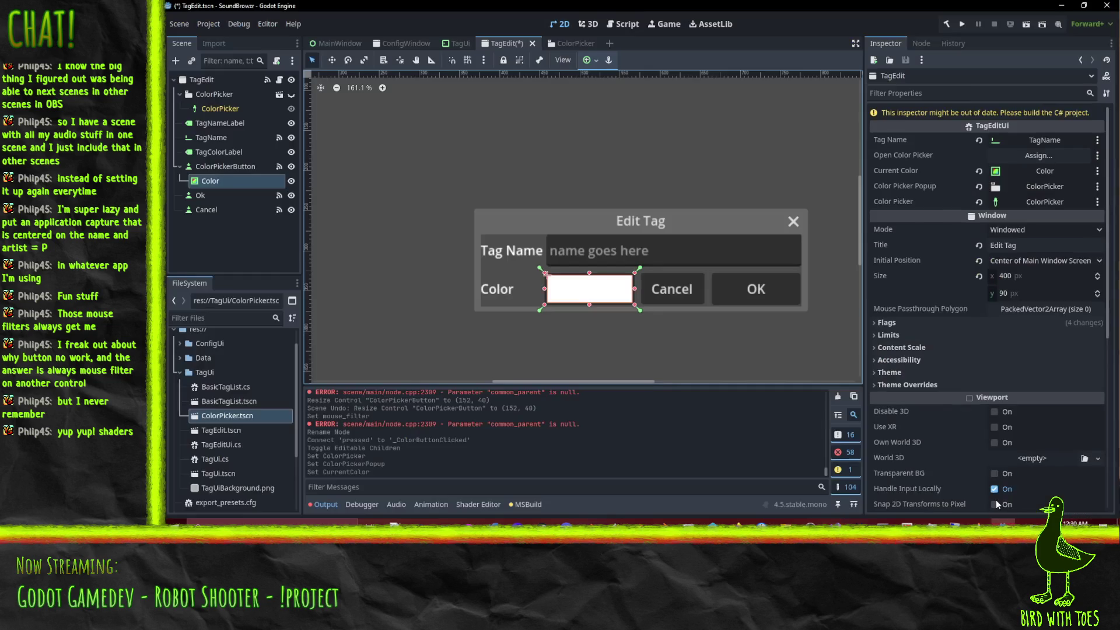
click(942, 24)
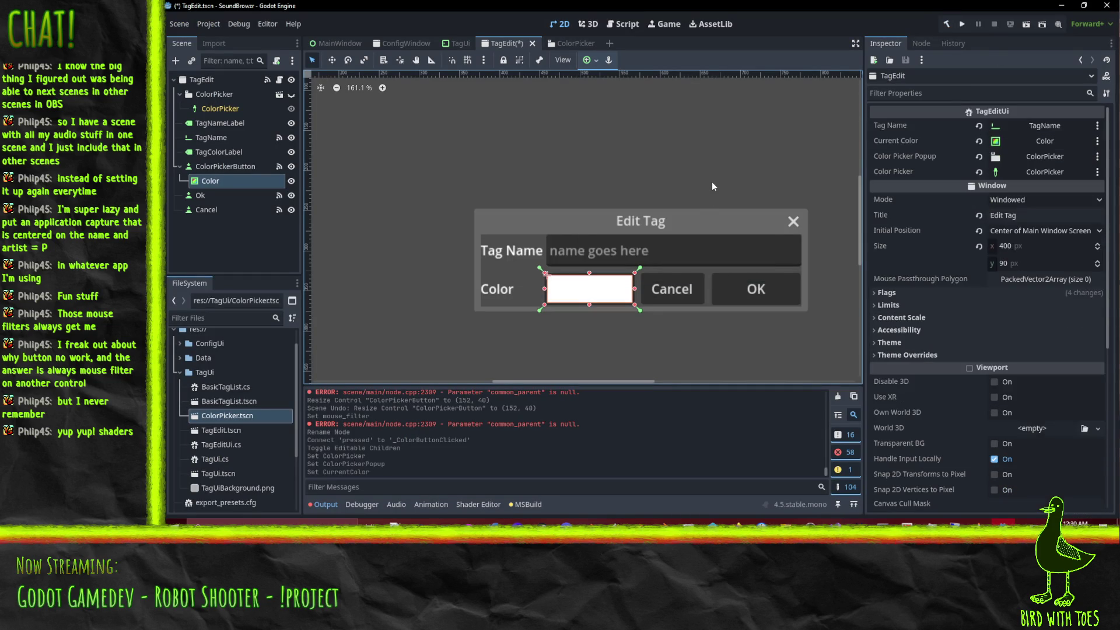
click(963, 24)
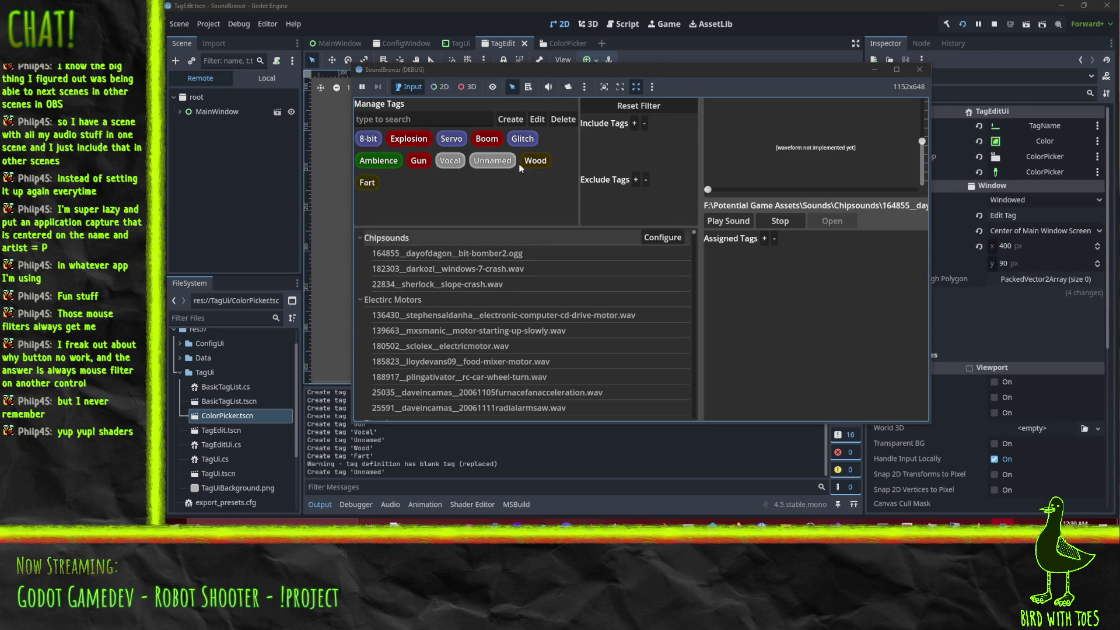
Create an Unnamed tag, try its Edit Tag colour button, then return to TagEditUi.cs.
click(543, 119)
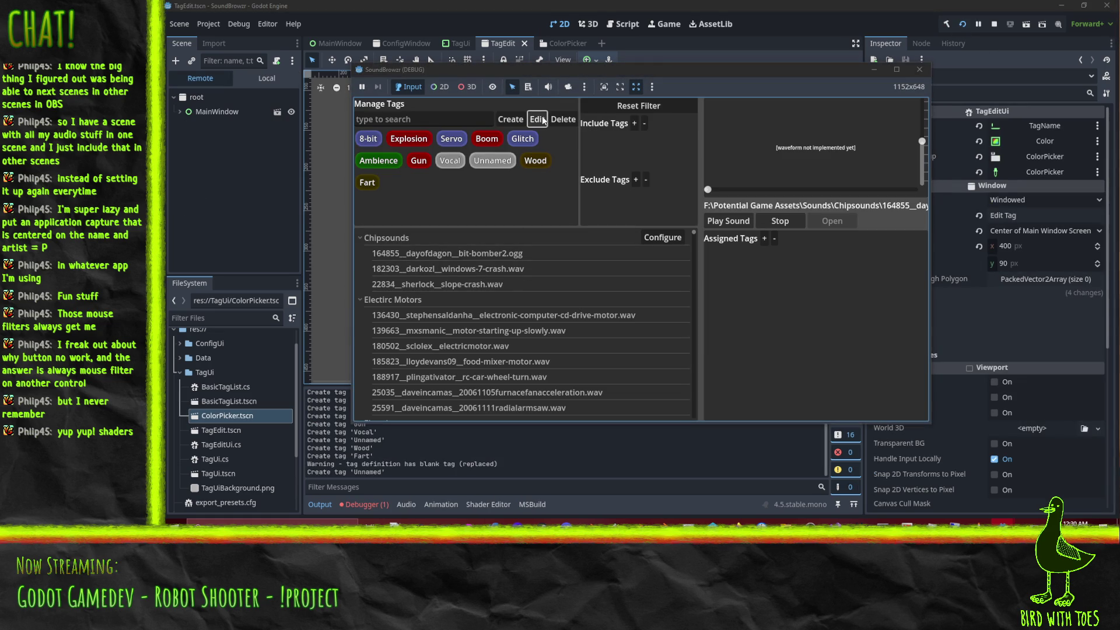
click(511, 119)
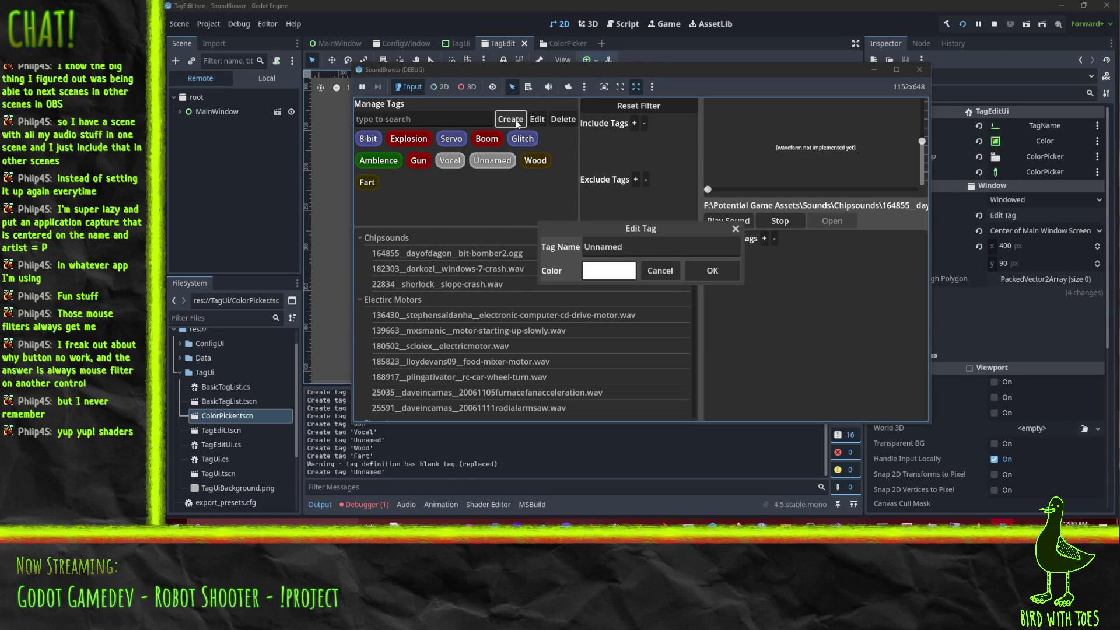
click(617, 278)
mouse_move(835, 524)
click(874, 498)
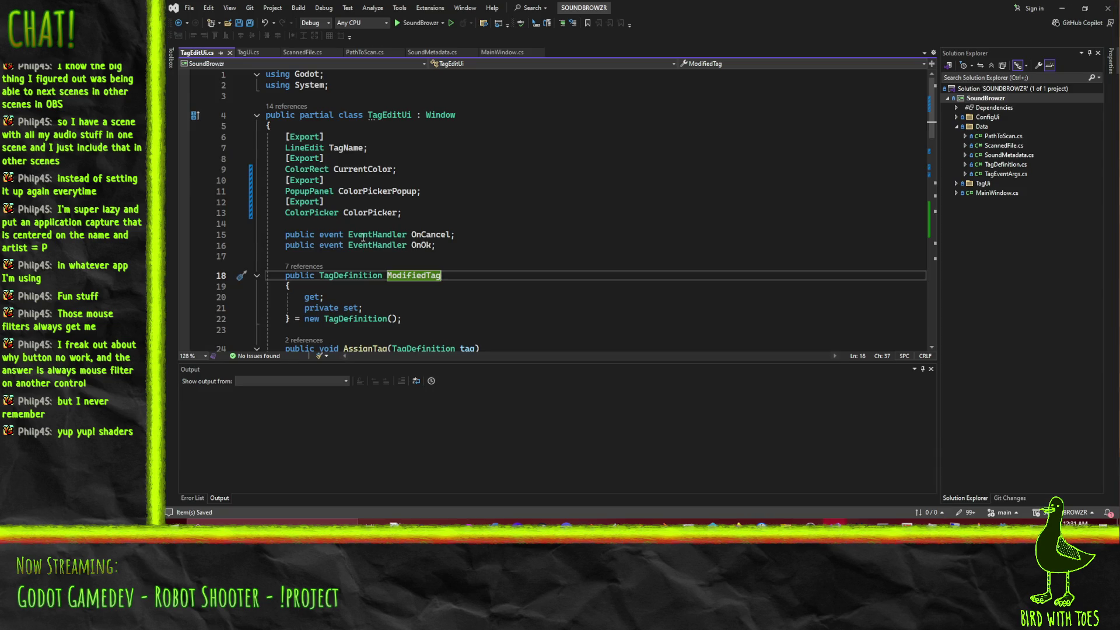
Close the running SoundBrowzr app from the Godot taskbar windows.
scroll(451, 229, down, 17)
scroll(451, 228, up, 3)
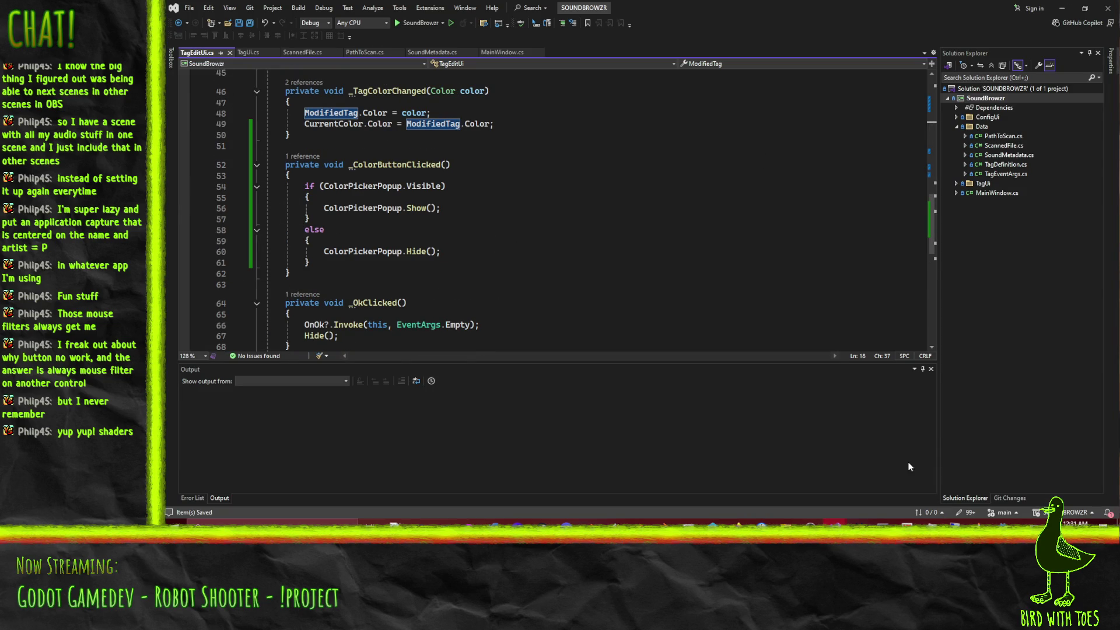
click(979, 522)
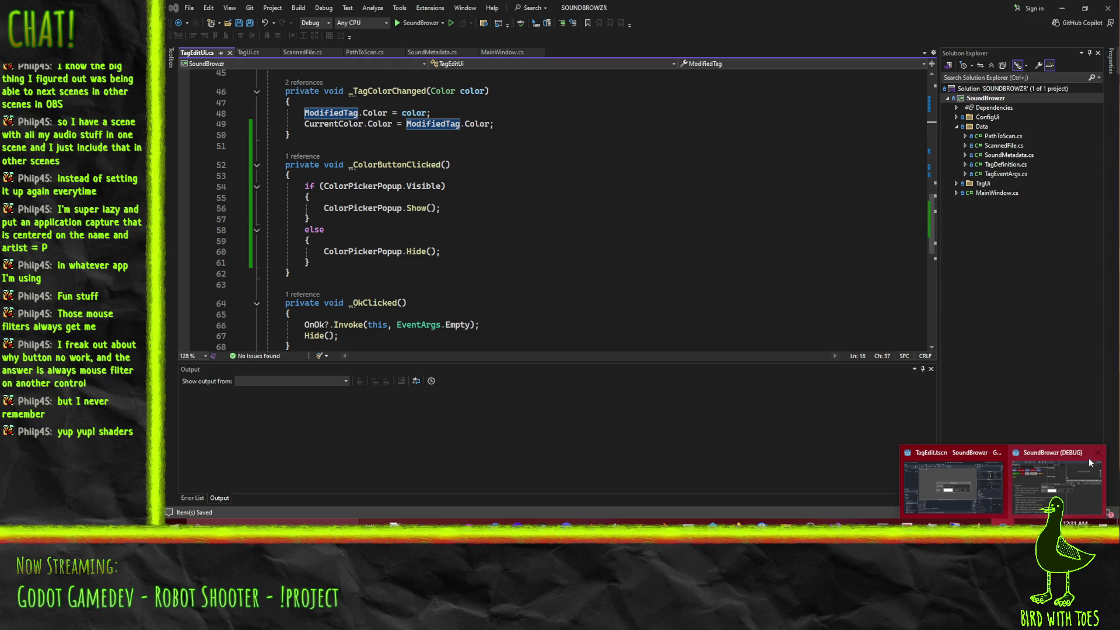
mouse_move(1089, 464)
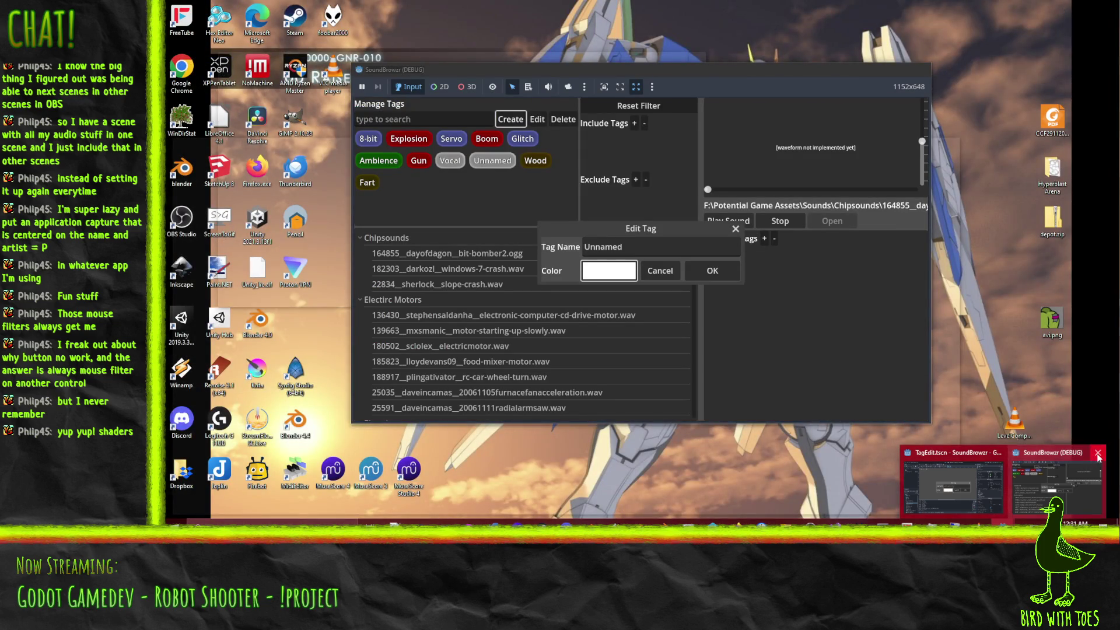
click(1098, 454)
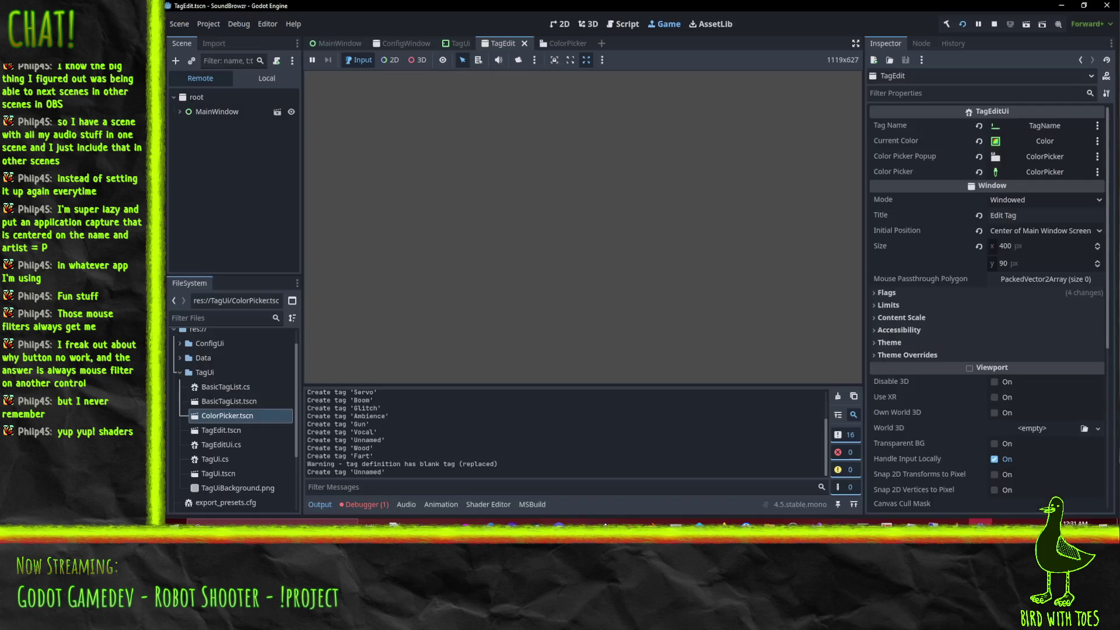
Add ColorPickerPopup.Show() to _ColorButtonClicked's else branch, save, and rerun the project.
click(816, 522)
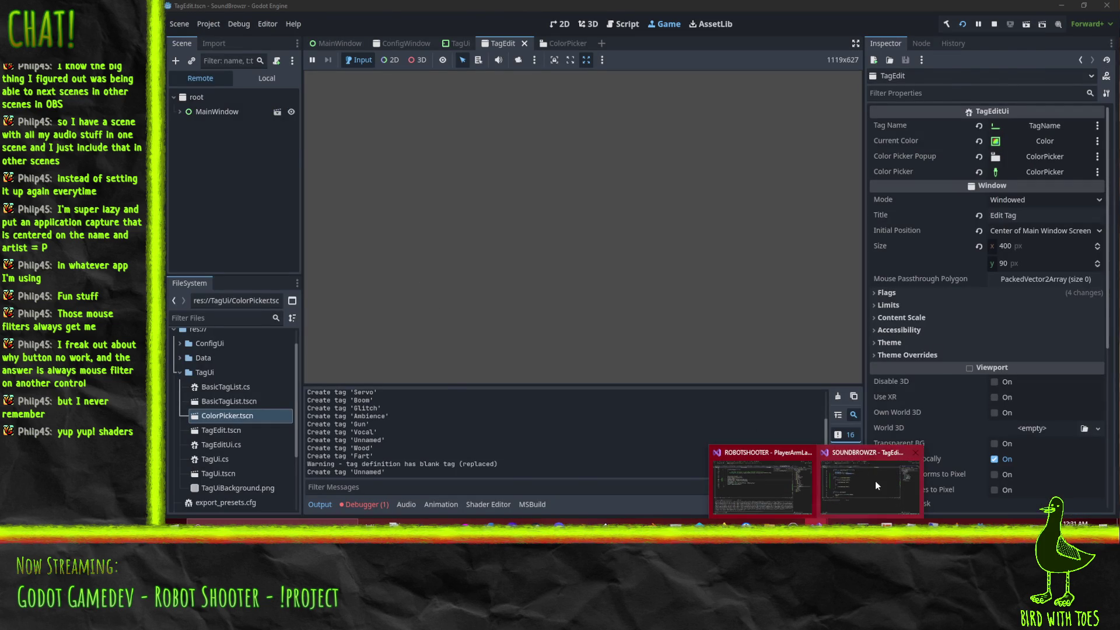
click(876, 485)
key(ctrl+z)
key(ctrl+y)
key(ctrl+y)
key(ctrl+y)
key(ctrl+s)
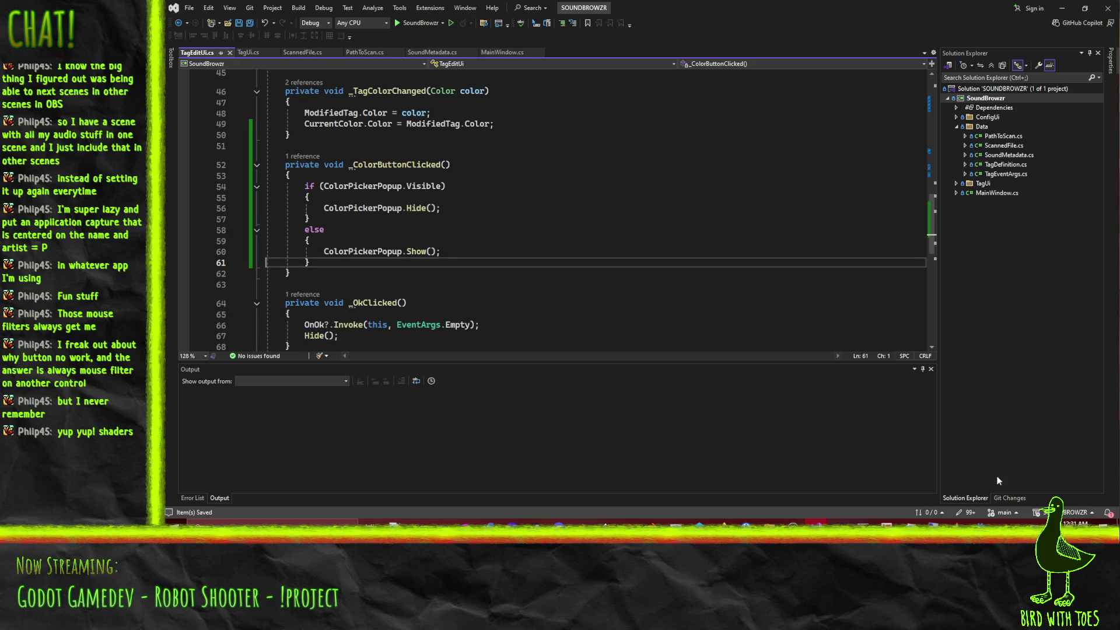
key(alt+Tab)
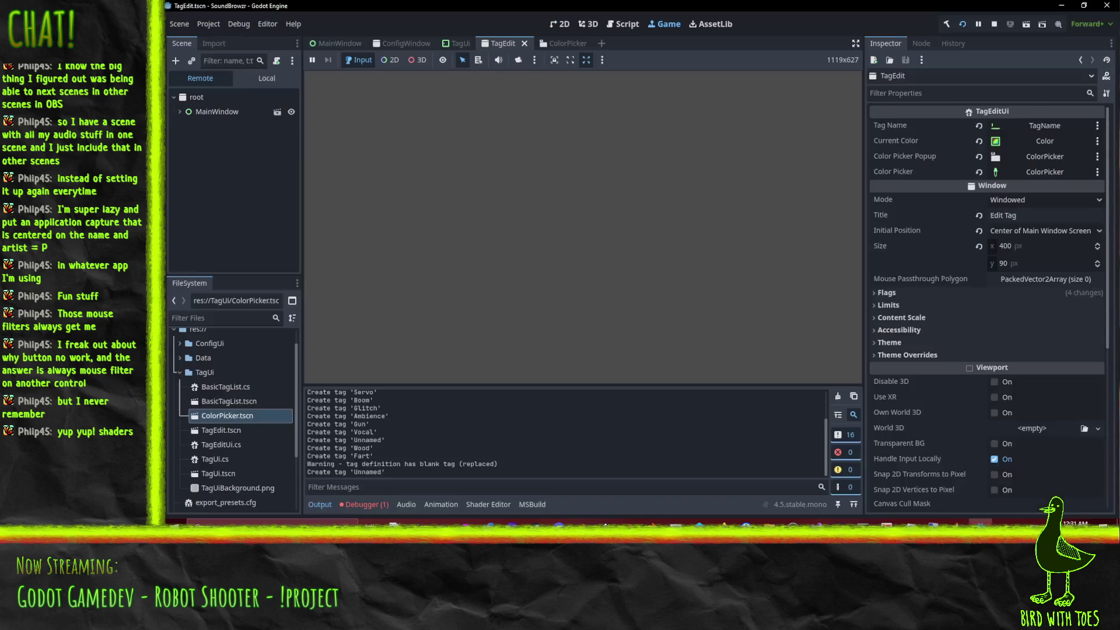
click(963, 24)
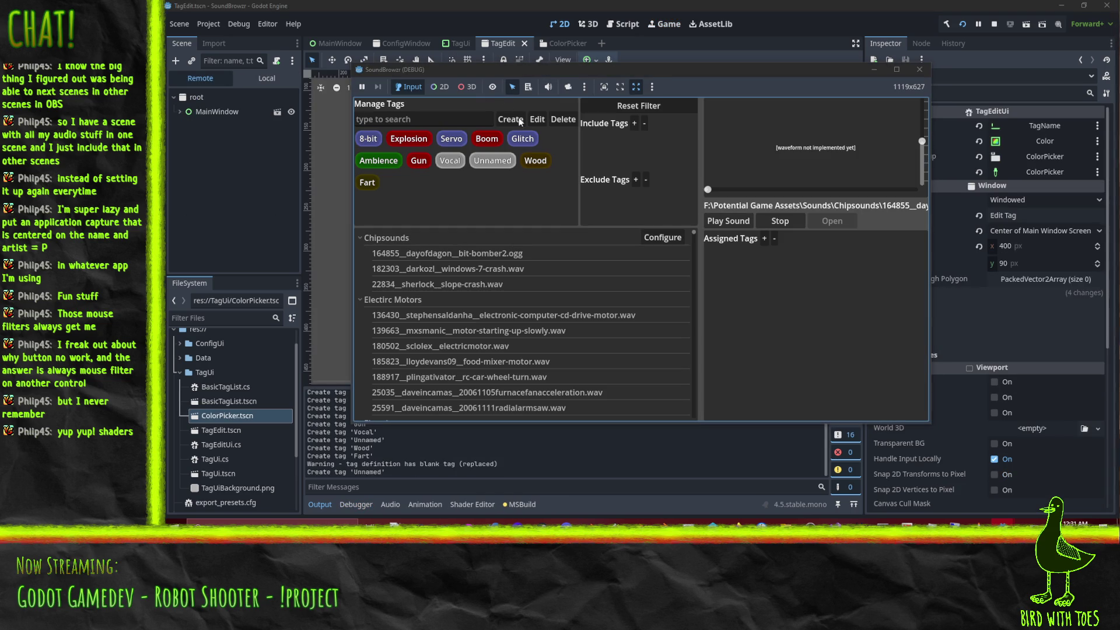
Create a new tag, pick cyan in its colour picker, and test toggling the popup.
click(511, 119)
click(608, 271)
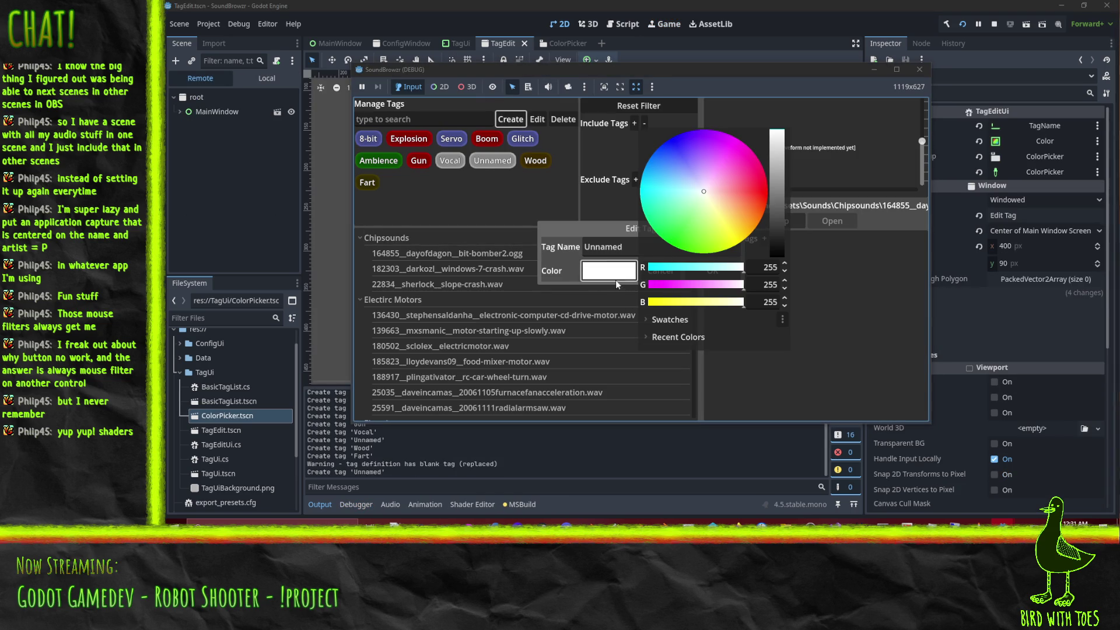
mouse_move(704, 199)
mouse_down()
mouse_move(680, 234)
mouse_move(659, 198)
mouse_up()
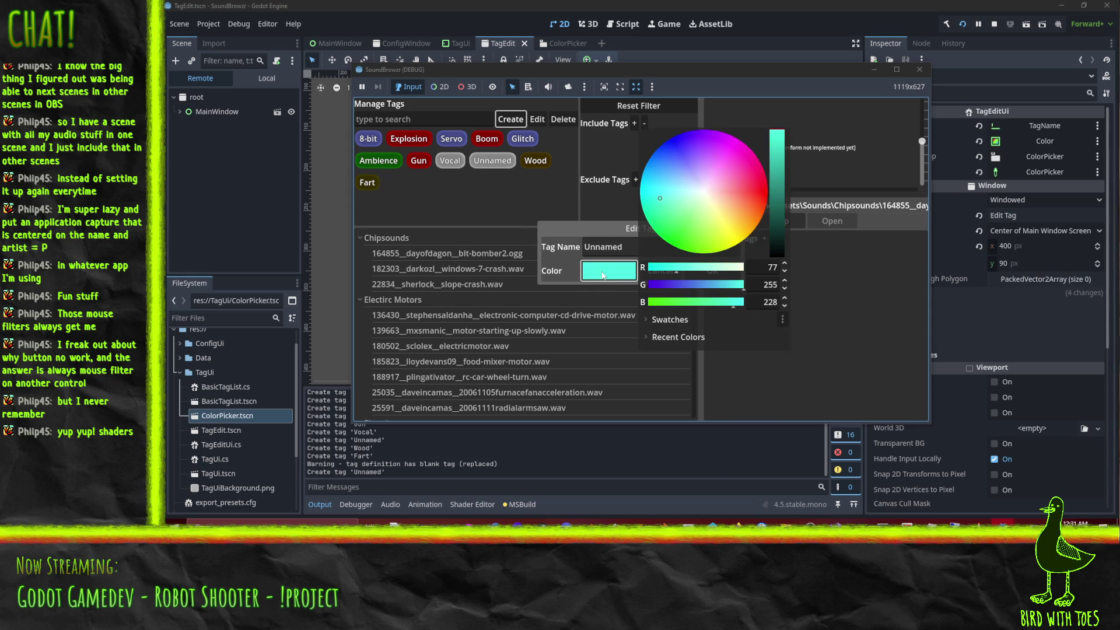
click(603, 276)
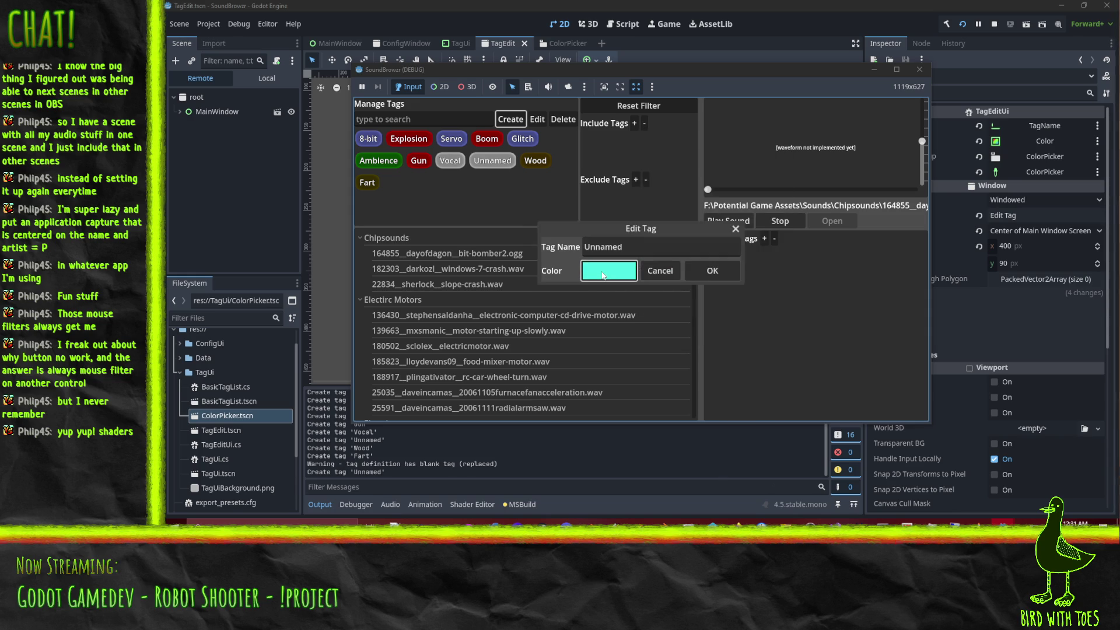
click(603, 275)
click(603, 275)
click(603, 275)
click(603, 276)
click(603, 275)
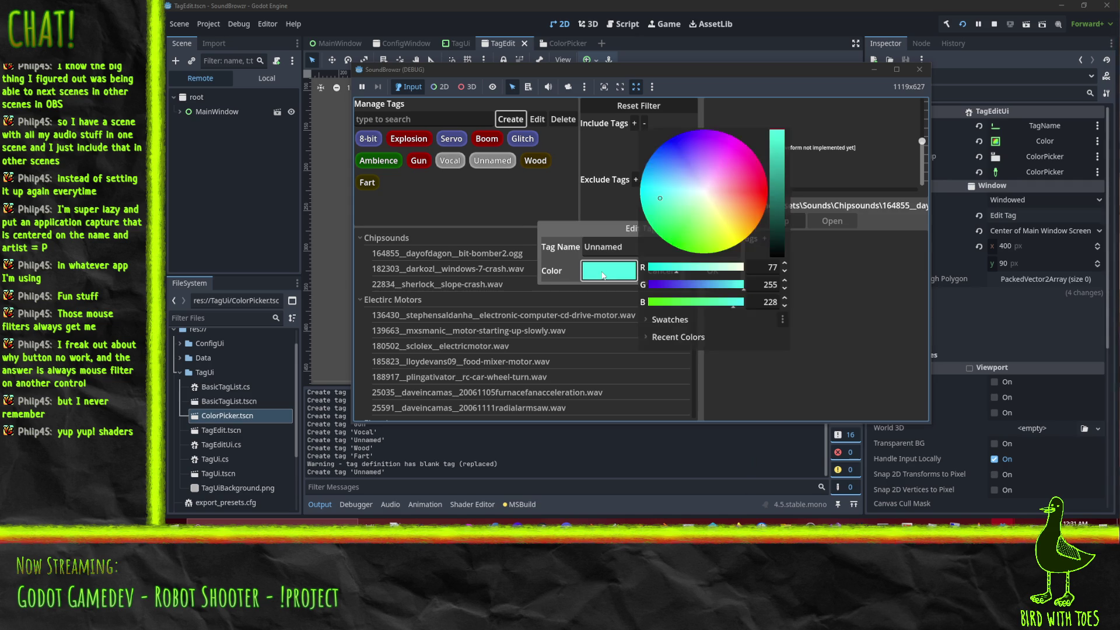
click(594, 232)
Nudge the Edit Tag dialog and change the tag colour to blue (72, 91, 255).
drag(653, 228, 647, 223)
click(622, 270)
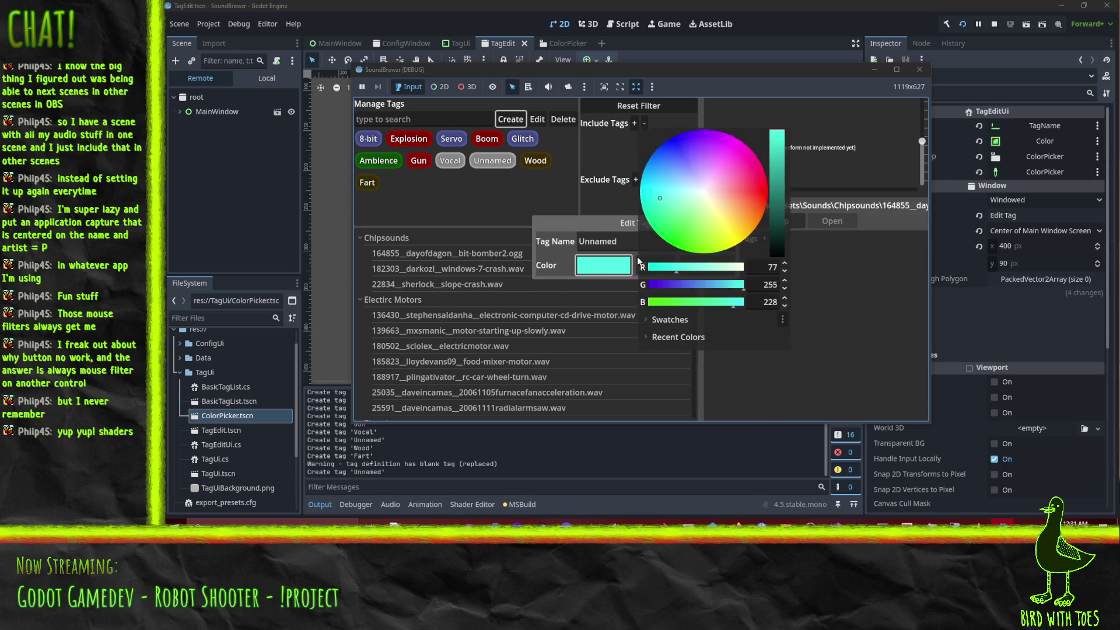
drag(685, 166, 678, 157)
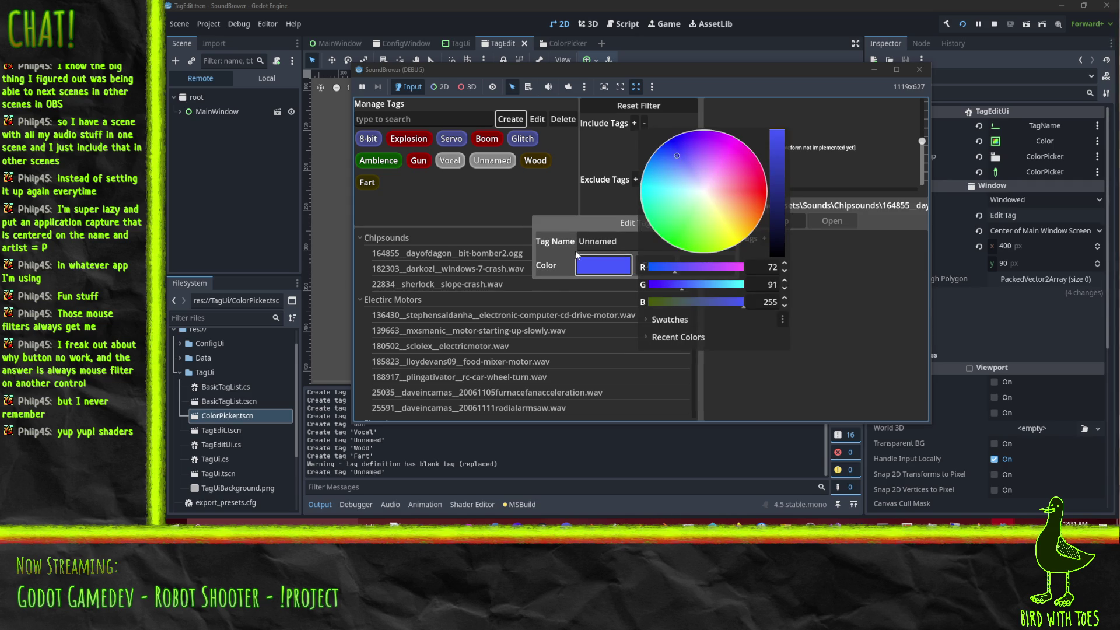
click(554, 257)
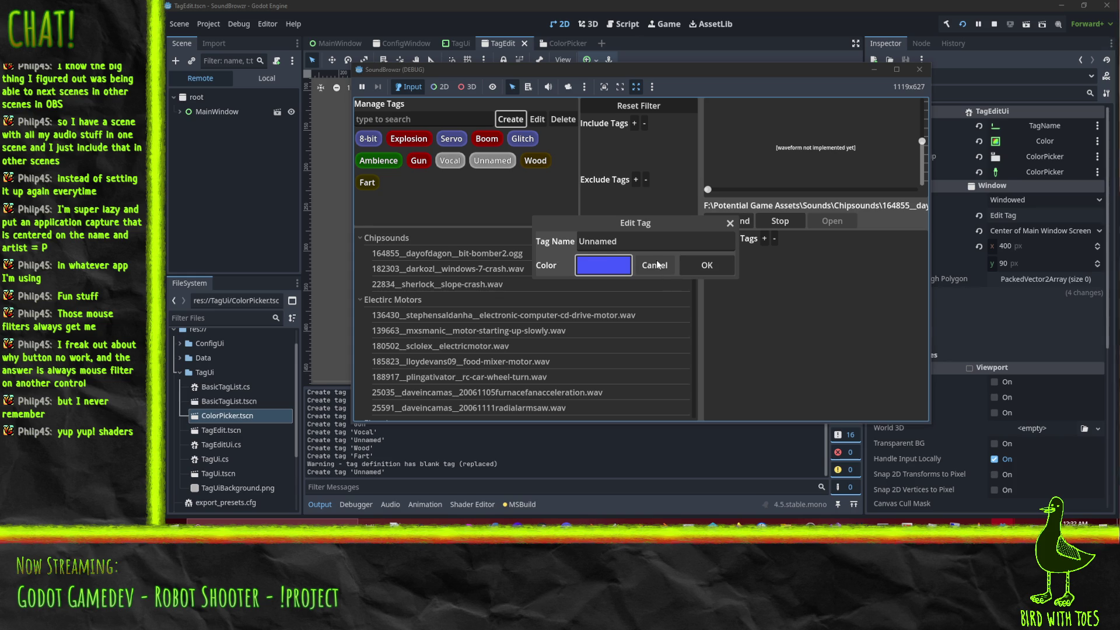
Reopen and close the colour picker a few times, ending on a blue-purple colour.
click(604, 265)
mouse_move(741, 227)
mouse_down()
mouse_move(755, 196)
mouse_move(694, 219)
mouse_move(726, 225)
mouse_move(715, 184)
mouse_move(724, 168)
mouse_move(671, 175)
mouse_move(686, 151)
mouse_up()
key(Escape)
click(603, 265)
click(569, 246)
click(604, 265)
click(686, 188)
mouse_move(697, 191)
mouse_down()
mouse_move(737, 192)
mouse_move(690, 148)
mouse_move(735, 203)
mouse_move(665, 187)
mouse_move(698, 167)
mouse_move(682, 221)
mouse_move(731, 193)
mouse_move(711, 214)
mouse_up()
Expand Swatches and save pale yellow, pink, magenta, purple, light blue and mint swatches.
click(671, 320)
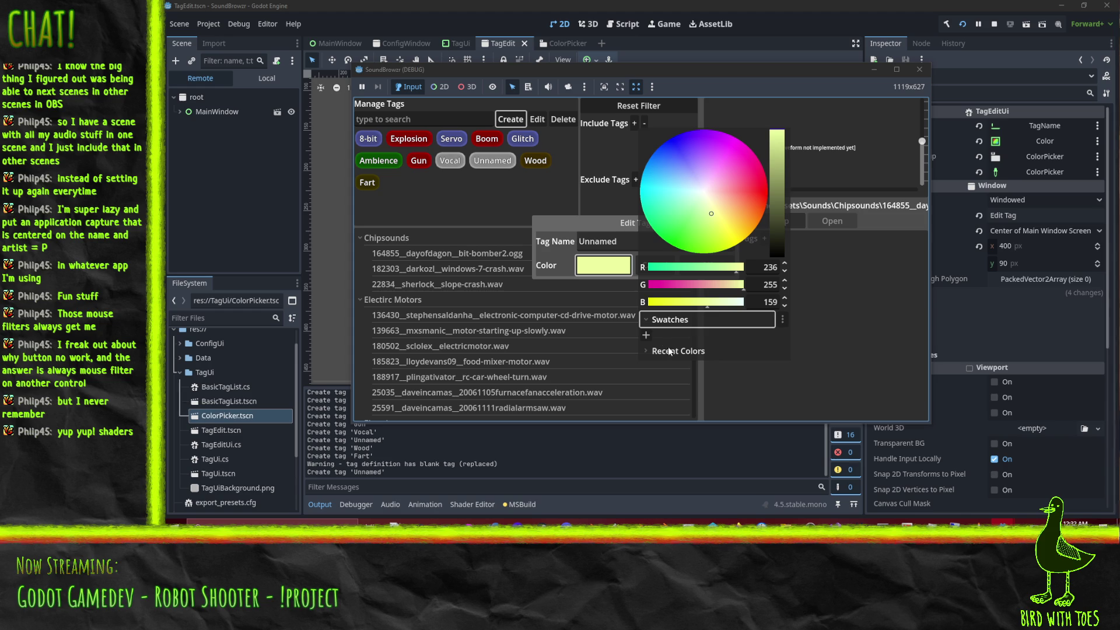
click(646, 335)
click(753, 168)
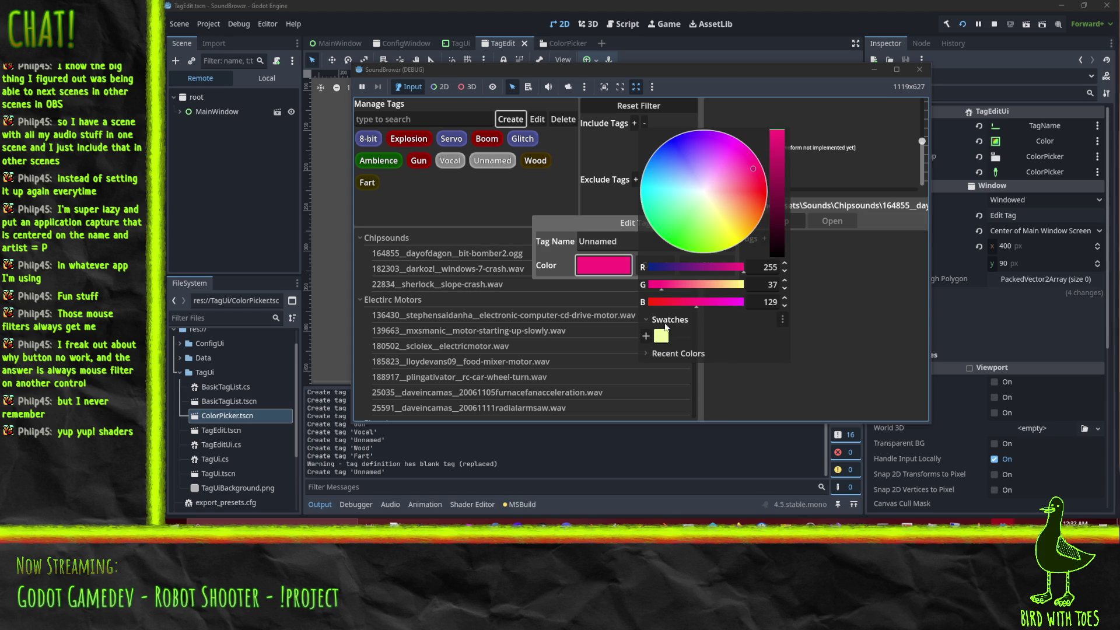
click(646, 335)
drag(719, 160, 736, 145)
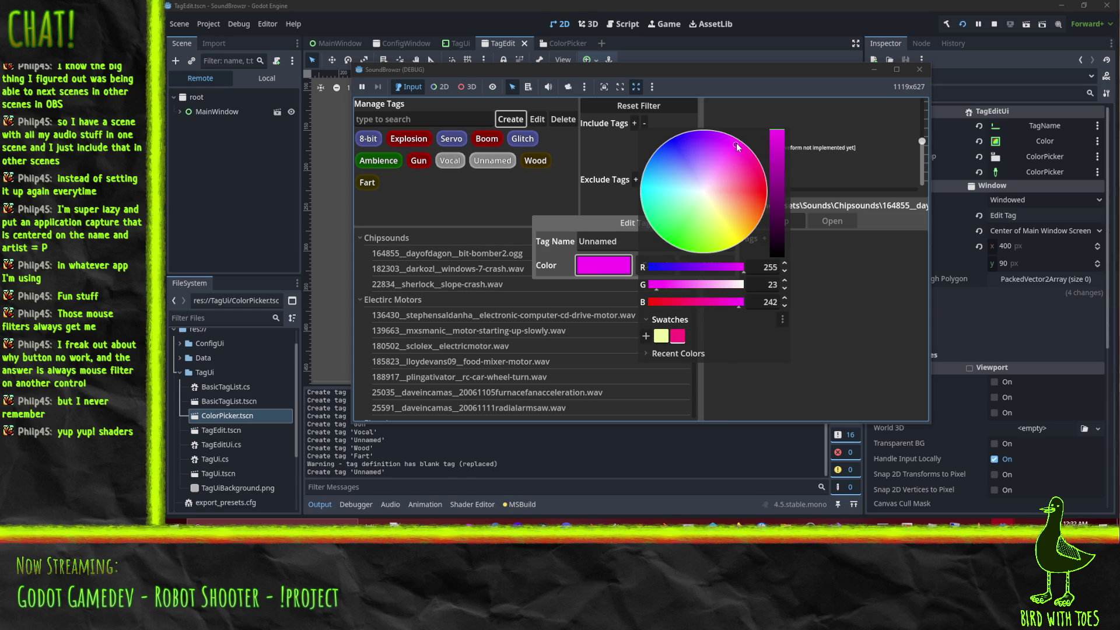
click(646, 336)
click(694, 143)
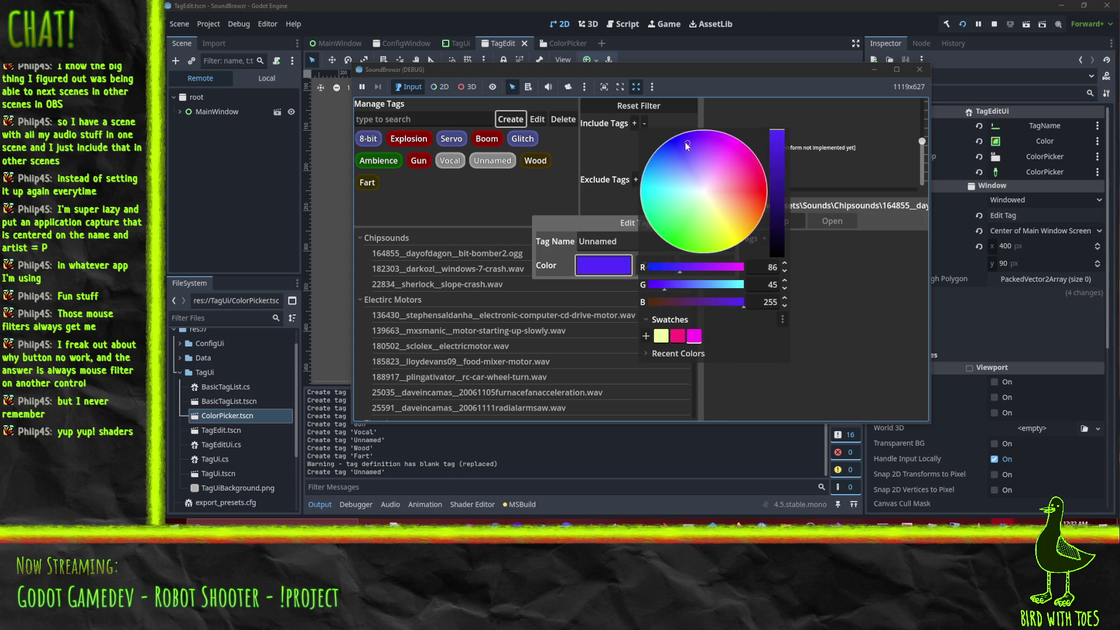
click(646, 336)
click(660, 169)
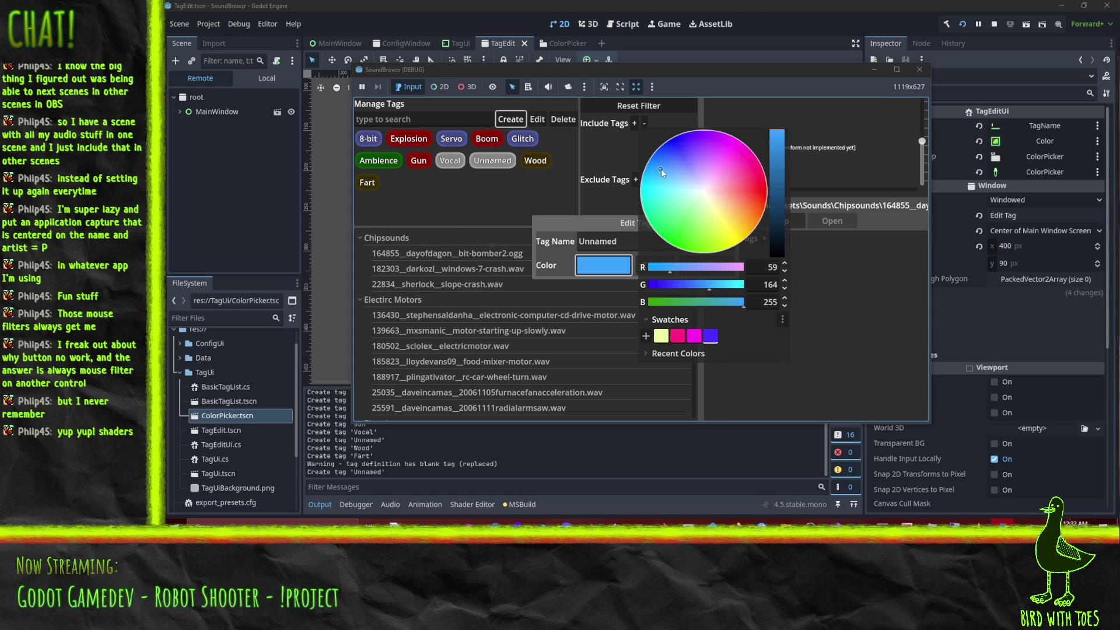
click(646, 336)
click(654, 194)
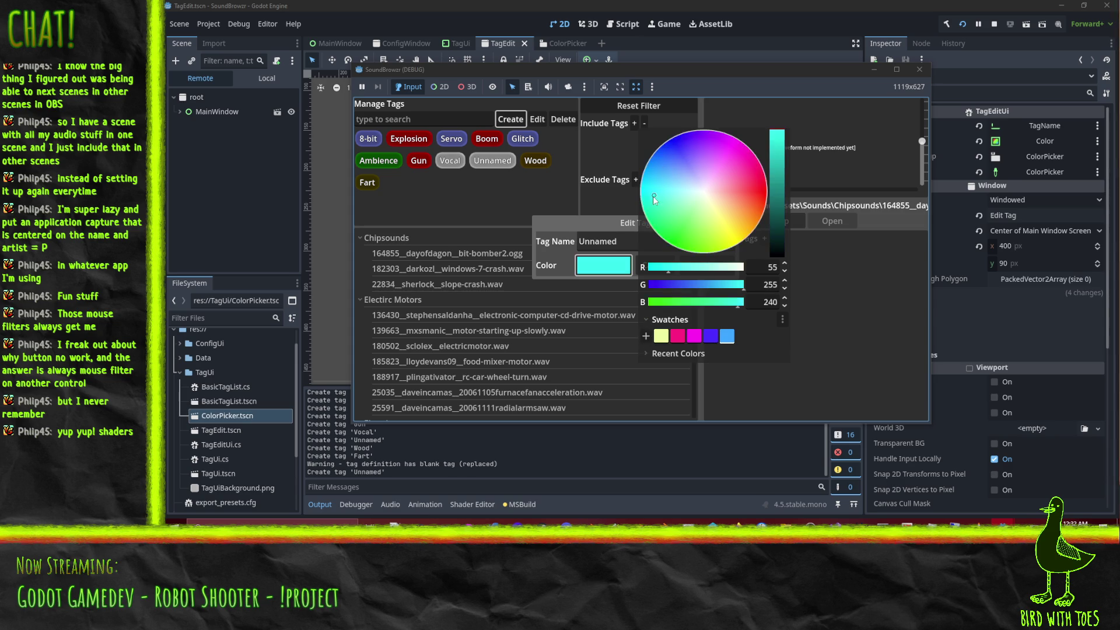
click(653, 204)
click(646, 335)
Add green, lime, yellow, orange, near-white and dark grey swatches.
click(669, 229)
click(646, 336)
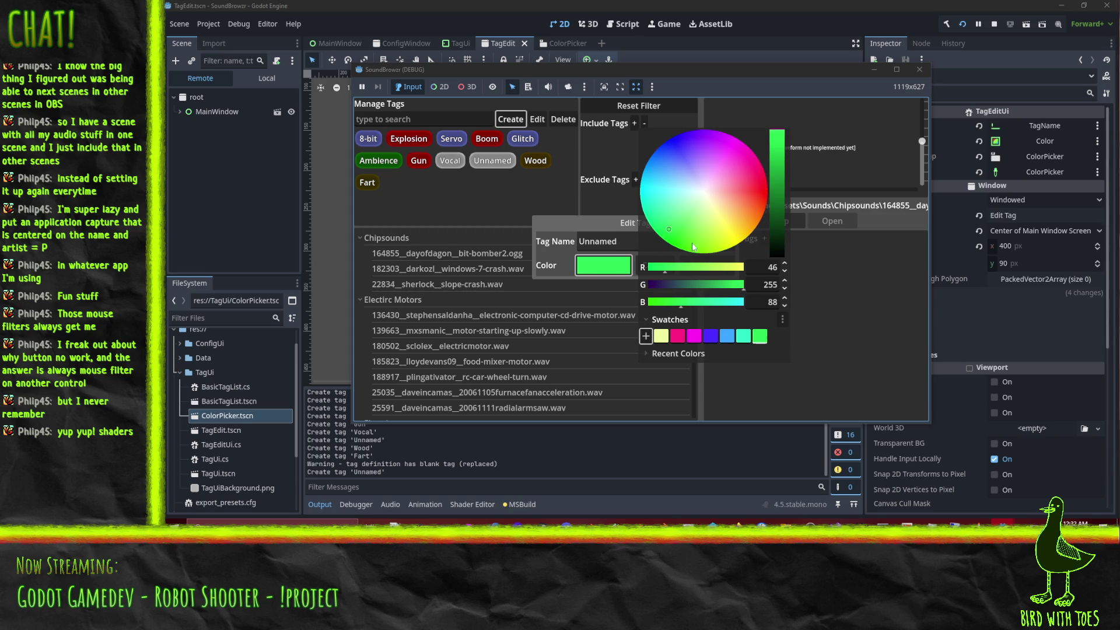
click(707, 237)
click(646, 335)
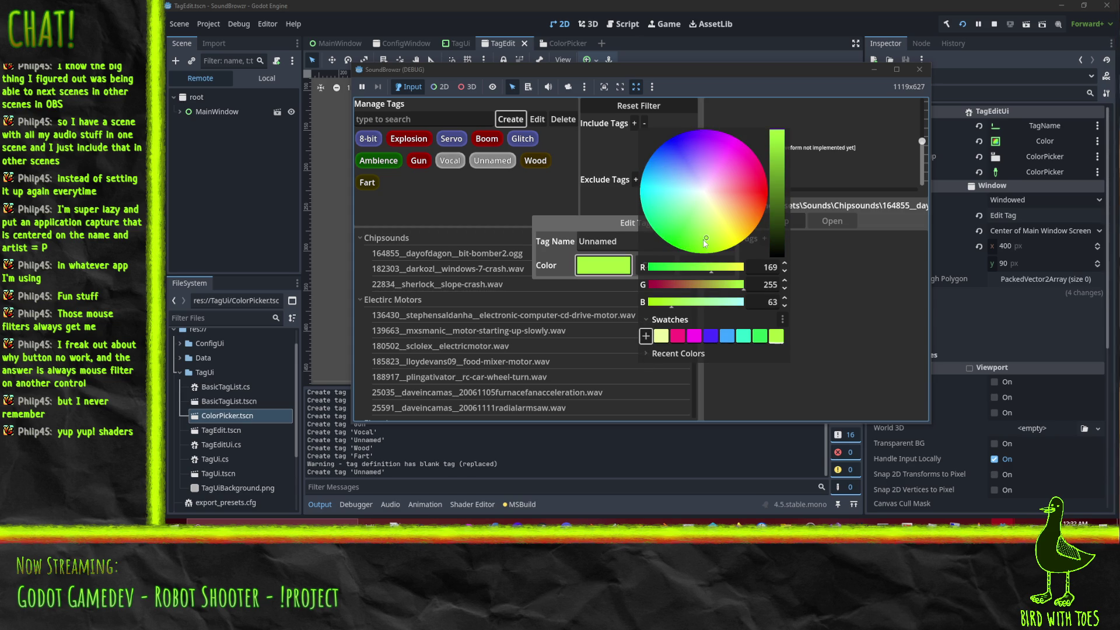
drag(702, 240, 734, 232)
click(646, 338)
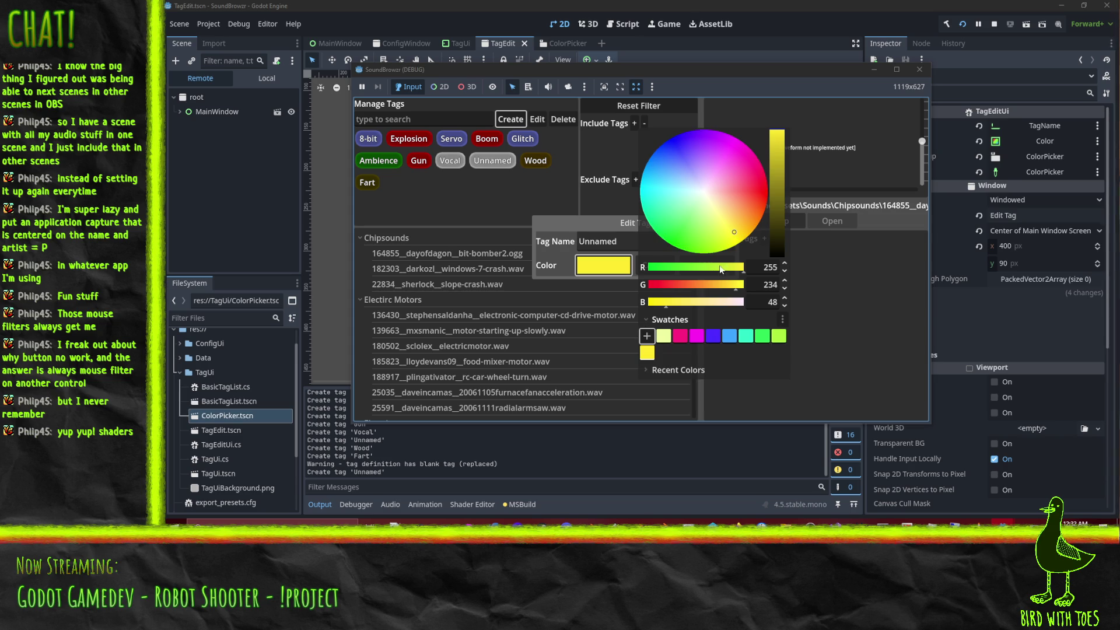
click(747, 212)
click(646, 335)
drag(724, 200, 705, 195)
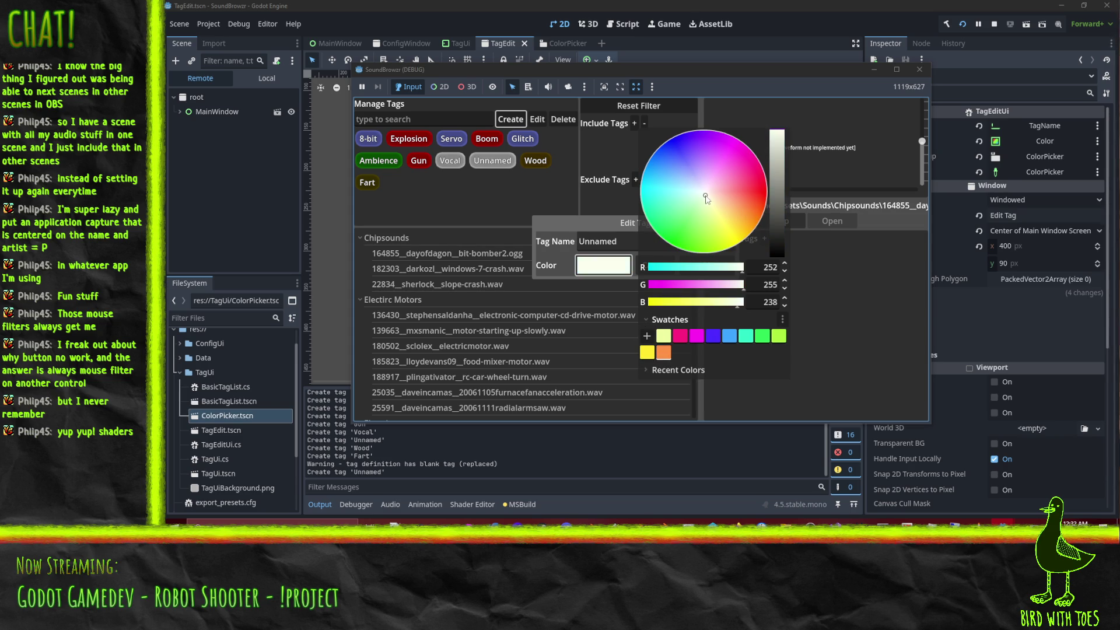
click(646, 336)
drag(775, 184, 783, 237)
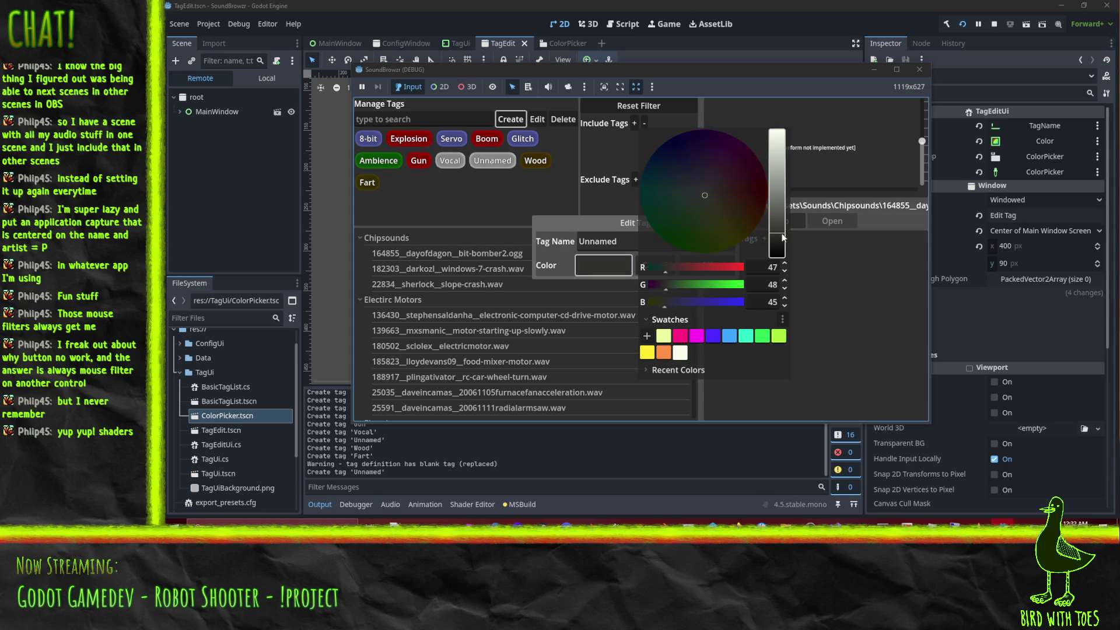
click(647, 336)
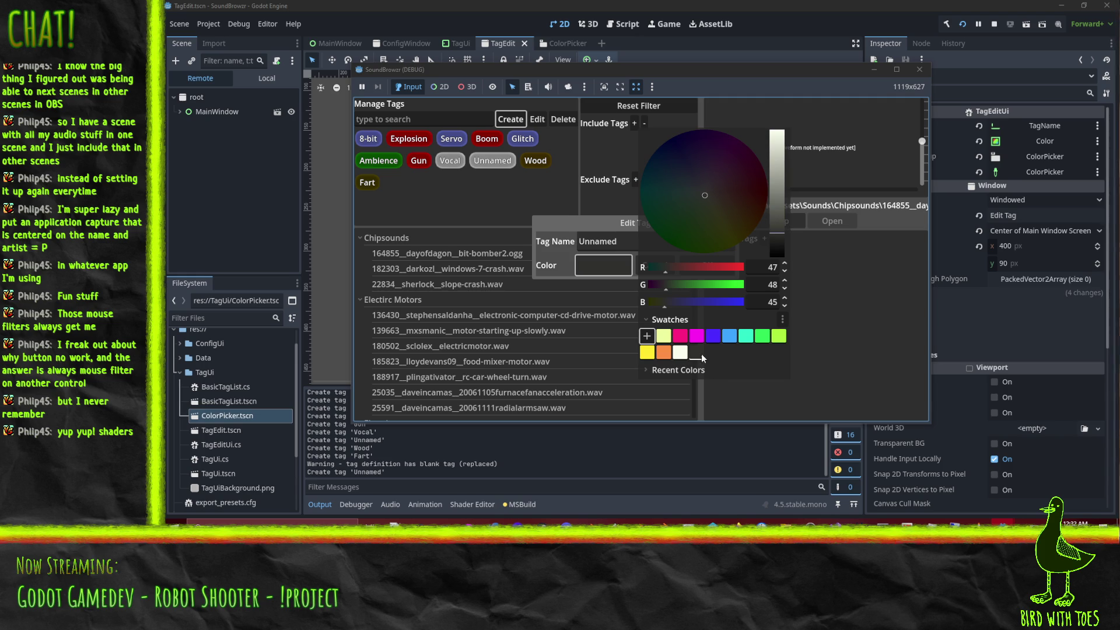
Close the picker, cancel Edit Tag, and select the Unnamed tag.
click(578, 229)
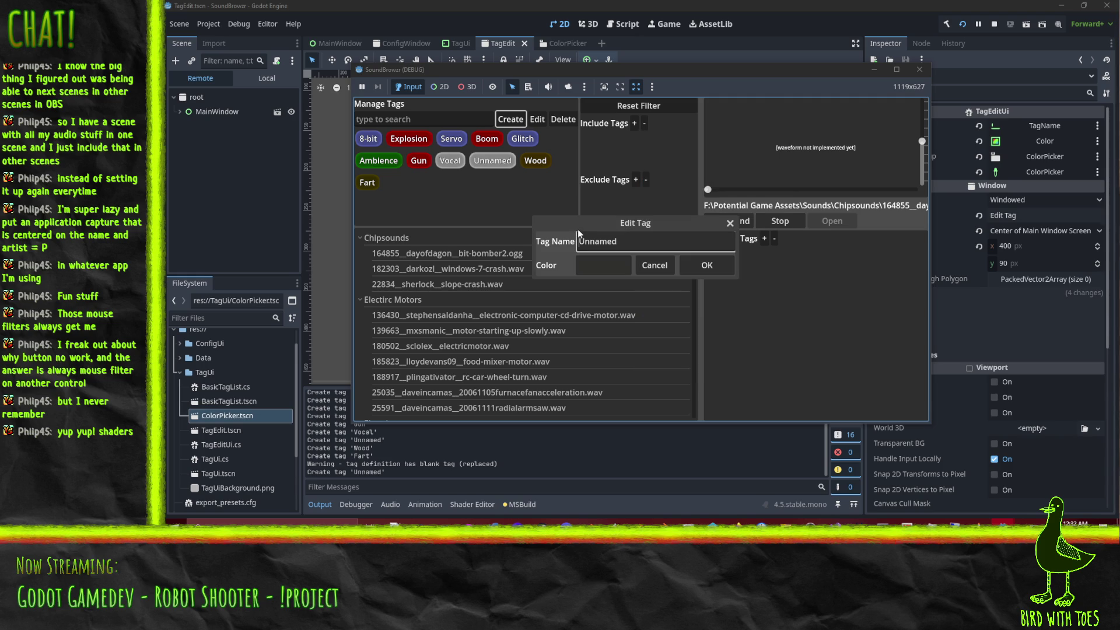
click(667, 272)
click(491, 161)
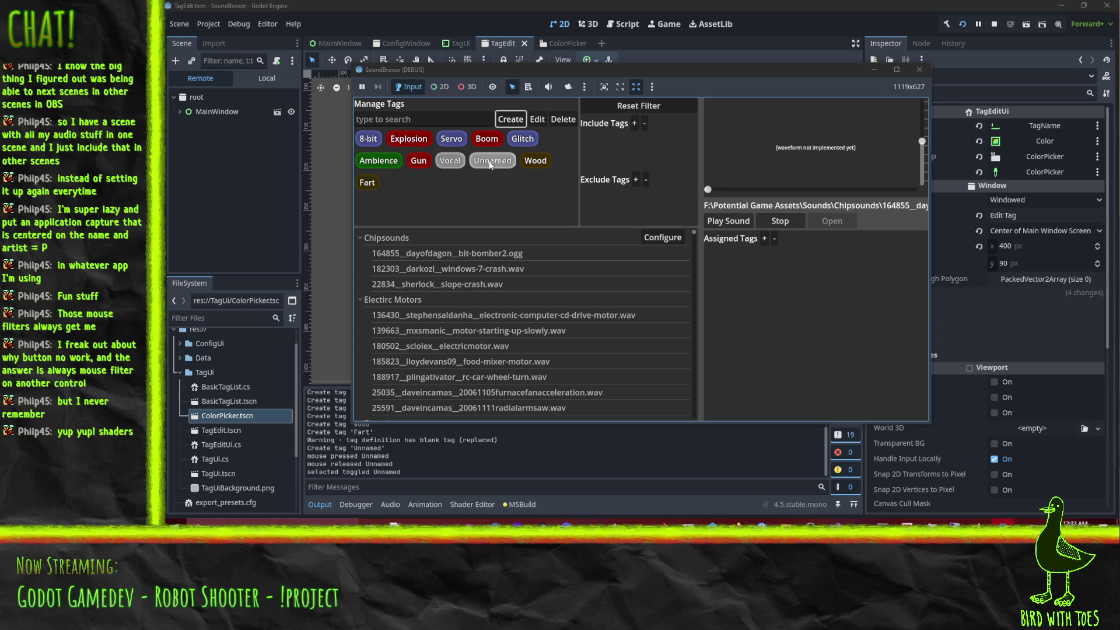
Edit the Unnamed tag, pick dark grey on the wheel, cancel, and deselect the tag.
click(537, 119)
click(623, 273)
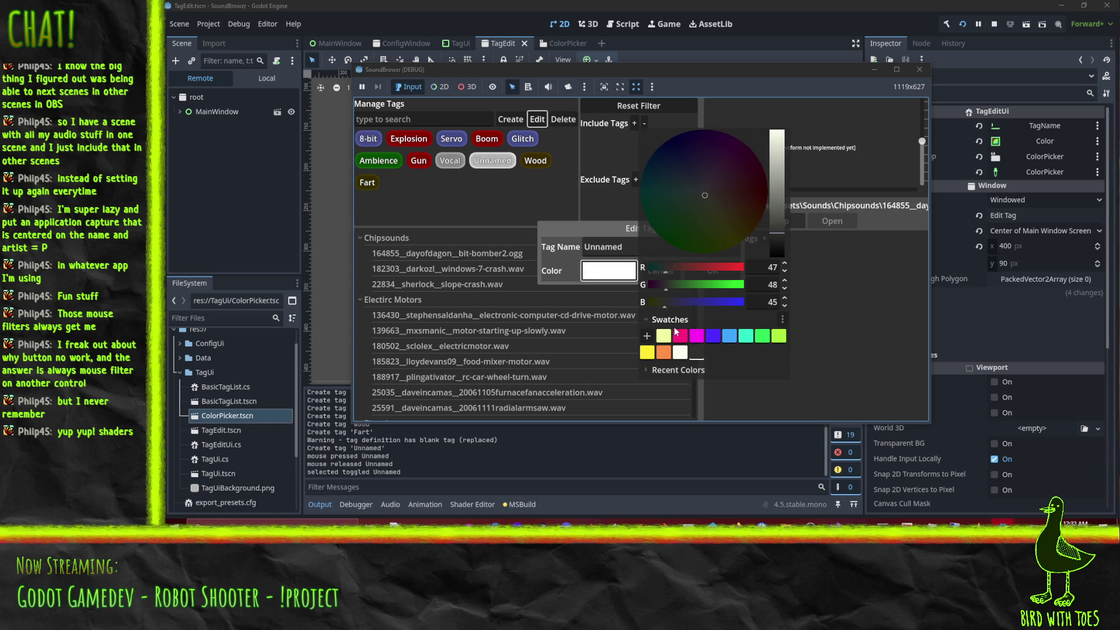
click(705, 195)
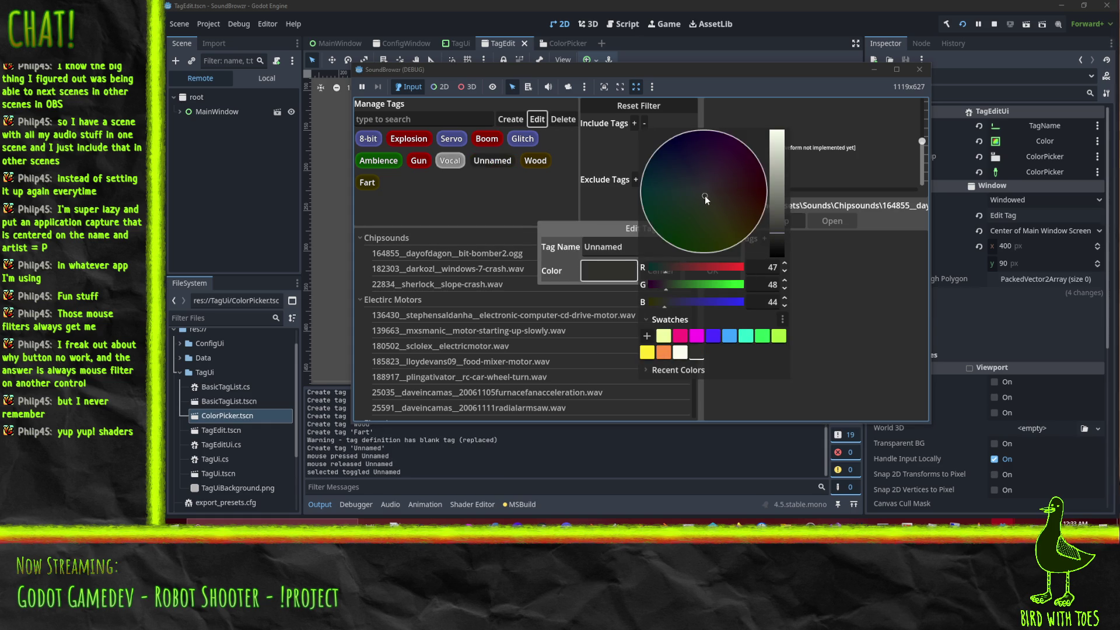
click(563, 263)
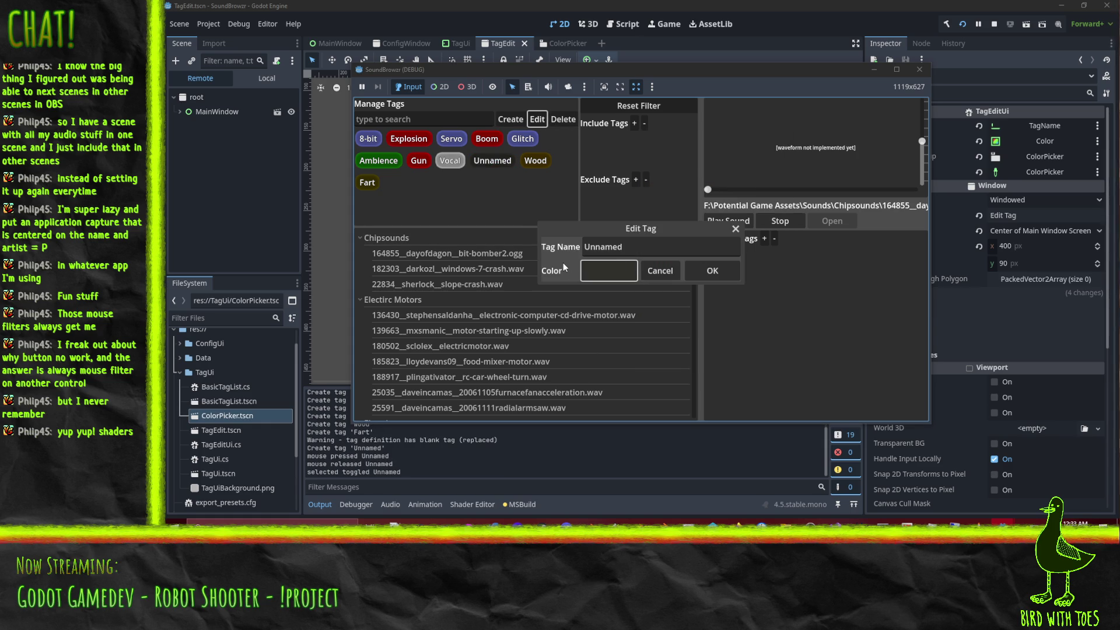
click(660, 273)
click(492, 164)
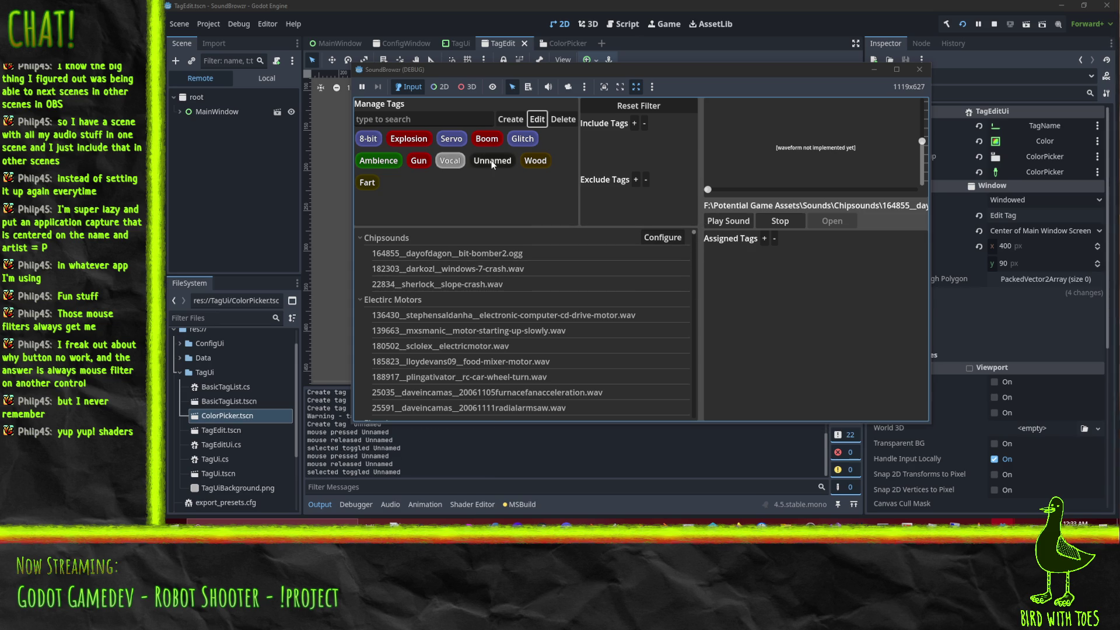